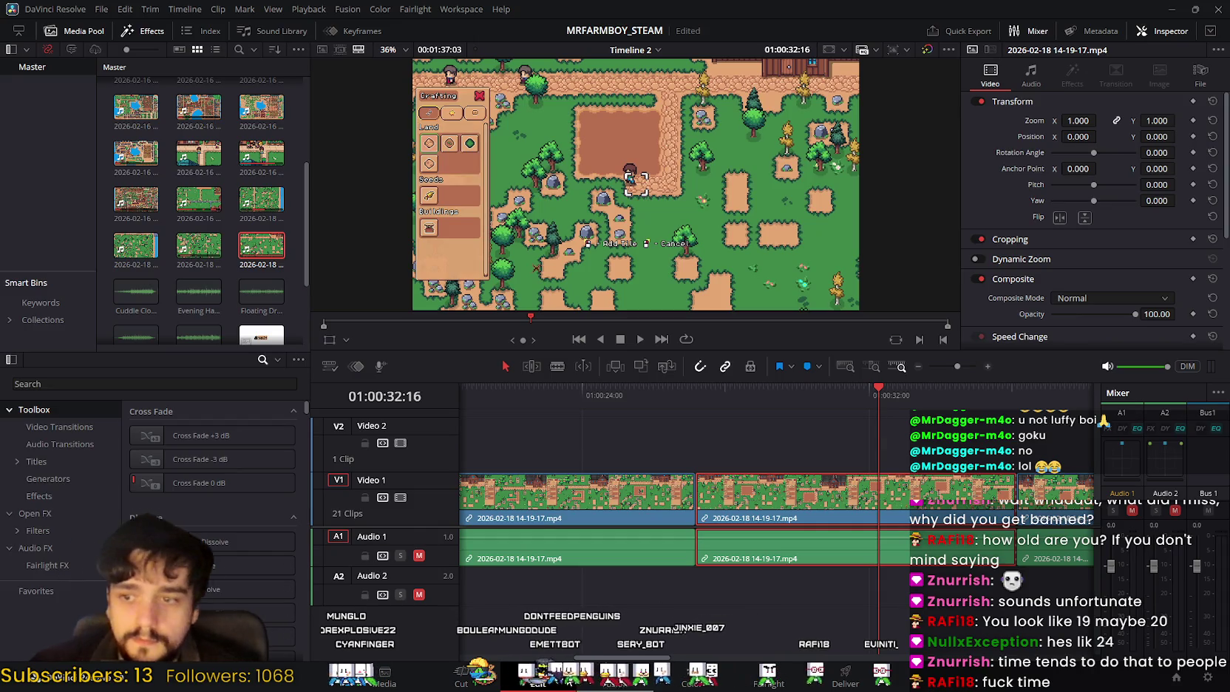
Step: Ripple-delete the third gameplay clip on V1 of Timeline 2, then scrub back to about 01:00:27
{"action": "left_click", "coordinate": [482, 683]}
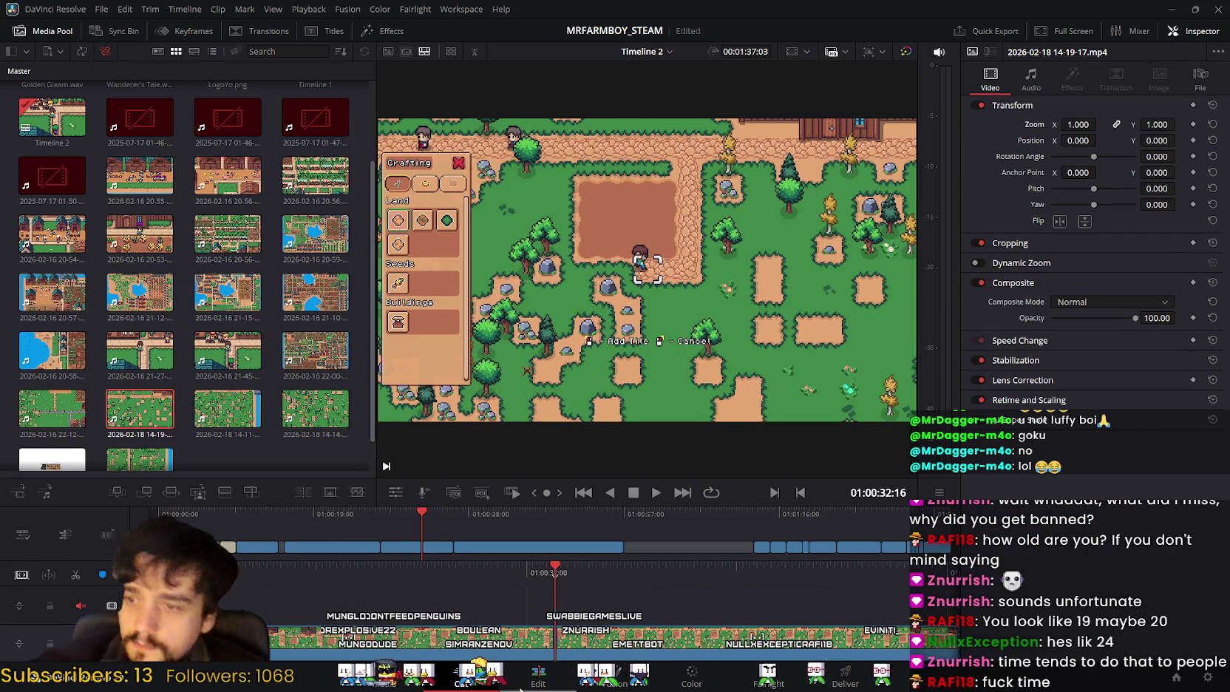
{"action": "key", "text": "shift+4"}
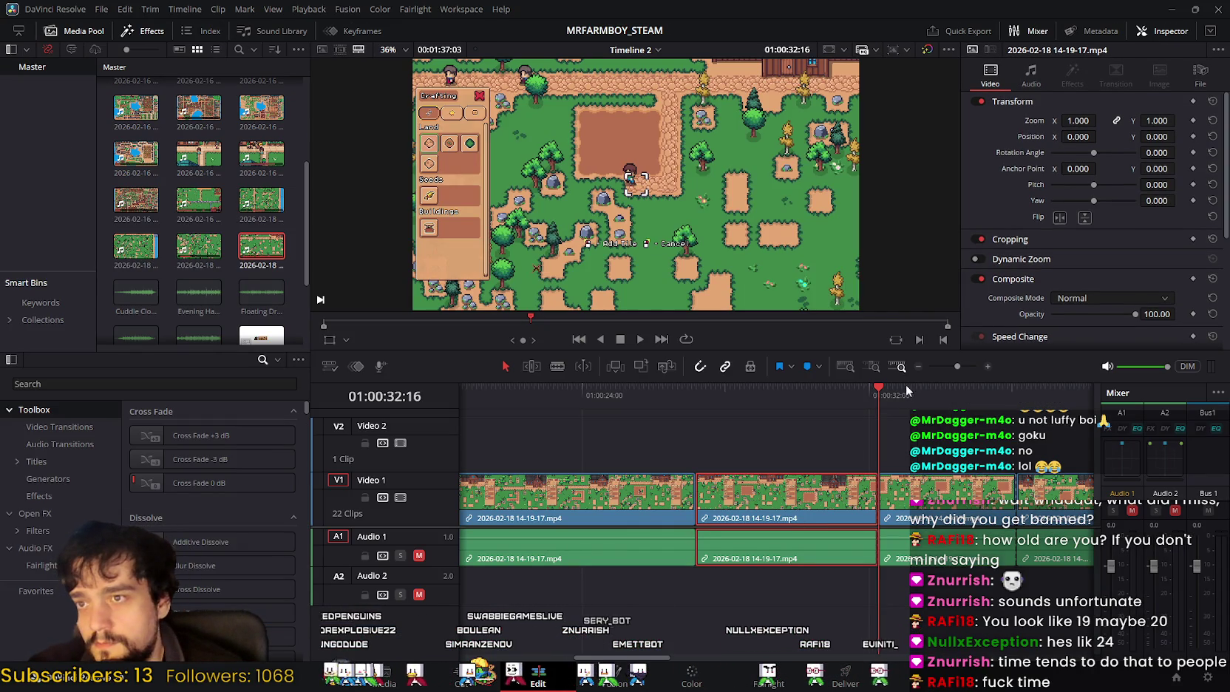
{"action": "left_click", "coordinate": [914, 495]}
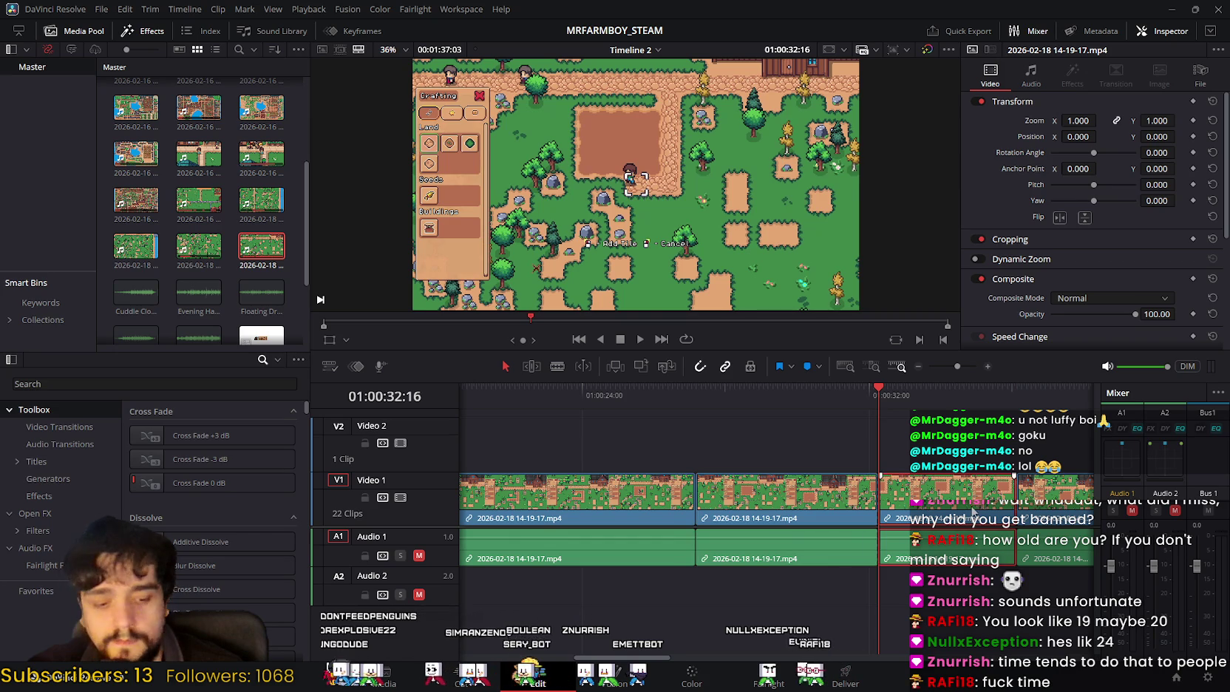
{"action": "key", "text": "Delete"}
{"action": "left_click_drag", "start_coordinate": [881, 395], "coordinate": [709, 392]}
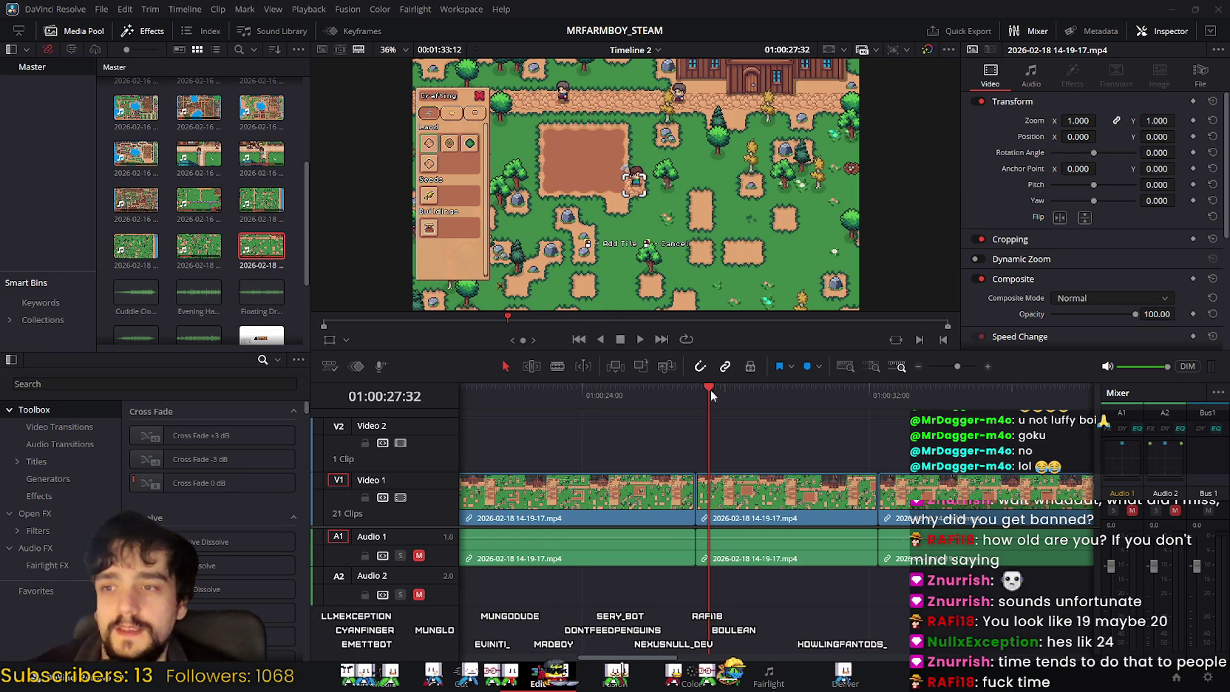
{"action": "left_click", "coordinate": [546, 387]}
{"action": "scroll", "coordinate": [800, 414], "scroll_direction": "up", "scroll_amount": 5}
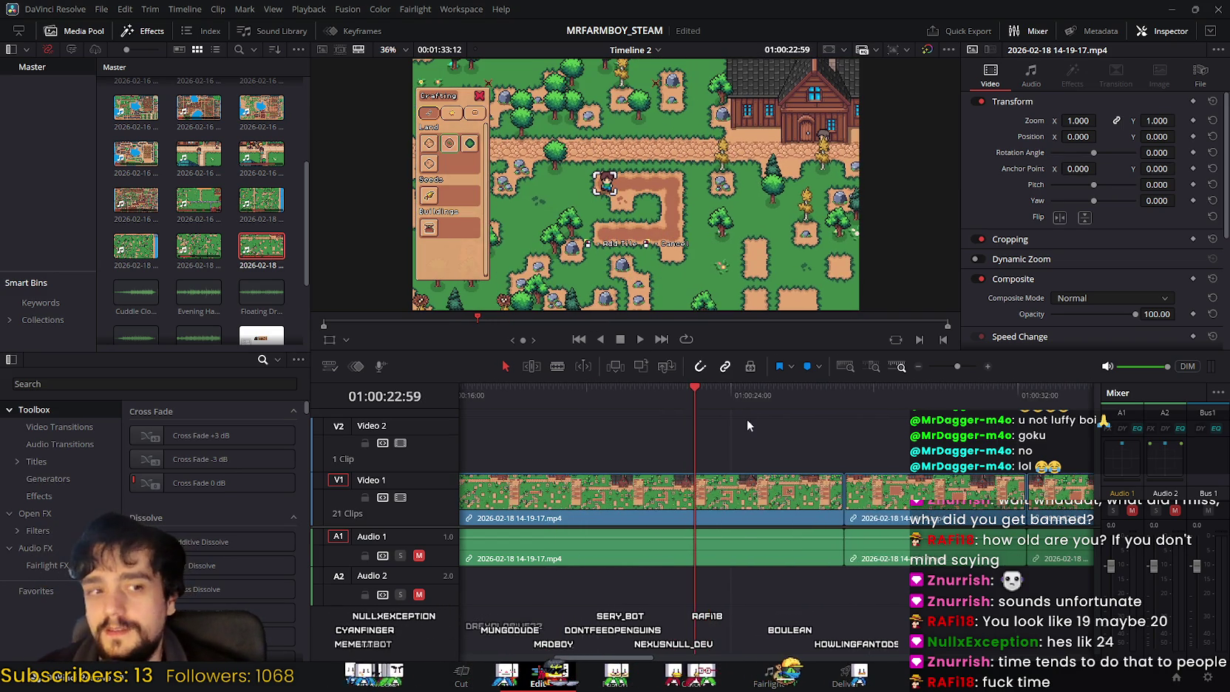
{"action": "scroll", "coordinate": [746, 389], "scroll_direction": "left", "scroll_amount": 3}
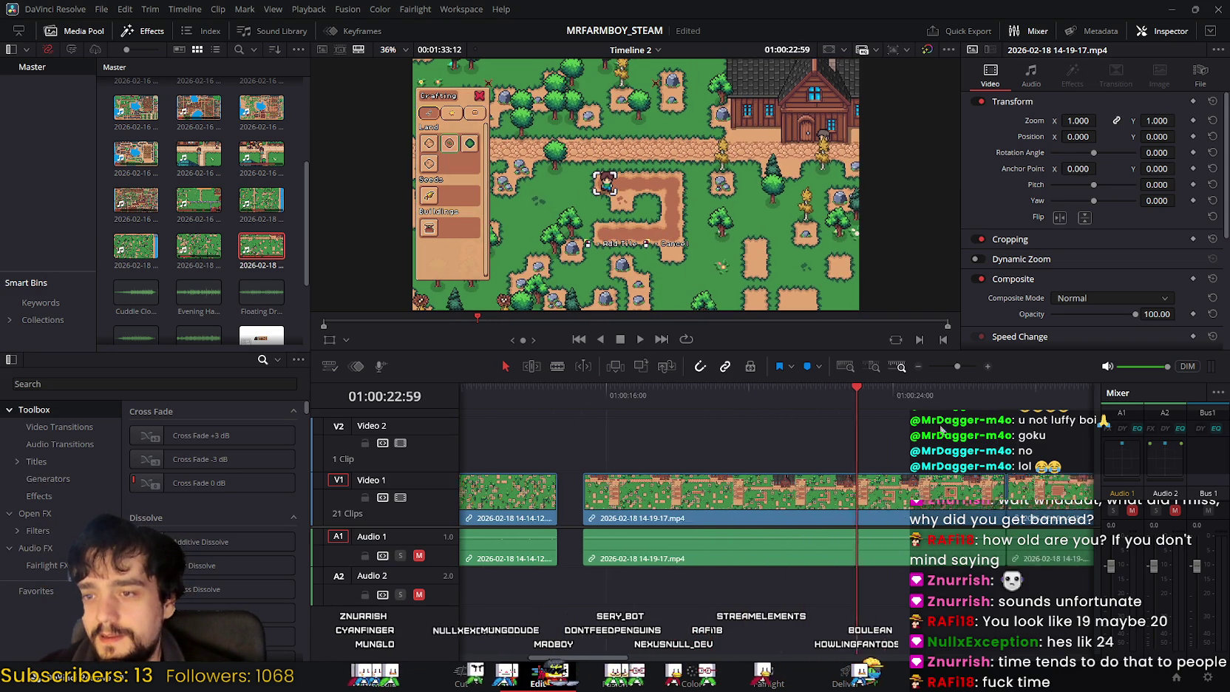
{"action": "scroll", "coordinate": [739, 446], "scroll_direction": "left", "scroll_amount": 2}
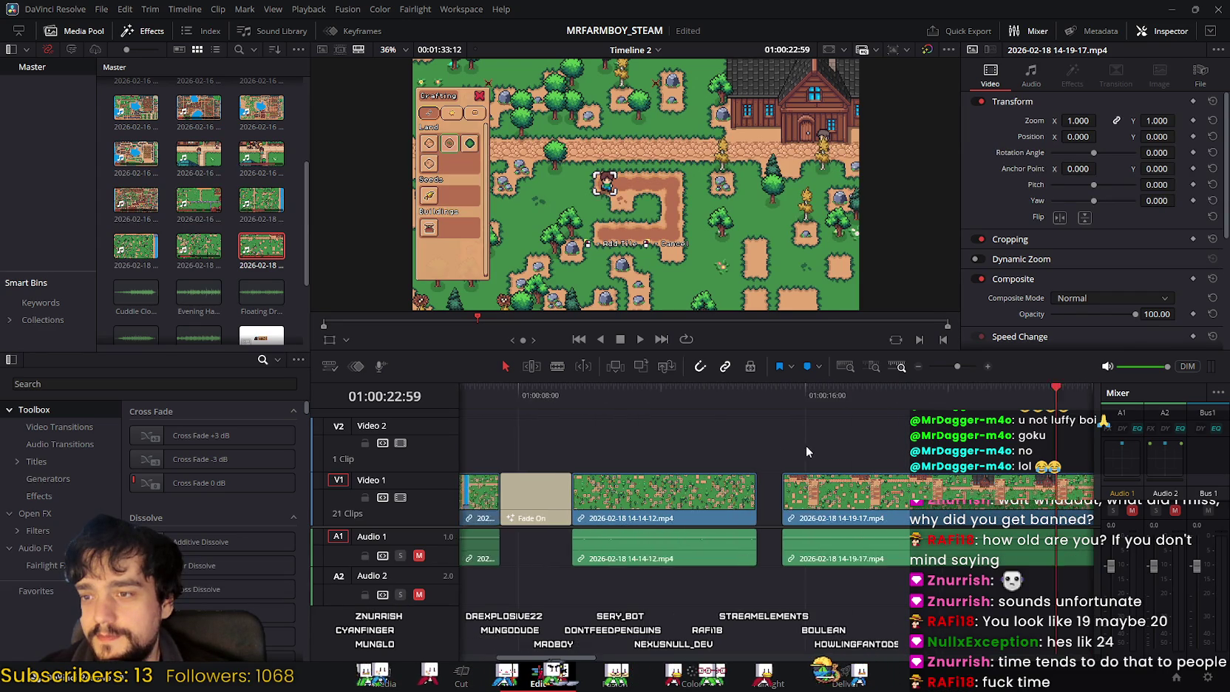
{"action": "left_click", "coordinate": [892, 390]}
{"action": "left_click", "coordinate": [633, 390]}
{"action": "scroll", "coordinate": [665, 429], "scroll_direction": "left", "scroll_amount": 2}
{"action": "left_click", "coordinate": [861, 499]}
{"action": "left_click_drag", "start_coordinate": [847, 494], "coordinate": [821, 494]}
Step: Slide the following clips left so each butts against the previous one
{"action": "scroll", "coordinate": [858, 444], "scroll_direction": "left", "scroll_amount": 3}
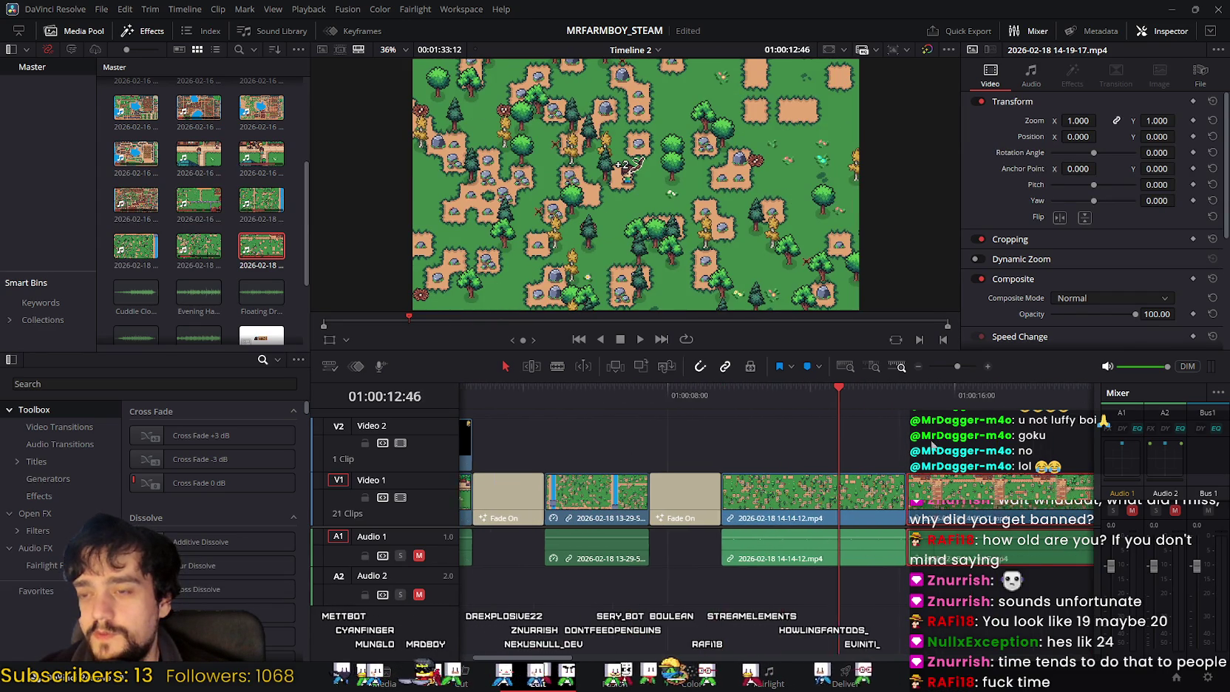
{"action": "left_click", "coordinate": [869, 389]}
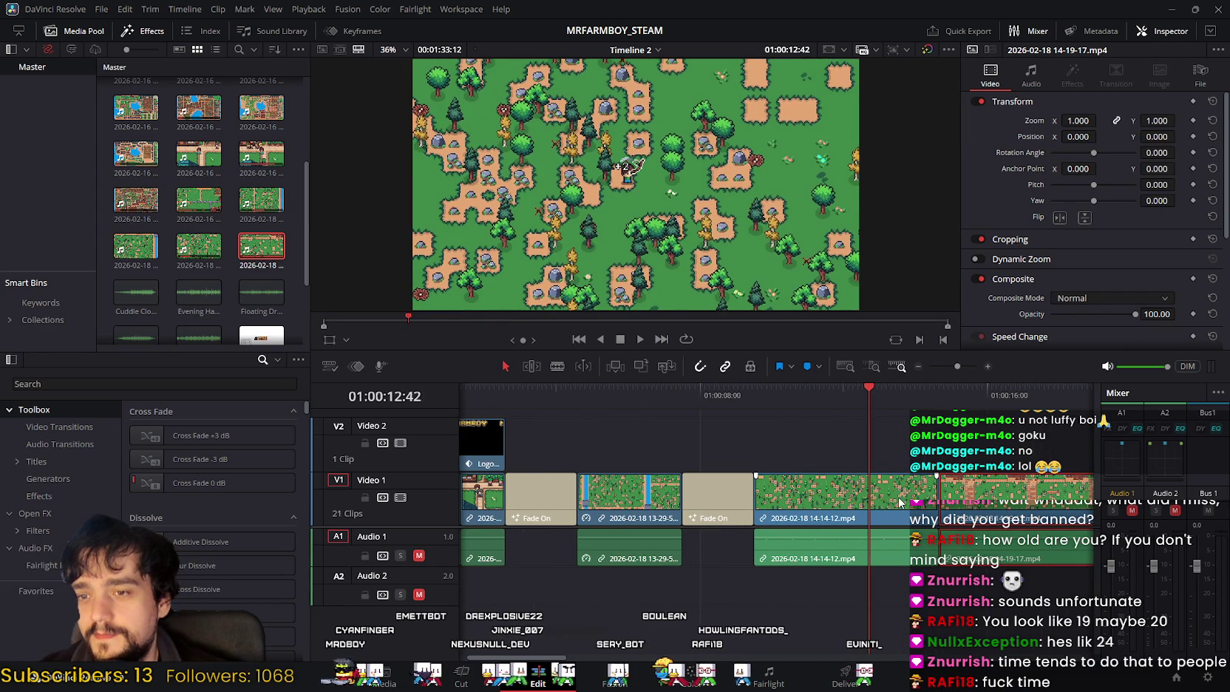
{"action": "left_click", "coordinate": [932, 388]}
{"action": "scroll", "coordinate": [630, 407], "scroll_direction": "right", "scroll_amount": 3}
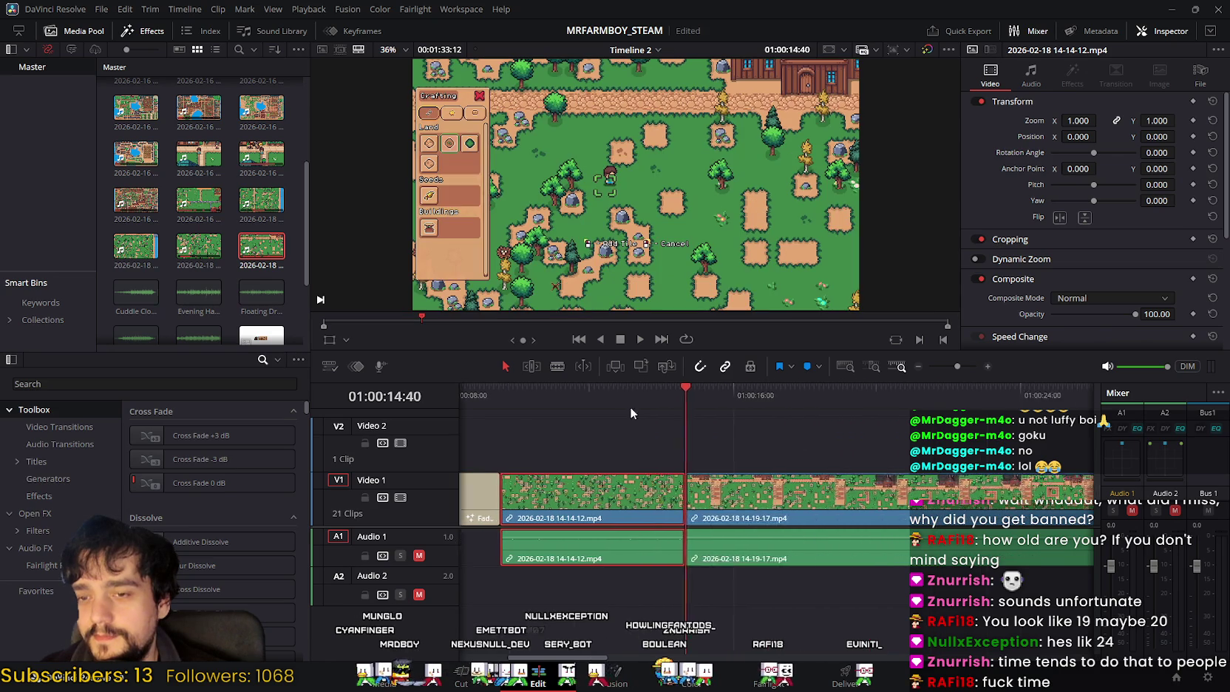
{"action": "scroll", "coordinate": [581, 402], "scroll_direction": "right", "scroll_amount": 3}
{"action": "scroll", "coordinate": [887, 453], "scroll_direction": "right", "scroll_amount": 3}
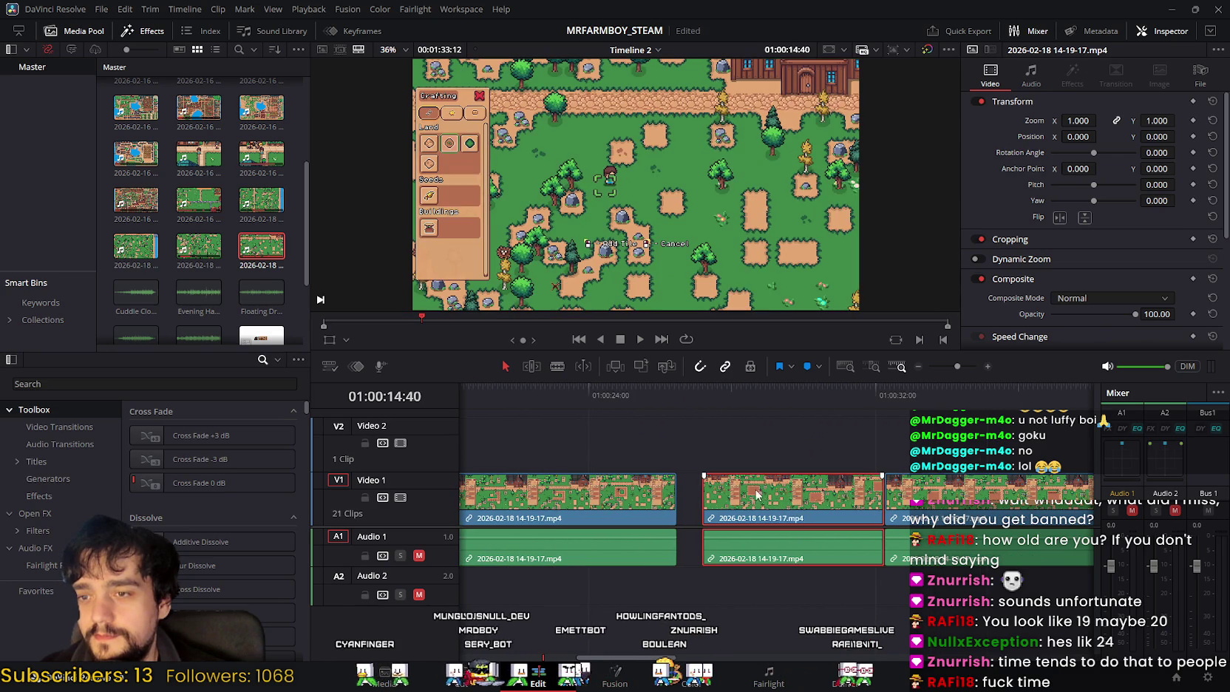
{"action": "left_click_drag", "start_coordinate": [756, 496], "coordinate": [731, 495]}
{"action": "left_click_drag", "start_coordinate": [911, 495], "coordinate": [886, 497]}
Step: Scrub around 01:00:12 to check the joins, ending near 01:00:10
{"action": "scroll", "coordinate": [709, 440], "scroll_direction": "left", "scroll_amount": 4}
{"action": "scroll", "coordinate": [769, 444], "scroll_direction": "left", "scroll_amount": 3}
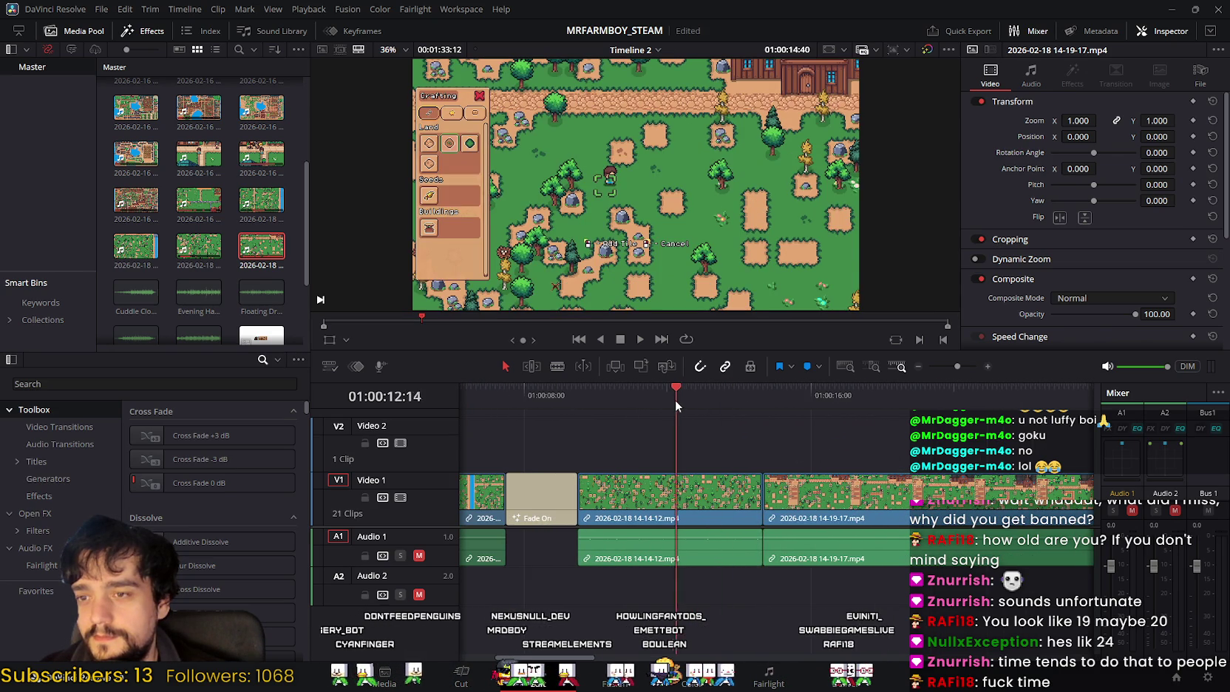
{"action": "left_click", "coordinate": [675, 399]}
{"action": "scroll", "coordinate": [869, 440], "scroll_direction": "left", "scroll_amount": 2}
{"action": "scroll", "coordinate": [850, 430], "scroll_direction": "left", "scroll_amount": 2}
{"action": "scroll", "coordinate": [803, 419], "scroll_direction": "left", "scroll_amount": 2}
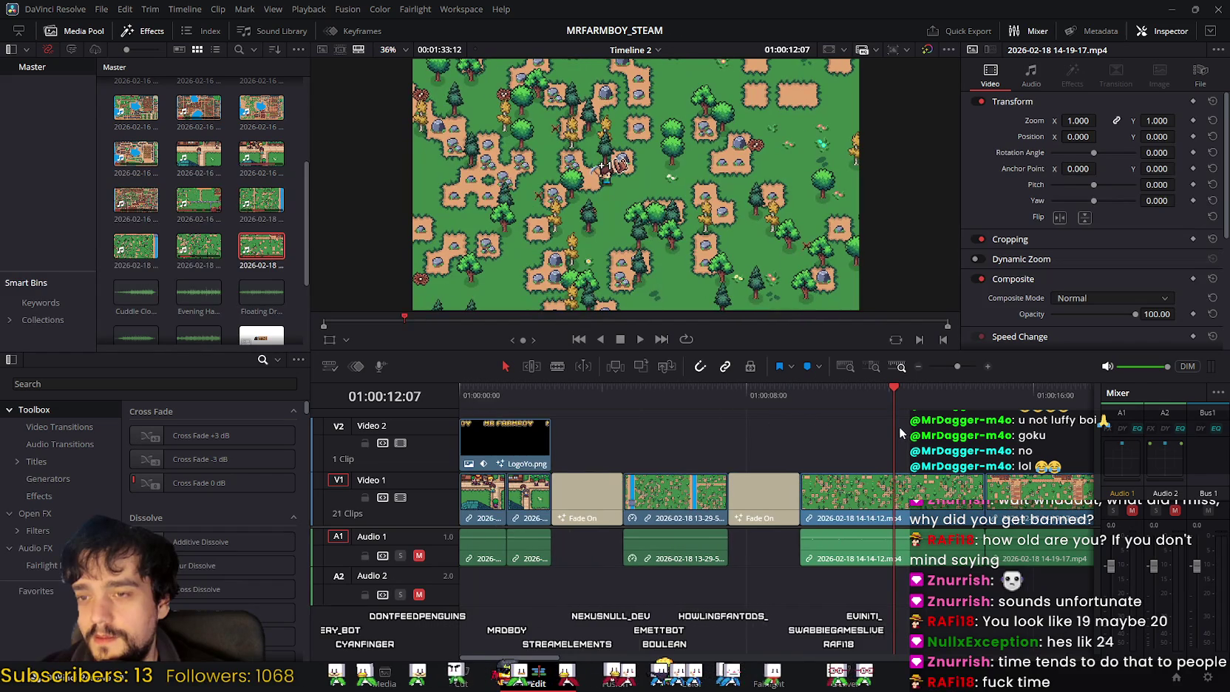
{"action": "scroll", "coordinate": [865, 422], "scroll_direction": "right", "scroll_amount": 2}
{"action": "left_click_drag", "start_coordinate": [756, 391], "coordinate": [781, 388]}
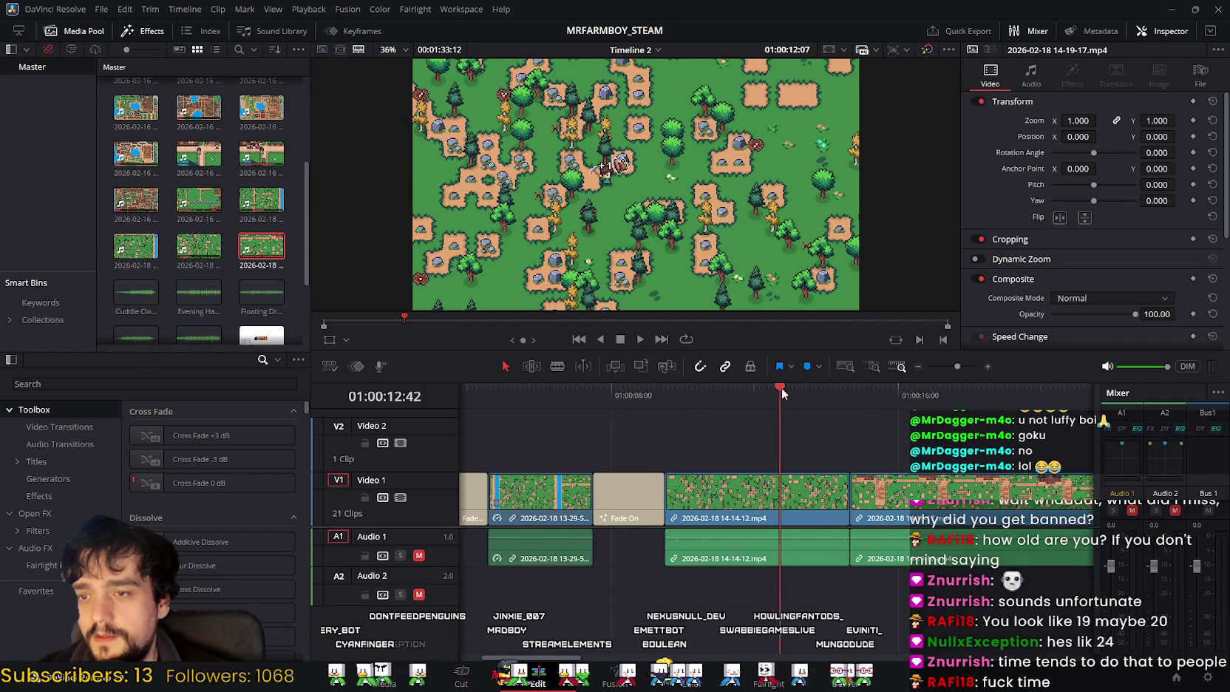
{"action": "scroll", "coordinate": [869, 416], "scroll_direction": "left", "scroll_amount": 2}
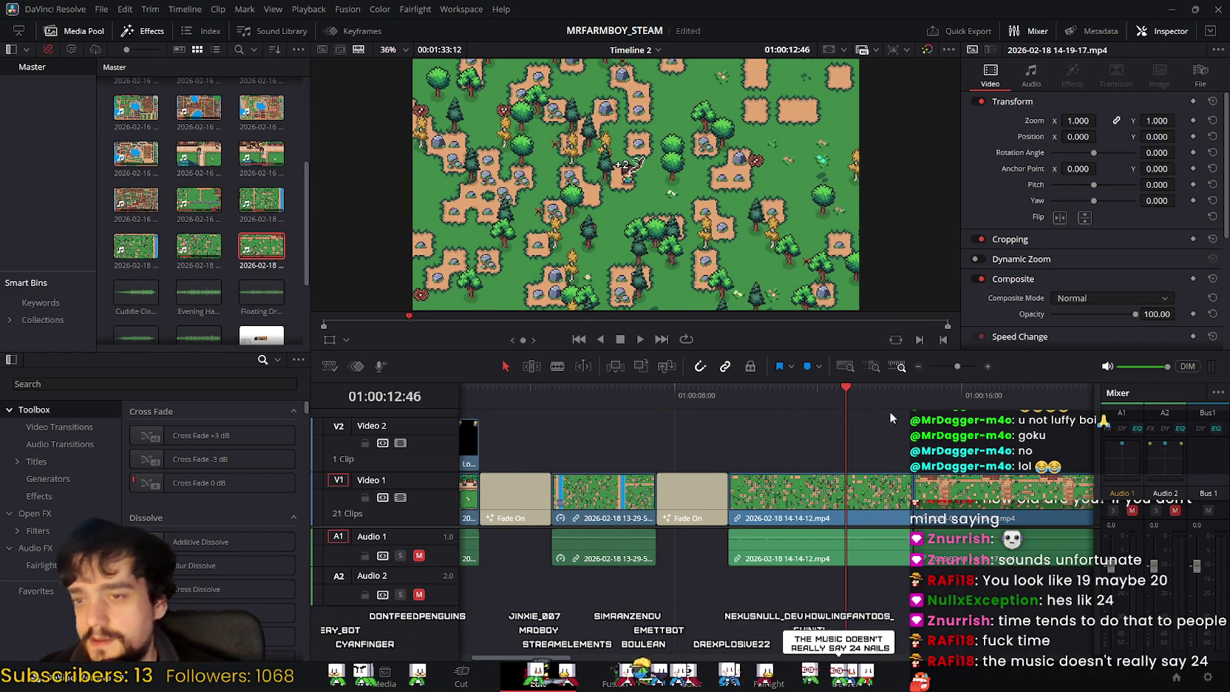
{"action": "scroll", "coordinate": [888, 411], "scroll_direction": "right", "scroll_amount": 2}
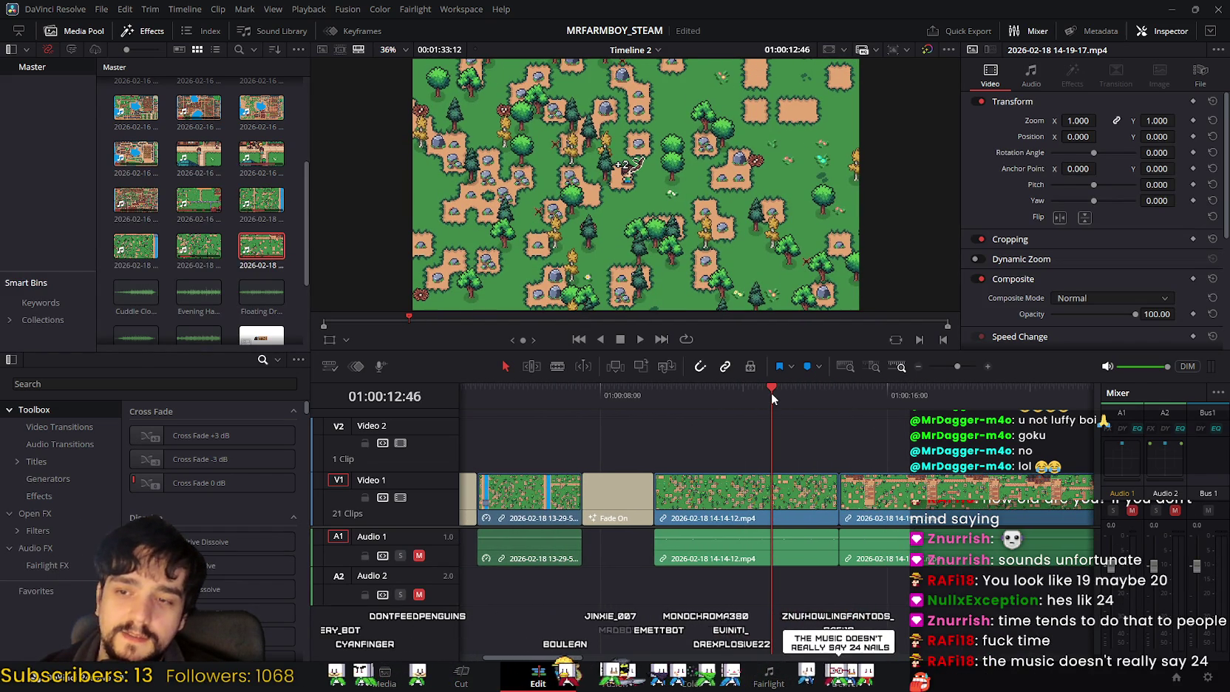
{"action": "mouse_move", "coordinate": [771, 394]}
{"action": "left_mouse_down"}
{"action": "mouse_move", "coordinate": [758, 393]}
{"action": "mouse_move", "coordinate": [781, 395]}
{"action": "left_mouse_up"}
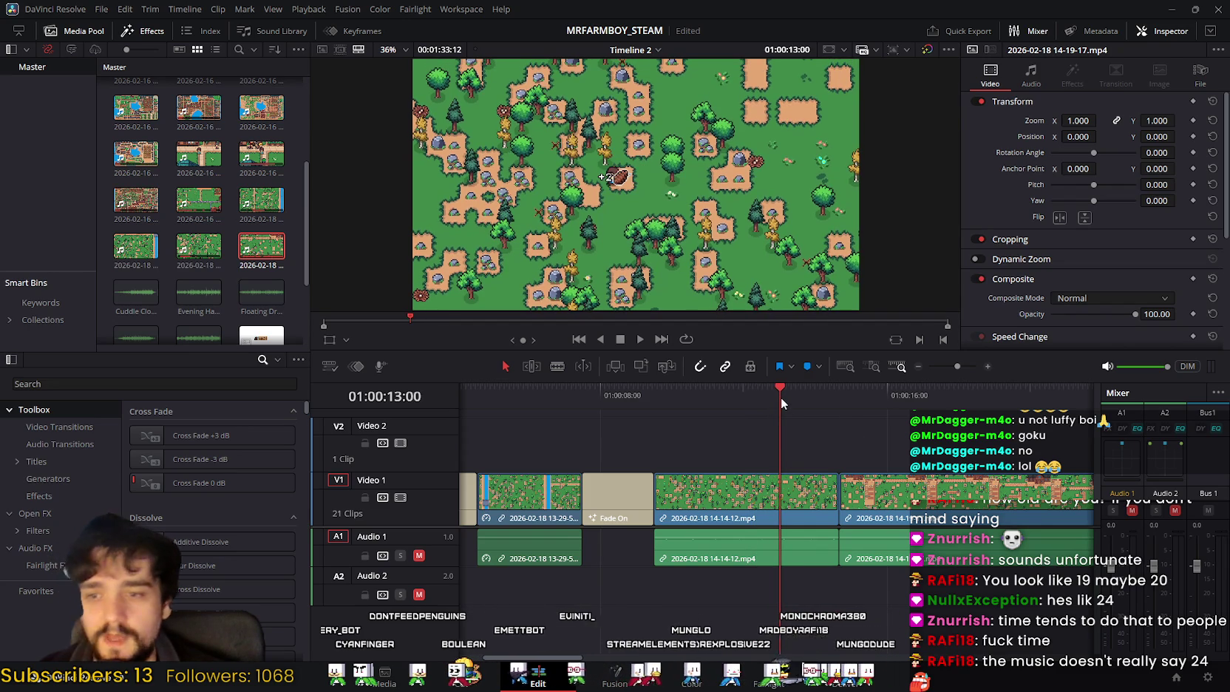
{"action": "scroll", "coordinate": [894, 435], "scroll_direction": "left", "scroll_amount": 1}
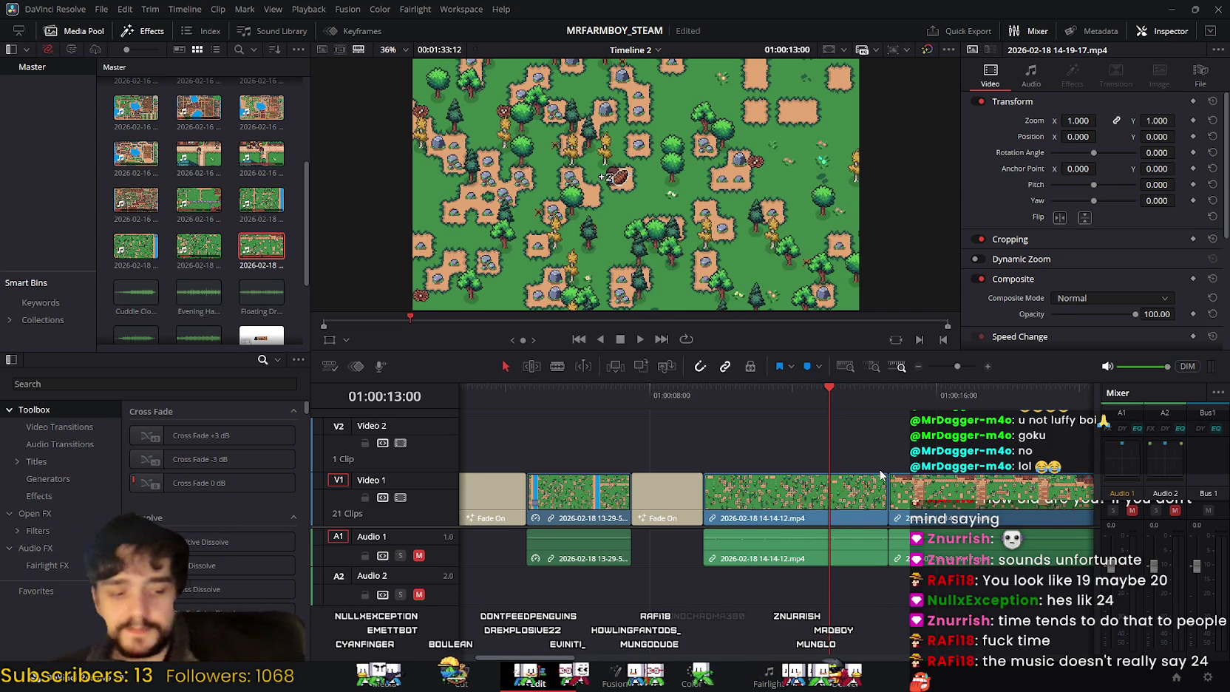
{"action": "left_click_drag", "start_coordinate": [789, 399], "coordinate": [665, 399]}
{"action": "left_click", "coordinate": [640, 338]}
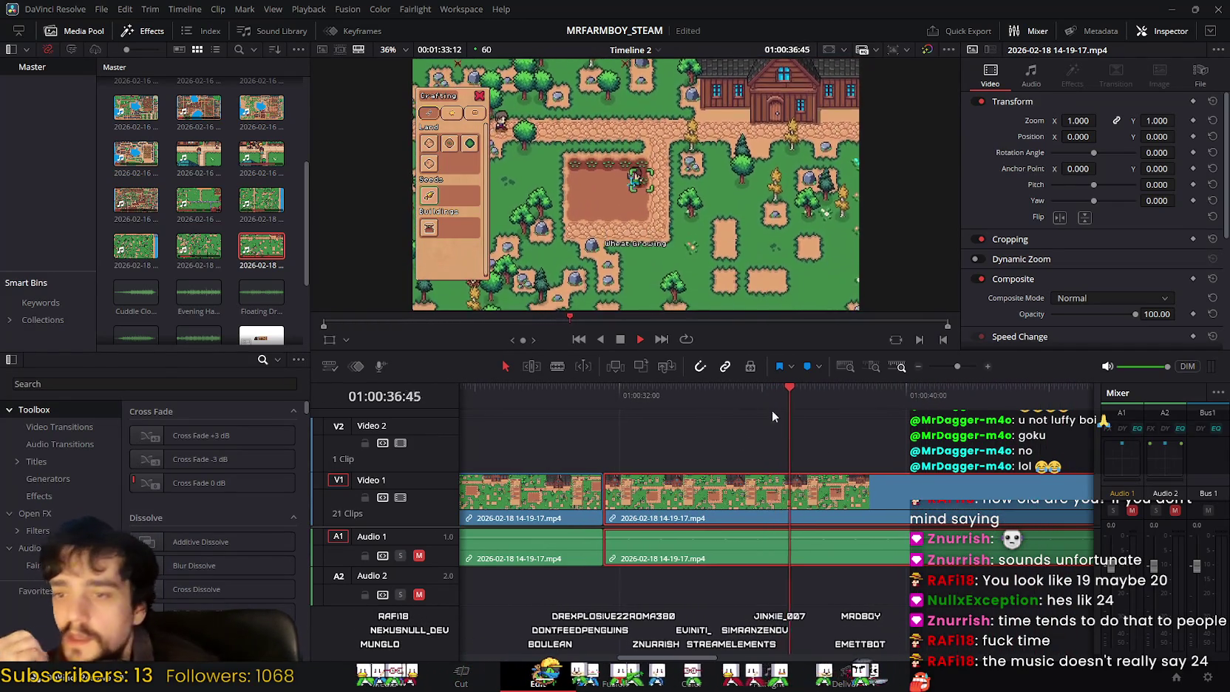
{"action": "key", "text": "space"}
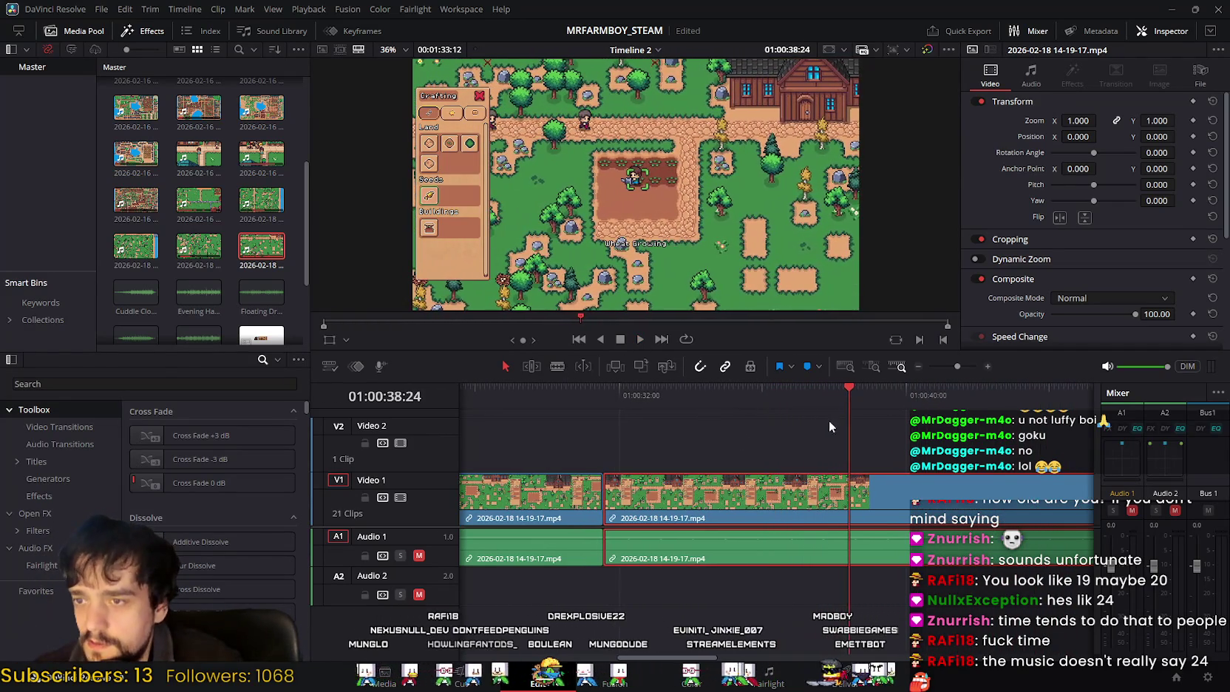
{"action": "left_click", "coordinate": [592, 408]}
{"action": "left_click", "coordinate": [605, 411]}
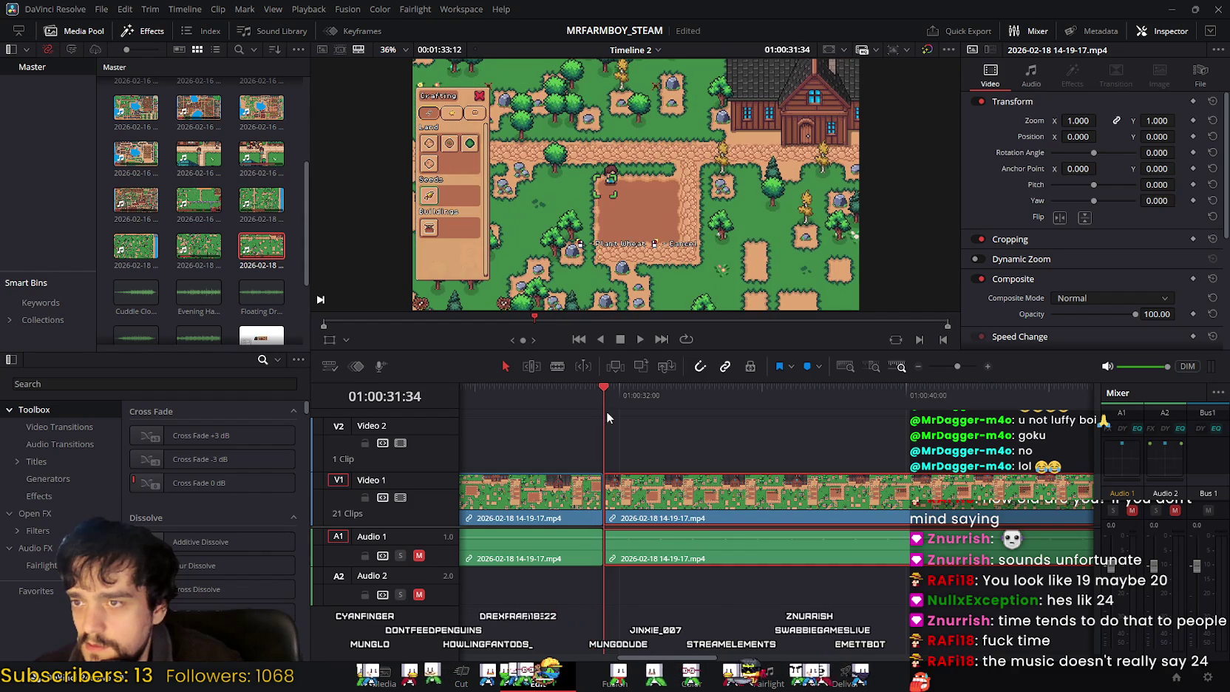
{"action": "scroll", "coordinate": [686, 422], "scroll_direction": "left", "scroll_amount": 2}
{"action": "mouse_move", "coordinate": [705, 396]}
{"action": "left_mouse_down"}
{"action": "mouse_move", "coordinate": [596, 412]}
{"action": "mouse_move", "coordinate": [617, 411]}
{"action": "left_mouse_up"}
{"action": "scroll", "coordinate": [739, 451], "scroll_direction": "left", "scroll_amount": 3}
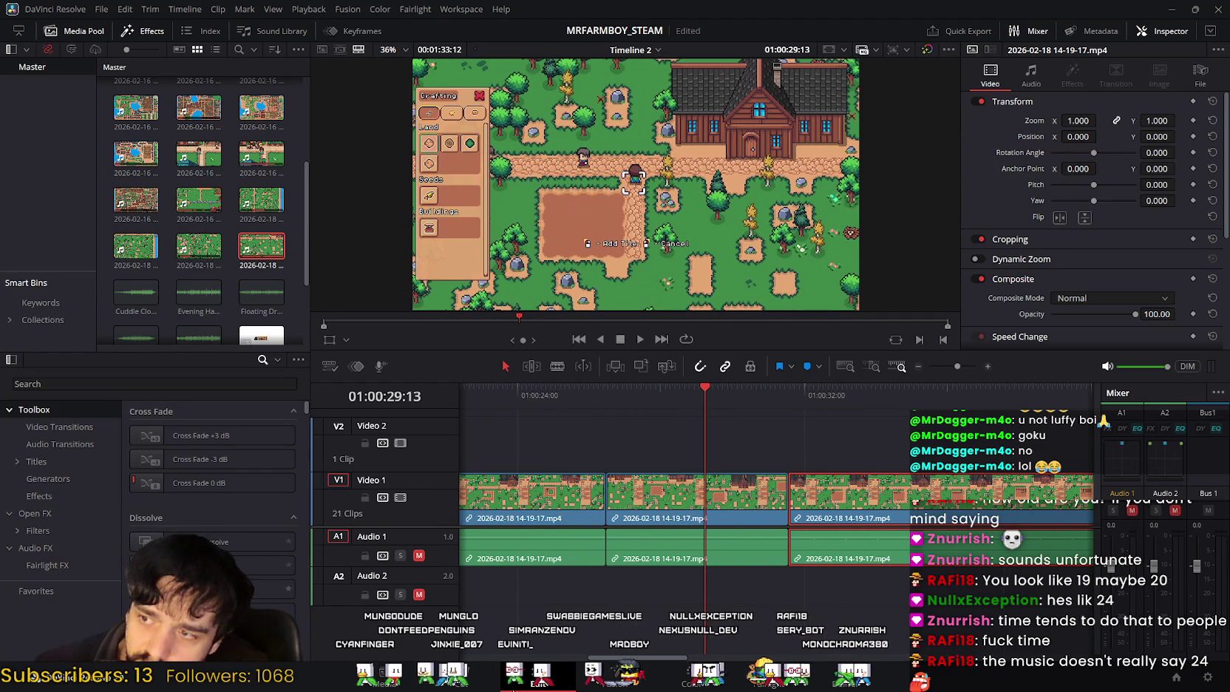
Step: Ripple-delete the selected clip from Timeline 2
{"action": "left_click", "coordinate": [457, 685]}
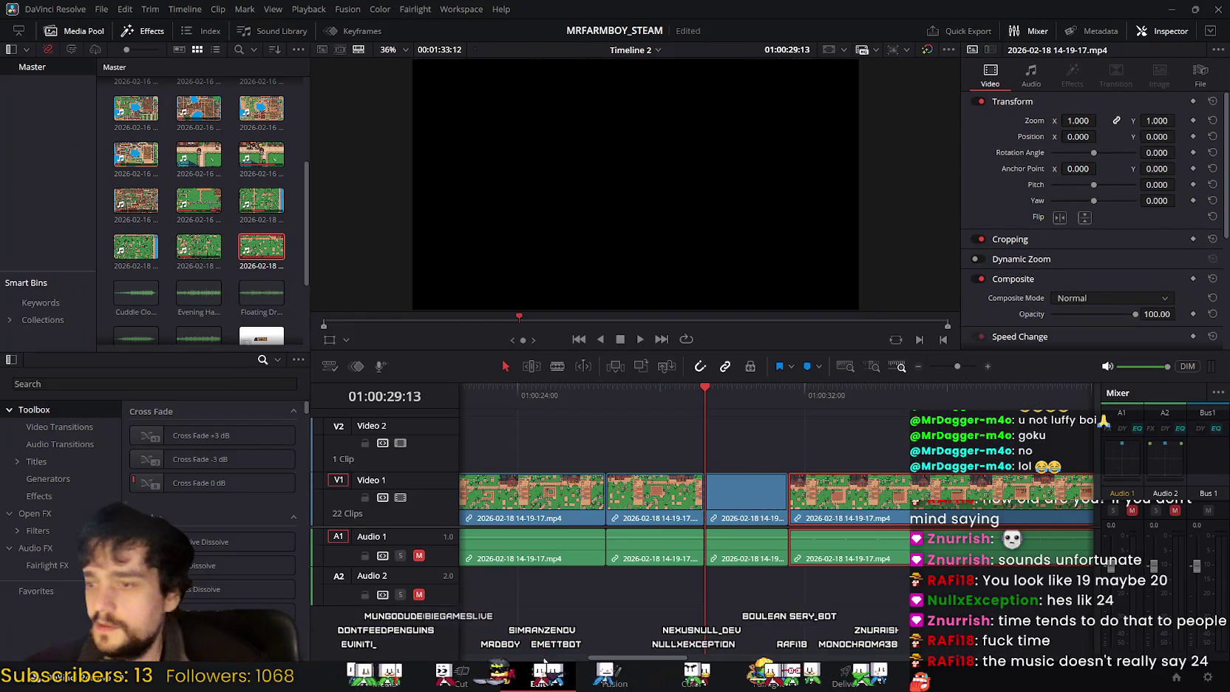
{"action": "left_click", "coordinate": [539, 683]}
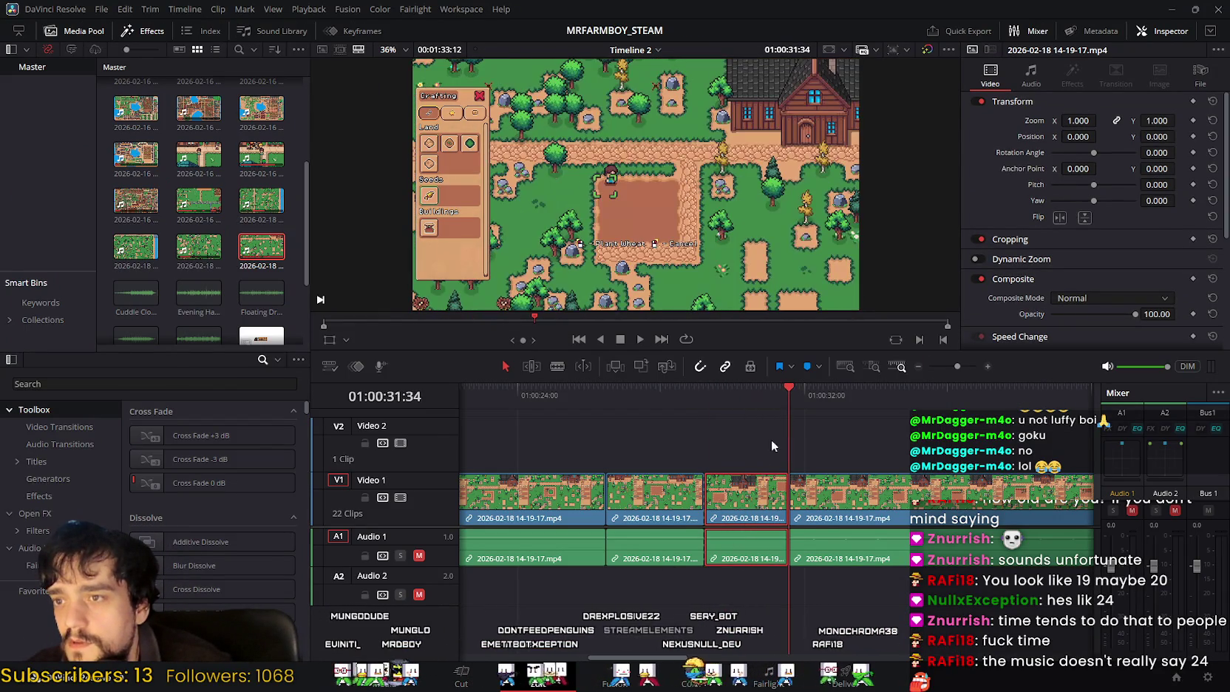
{"action": "key", "text": "Delete"}
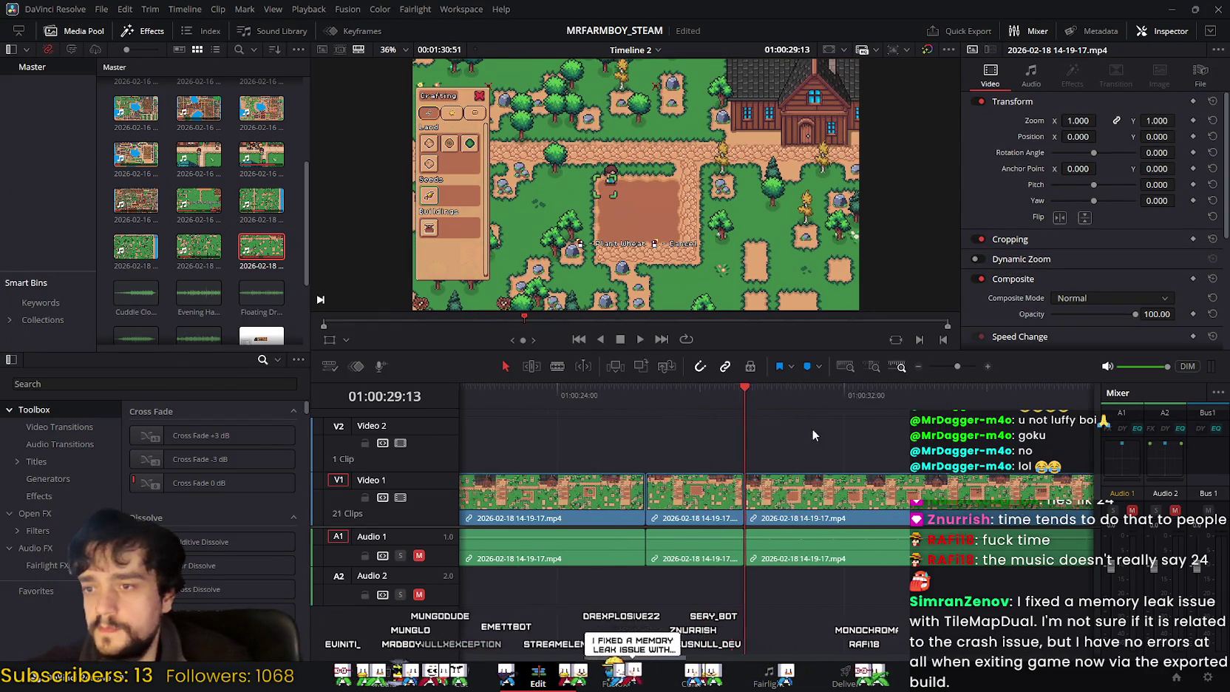
Step: Play back the tilling footage from 01:00:23:17 through about 01:00:32:57
{"action": "left_click", "coordinate": [693, 392]}
{"action": "left_click", "coordinate": [639, 340]}
{"action": "left_click", "coordinate": [733, 390]}
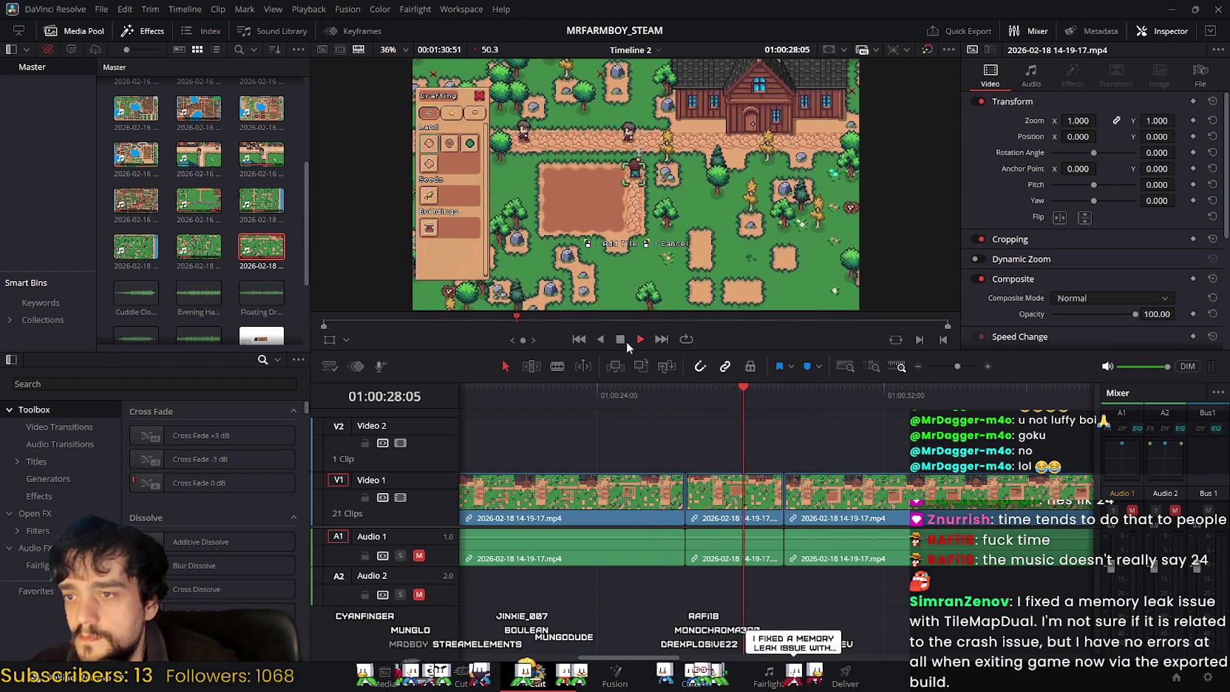
{"action": "left_click", "coordinate": [573, 387]}
{"action": "left_click", "coordinate": [637, 342]}
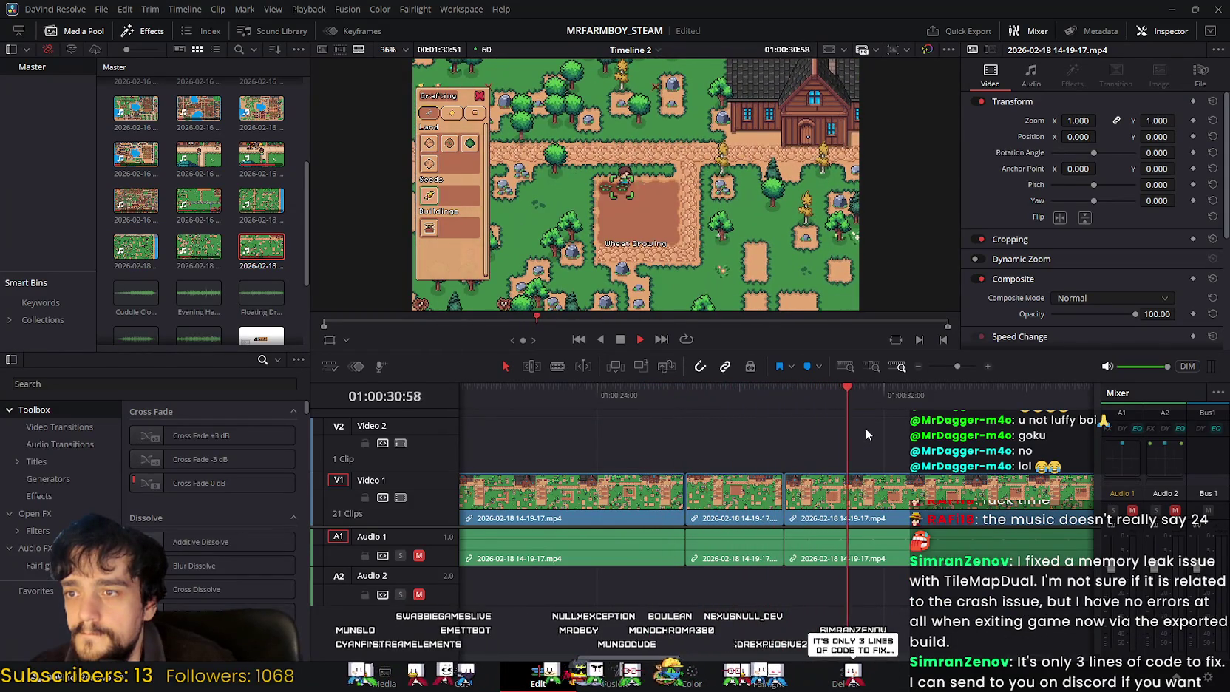
{"action": "left_click", "coordinate": [628, 338]}
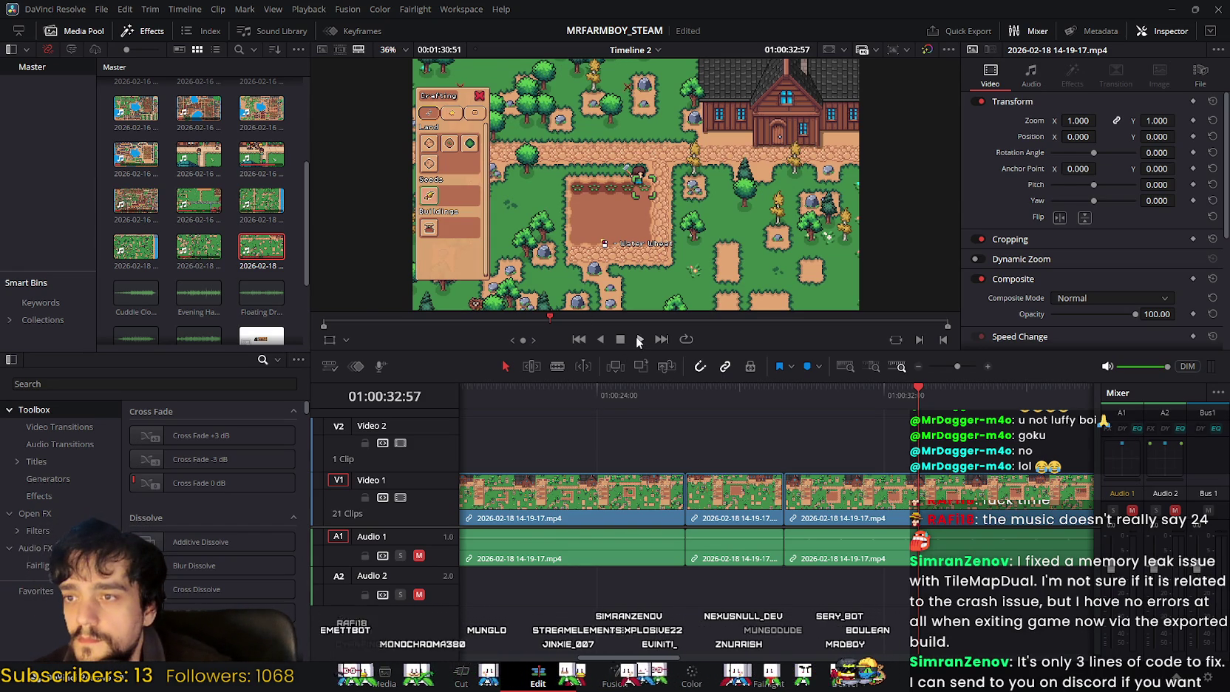
{"action": "left_click", "coordinate": [639, 339]}
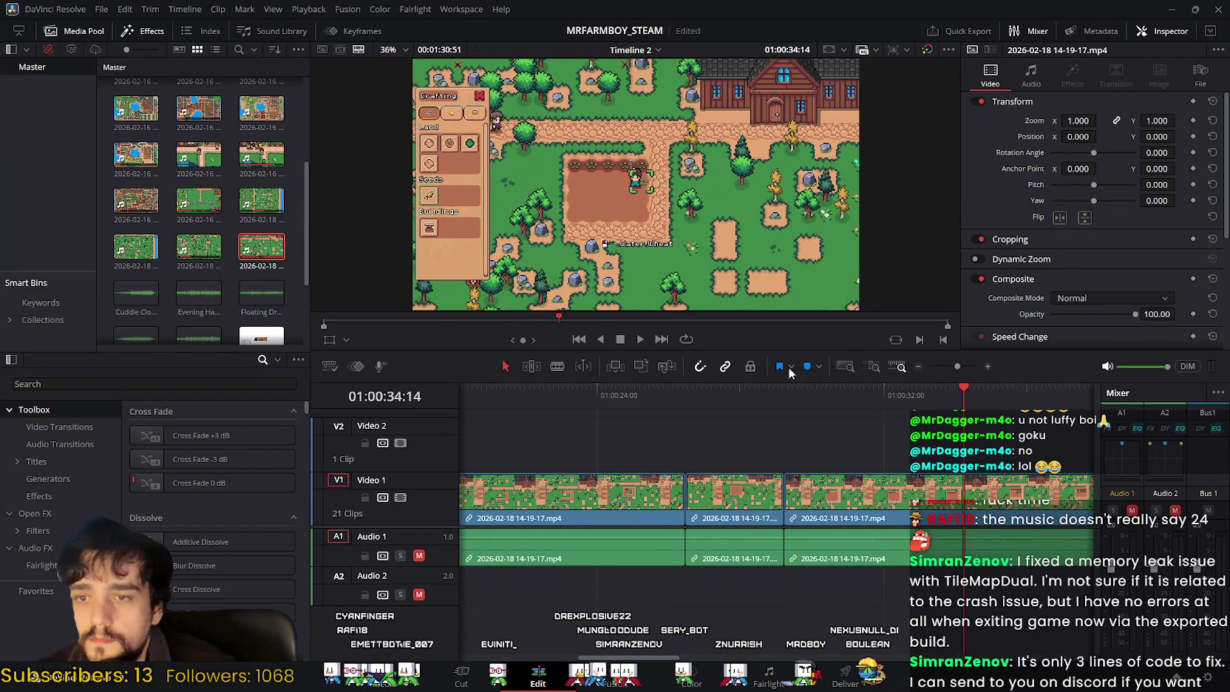
{"action": "left_click", "coordinate": [639, 338]}
{"action": "left_click", "coordinate": [620, 338]}
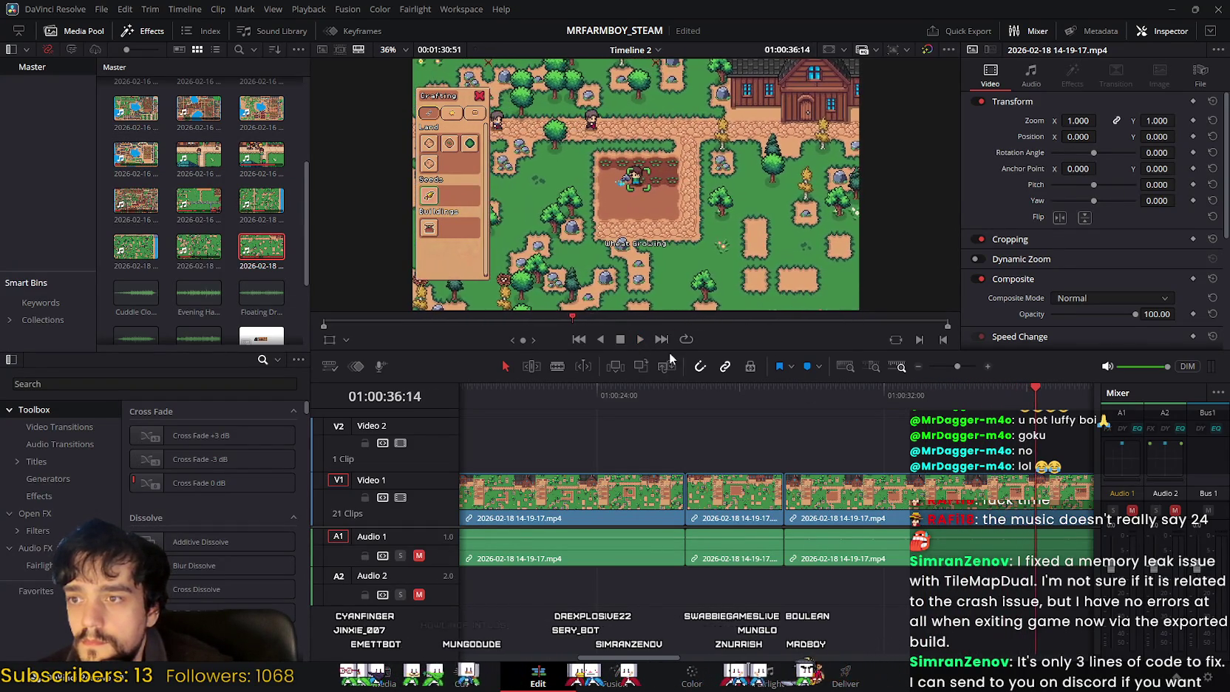
Step: Park the playhead at 01:00:35:30 and switch to the Cut page
{"action": "left_click_drag", "start_coordinate": [1035, 389], "coordinate": [1010, 392]}
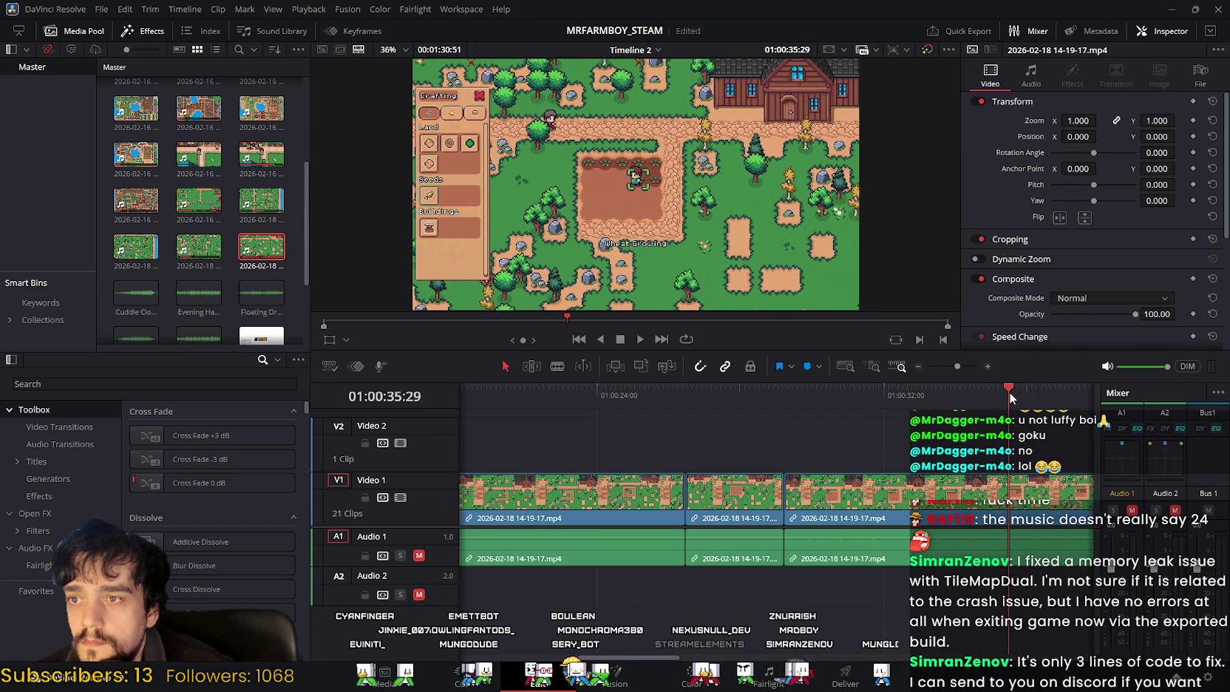
{"action": "left_click_drag", "start_coordinate": [1010, 391], "coordinate": [1007, 385]}
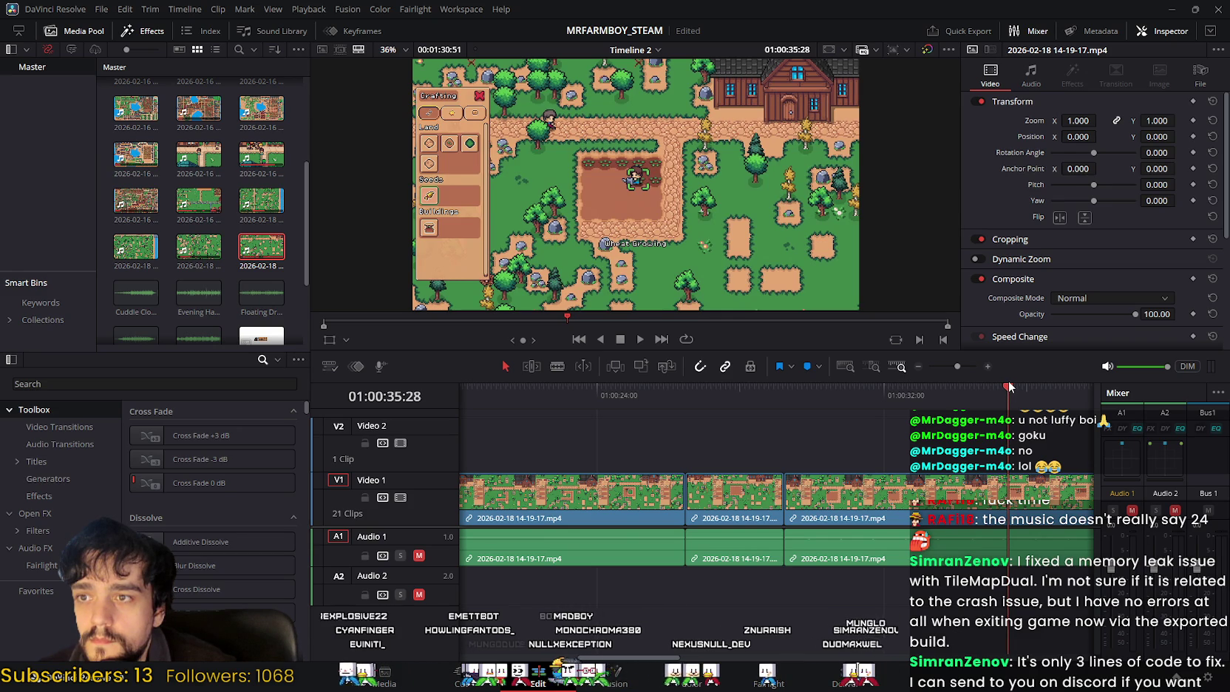
{"action": "left_click_drag", "start_coordinate": [1008, 386], "coordinate": [1010, 384]}
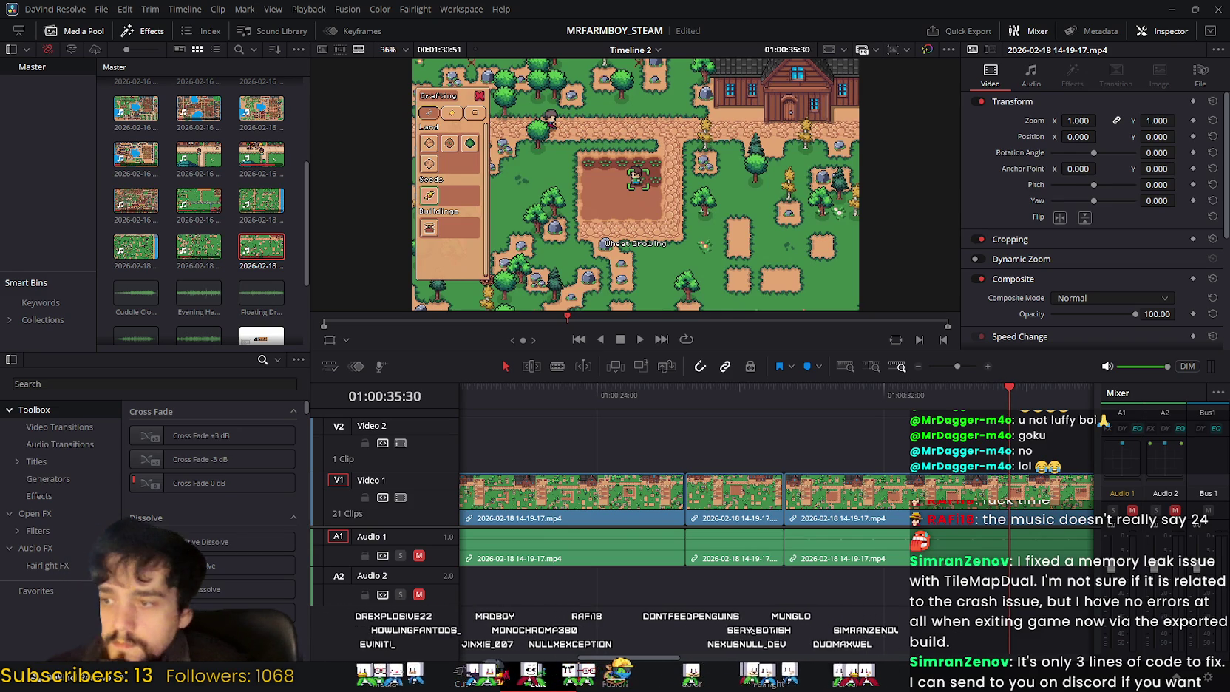
{"action": "key", "text": "shift+3"}
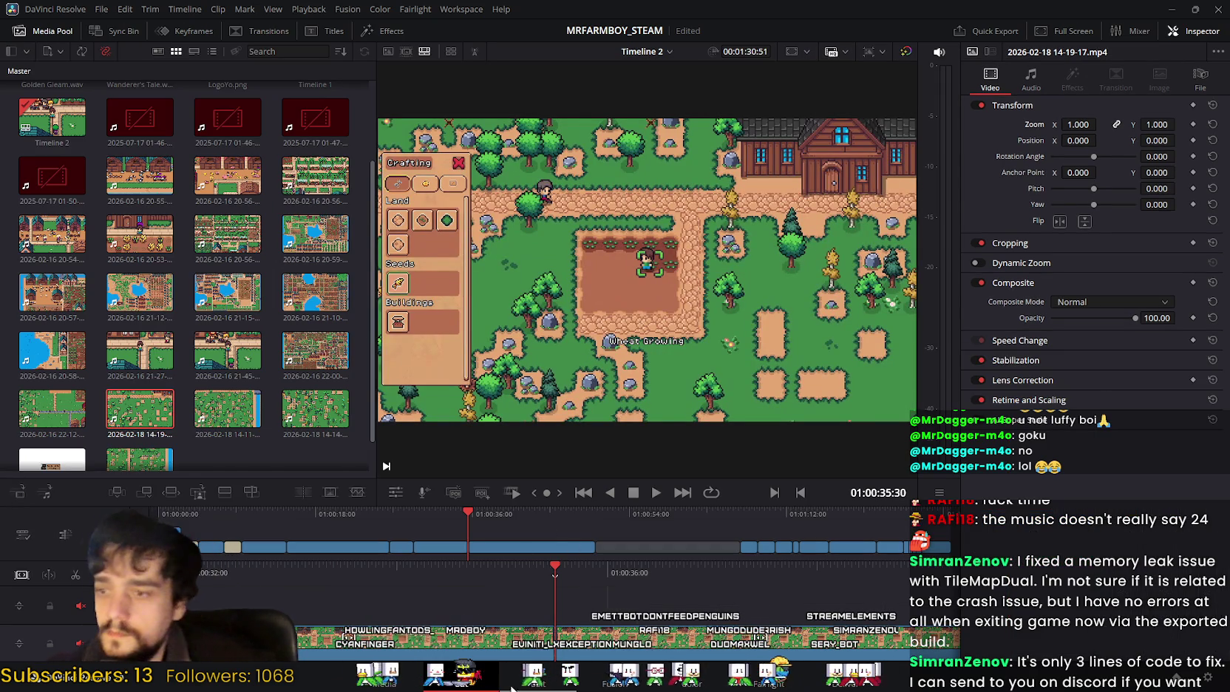
Step: Back on the Edit page, position the playhead at 01:00:38:09
{"action": "key", "text": "shift+4"}
{"action": "scroll", "coordinate": [740, 436], "scroll_direction": "right", "scroll_amount": 5}
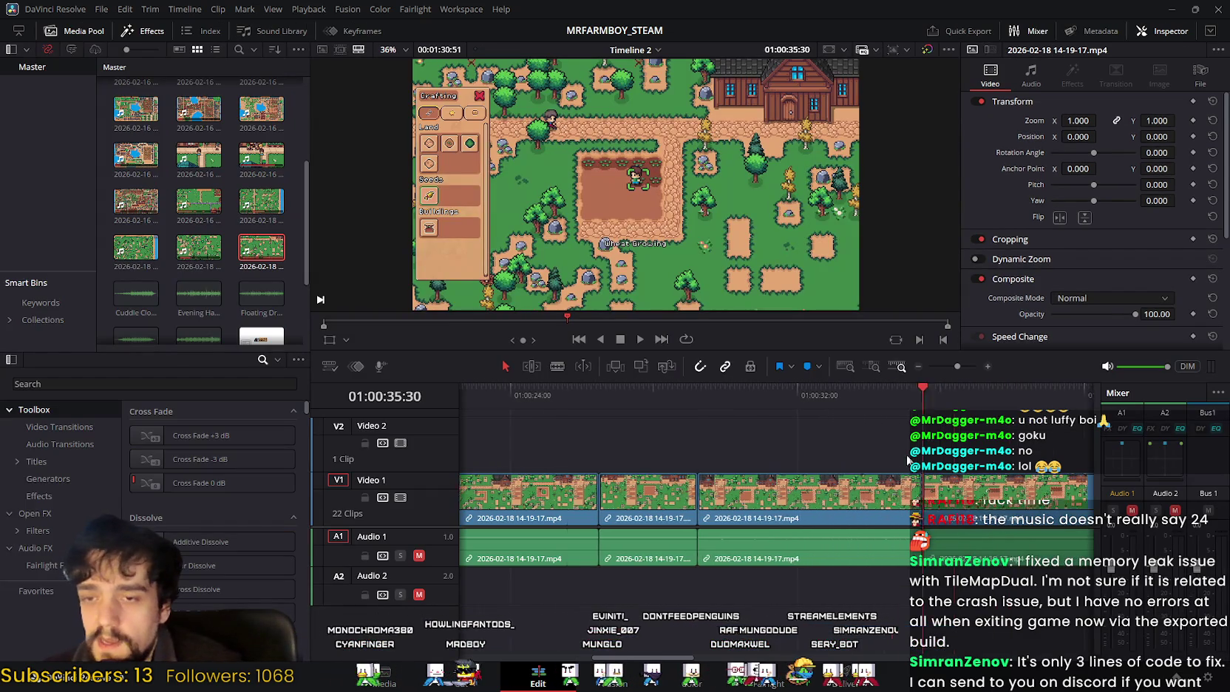
{"action": "mouse_move", "coordinate": [726, 388]}
{"action": "left_mouse_down"}
{"action": "mouse_move", "coordinate": [832, 414]}
{"action": "mouse_move", "coordinate": [885, 411]}
{"action": "left_mouse_up"}
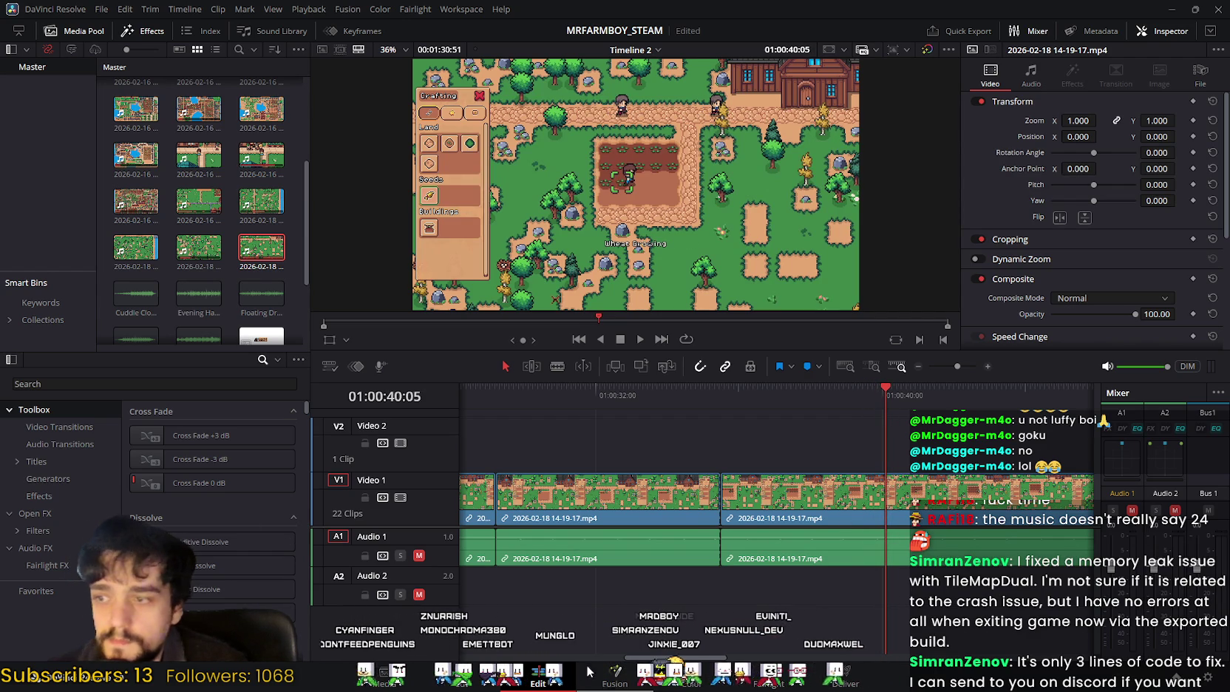
{"action": "left_click", "coordinate": [447, 669]}
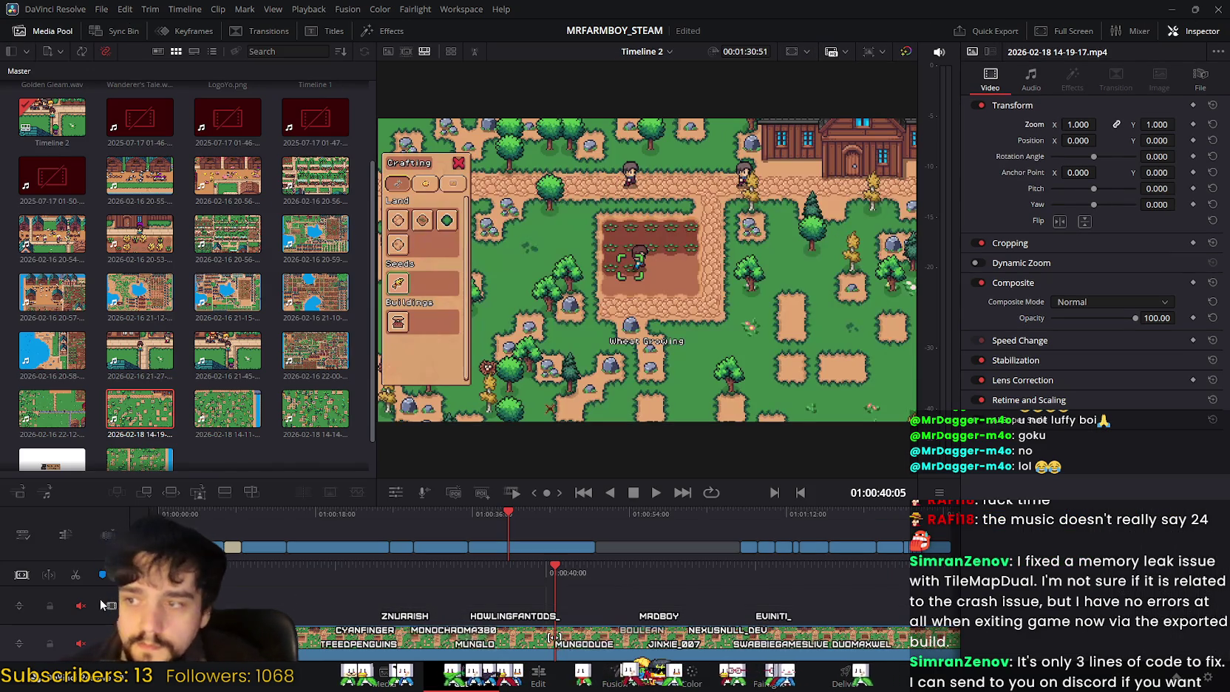
{"action": "left_click", "coordinate": [540, 680]}
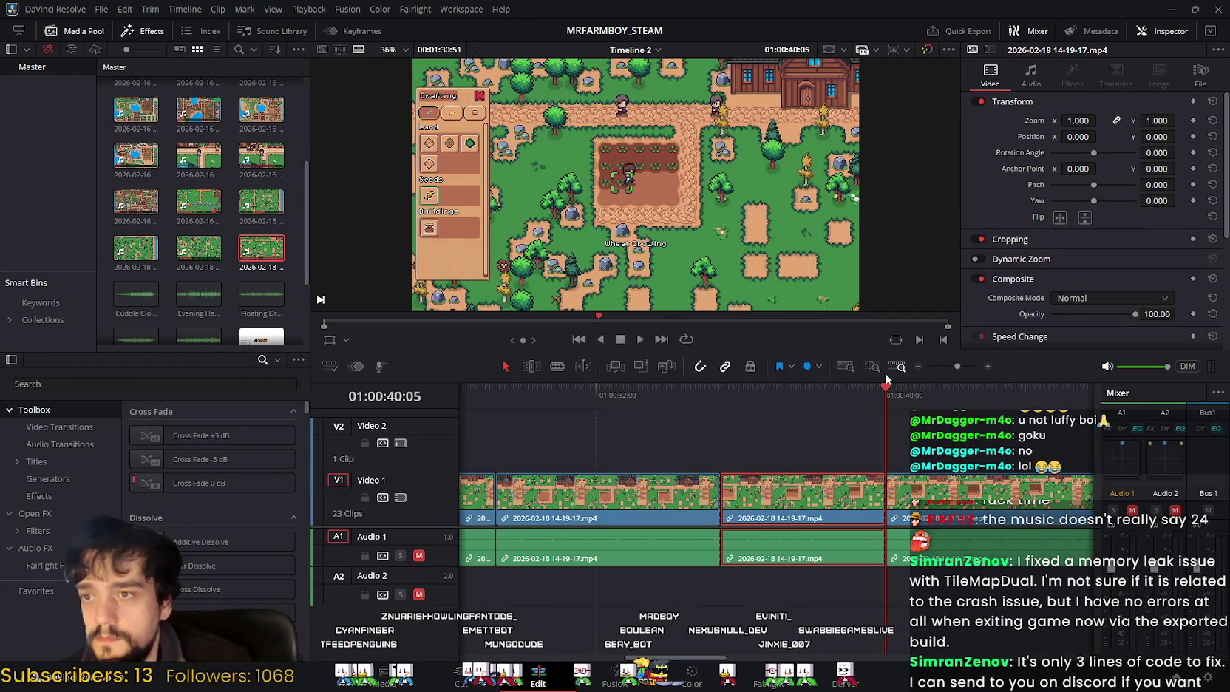
{"action": "mouse_move", "coordinate": [882, 396]}
{"action": "left_mouse_down"}
{"action": "mouse_move", "coordinate": [754, 394]}
{"action": "mouse_move", "coordinate": [816, 399]}
{"action": "left_mouse_up"}
Step: Delete the middle planting clip, slide the next clip into the gap, and play it back
{"action": "left_click", "coordinate": [842, 500]}
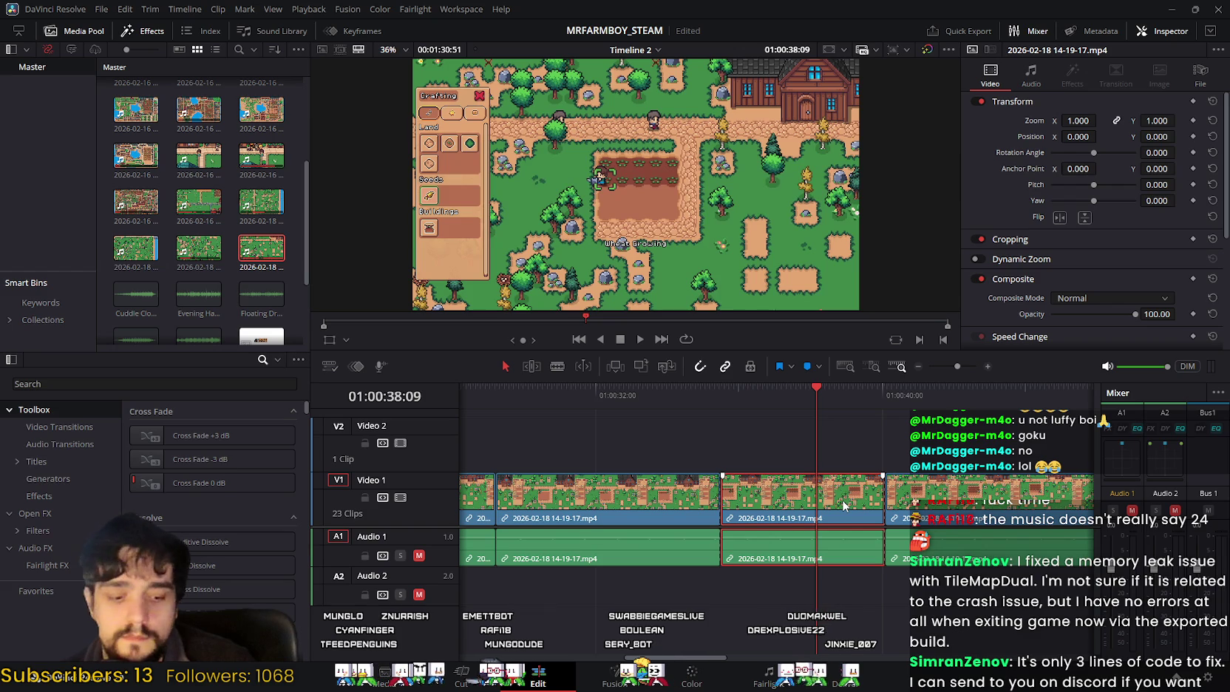
{"action": "key", "text": "BackSpace"}
{"action": "left_click_drag", "start_coordinate": [922, 500], "coordinate": [783, 501]}
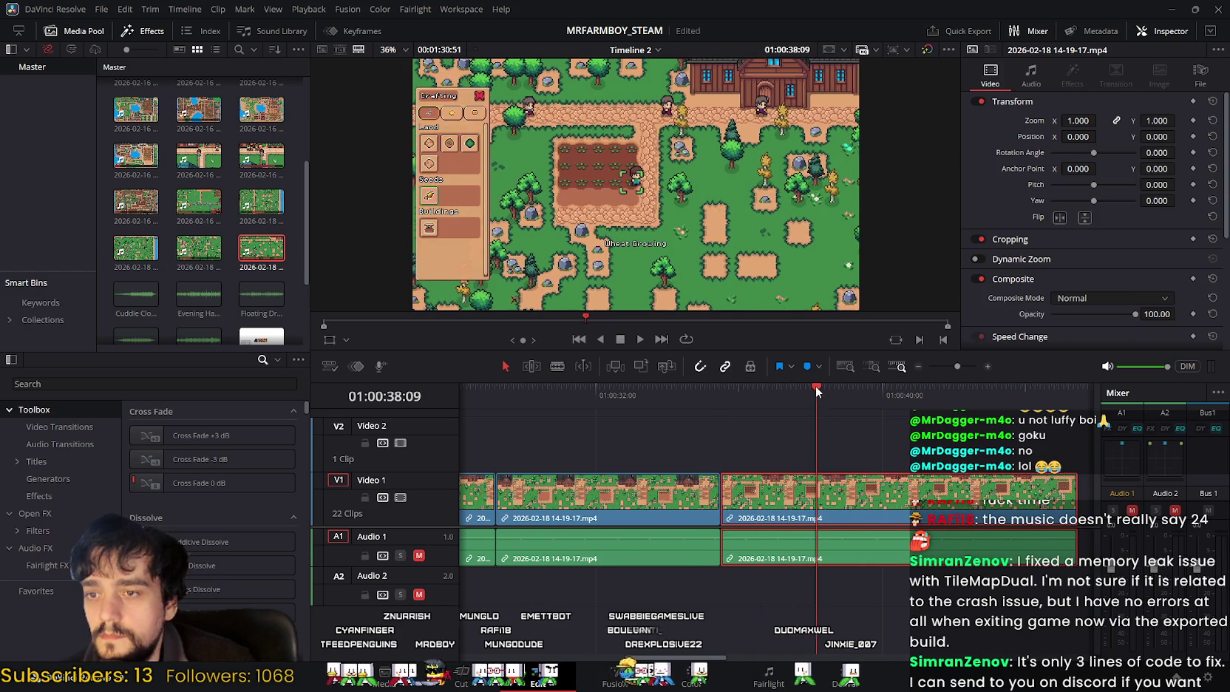
{"action": "left_click_drag", "start_coordinate": [815, 387], "coordinate": [676, 382]}
{"action": "left_click", "coordinate": [640, 340]}
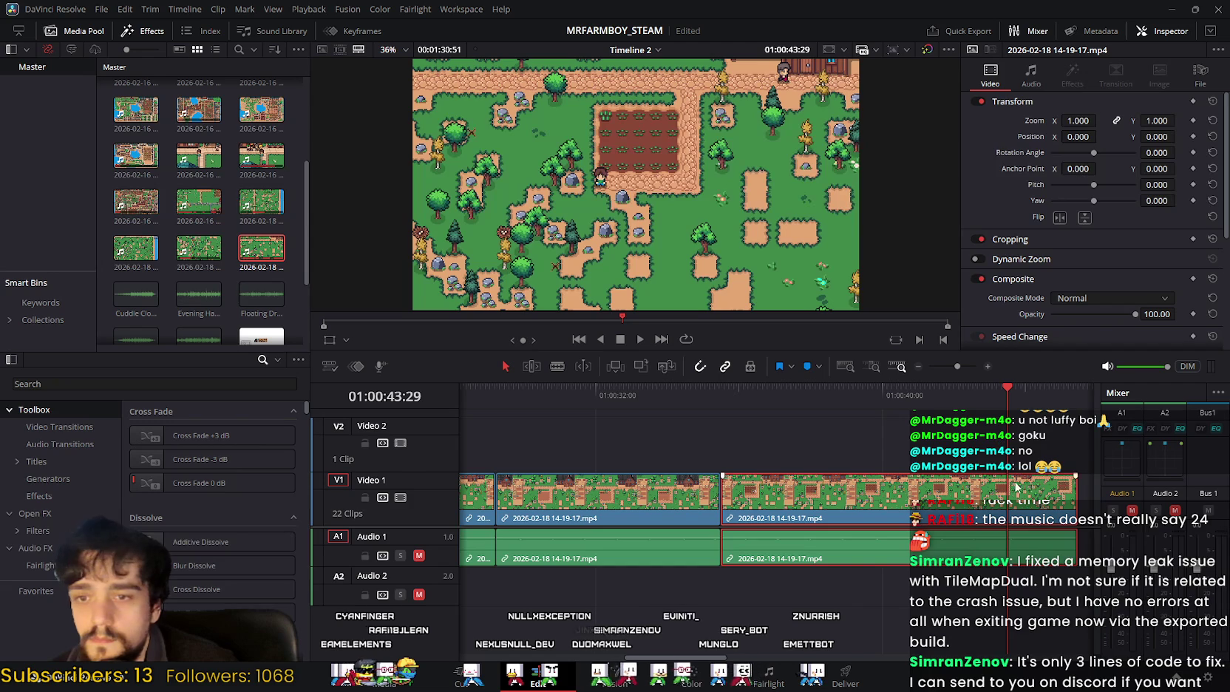
Step: Delete the final clip so Timeline 2 ends at 01:00:42:43
{"action": "mouse_move", "coordinate": [1006, 391]}
{"action": "left_mouse_down"}
{"action": "mouse_move", "coordinate": [1023, 392]}
{"action": "mouse_move", "coordinate": [968, 412]}
{"action": "mouse_move", "coordinate": [982, 416]}
{"action": "left_mouse_up"}
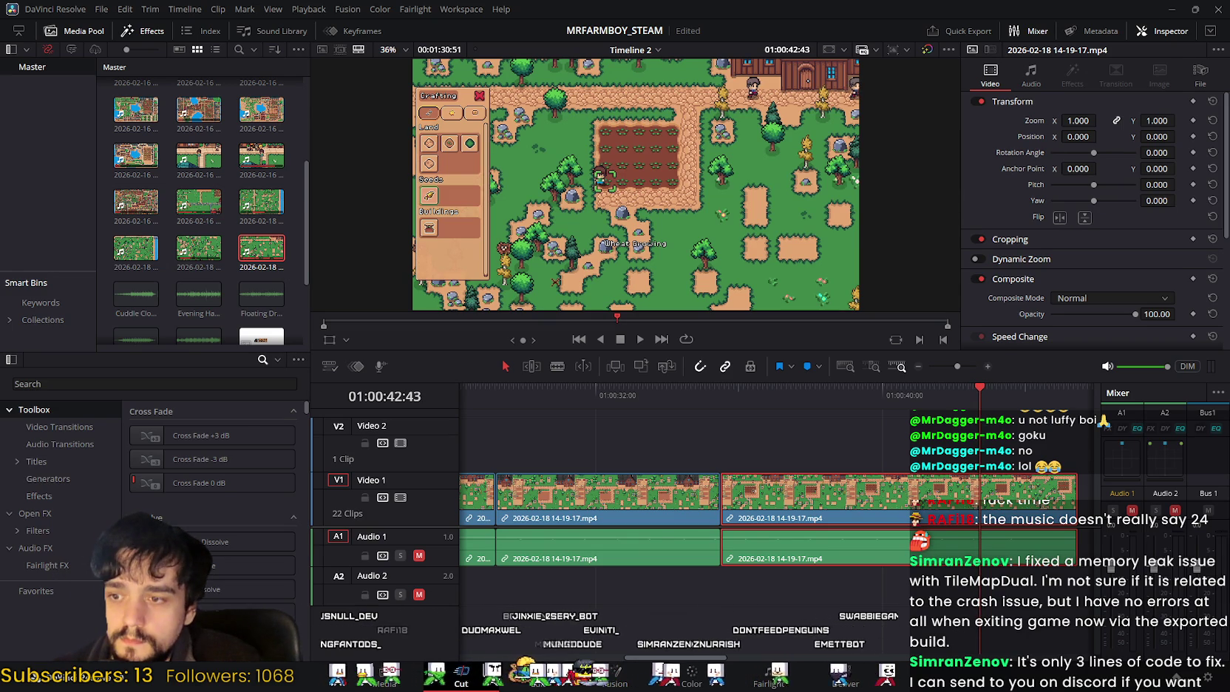
{"action": "left_click", "coordinate": [461, 673]}
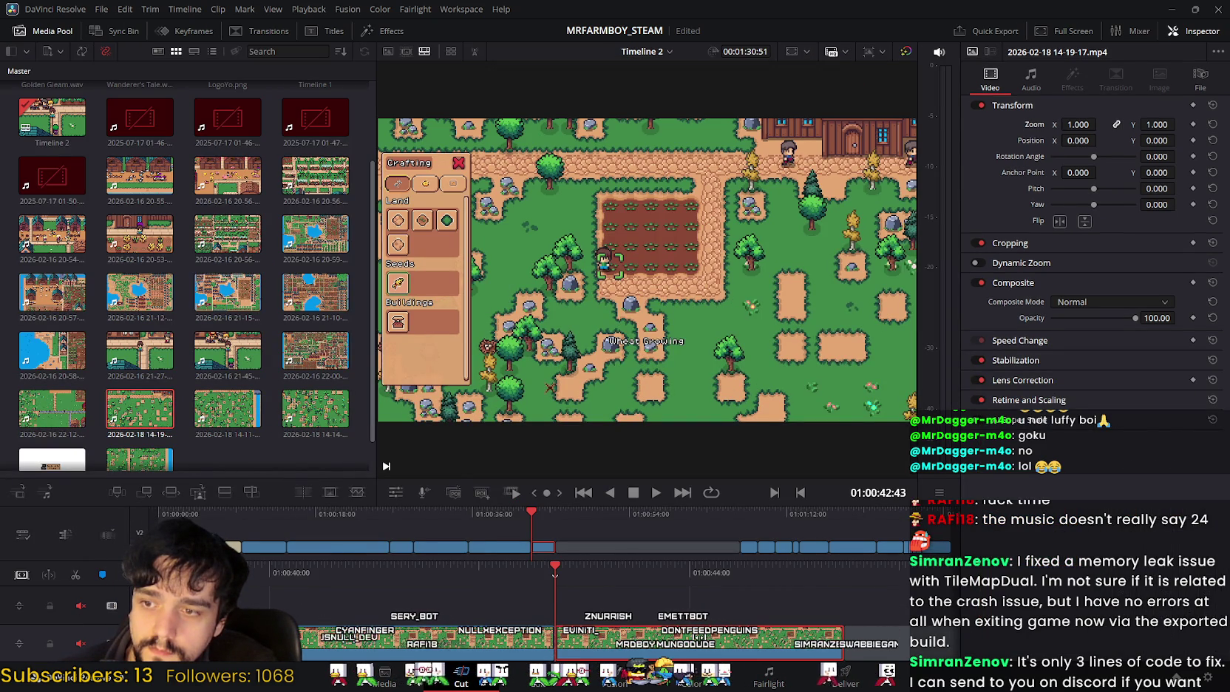
{"action": "left_click", "coordinate": [536, 674]}
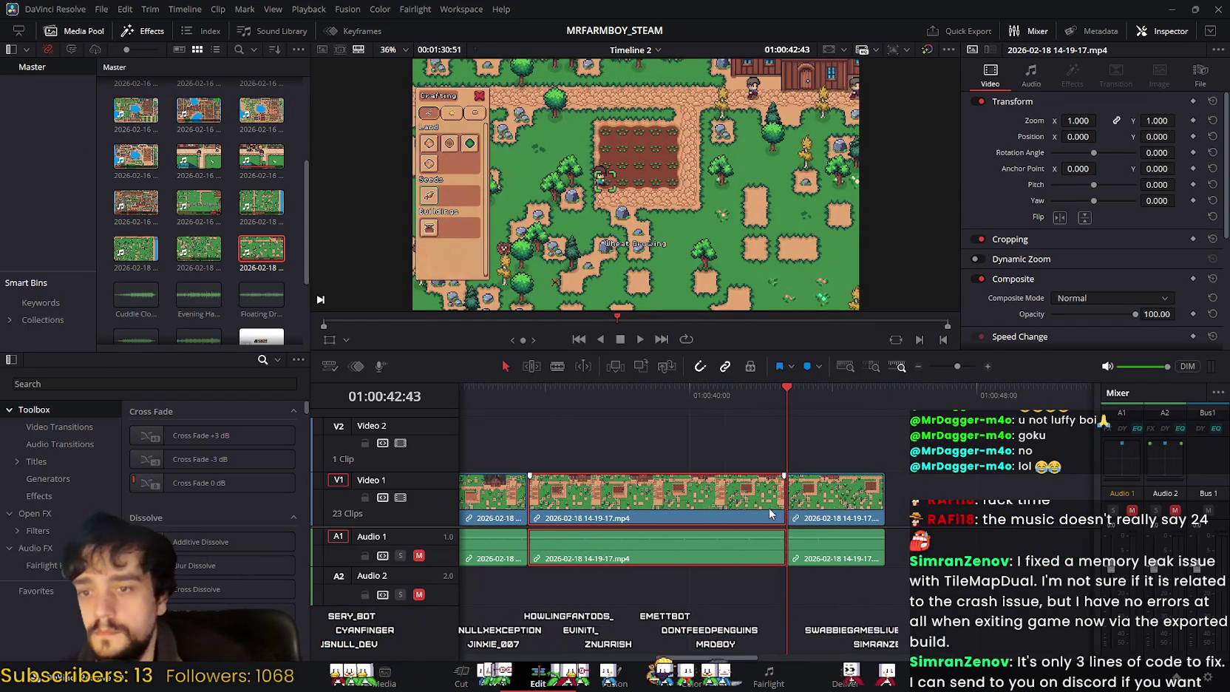
{"action": "key", "text": "Delete"}
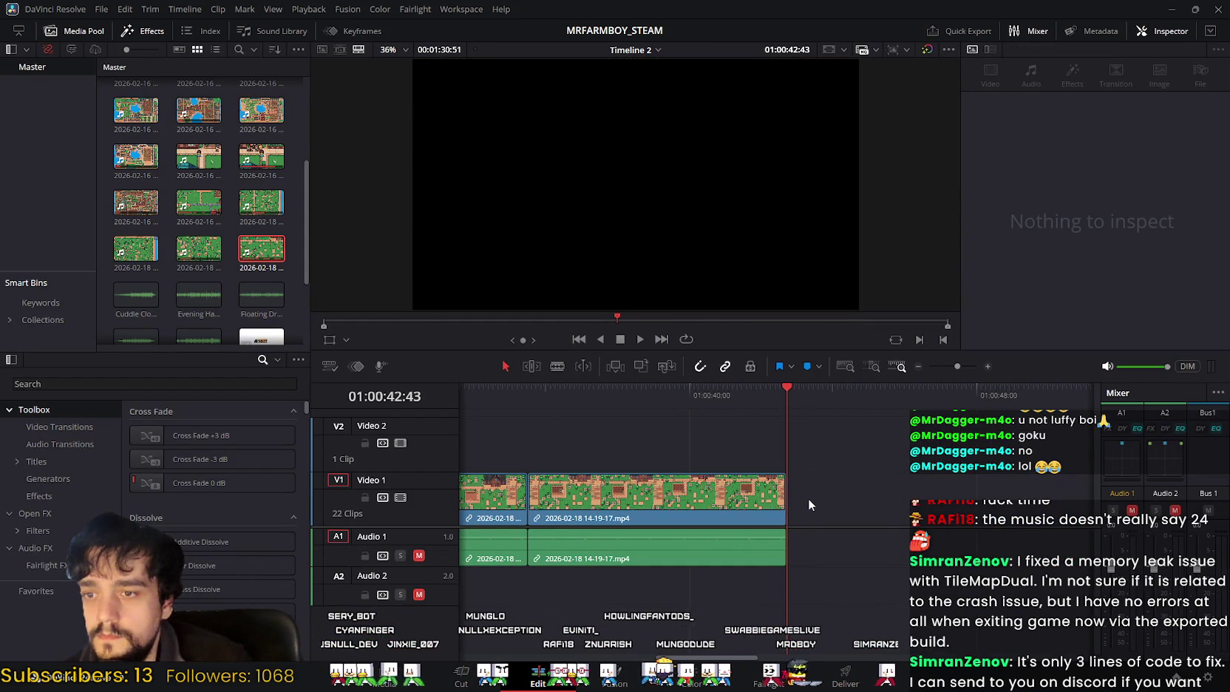
{"action": "left_click_drag", "start_coordinate": [778, 392], "coordinate": [576, 394]}
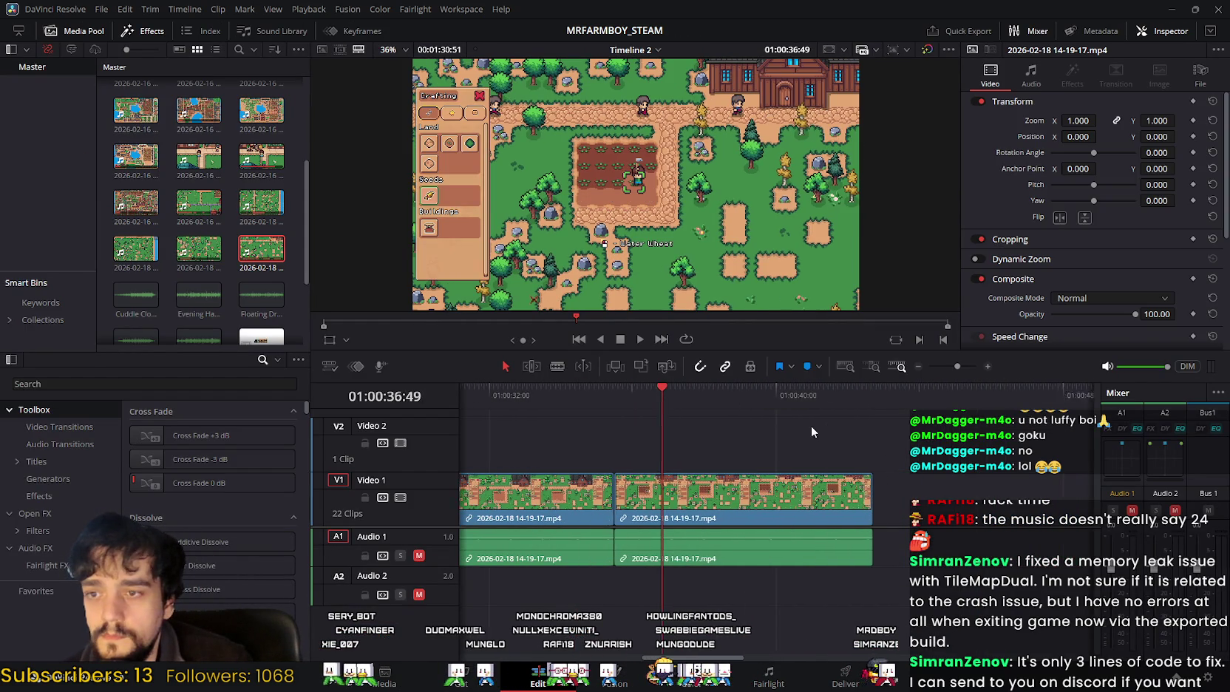
{"action": "scroll", "coordinate": [811, 425], "scroll_direction": "left", "scroll_amount": 3}
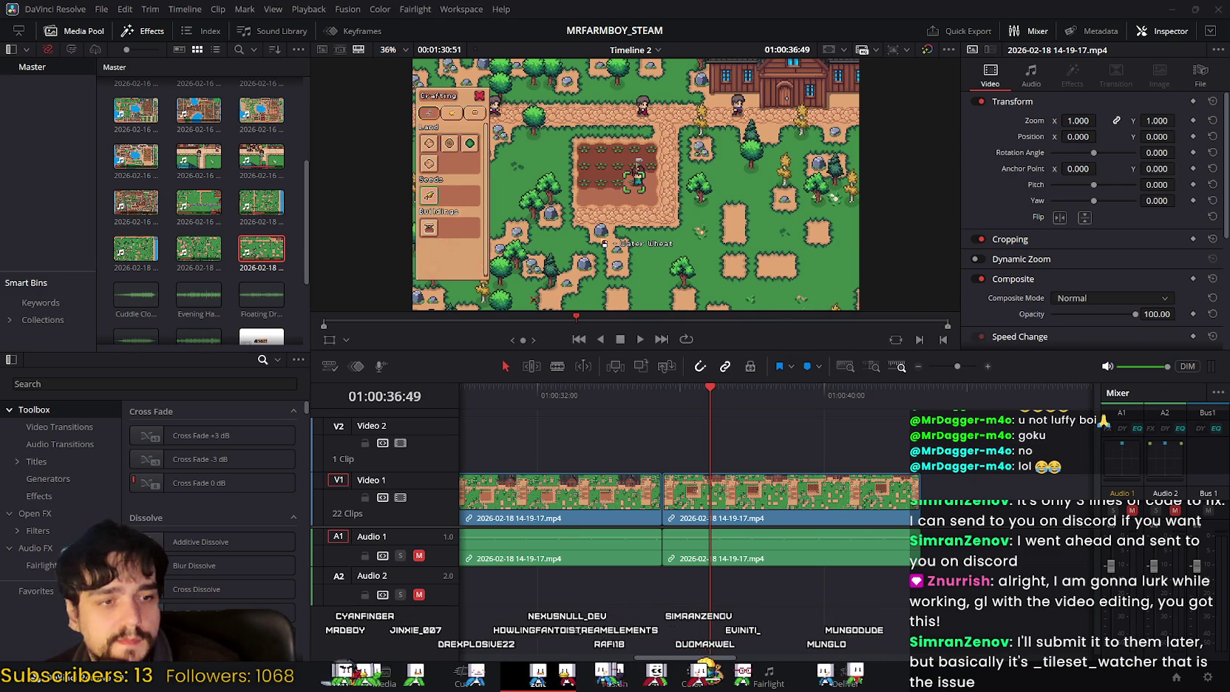
{"action": "key", "text": "super+shift+s"}
{"action": "key", "text": "Escape"}
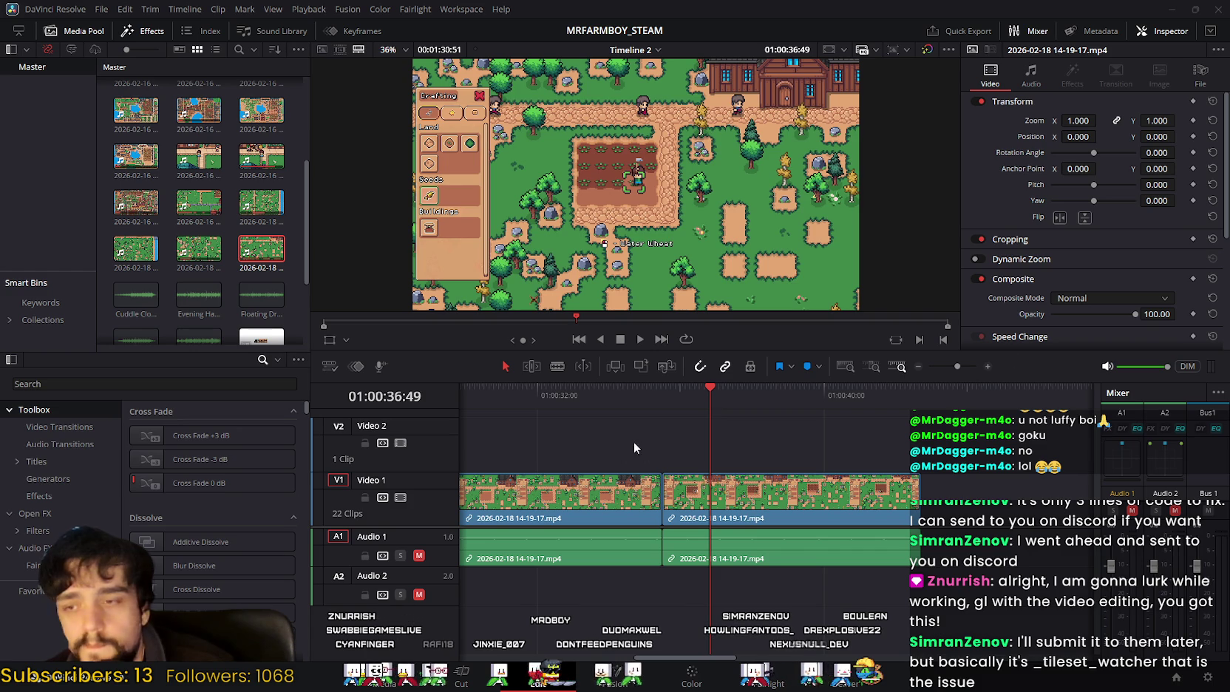
{"action": "scroll", "coordinate": [813, 426], "scroll_direction": "left", "scroll_amount": 1}
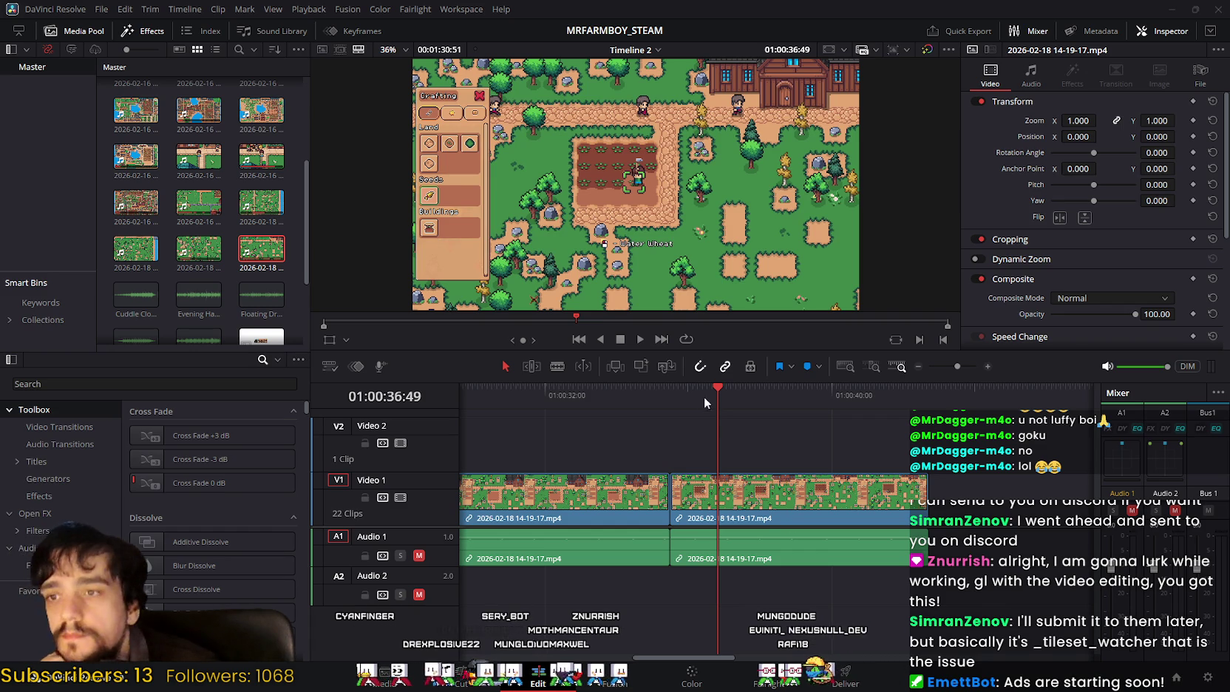
{"action": "mouse_move", "coordinate": [719, 387]}
{"action": "left_mouse_down"}
{"action": "mouse_move", "coordinate": [672, 397]}
{"action": "mouse_move", "coordinate": [933, 429]}
{"action": "mouse_move", "coordinate": [901, 426]}
{"action": "left_mouse_up"}
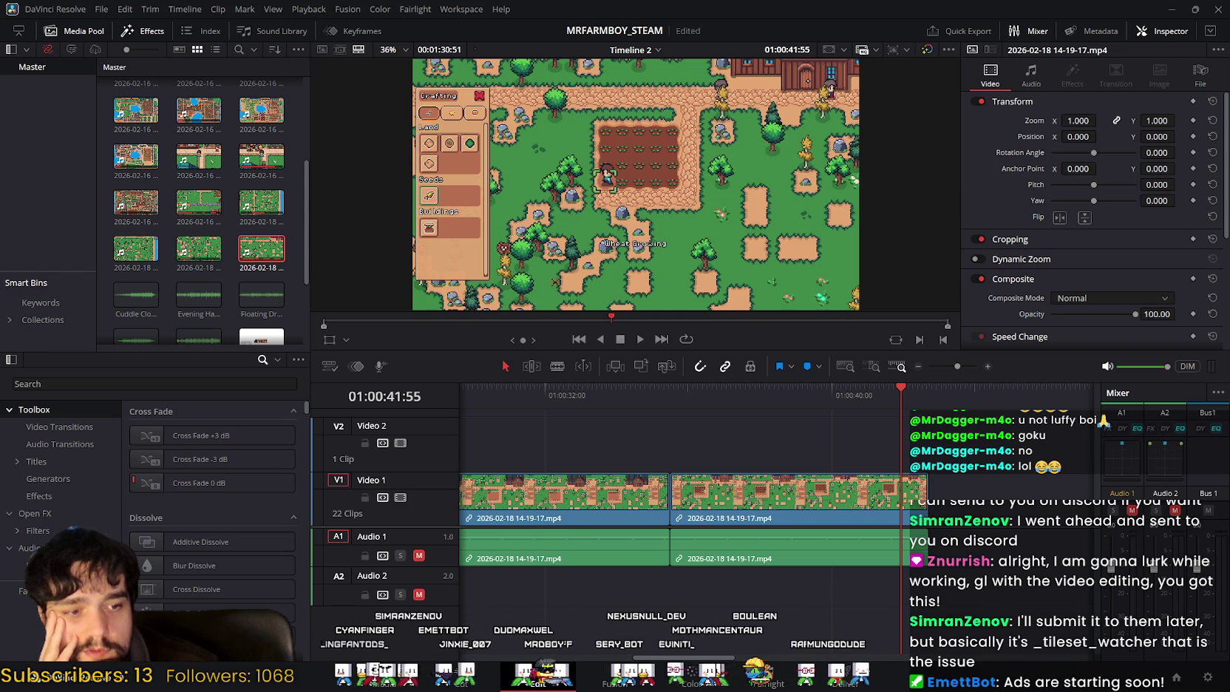
Step: Bring the browser forward and start the Stardew Valley trailer playing
{"action": "key", "text": "alt+Tab"}
{"action": "left_click", "coordinate": [445, 438]}
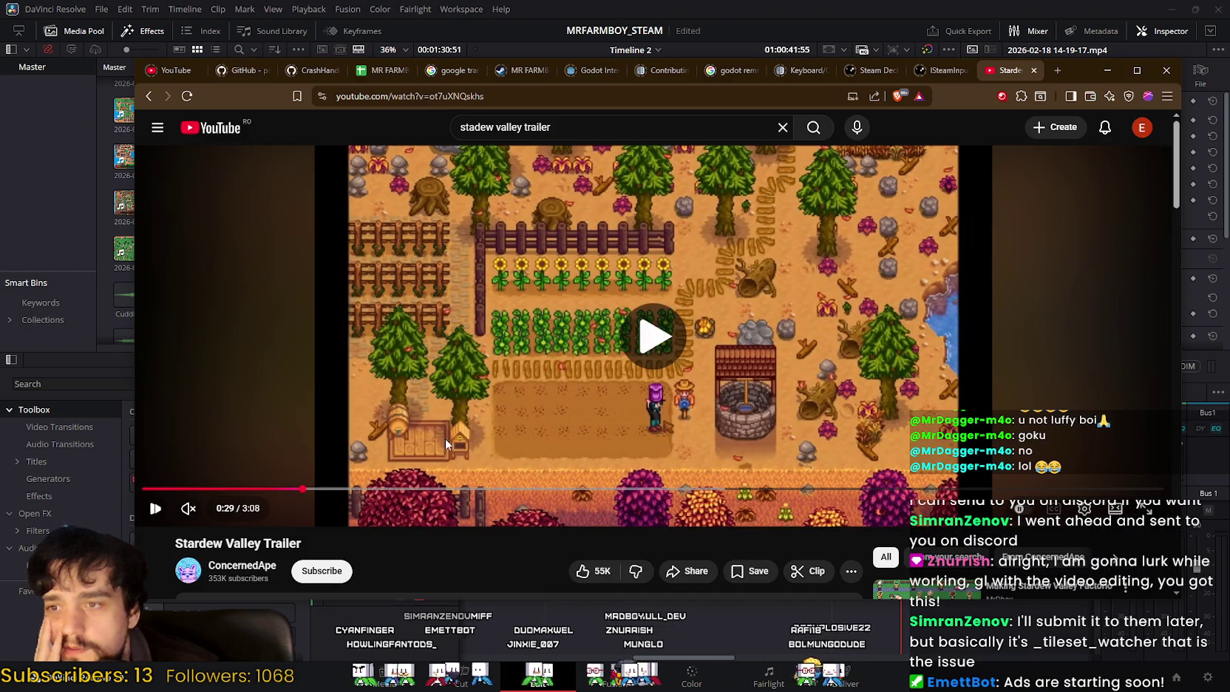
Step: Rewatch the trailer from 0:15, then minimise the browser and switch to the running game
{"action": "left_click", "coordinate": [264, 489]}
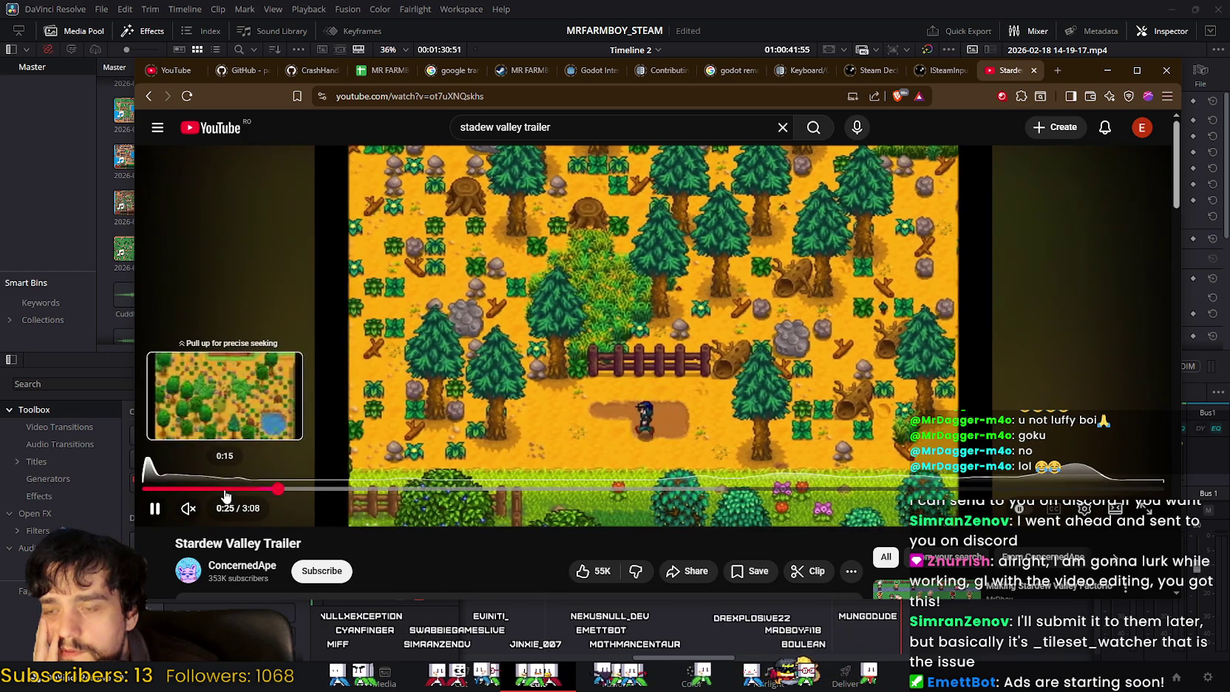
{"action": "left_click", "coordinate": [224, 489]}
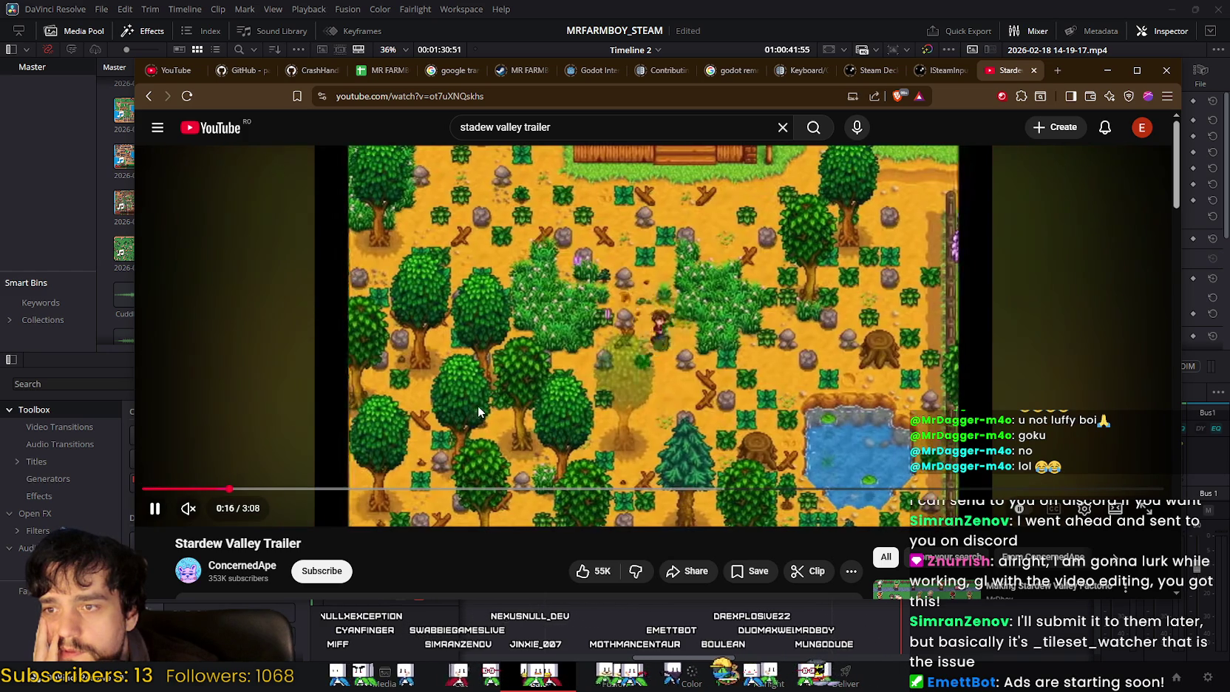
{"action": "left_click", "coordinate": [916, 322]}
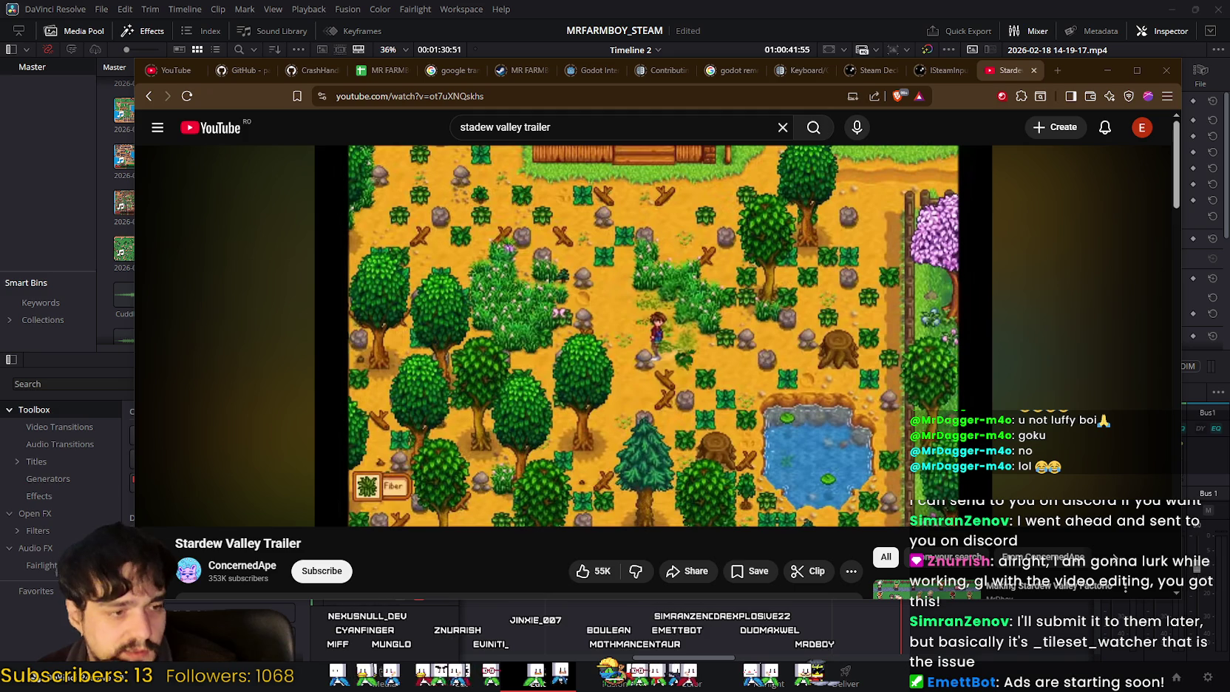
{"action": "left_click", "coordinate": [1107, 70]}
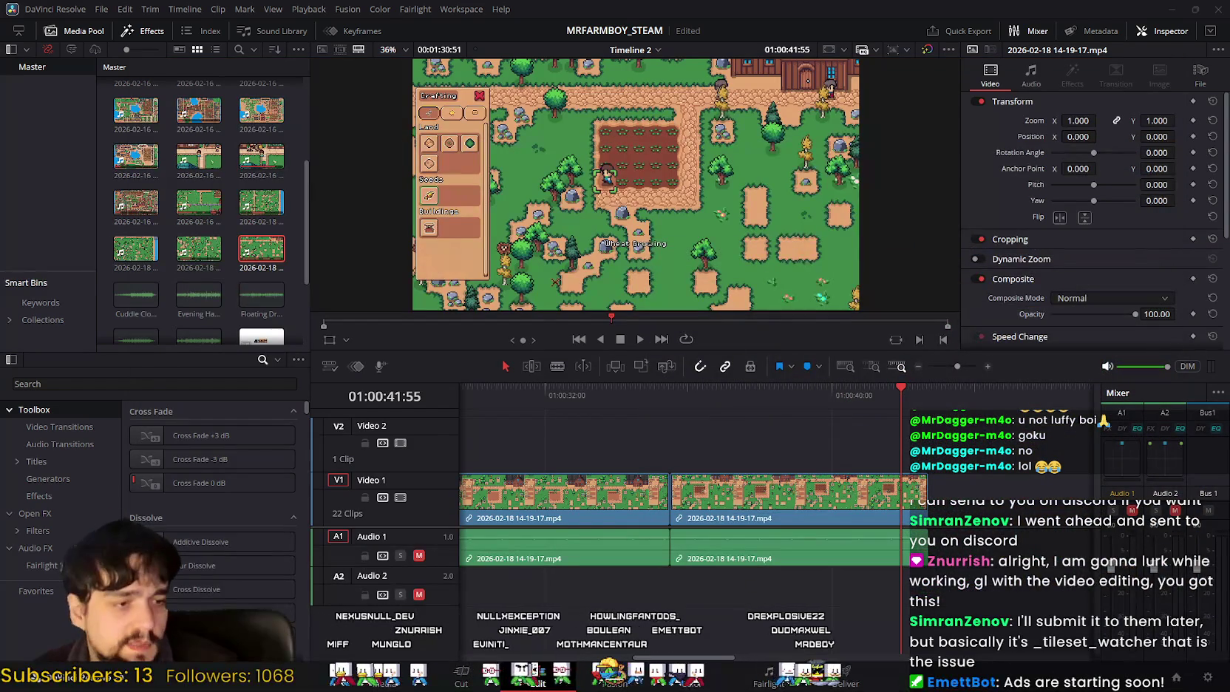
{"action": "key", "text": "alt+Tab"}
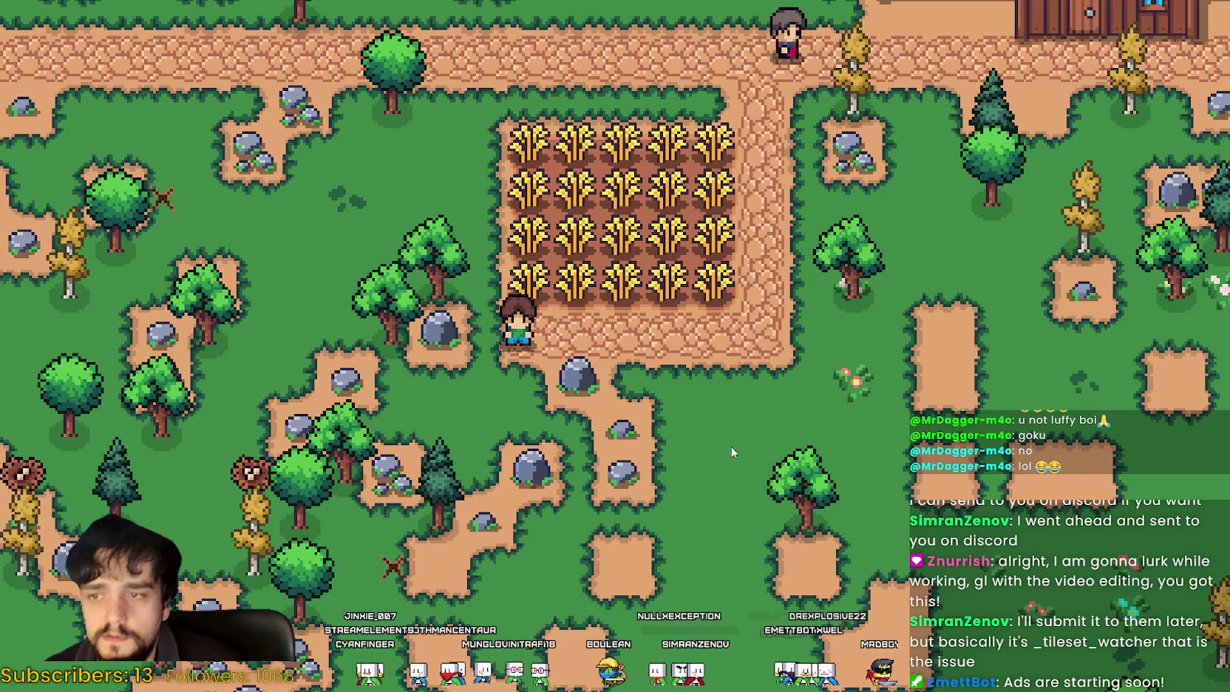
Step: Walk the farmer up past the rock toward the farmhouse and check the crafting options
{"action": "key", "text": "d"}
{"action": "key", "text": "d"}
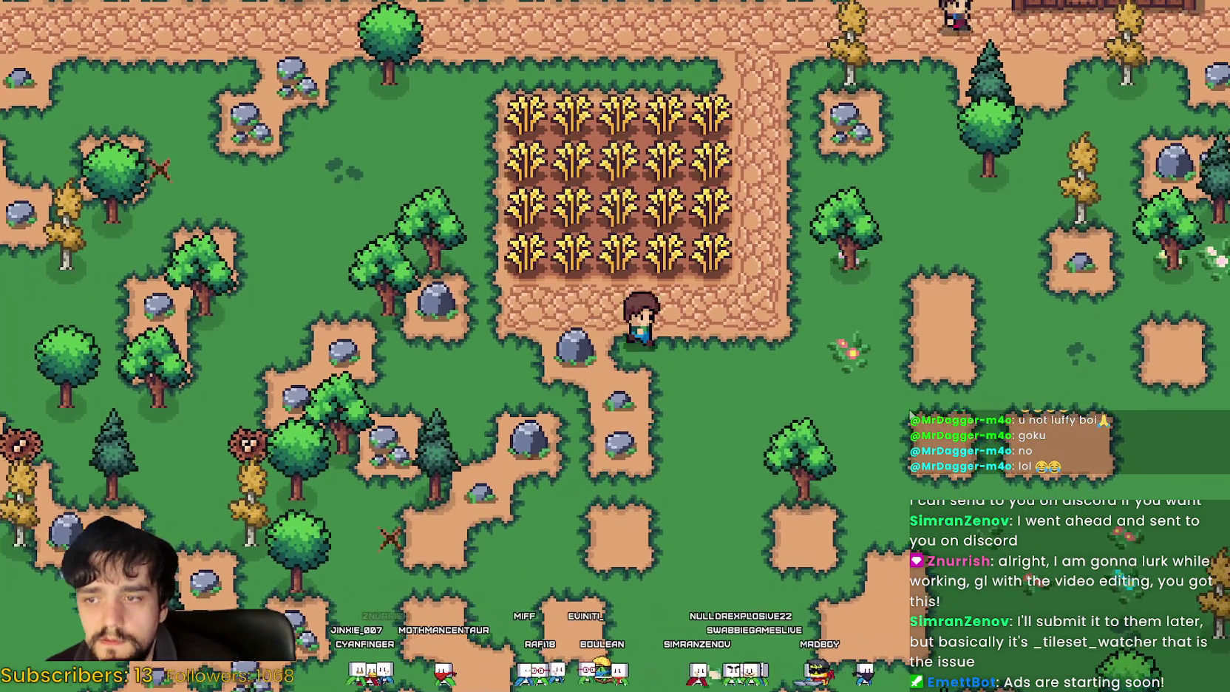
{"action": "key", "text": "w"}
{"action": "key", "text": "w"}
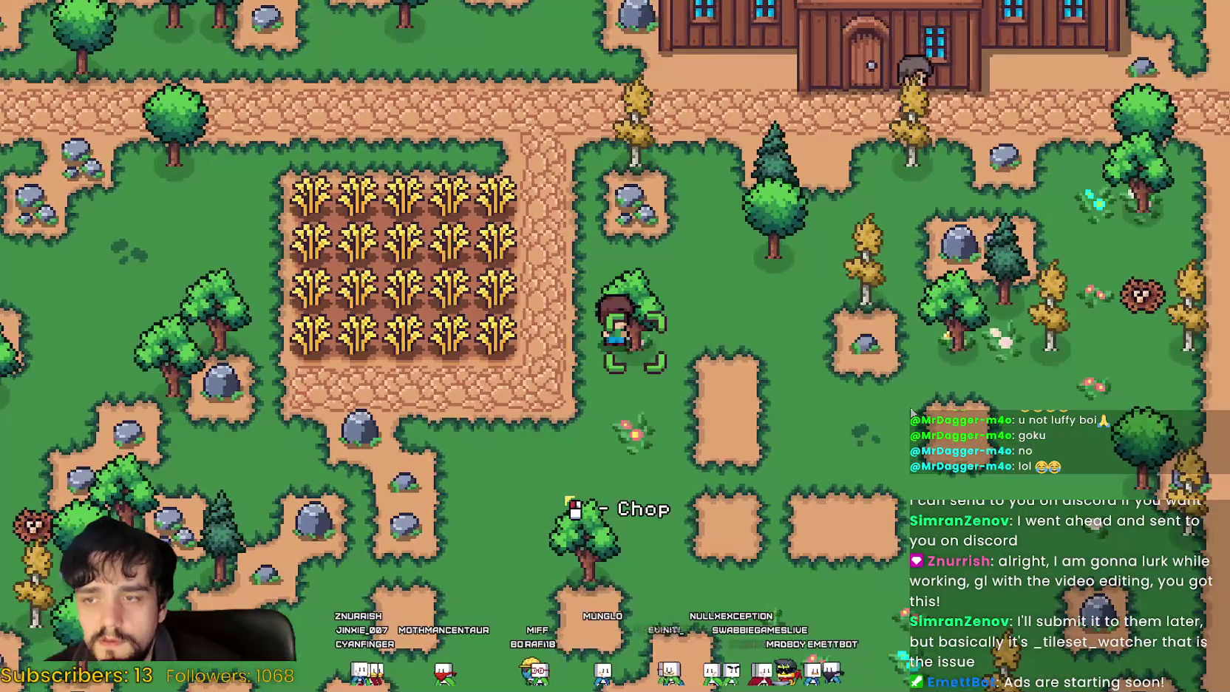
{"action": "key", "text": "w"}
{"action": "key", "text": "w"}
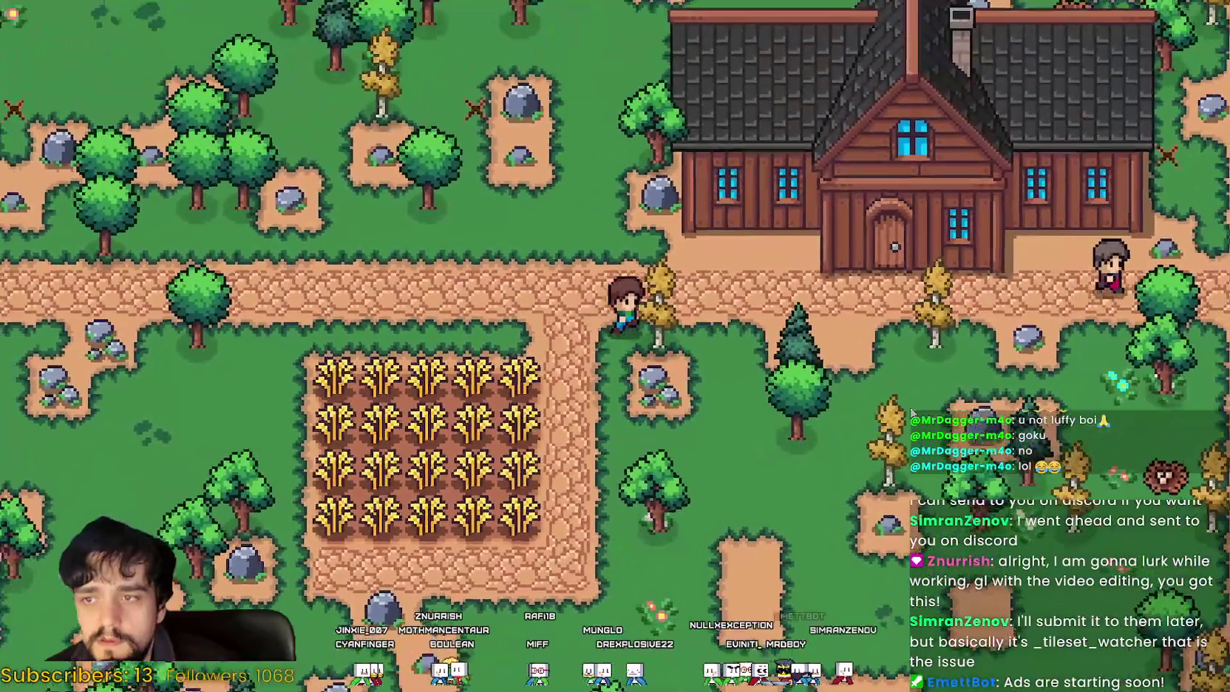
{"action": "key", "text": "s"}
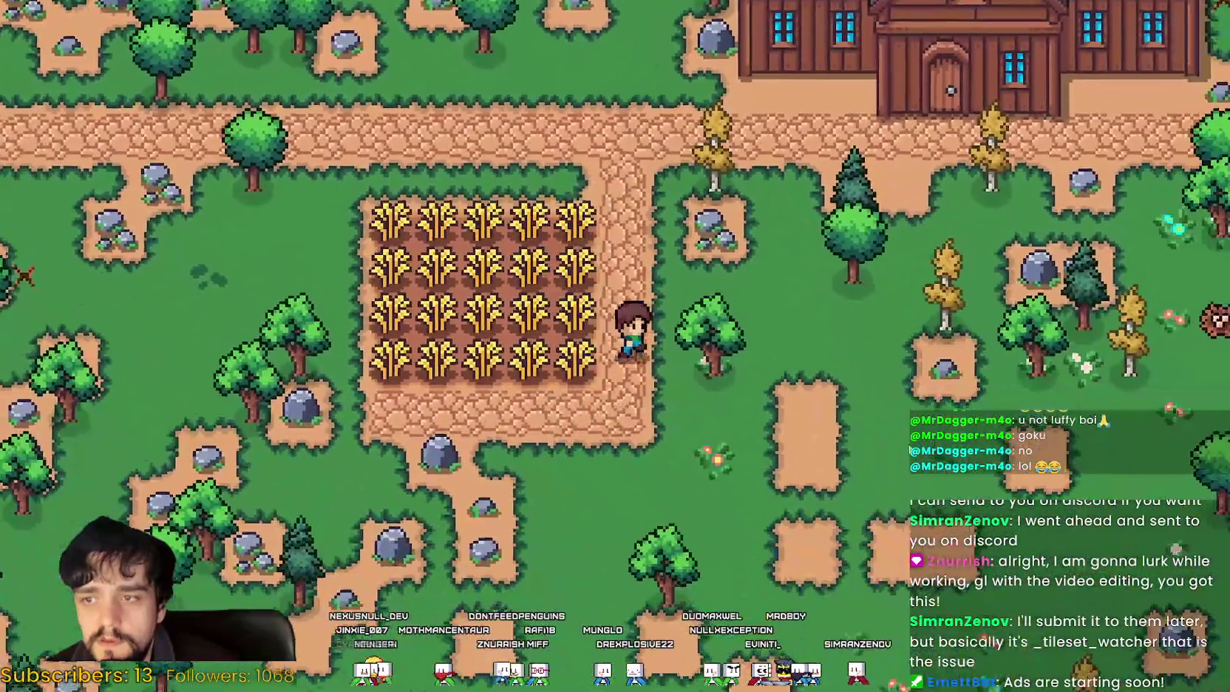
{"action": "key", "text": "c"}
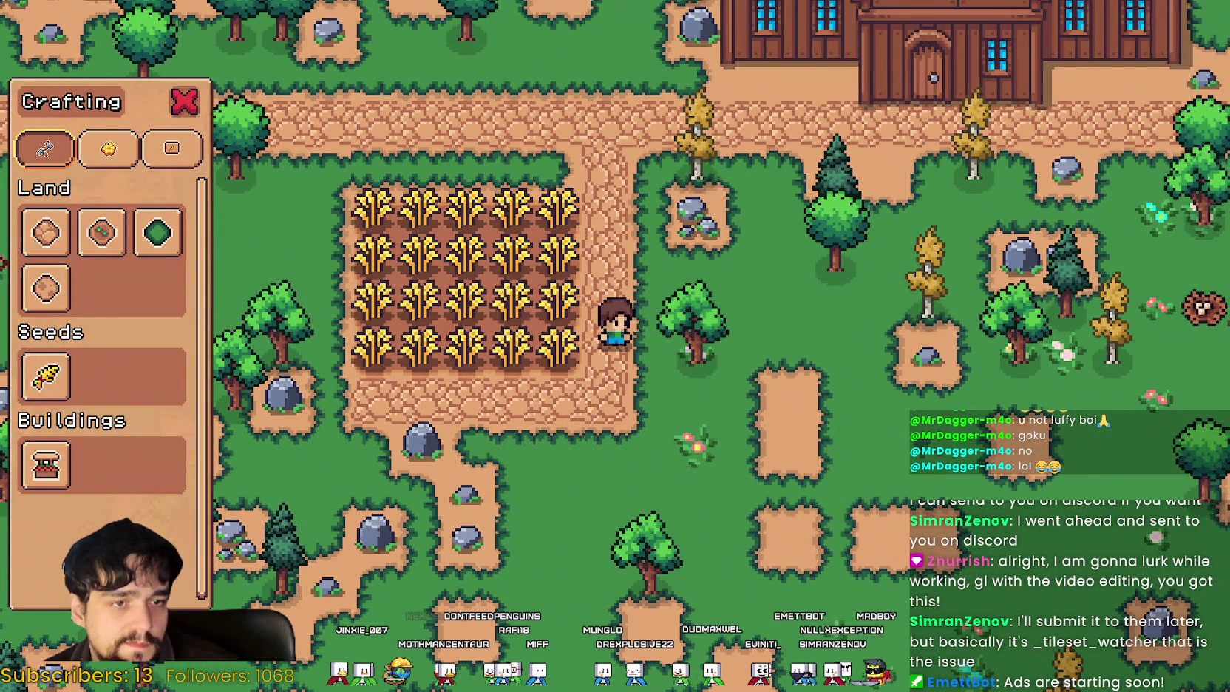
{"action": "key", "text": "c"}
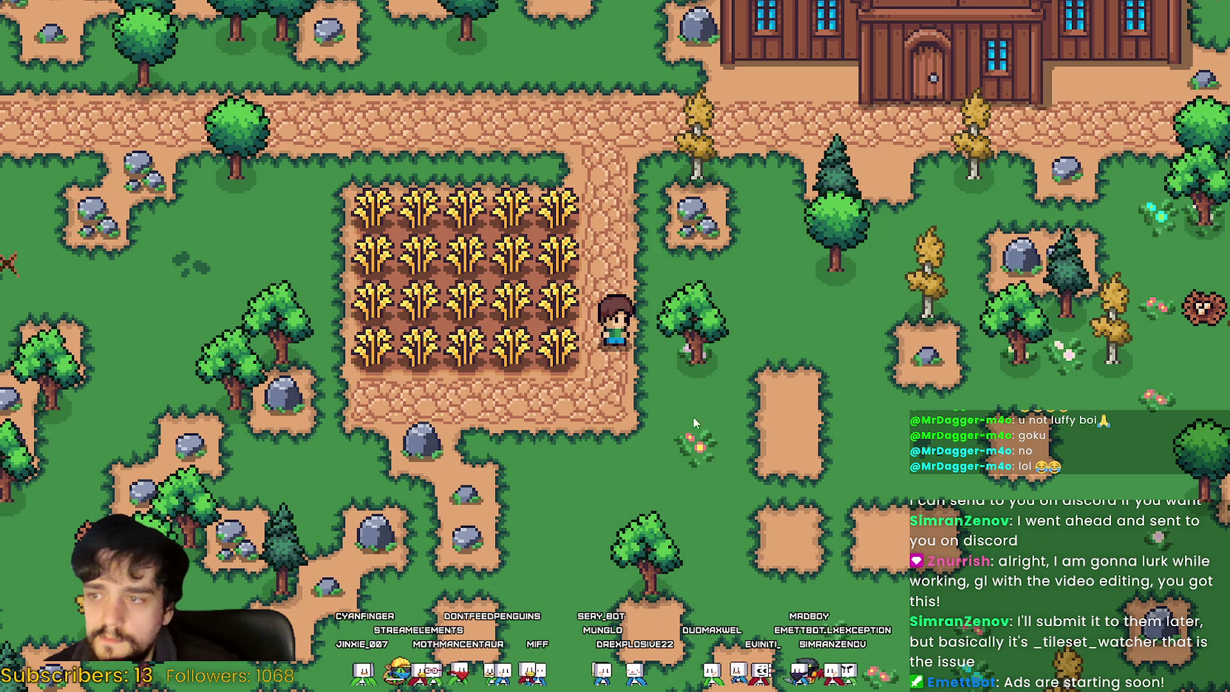
Step: Walk the farmer around and through the wheat field rows, then zoom the game view out
{"action": "key", "text": "d"}
{"action": "key", "text": "s"}
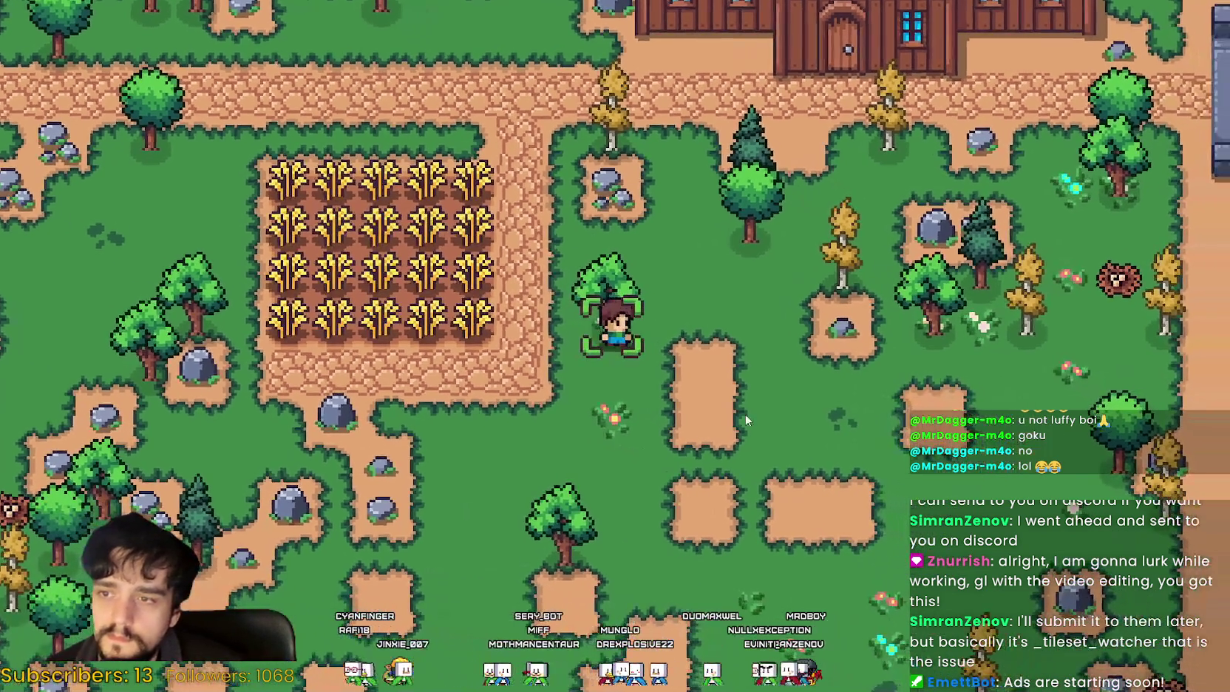
{"action": "key", "text": "a"}
{"action": "key", "text": "w"}
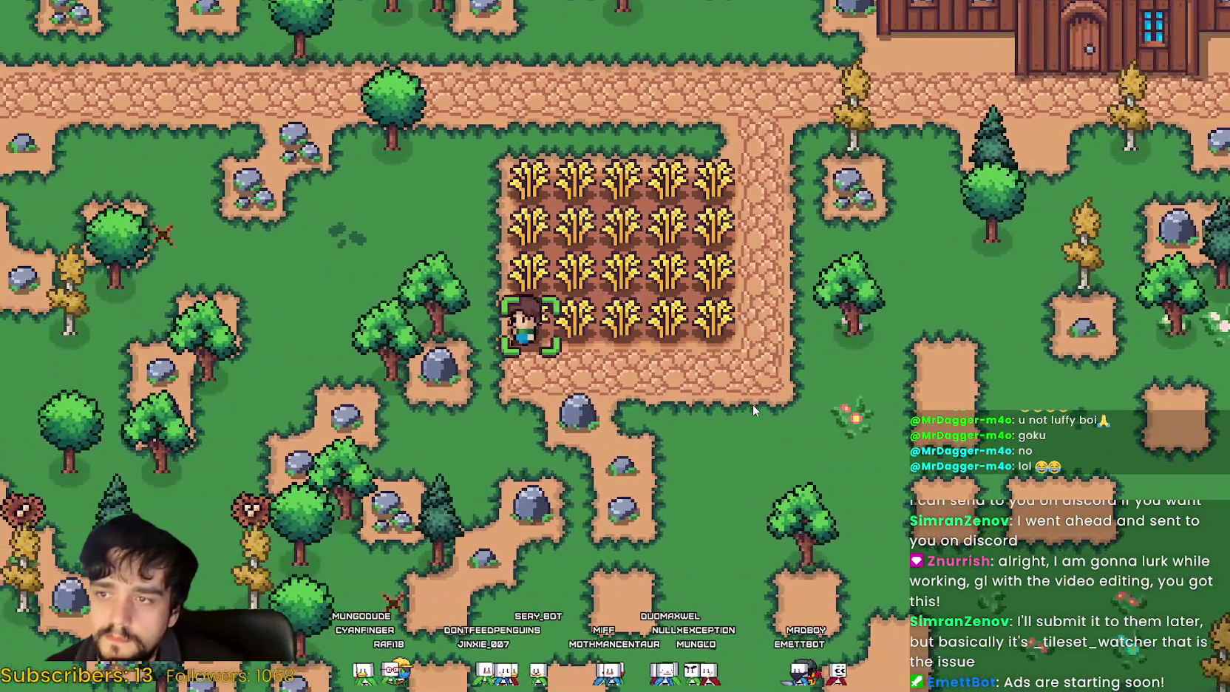
{"action": "key", "text": "d"}
{"action": "key", "text": "w"}
{"action": "key", "text": "a"}
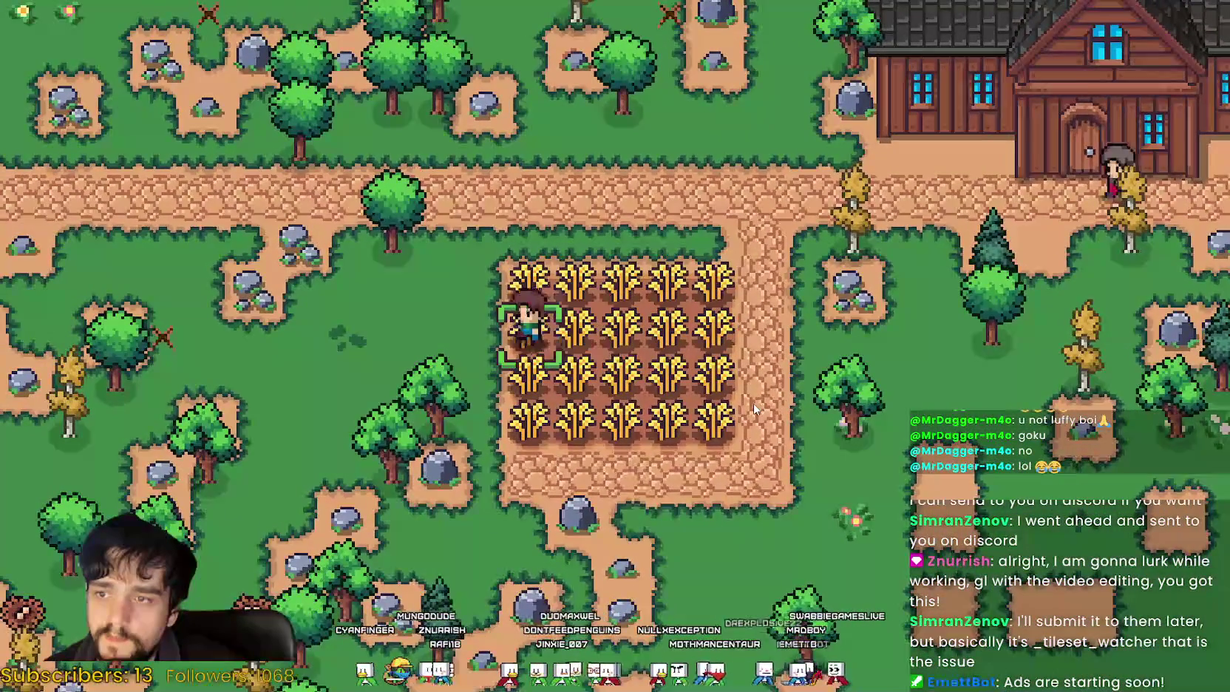
{"action": "key", "text": "w"}
{"action": "key", "text": "d"}
{"action": "key", "text": "s"}
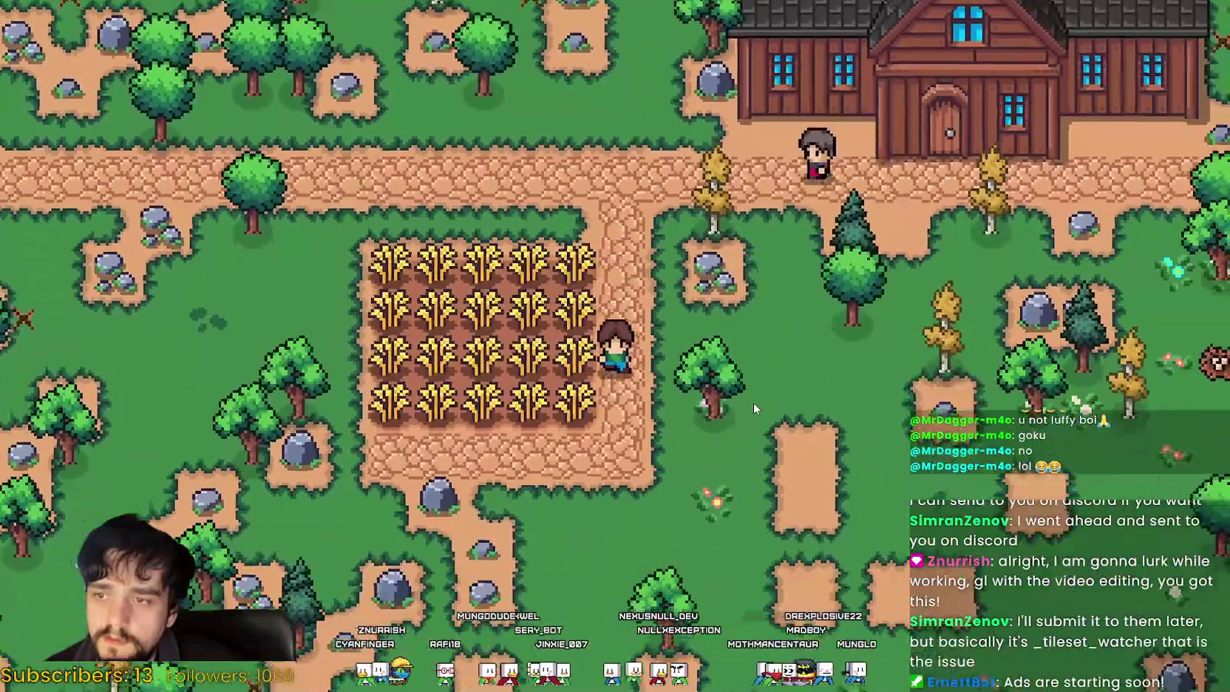
{"action": "key", "text": "a"}
{"action": "key", "text": "a"}
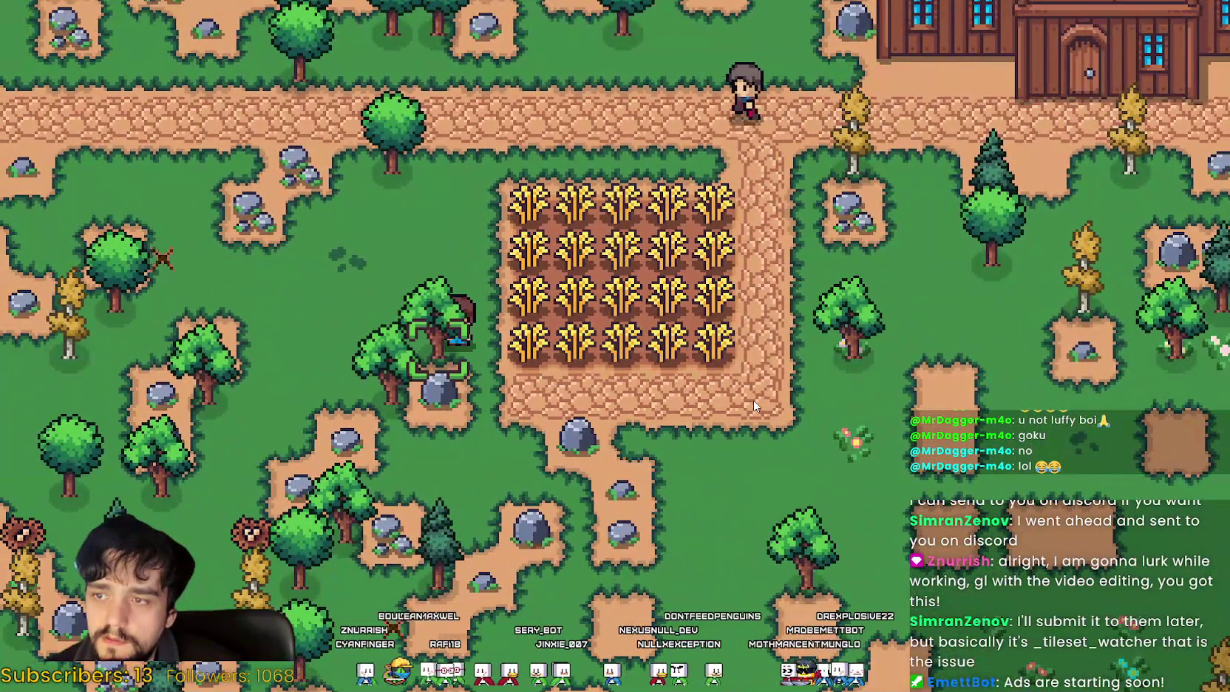
{"action": "key", "text": "d"}
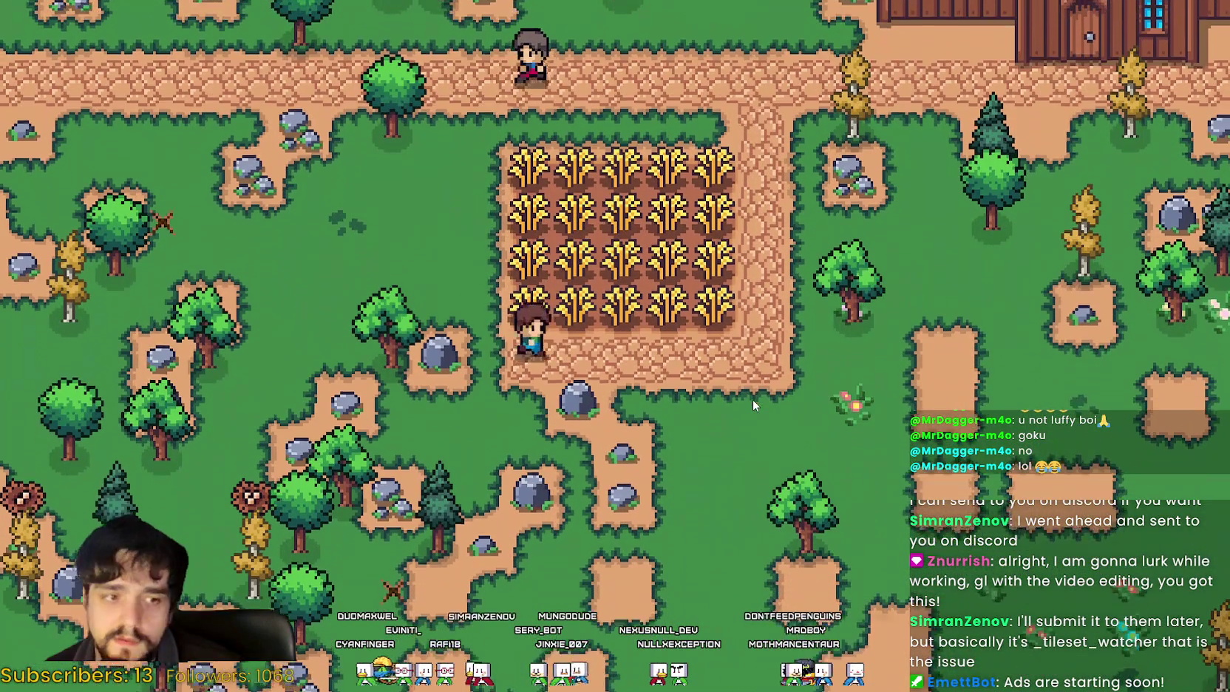
{"action": "scroll", "coordinate": [751, 403], "scroll_direction": "down", "scroll_amount": 2}
{"action": "key", "text": "d"}
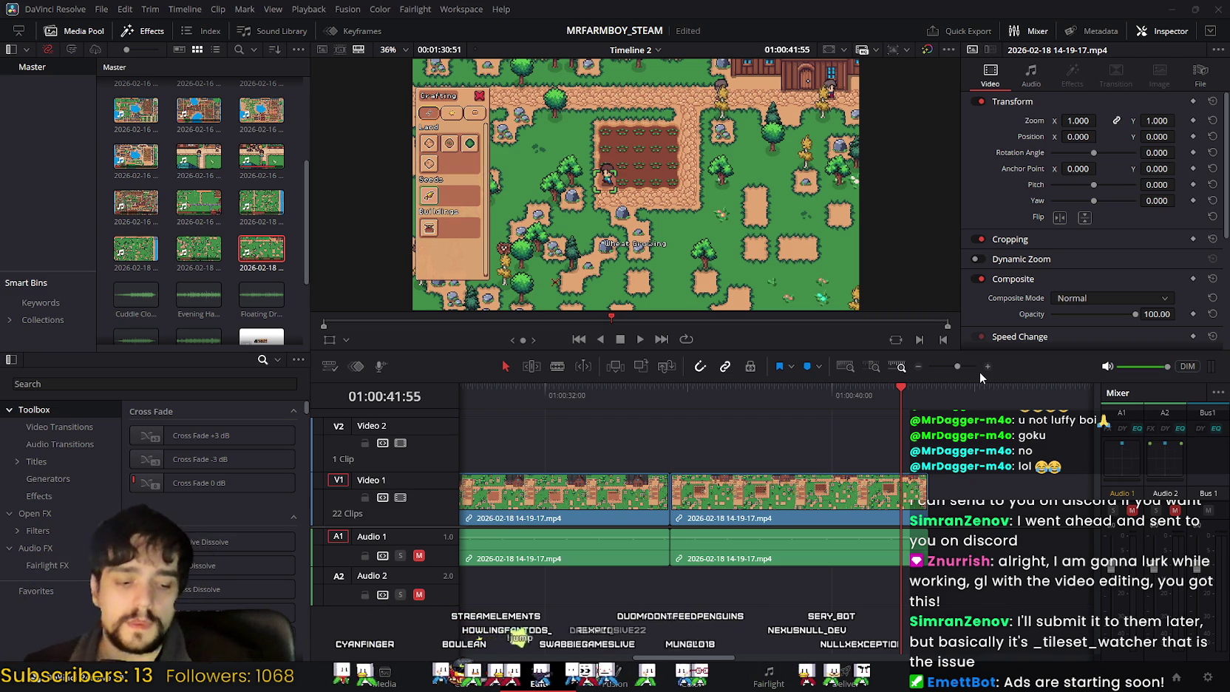
Step: Move Timeline 2's playhead back to 01:00:32:24
{"action": "scroll", "coordinate": [762, 414], "scroll_direction": "left", "scroll_amount": 2}
{"action": "scroll", "coordinate": [828, 419], "scroll_direction": "left", "scroll_amount": 3}
{"action": "scroll", "coordinate": [865, 433], "scroll_direction": "left", "scroll_amount": 2}
{"action": "scroll", "coordinate": [888, 427], "scroll_direction": "left", "scroll_amount": 2}
{"action": "scroll", "coordinate": [894, 424], "scroll_direction": "right", "scroll_amount": 3}
{"action": "scroll", "coordinate": [880, 427], "scroll_direction": "right", "scroll_amount": 3}
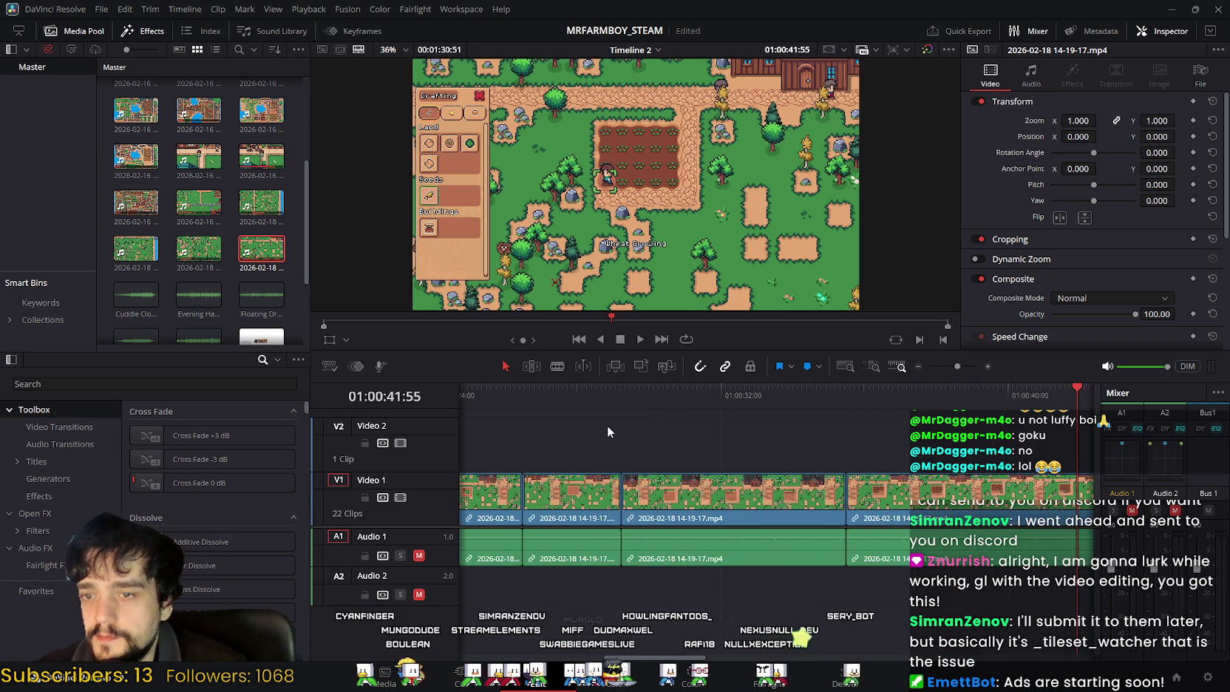
{"action": "scroll", "coordinate": [850, 444], "scroll_direction": "right", "scroll_amount": 3}
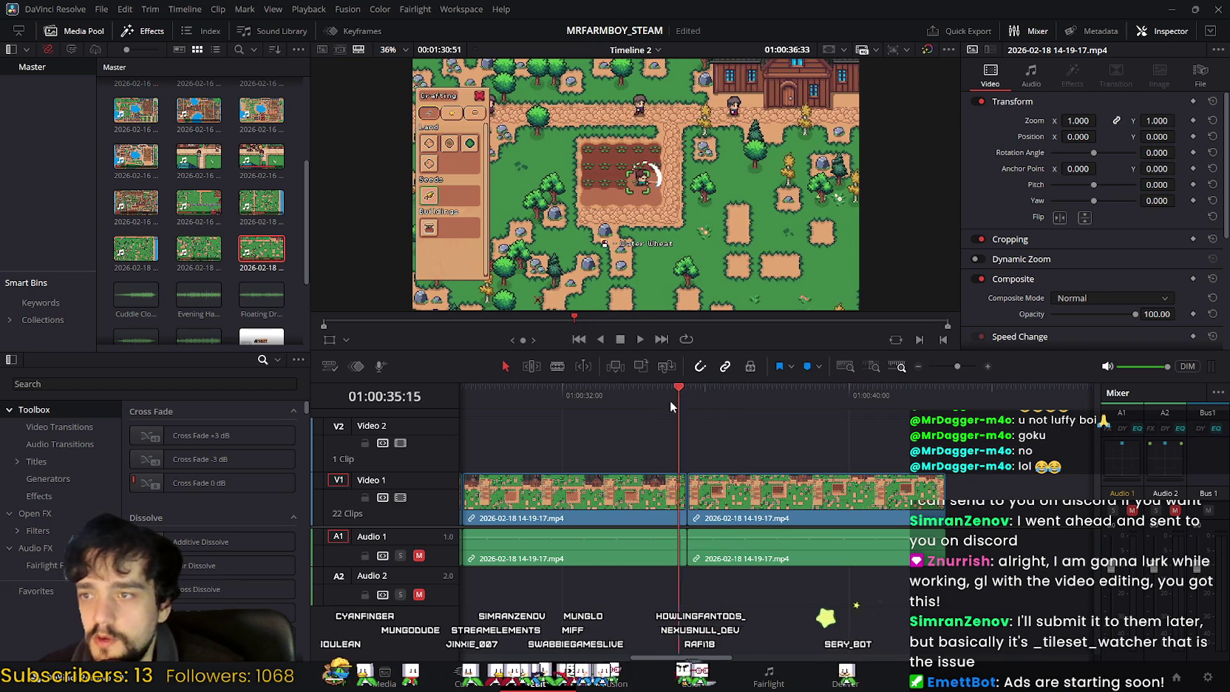
{"action": "left_click_drag", "start_coordinate": [915, 395], "coordinate": [577, 406]}
Step: Add the second split tilling clip to the selection
{"action": "scroll", "coordinate": [896, 445], "scroll_direction": "left", "scroll_amount": 5}
{"action": "scroll", "coordinate": [896, 444], "scroll_direction": "left", "scroll_amount": 3}
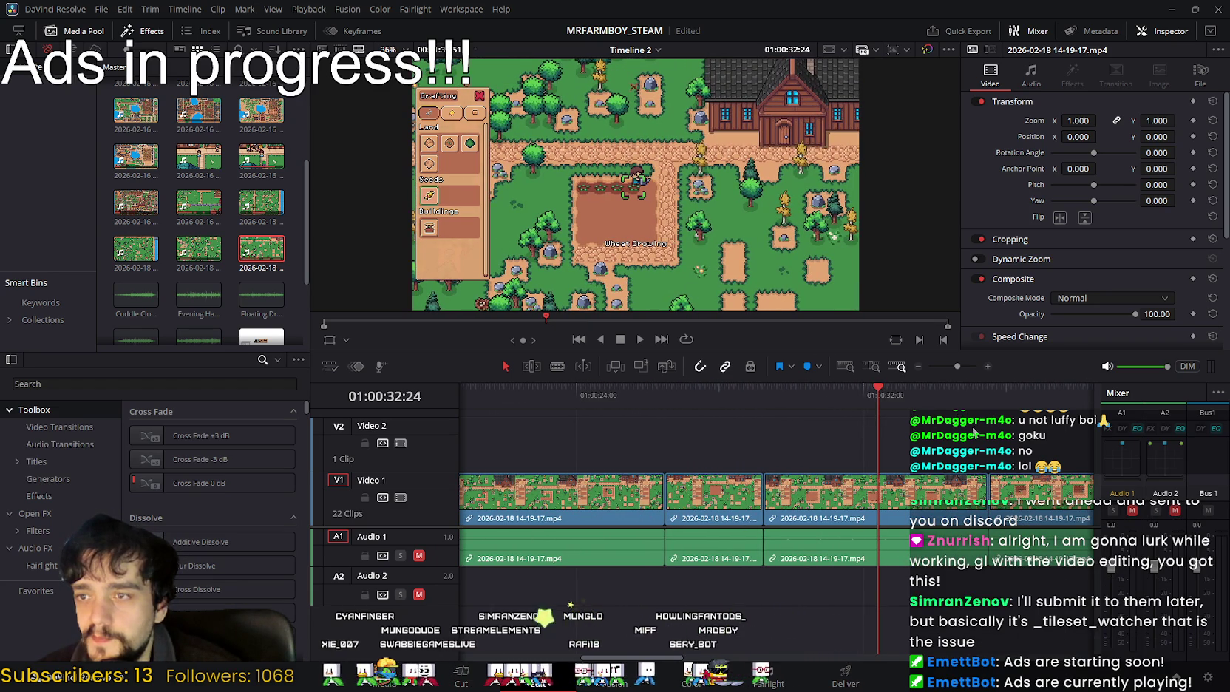
{"action": "scroll", "coordinate": [729, 414], "scroll_direction": "right", "scroll_amount": 1}
{"action": "scroll", "coordinate": [763, 440], "scroll_direction": "right", "scroll_amount": 1}
{"action": "mouse_move", "coordinate": [821, 494]}
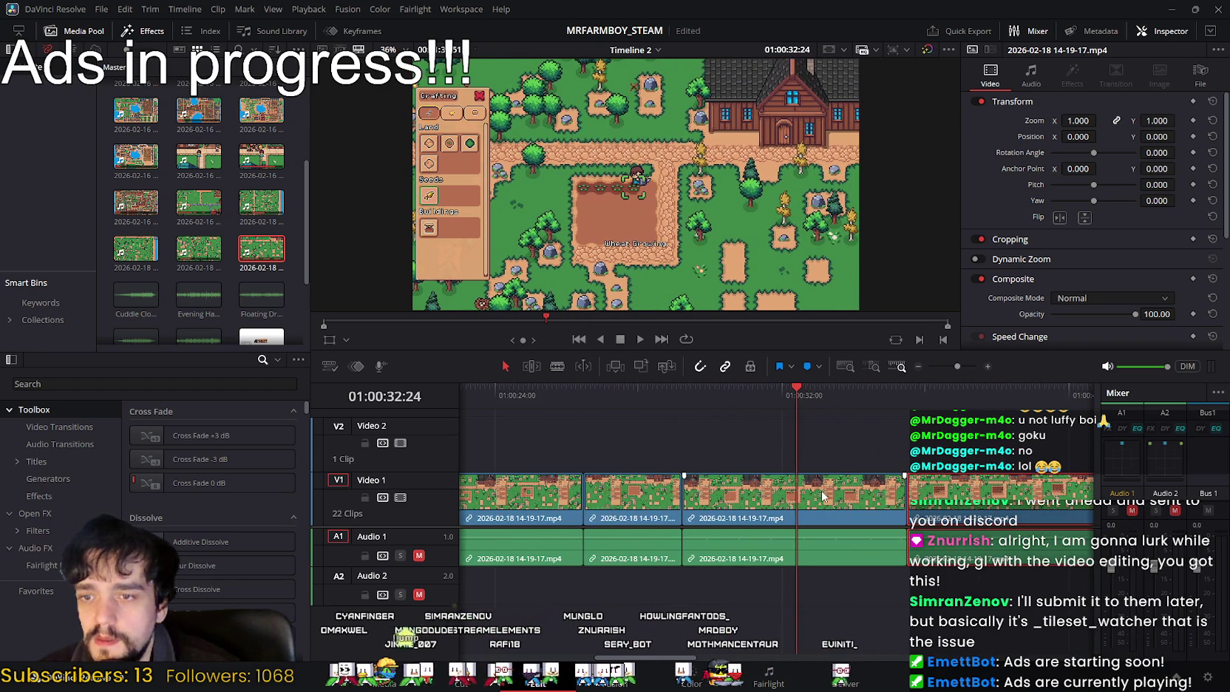
{"action": "left_click", "coordinate": [628, 491], "text": "ctrl"}
{"action": "scroll", "coordinate": [576, 466], "scroll_direction": "left", "scroll_amount": 7}
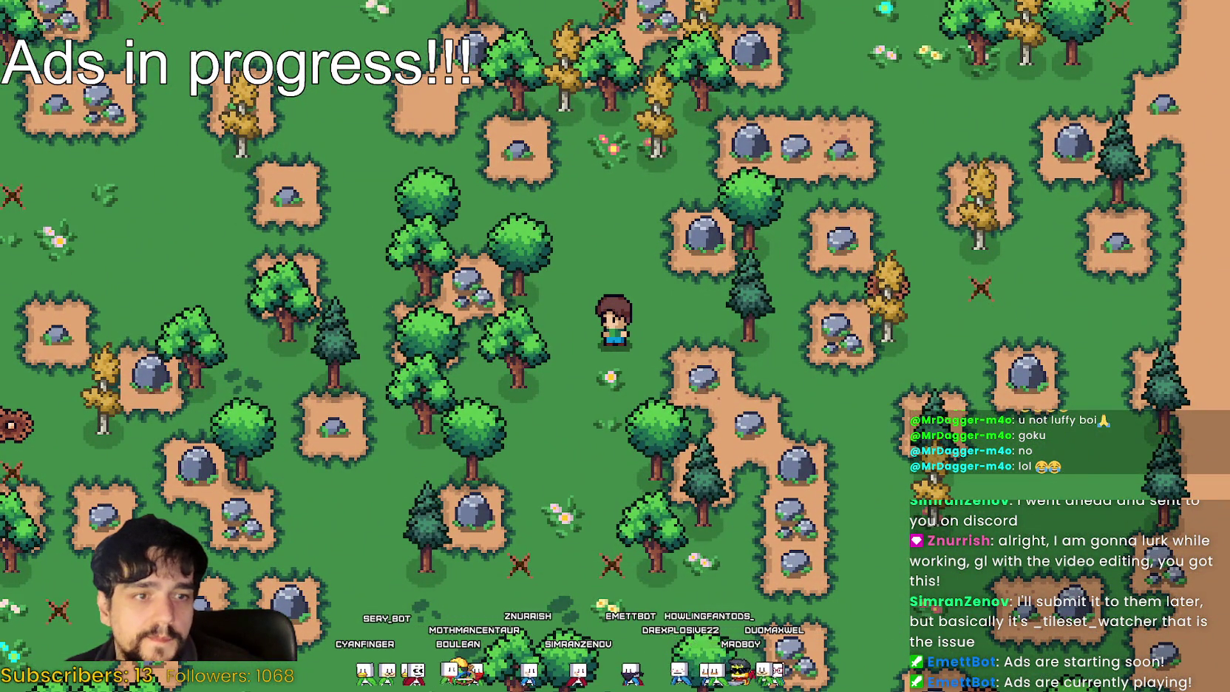
Step: Walk the farmer through the forest and gather pinecones from a nearby tree
{"action": "key", "text": "Left"}
{"action": "key", "text": "Up"}
{"action": "key", "text": "Right"}
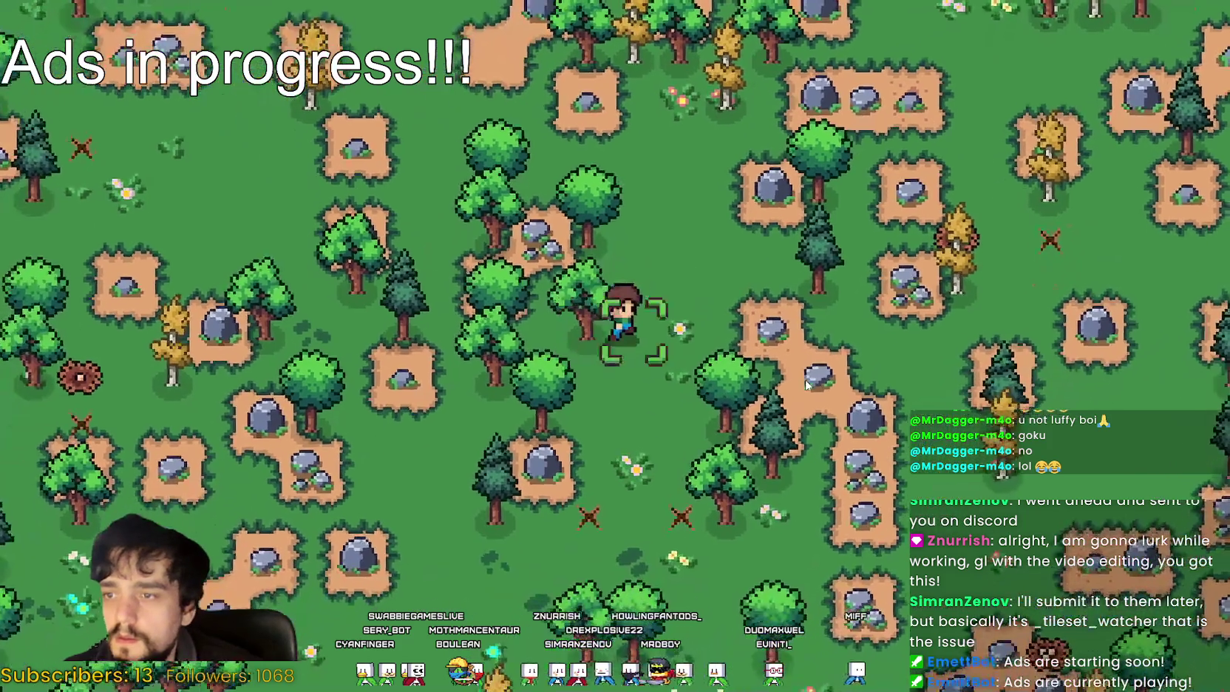
{"action": "key", "text": "Left"}
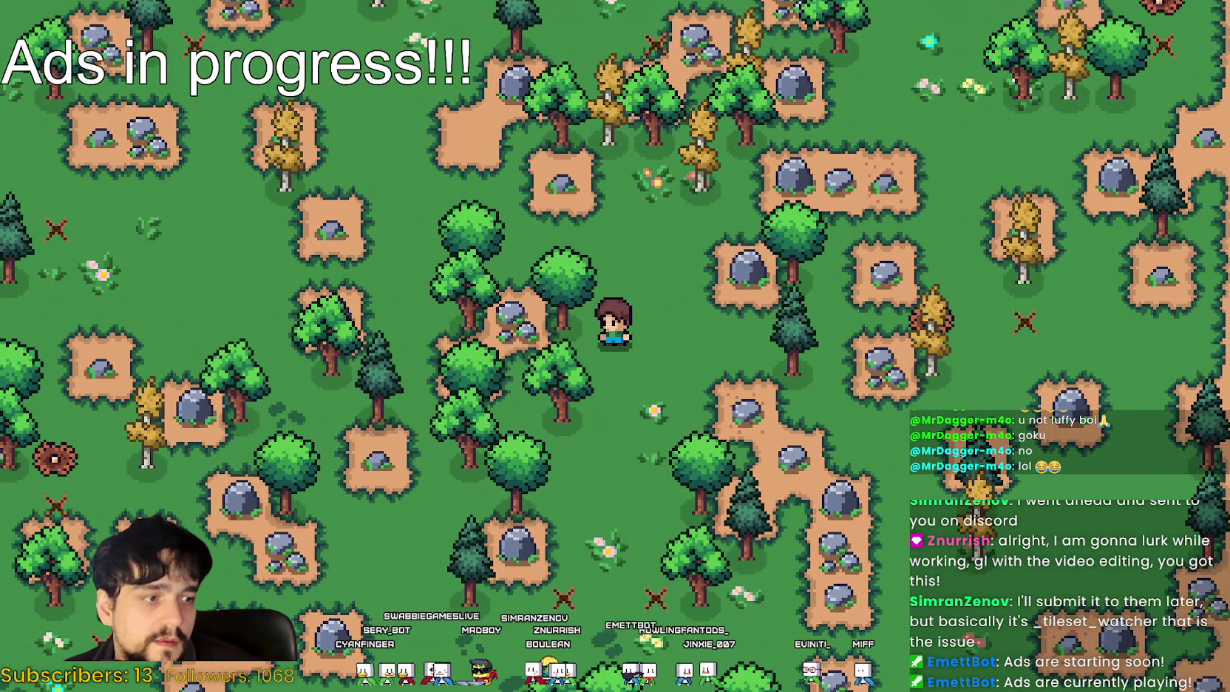
{"action": "key", "text": "Right"}
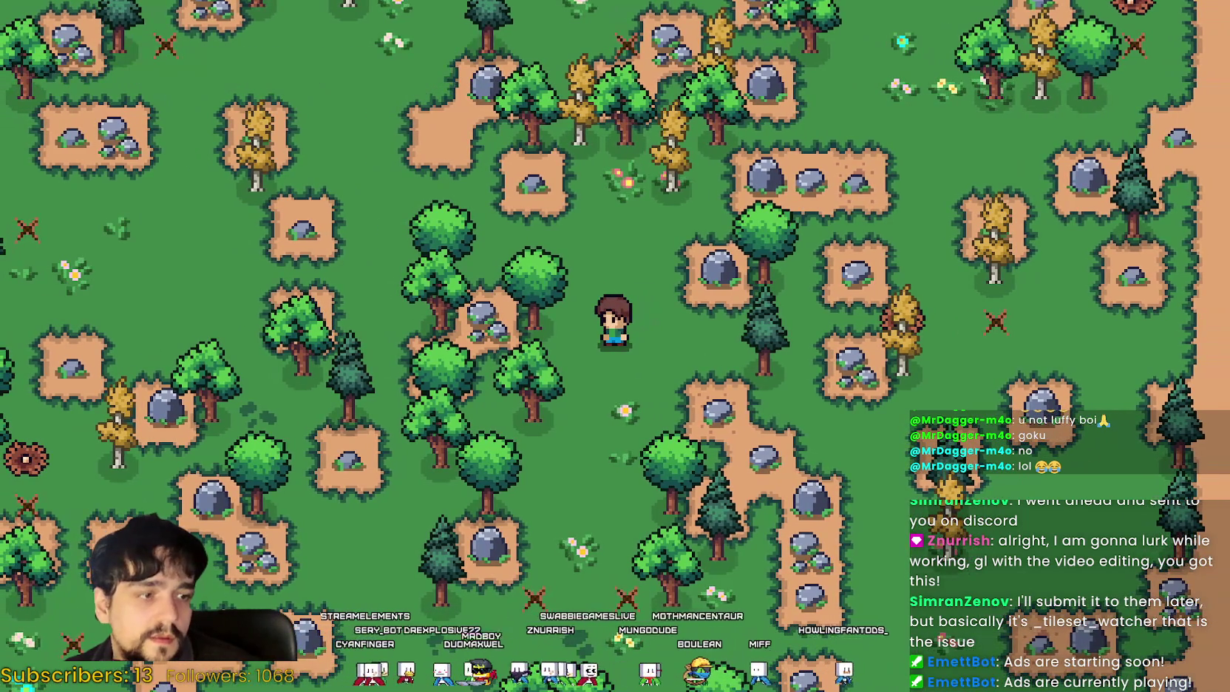
{"action": "key", "text": "Left"}
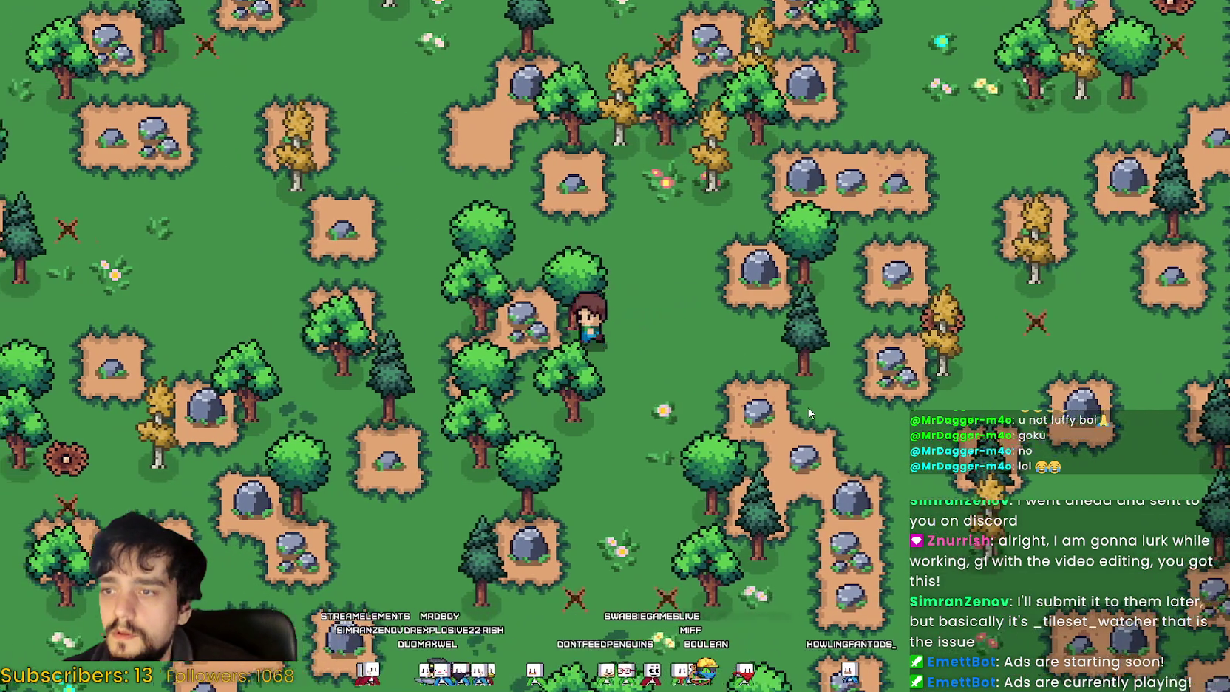
{"action": "key", "text": "Up"}
{"action": "key", "text": "Up"}
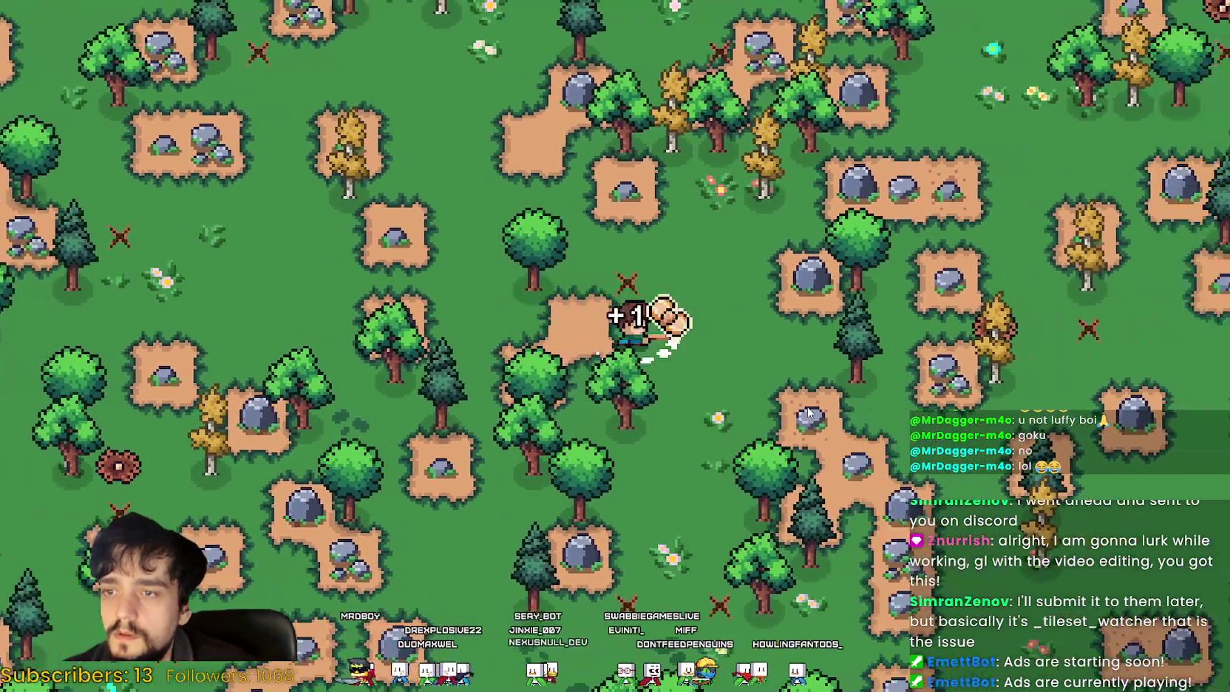
Step: Chop trees for logs, including the yellow tree by the river, then return to DaVinci Resolve
{"action": "key", "text": "Right"}
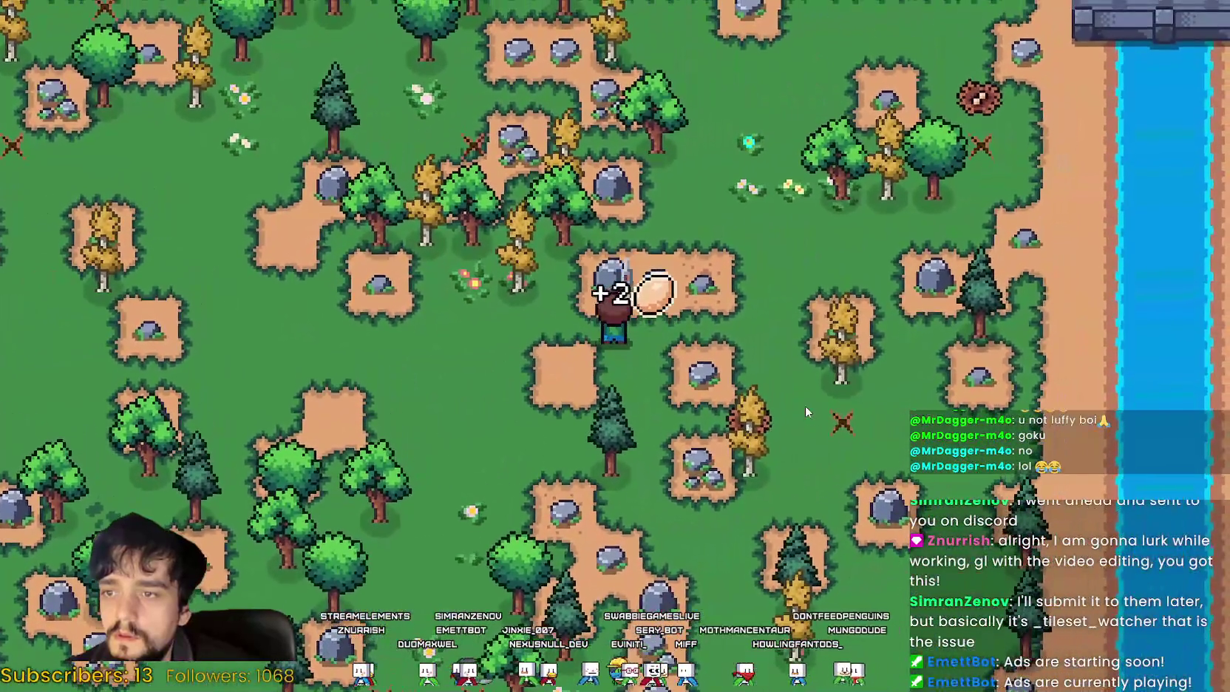
{"action": "key", "text": "Left"}
{"action": "key", "text": "Up"}
{"action": "key", "text": "Left"}
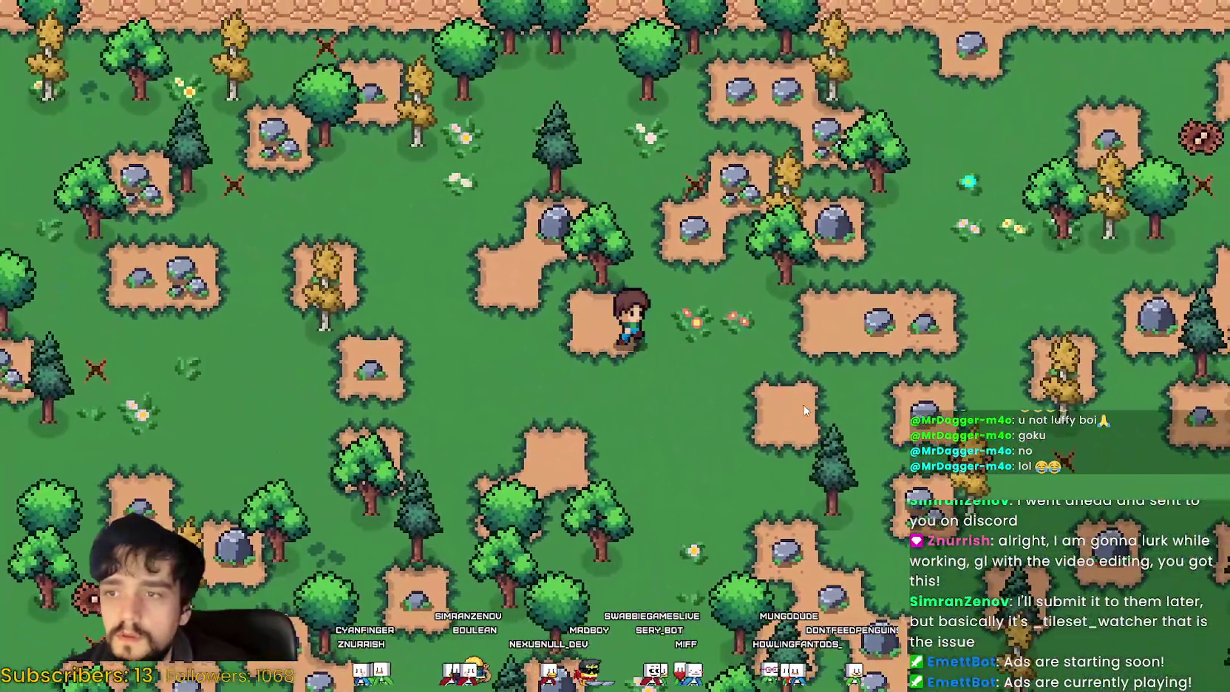
{"action": "key", "text": "Right"}
{"action": "key", "text": "Down"}
{"action": "key", "text": "Right"}
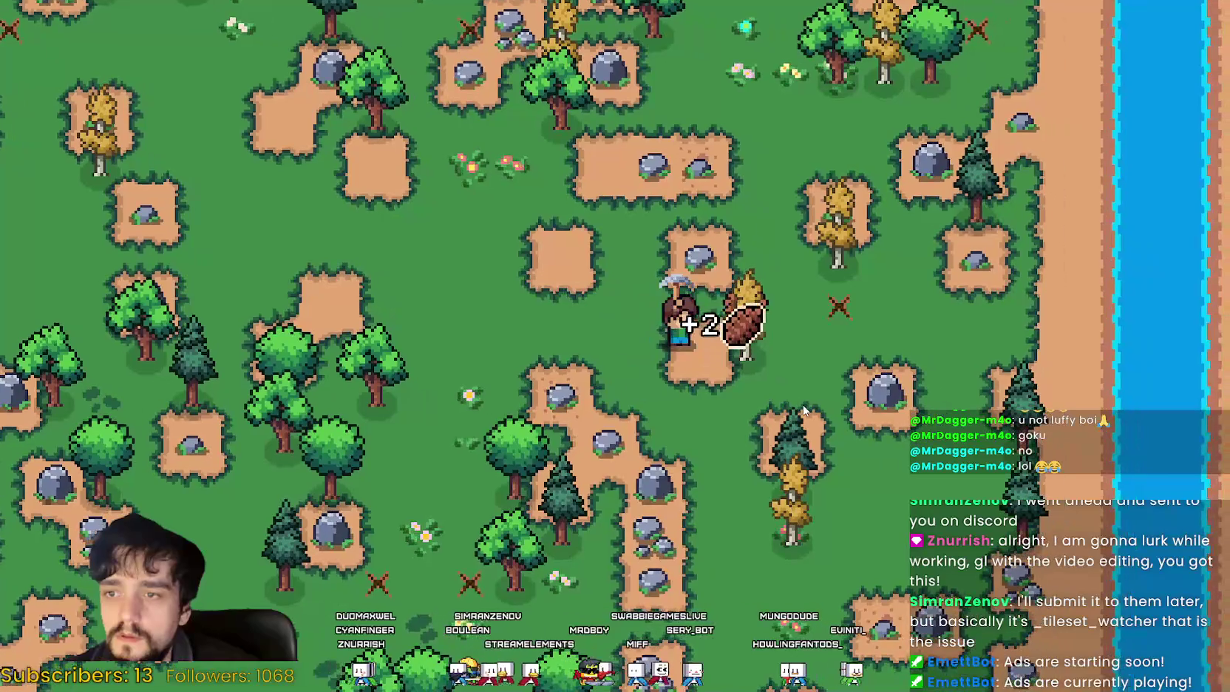
{"action": "key", "text": "Up"}
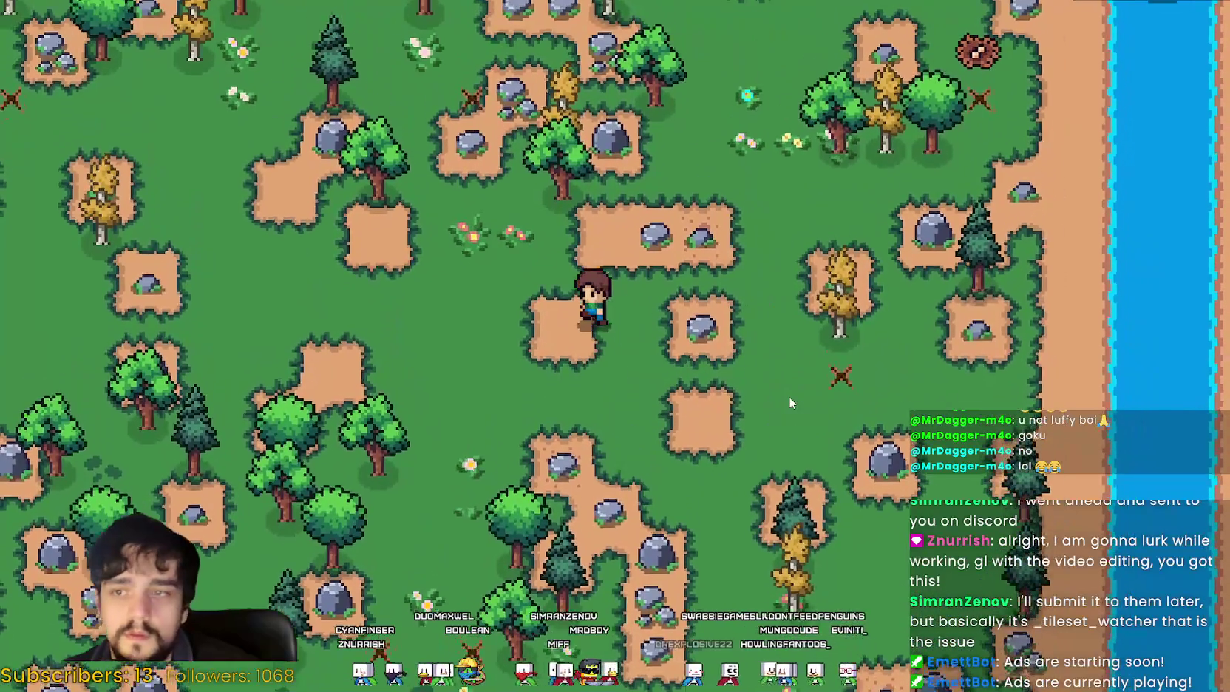
{"action": "key", "text": "Left"}
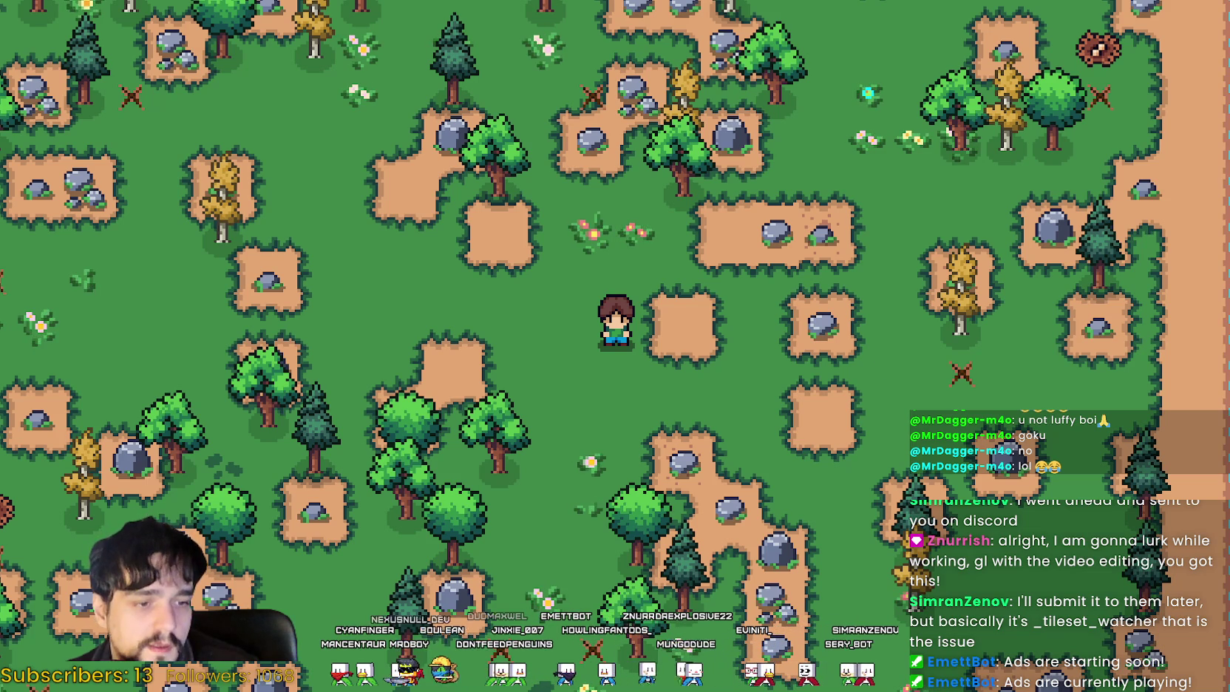
{"action": "key", "text": "alt+Tab"}
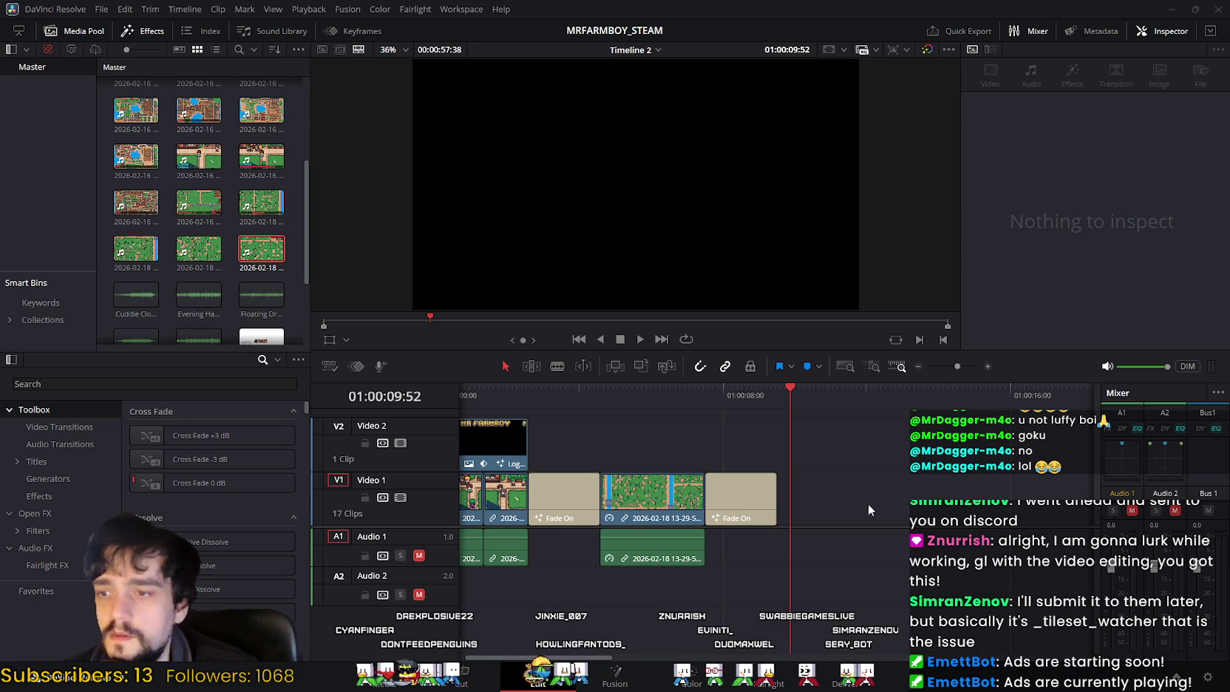
{"action": "left_click_drag", "start_coordinate": [894, 581], "coordinate": [861, 510]}
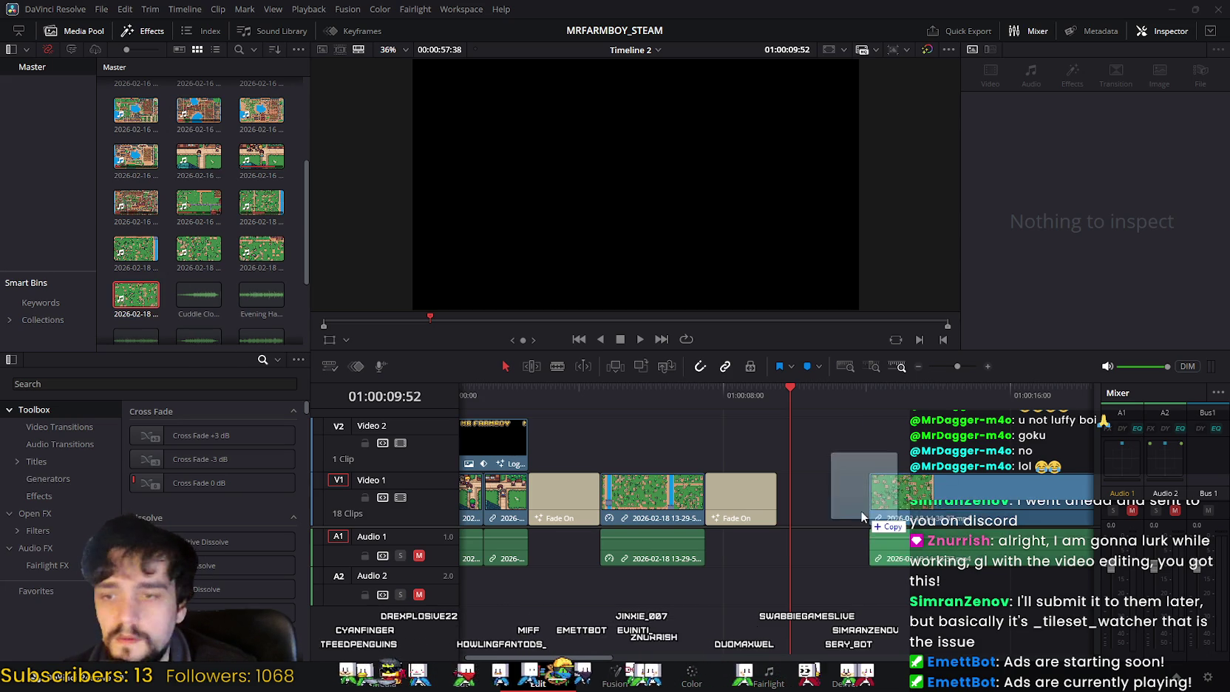
{"action": "scroll", "coordinate": [596, 415], "scroll_direction": "right", "scroll_amount": 3}
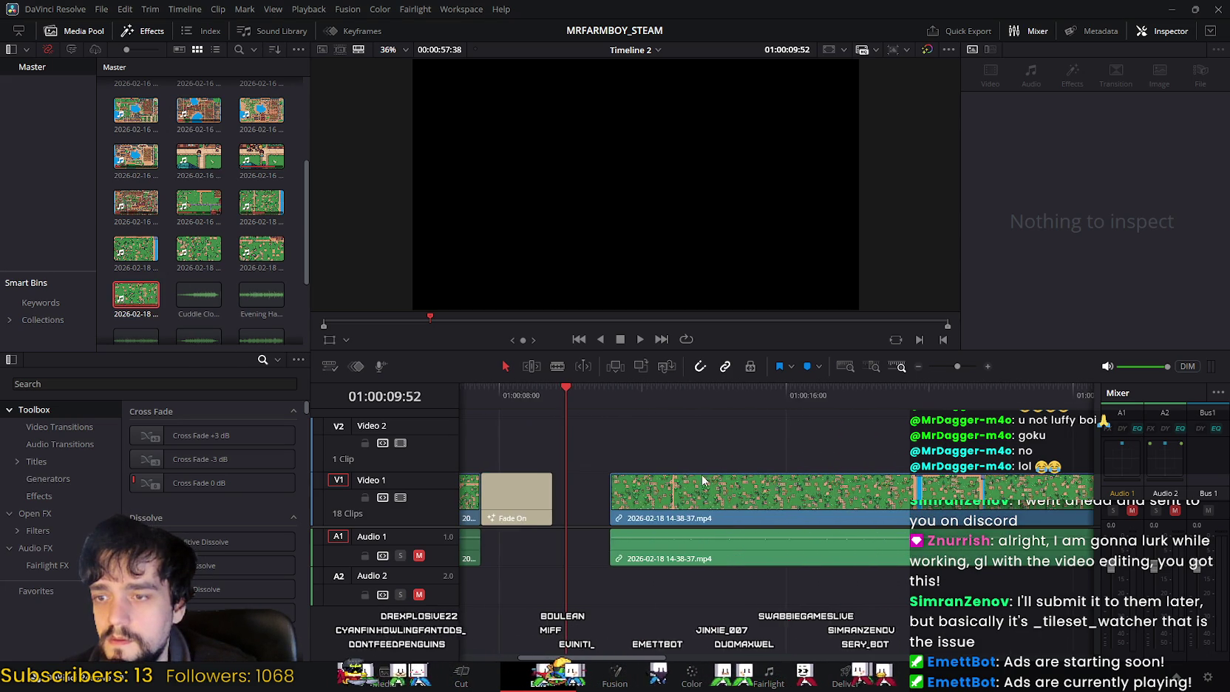
{"action": "left_click_drag", "start_coordinate": [705, 492], "coordinate": [648, 493]}
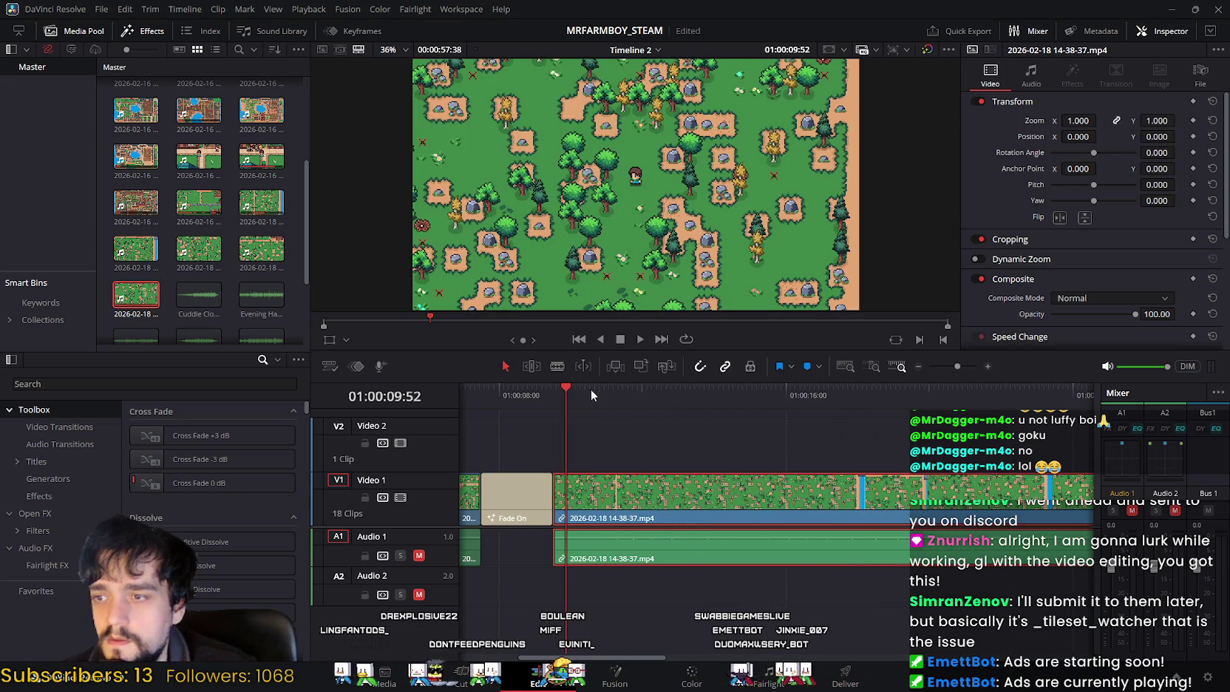
{"action": "left_click_drag", "start_coordinate": [565, 391], "coordinate": [543, 391]}
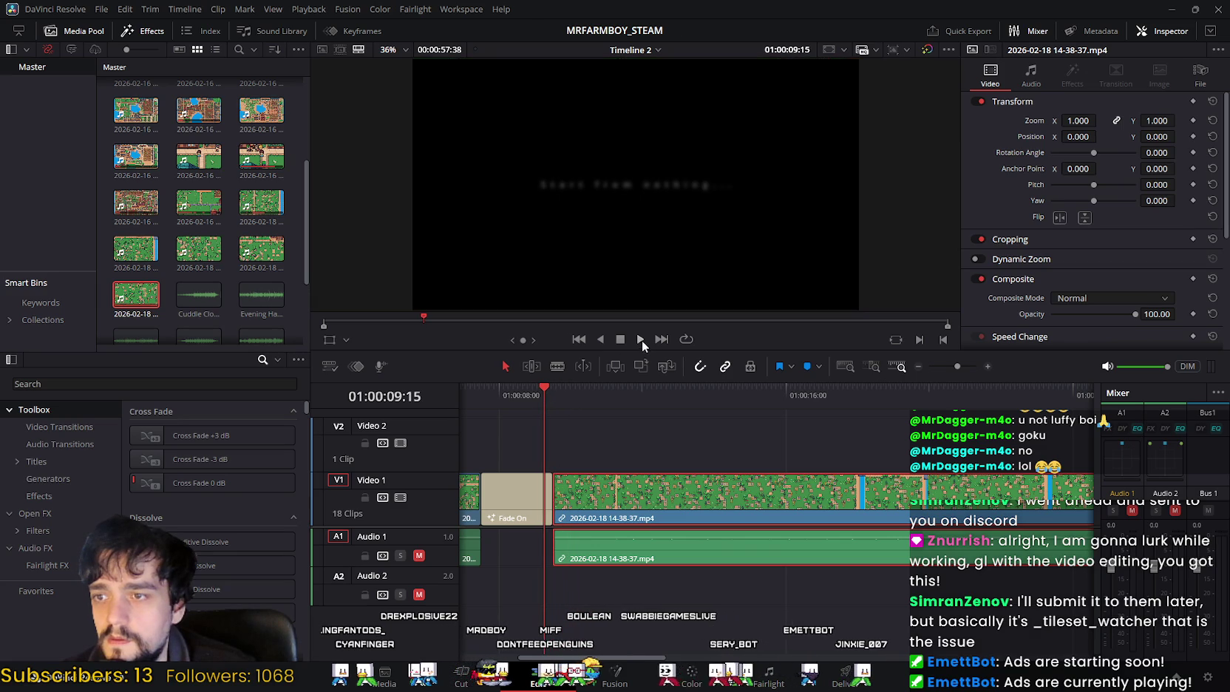
Step: Play back the new clip and scrub around 01:00:11 to find the cut point
{"action": "left_click", "coordinate": [641, 339]}
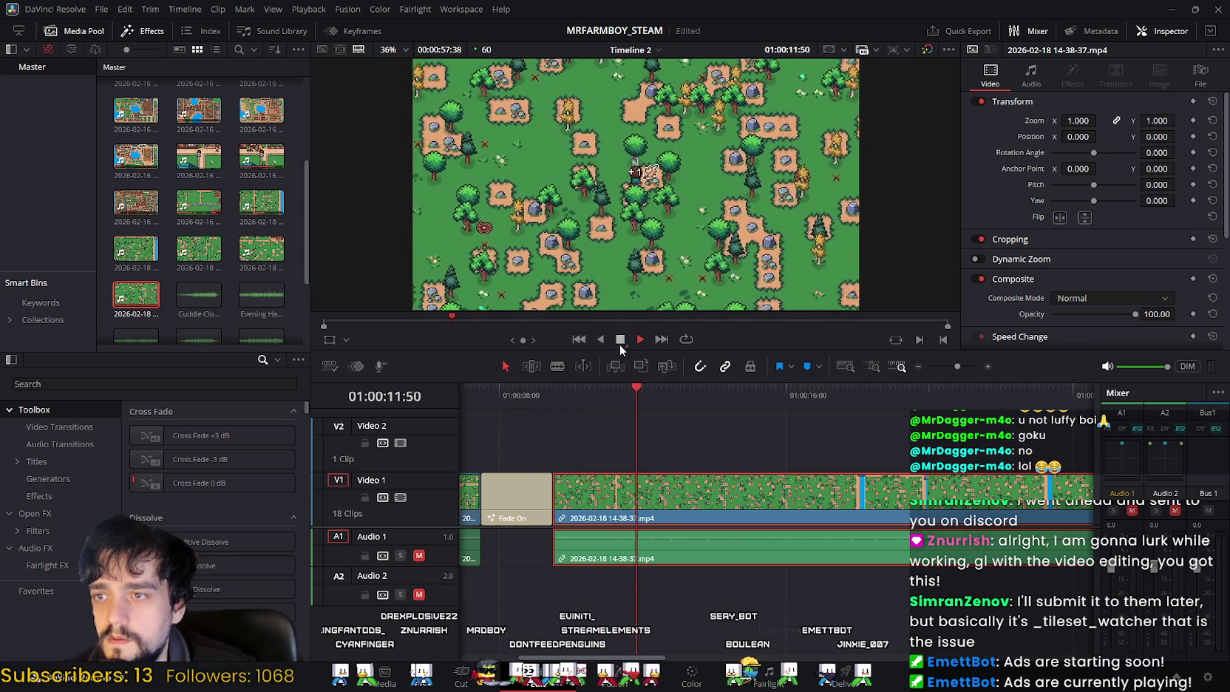
{"action": "left_click", "coordinate": [621, 339]}
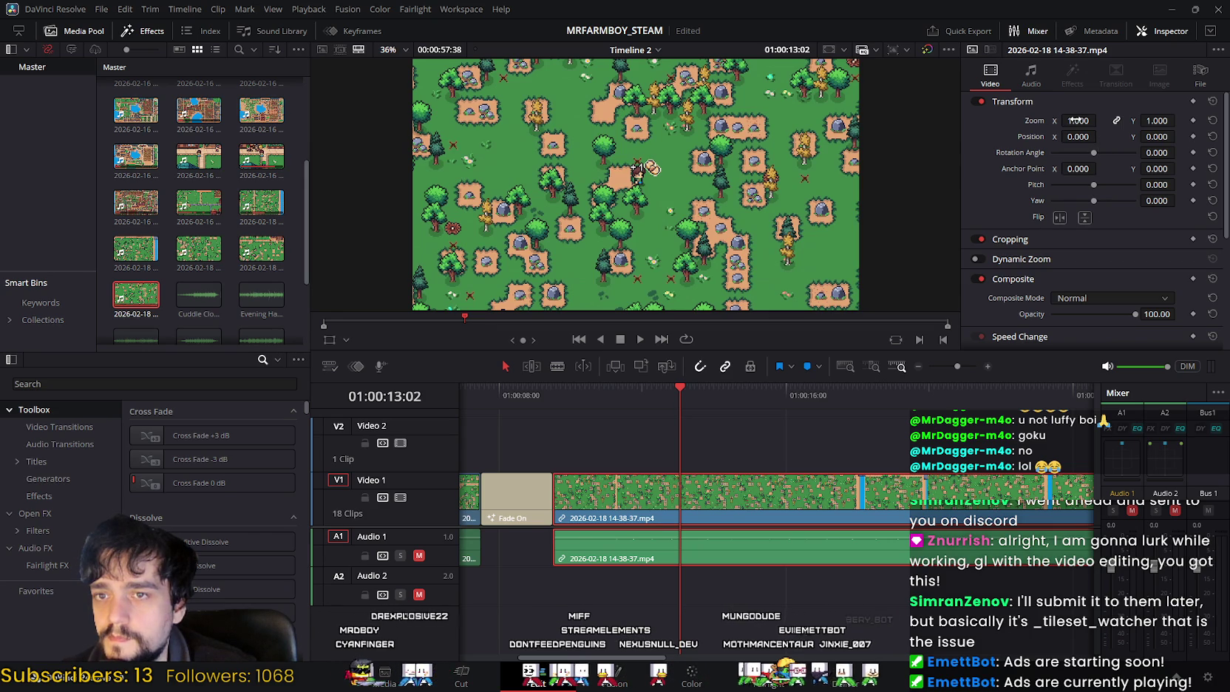
{"action": "mouse_move", "coordinate": [663, 388]}
{"action": "left_mouse_down"}
{"action": "mouse_move", "coordinate": [552, 401]}
{"action": "mouse_move", "coordinate": [926, 451]}
{"action": "left_mouse_up"}
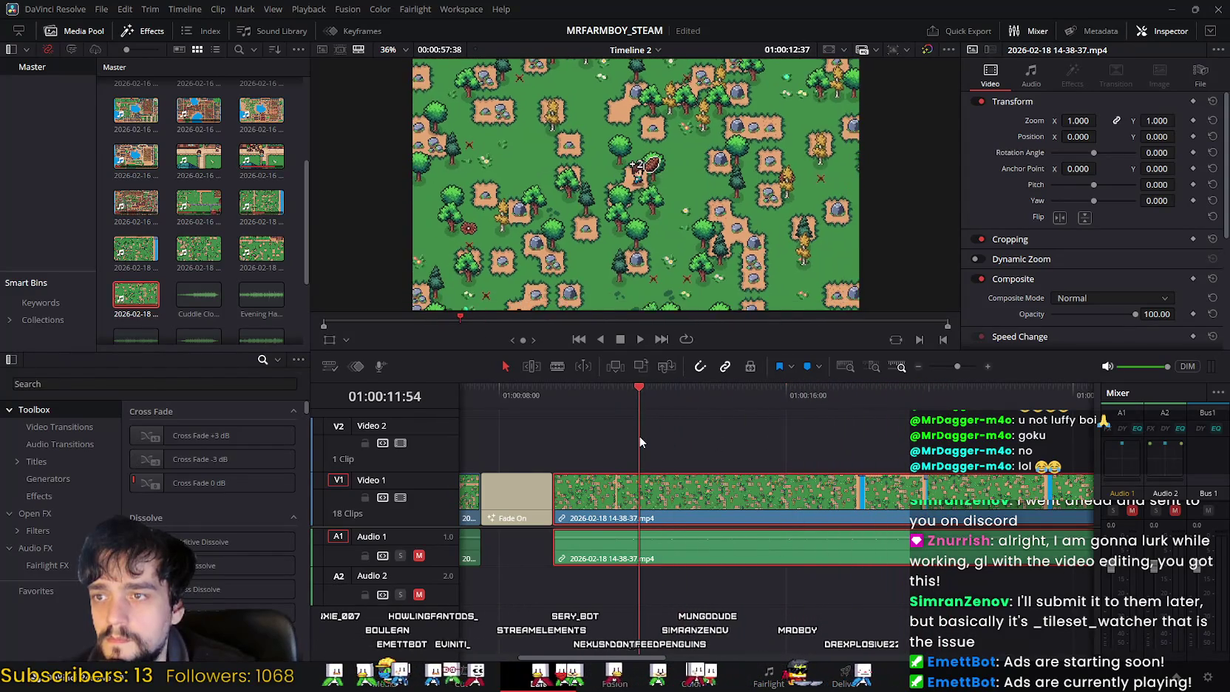
{"action": "mouse_move", "coordinate": [607, 437]}
{"action": "left_mouse_down"}
{"action": "mouse_move", "coordinate": [622, 439]}
{"action": "mouse_move", "coordinate": [579, 445]}
{"action": "mouse_move", "coordinate": [634, 448]}
{"action": "left_mouse_up"}
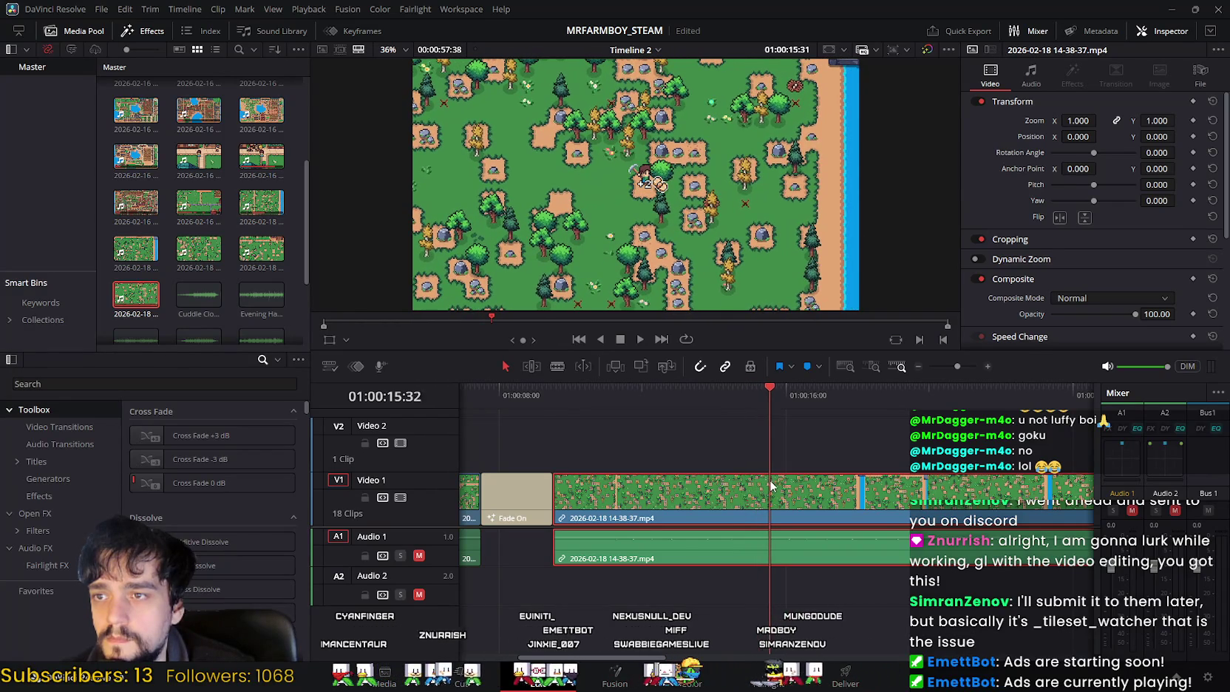
{"action": "mouse_move", "coordinate": [777, 486]}
{"action": "left_mouse_down"}
{"action": "mouse_move", "coordinate": [796, 496]}
{"action": "mouse_move", "coordinate": [761, 503]}
{"action": "left_mouse_up"}
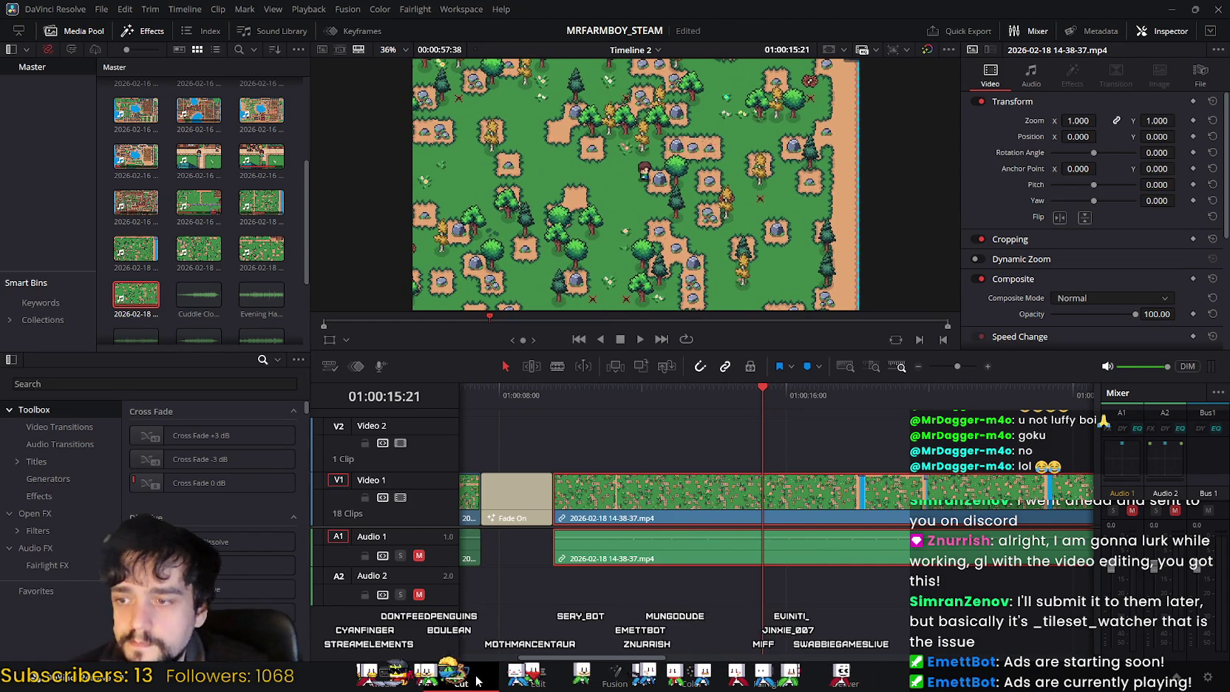
Step: Ripple-delete the unwanted piece of the split 14-38-37 clip so it ends at 01:00:13:49
{"action": "key", "text": "shift+3"}
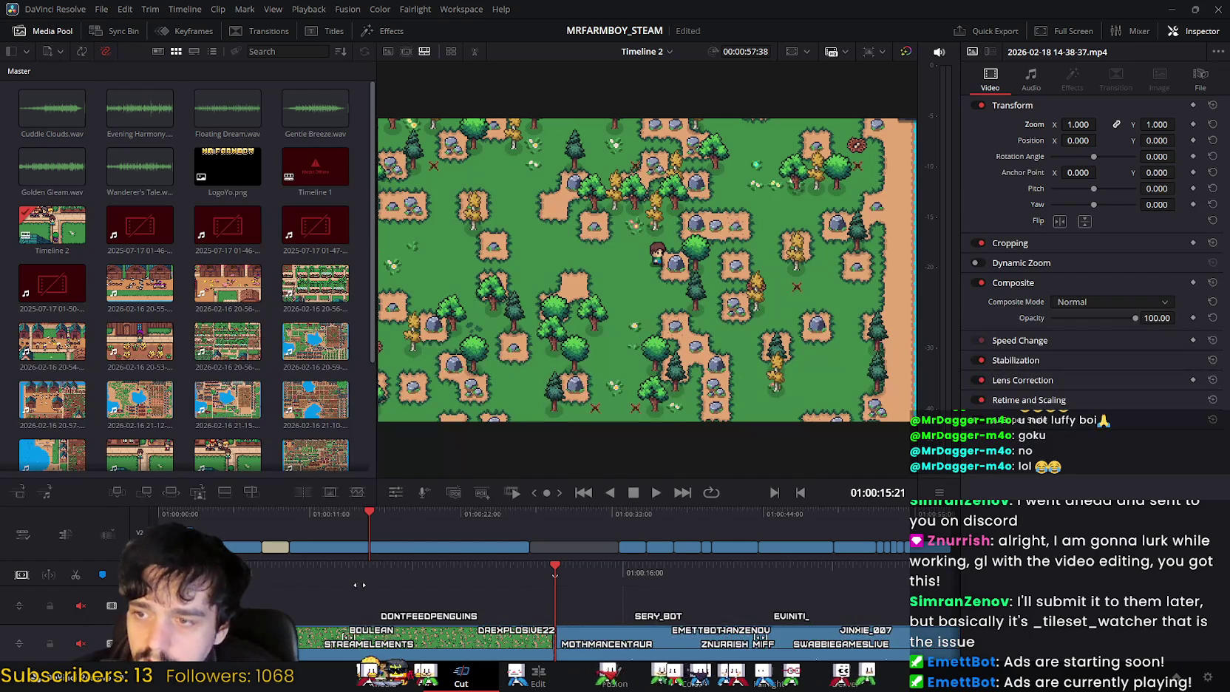
{"action": "key", "text": "shift+4"}
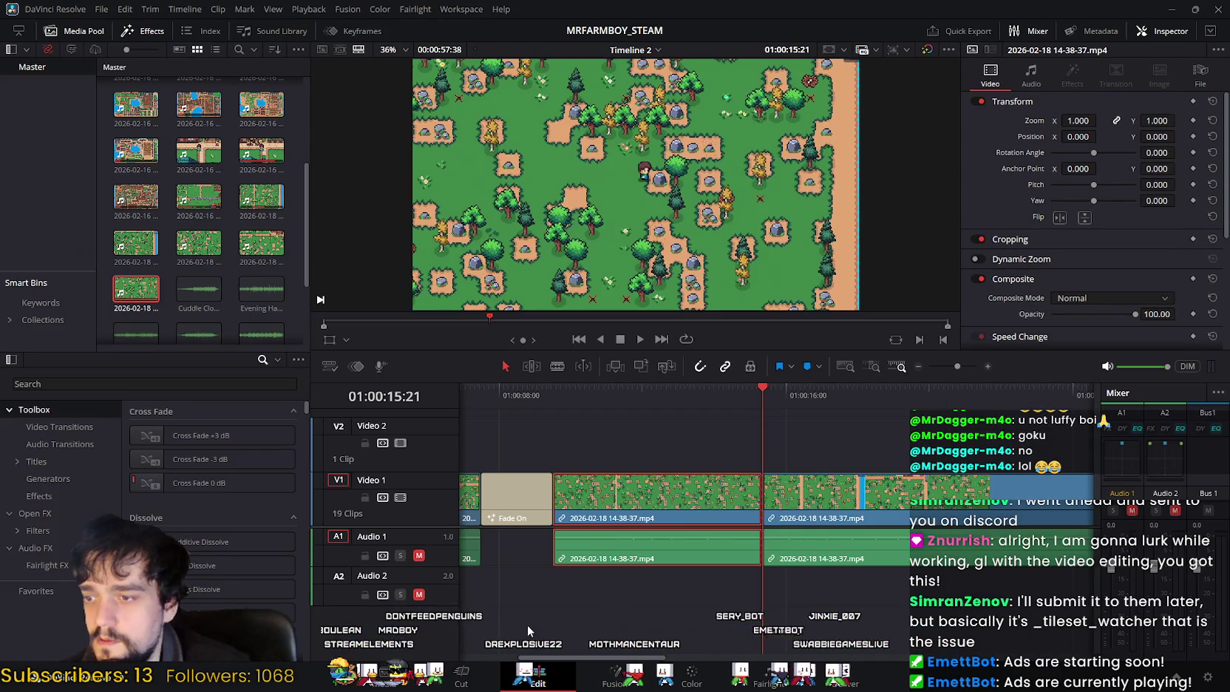
{"action": "mouse_move", "coordinate": [644, 500]}
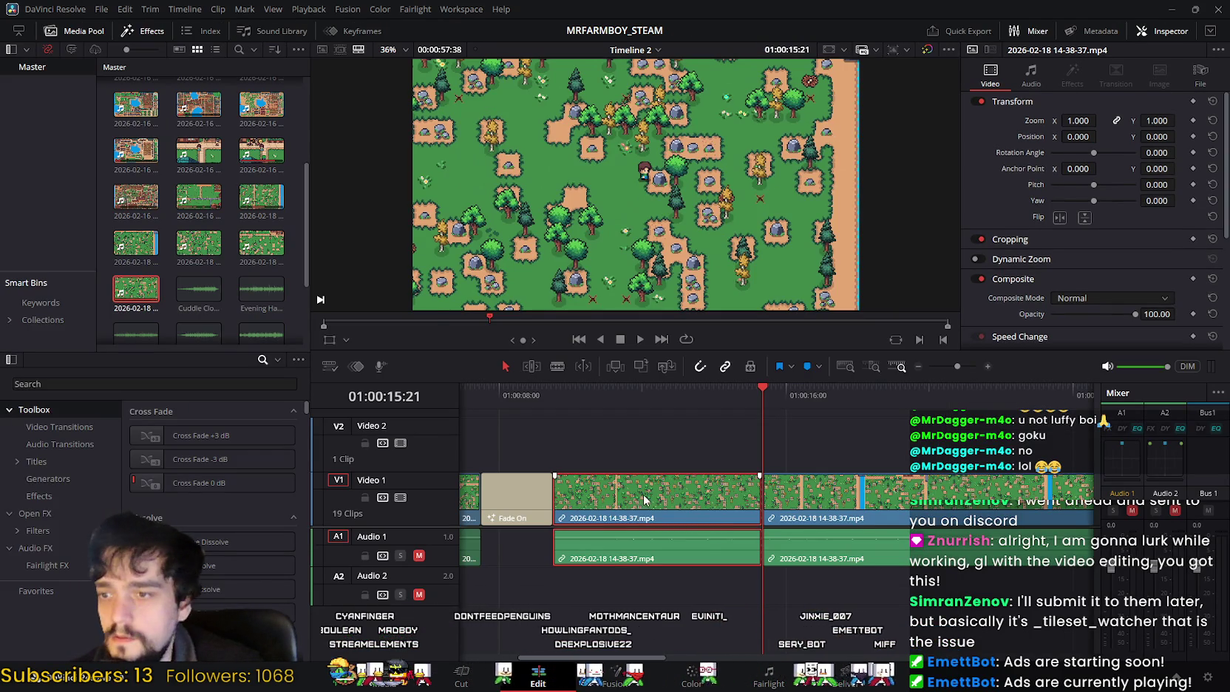
{"action": "key", "text": "Delete"}
{"action": "left_click", "coordinate": [558, 386]}
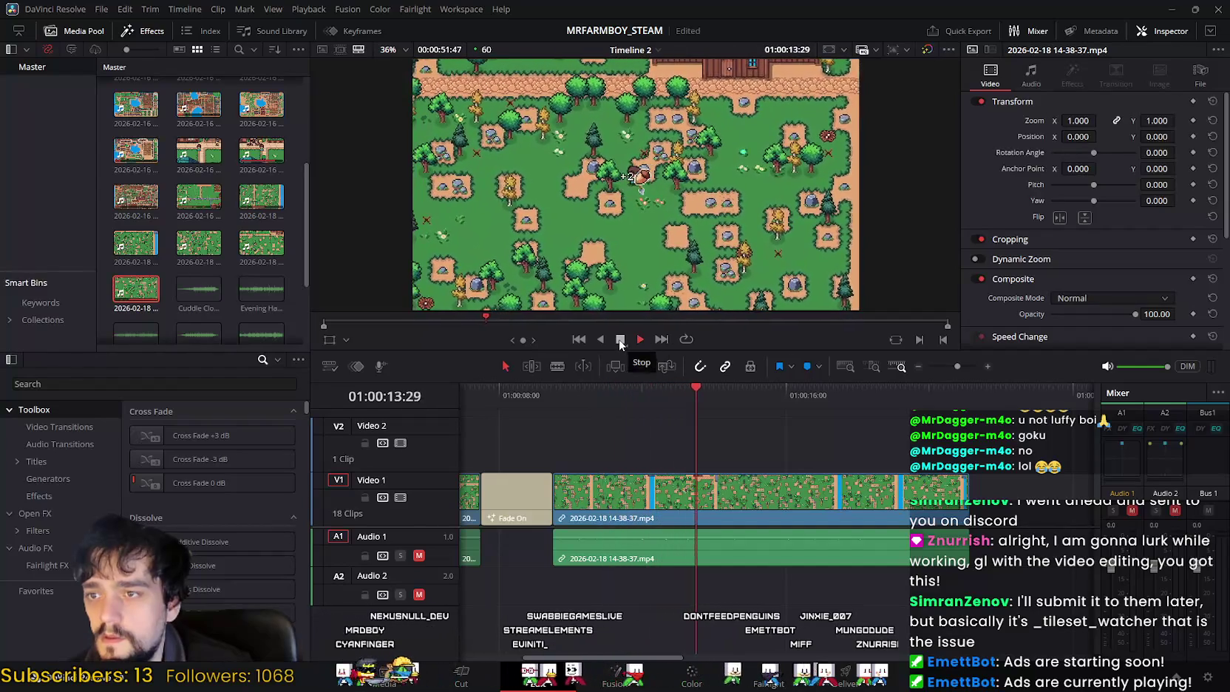
Step: Stop playback and scrub back on the Cut page to check the new cut, then return to Edit
{"action": "left_click", "coordinate": [619, 340]}
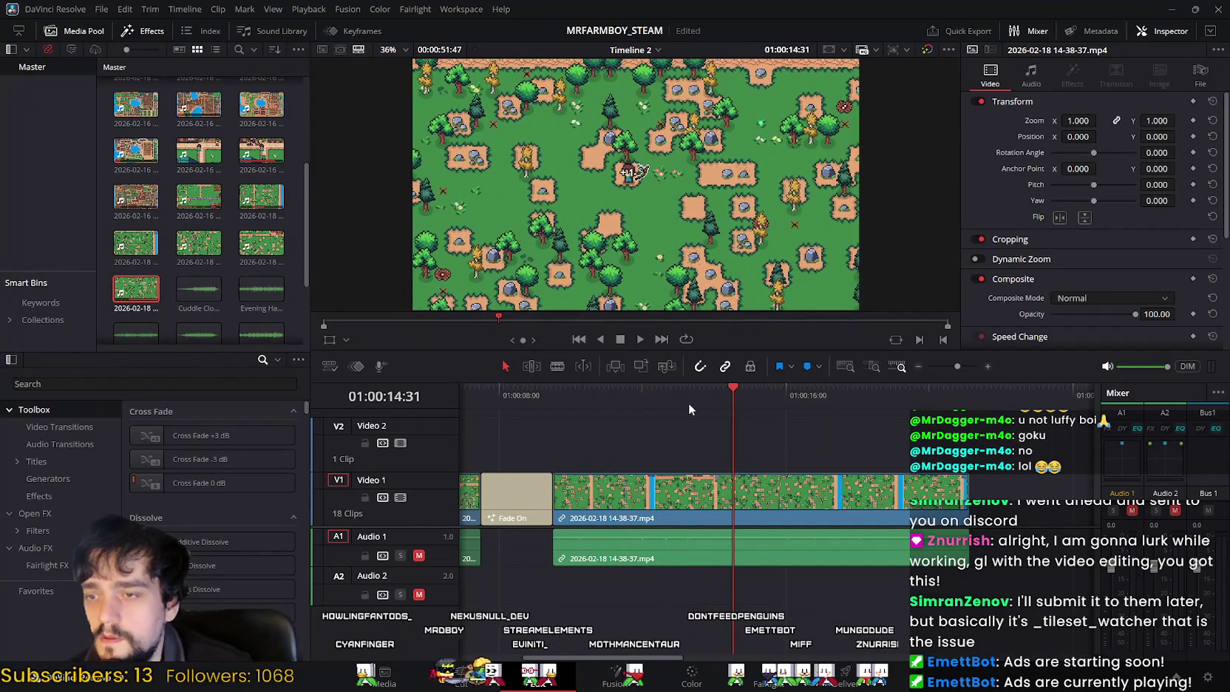
{"action": "left_click", "coordinate": [495, 674]}
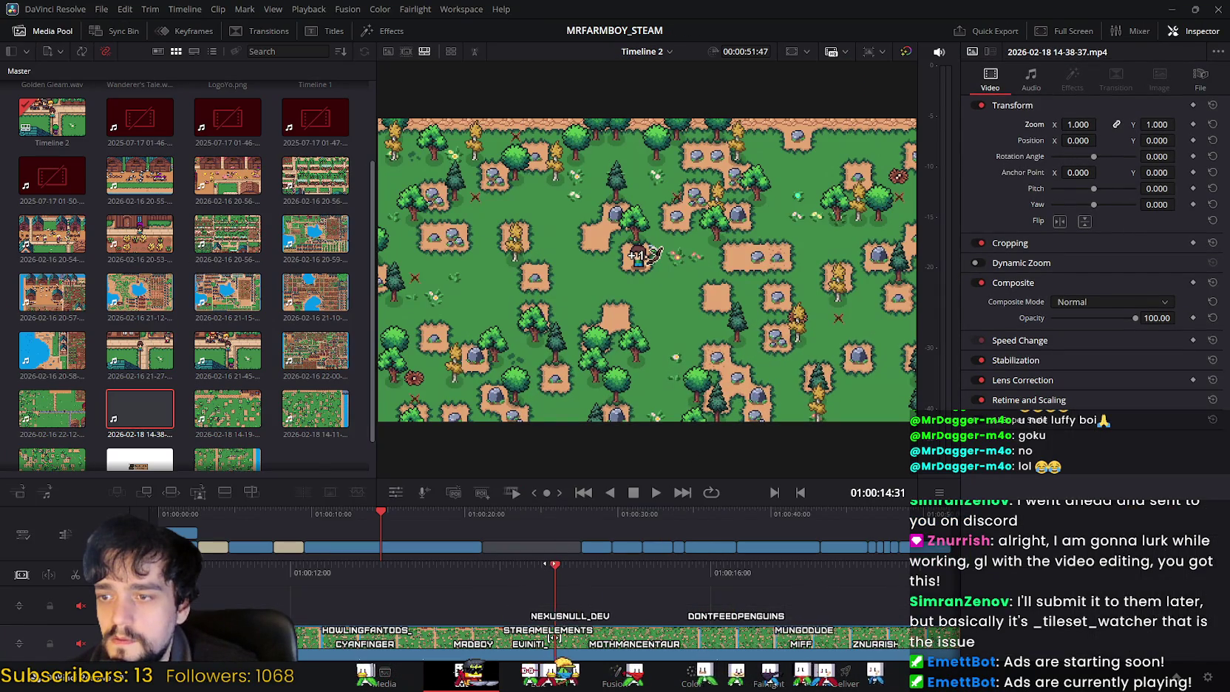
{"action": "mouse_move", "coordinate": [544, 572]}
{"action": "left_mouse_down"}
{"action": "mouse_move", "coordinate": [694, 584]}
{"action": "mouse_move", "coordinate": [626, 596]}
{"action": "left_mouse_up"}
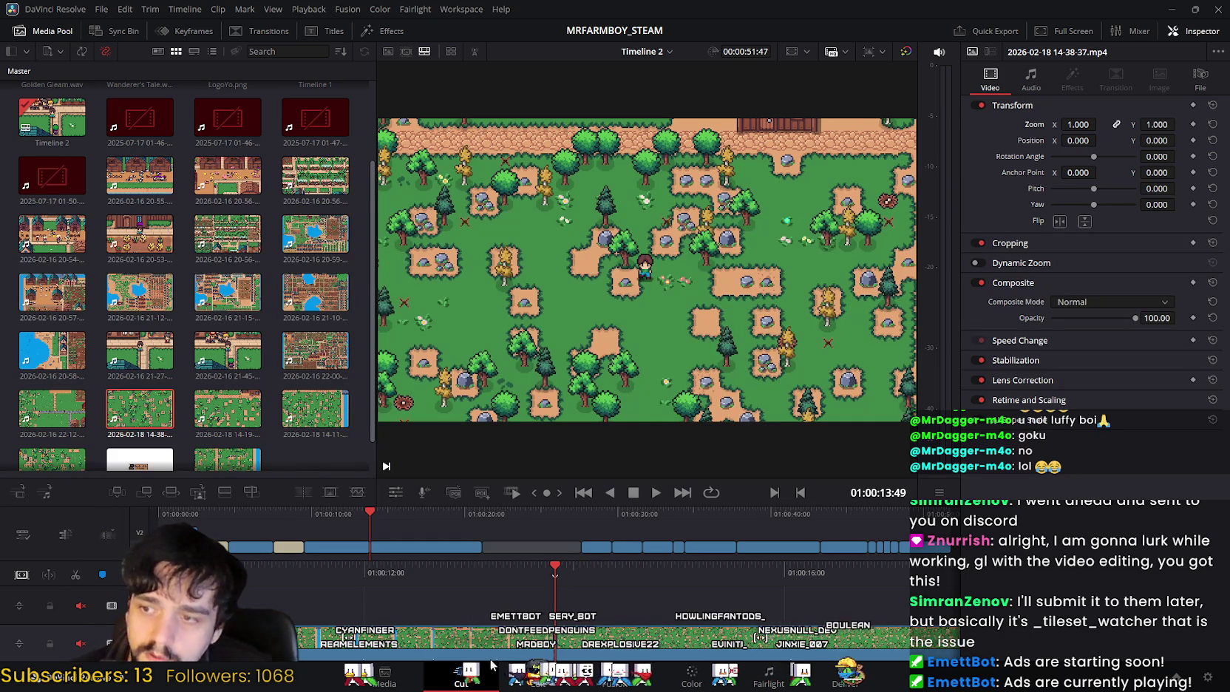
{"action": "left_click", "coordinate": [537, 684]}
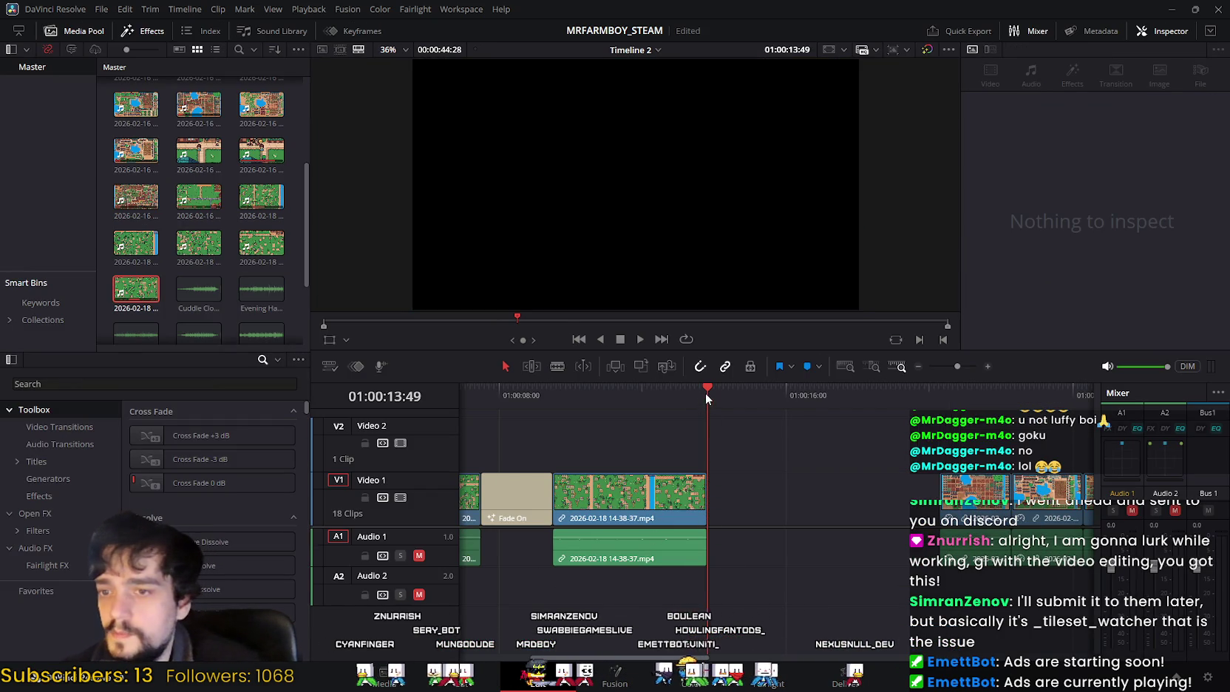
{"action": "left_click_drag", "start_coordinate": [705, 392], "coordinate": [523, 390]}
{"action": "left_click", "coordinate": [641, 338]}
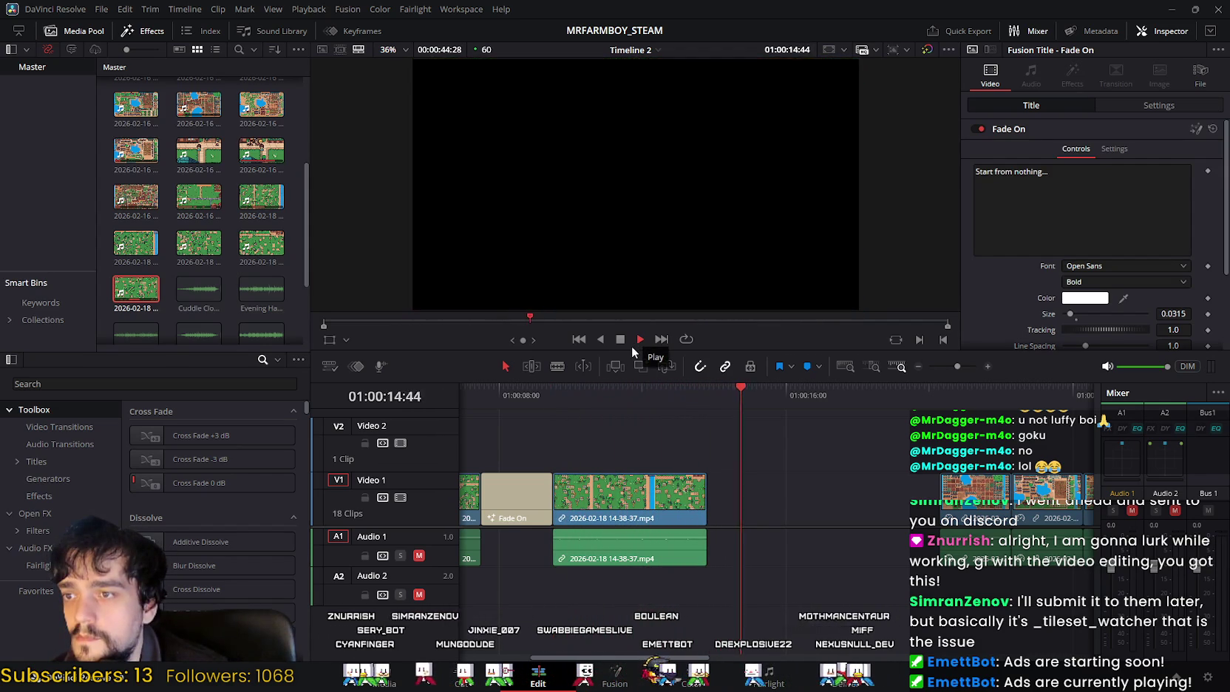
{"action": "key", "text": "space"}
{"action": "mouse_move", "coordinate": [756, 396]}
{"action": "left_mouse_down"}
{"action": "mouse_move", "coordinate": [671, 397]}
{"action": "mouse_move", "coordinate": [696, 404]}
{"action": "left_mouse_up"}
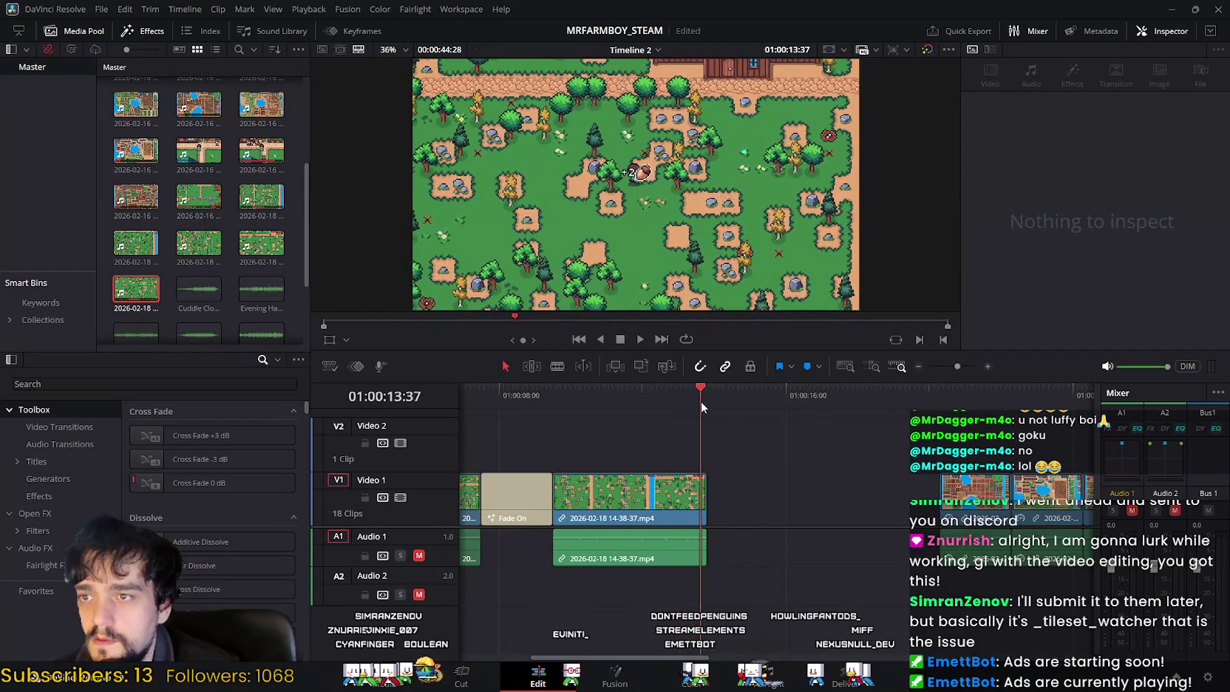
{"action": "left_click_drag", "start_coordinate": [696, 404], "coordinate": [665, 408]}
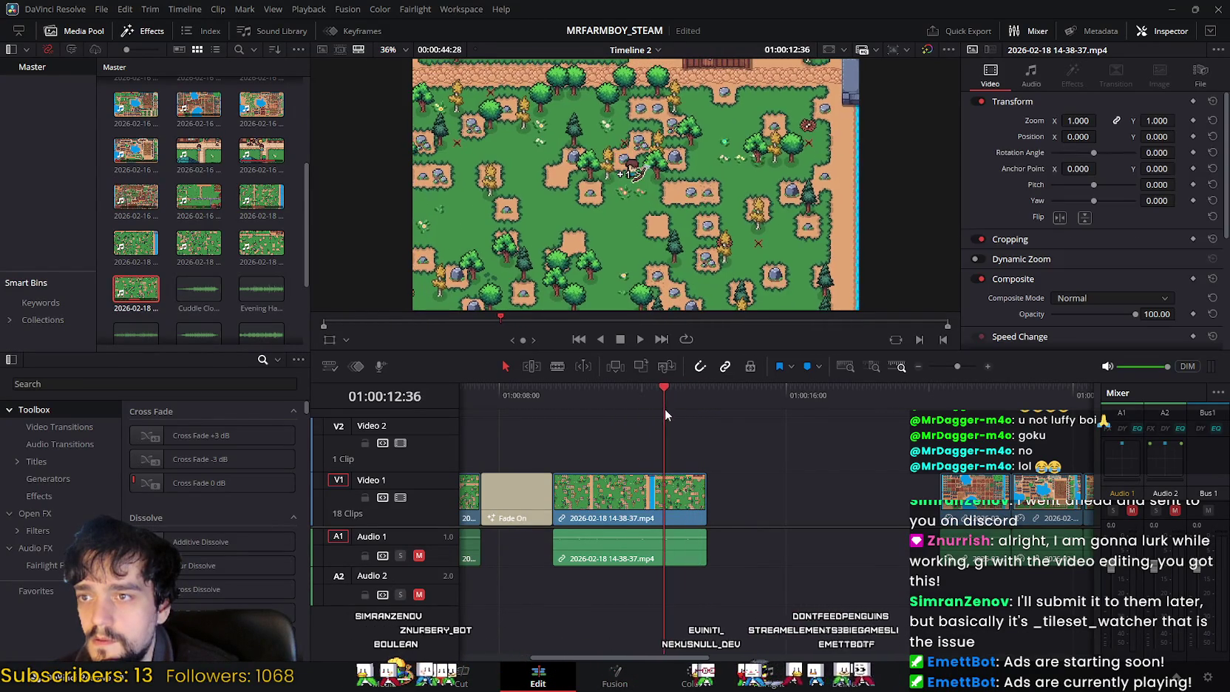
{"action": "left_click", "coordinate": [640, 338]}
{"action": "left_click", "coordinate": [621, 338]}
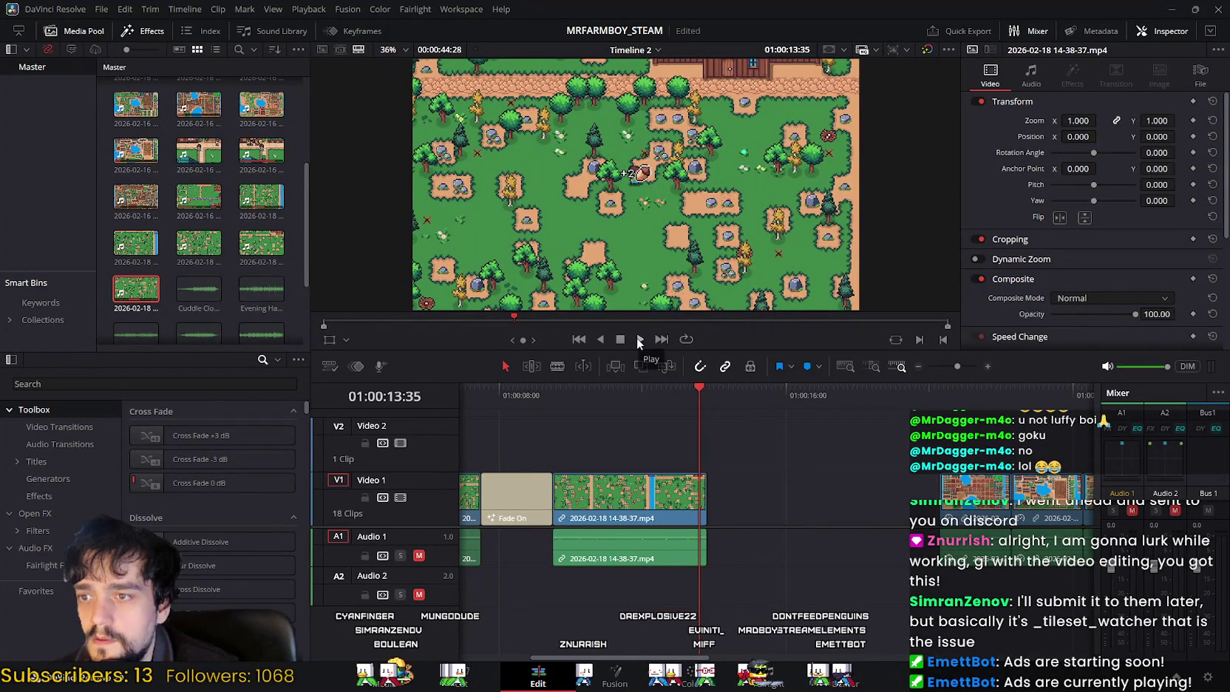
{"action": "left_click", "coordinate": [636, 339]}
{"action": "left_click", "coordinate": [625, 339]}
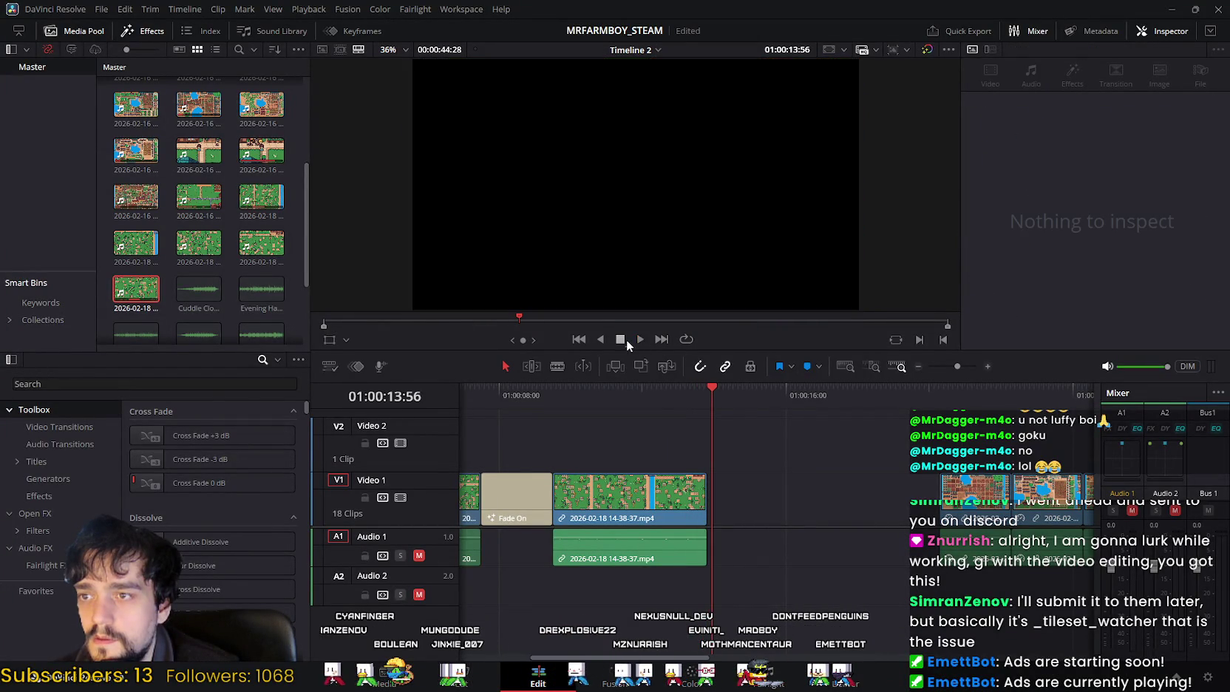
{"action": "left_click", "coordinate": [601, 339]}
{"action": "left_click", "coordinate": [639, 338]}
{"action": "left_click", "coordinate": [624, 339]}
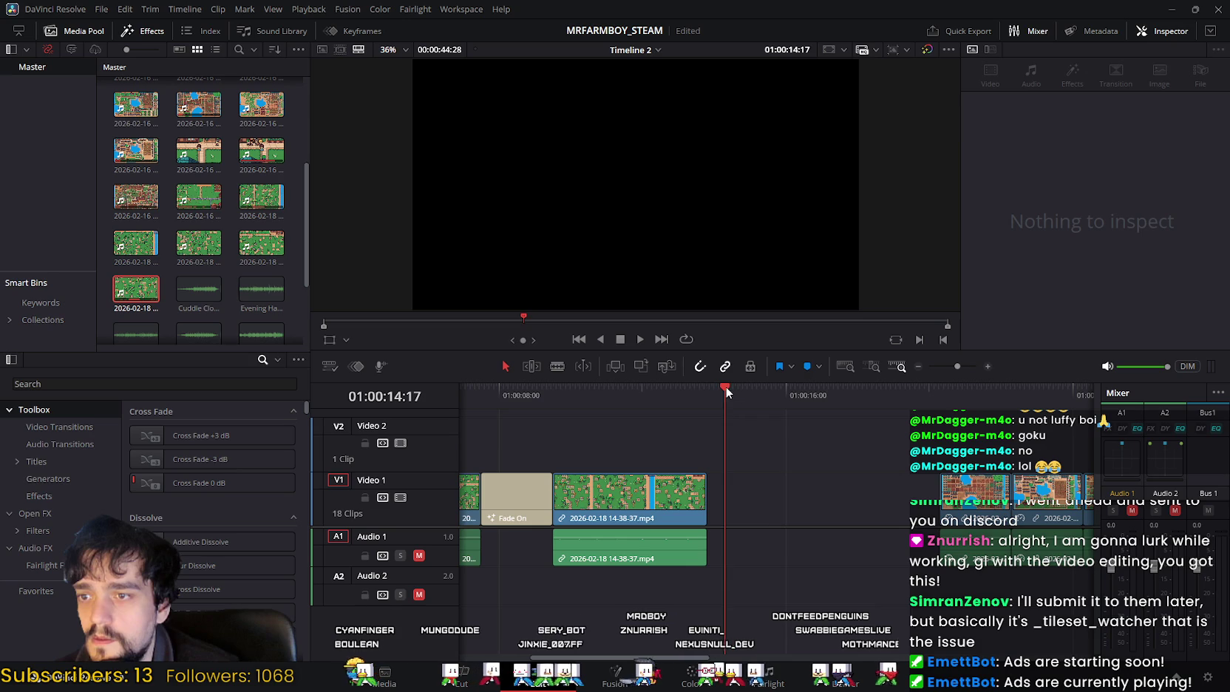
{"action": "left_click_drag", "start_coordinate": [726, 387], "coordinate": [689, 387]}
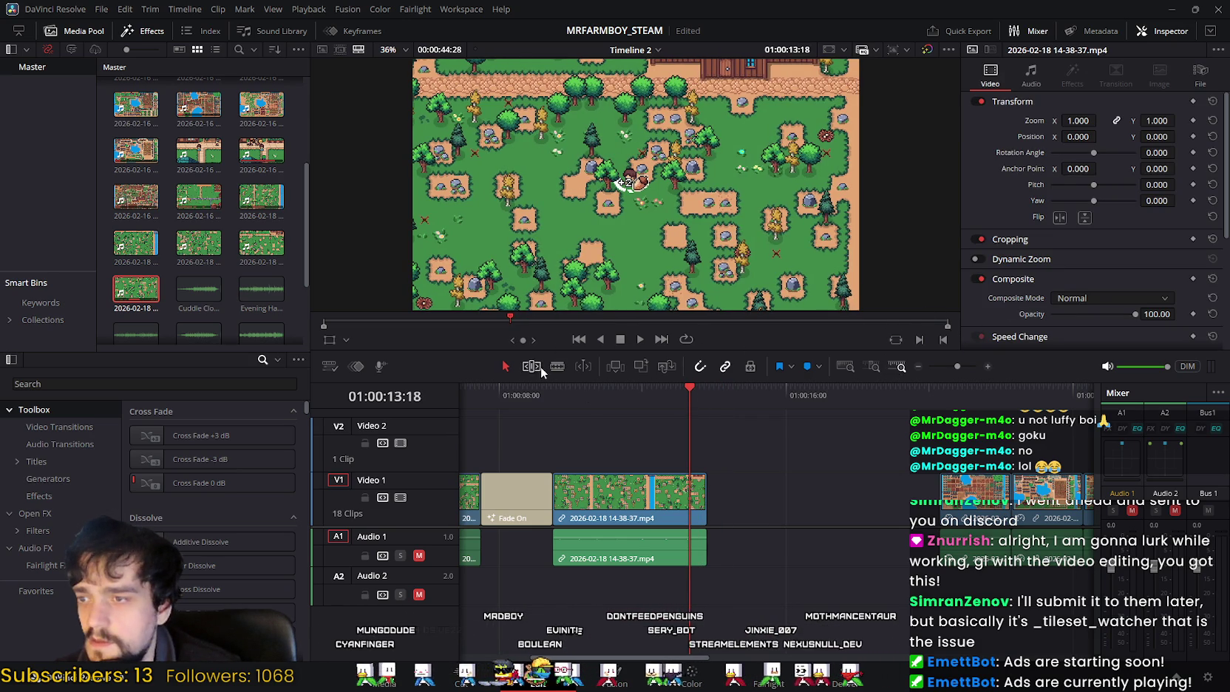
Step: With the Transform overlay on, drag the gameplay frame to Position X 5.510, Y 2.755
{"action": "left_click", "coordinate": [344, 340]}
{"action": "left_click_drag", "start_coordinate": [443, 296], "coordinate": [386, 316]}
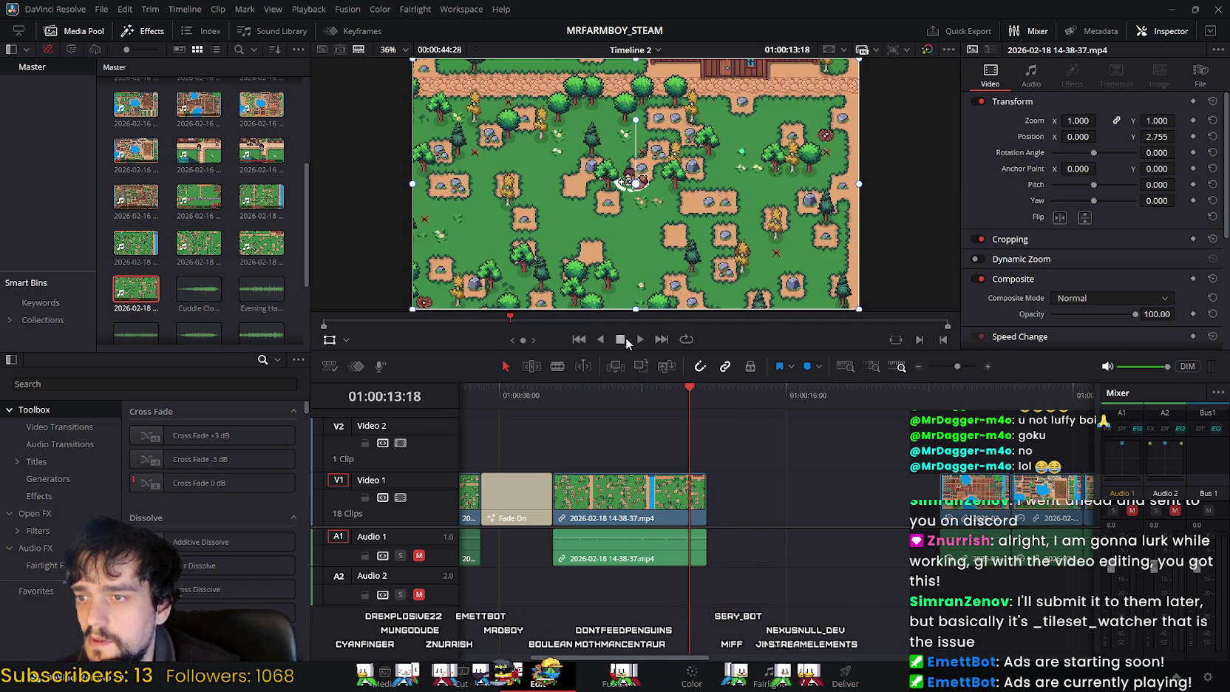
{"action": "left_click", "coordinate": [348, 339]}
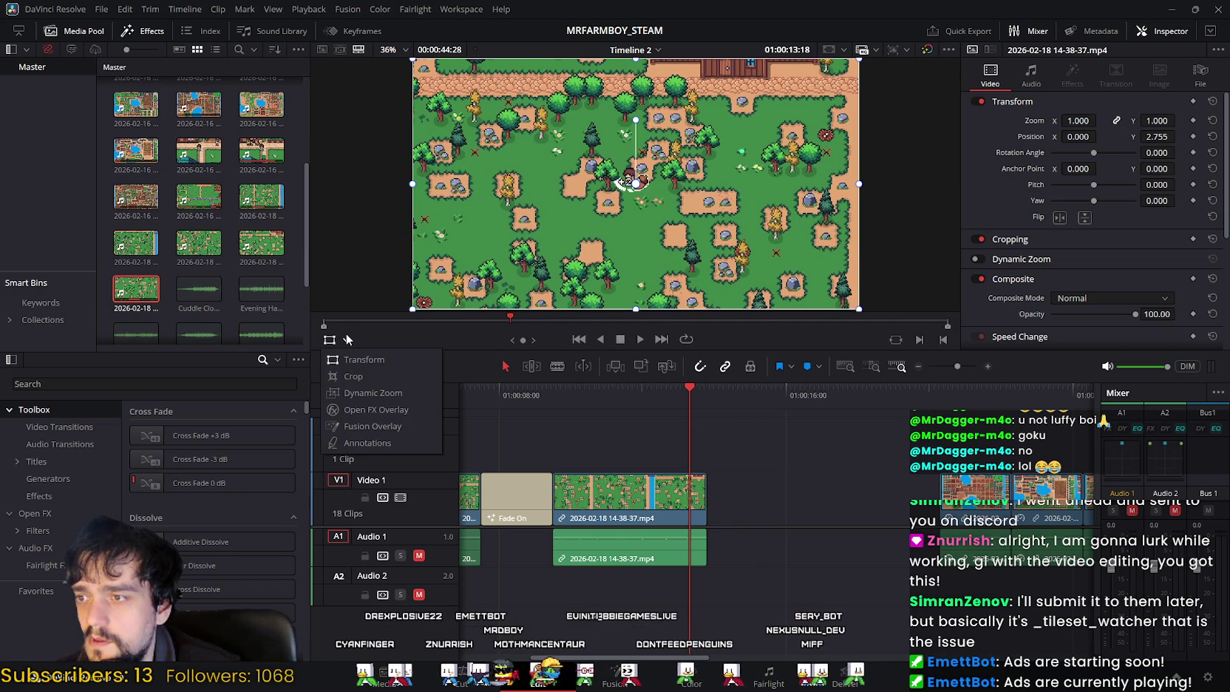
{"action": "left_click", "coordinate": [346, 337]}
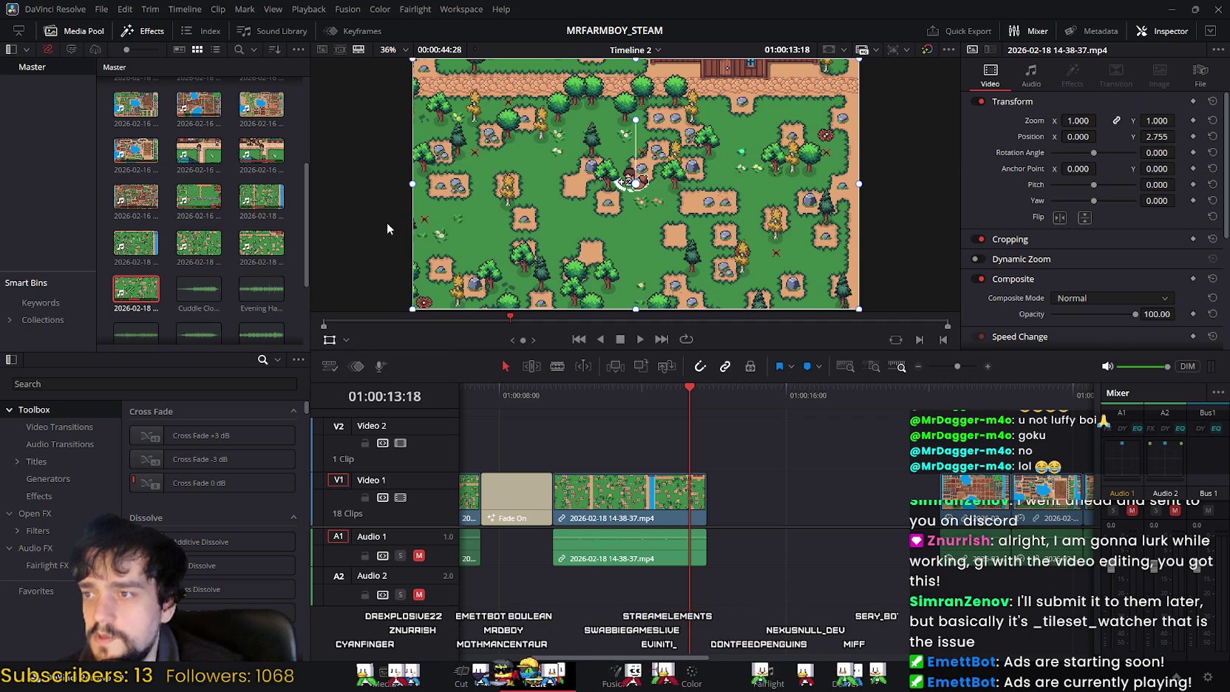
{"action": "left_click_drag", "start_coordinate": [387, 222], "coordinate": [388, 221]}
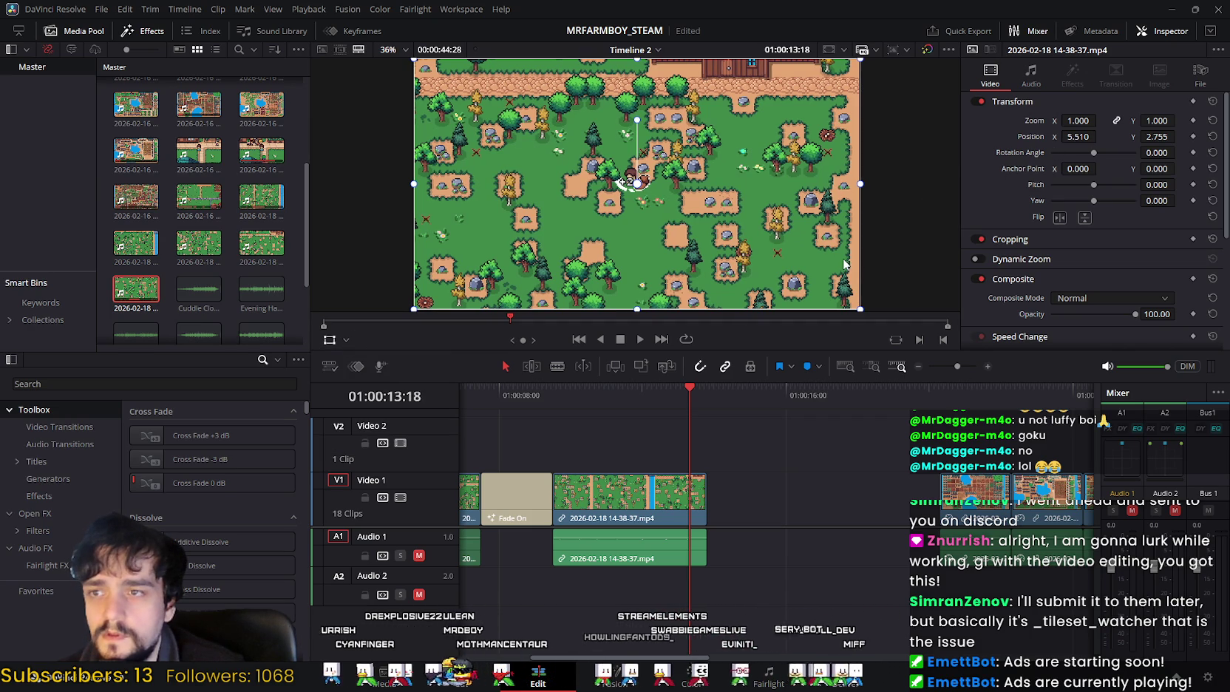
Step: Turn the Transform overlay off and scrub forward to check the reframed clip
{"action": "left_click_drag", "start_coordinate": [690, 388], "coordinate": [692, 388]}
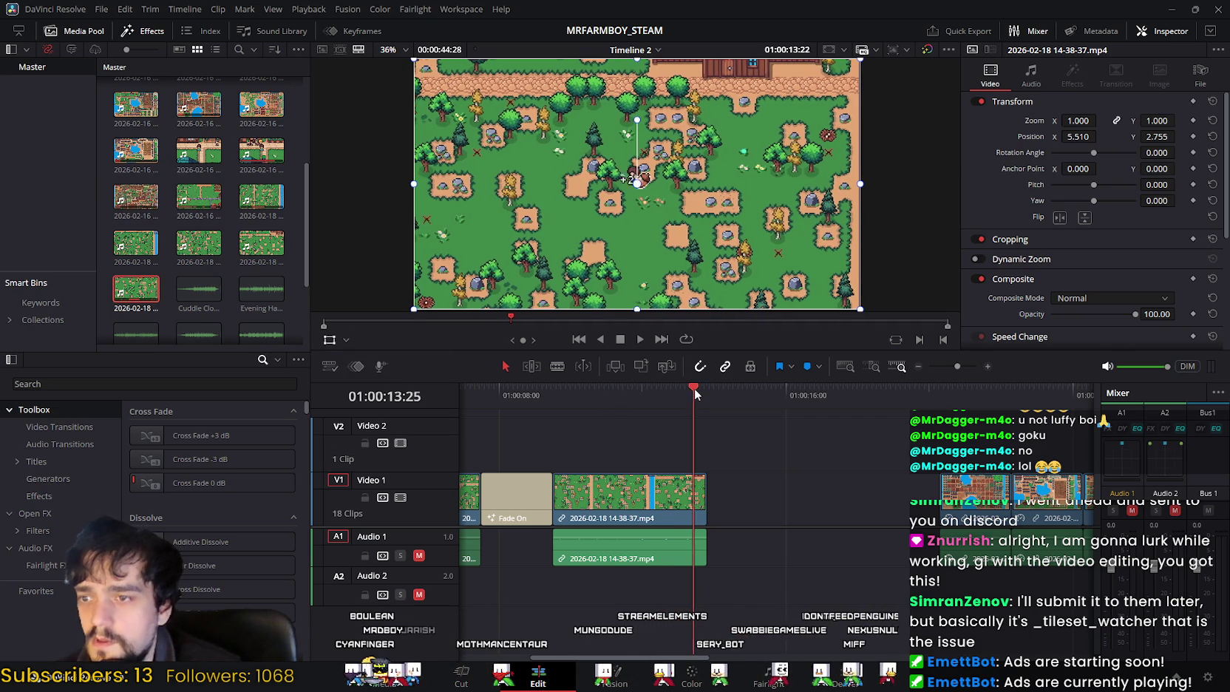
{"action": "left_click", "coordinate": [623, 547]}
{"action": "left_click", "coordinate": [518, 444]}
{"action": "left_click", "coordinate": [330, 339]}
{"action": "left_click", "coordinate": [330, 339]}
{"action": "left_click", "coordinate": [330, 339]}
{"action": "left_click", "coordinate": [330, 339]}
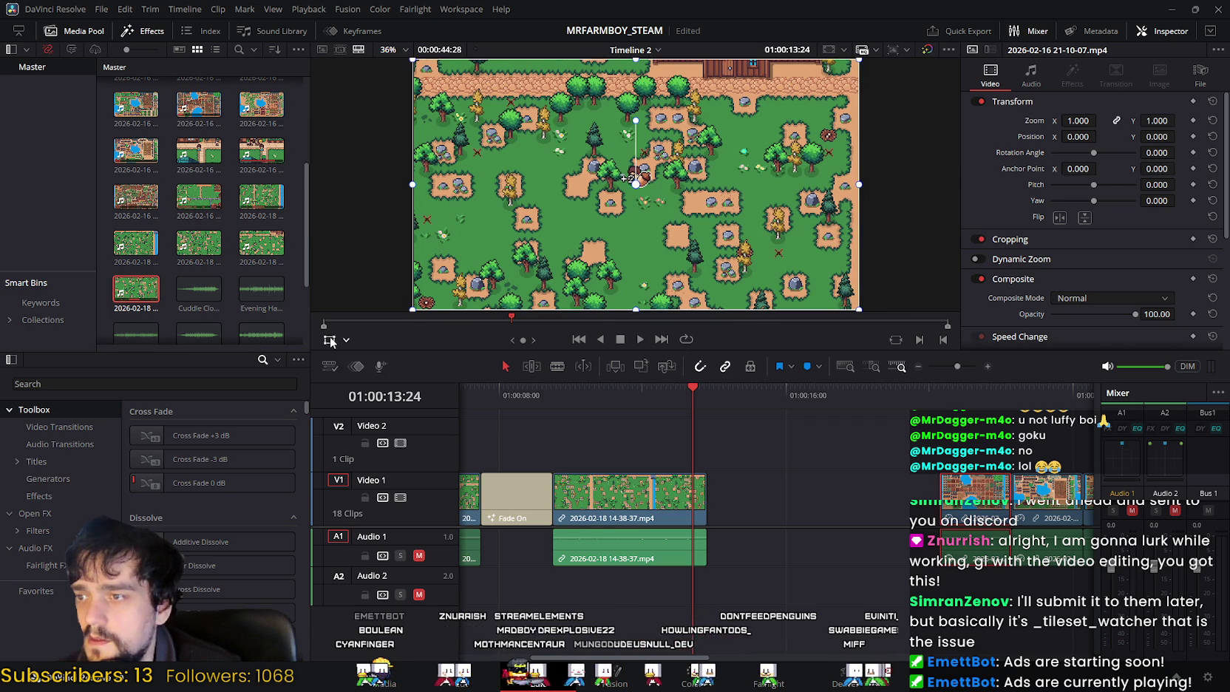
{"action": "left_click", "coordinate": [330, 339]}
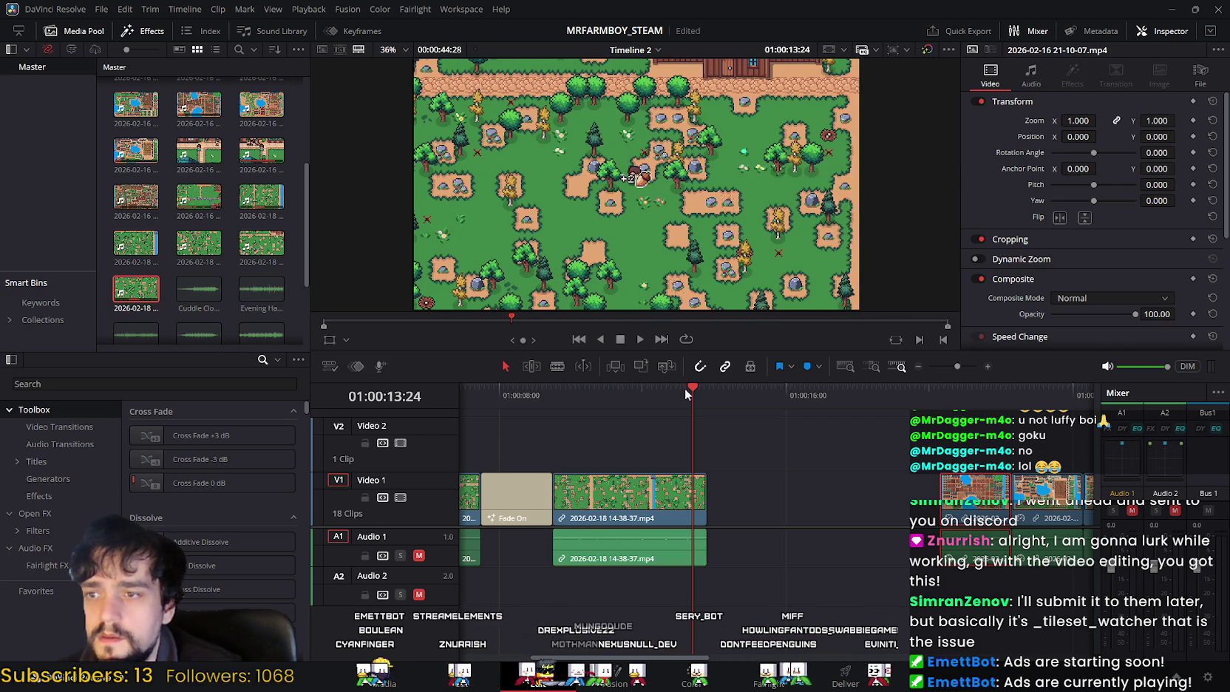
{"action": "left_click_drag", "start_coordinate": [692, 389], "coordinate": [701, 398]}
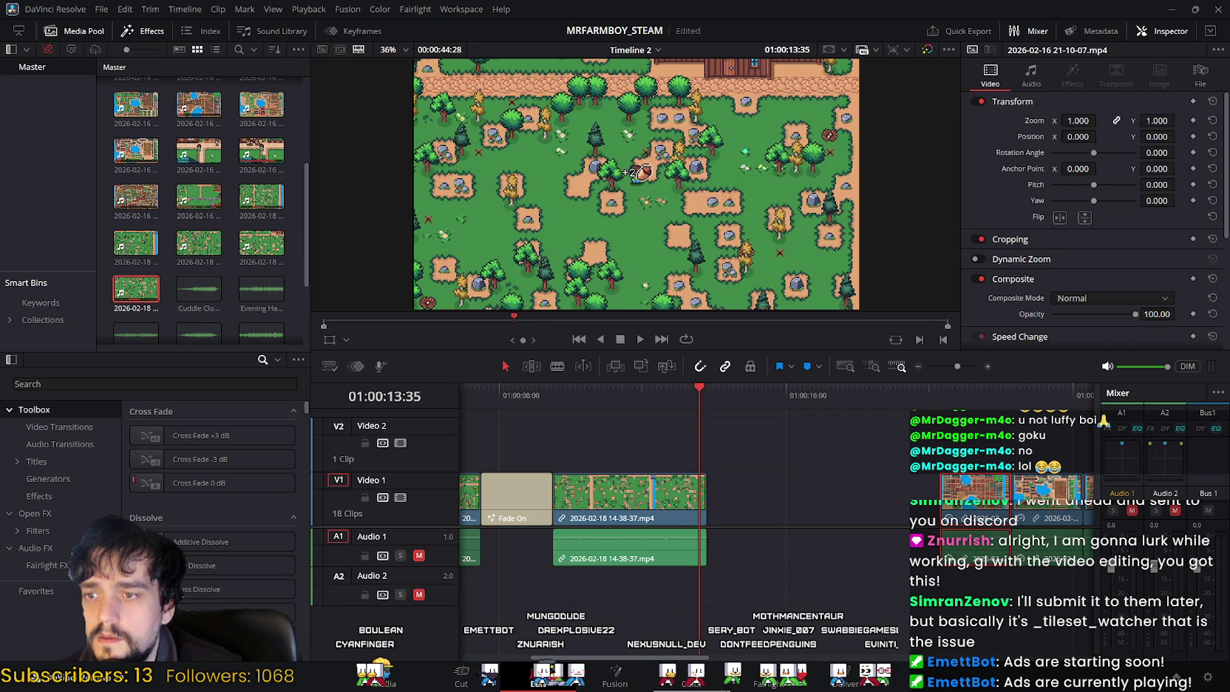
Step: Delete the short leftover clip at the end of Video 1
{"action": "key", "text": "shift+3"}
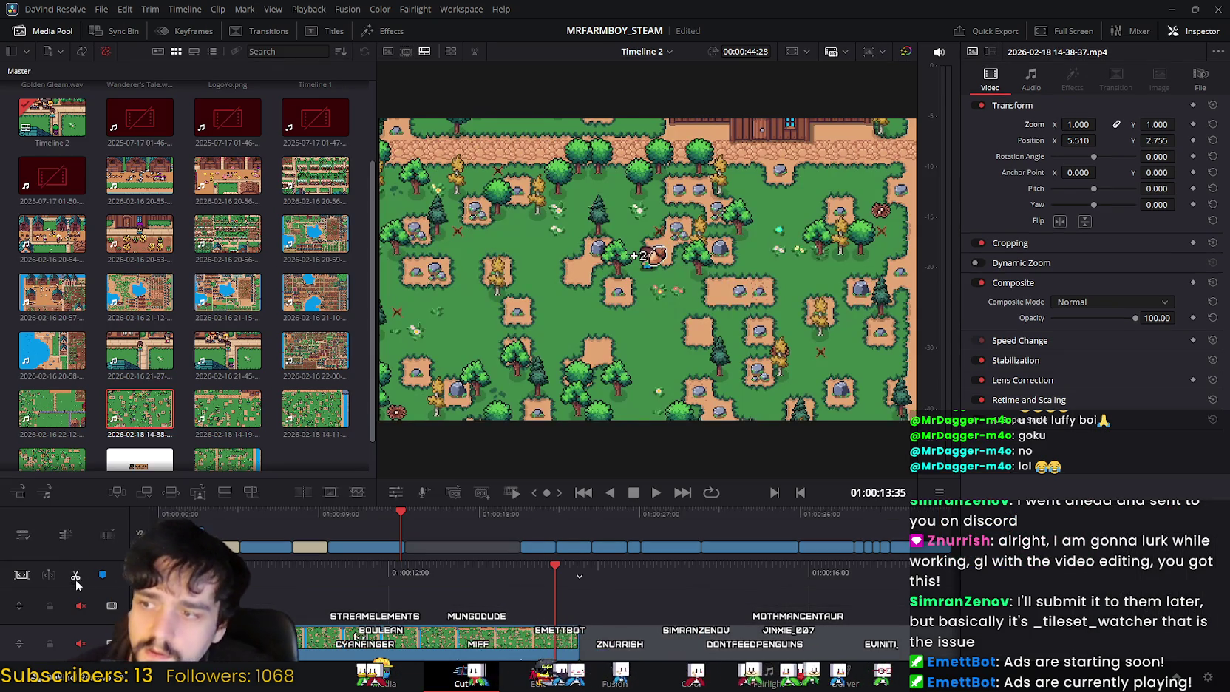
{"action": "key", "text": "shift+4"}
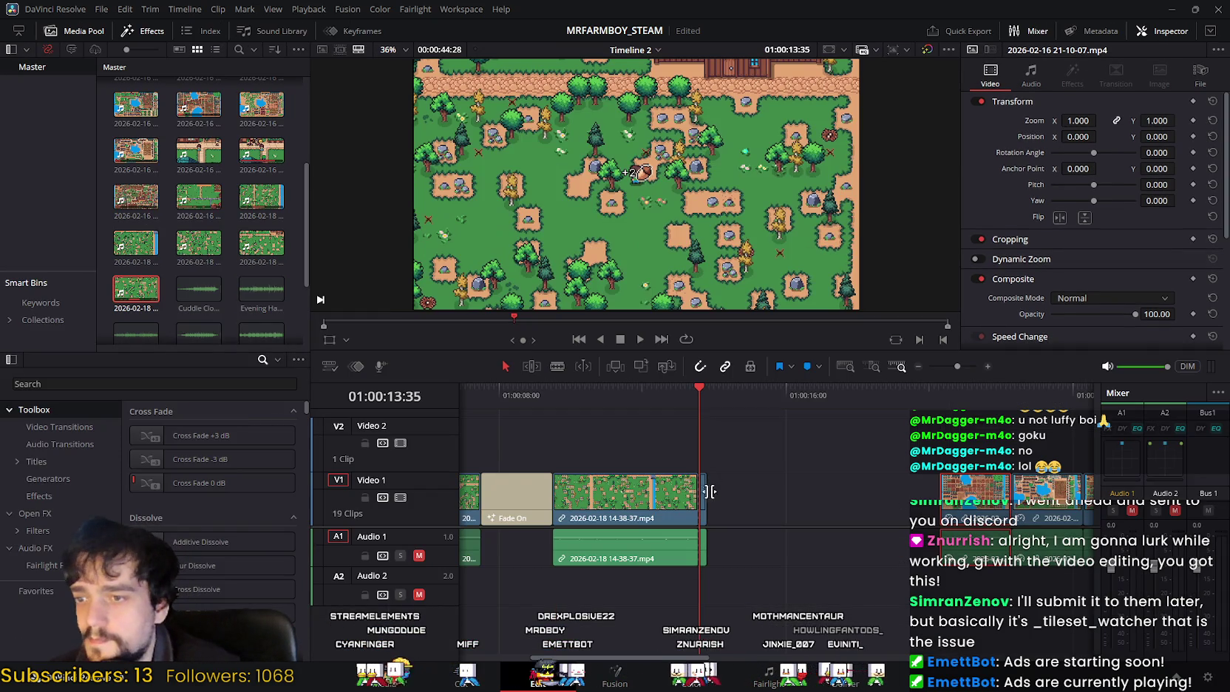
{"action": "key", "text": "Delete"}
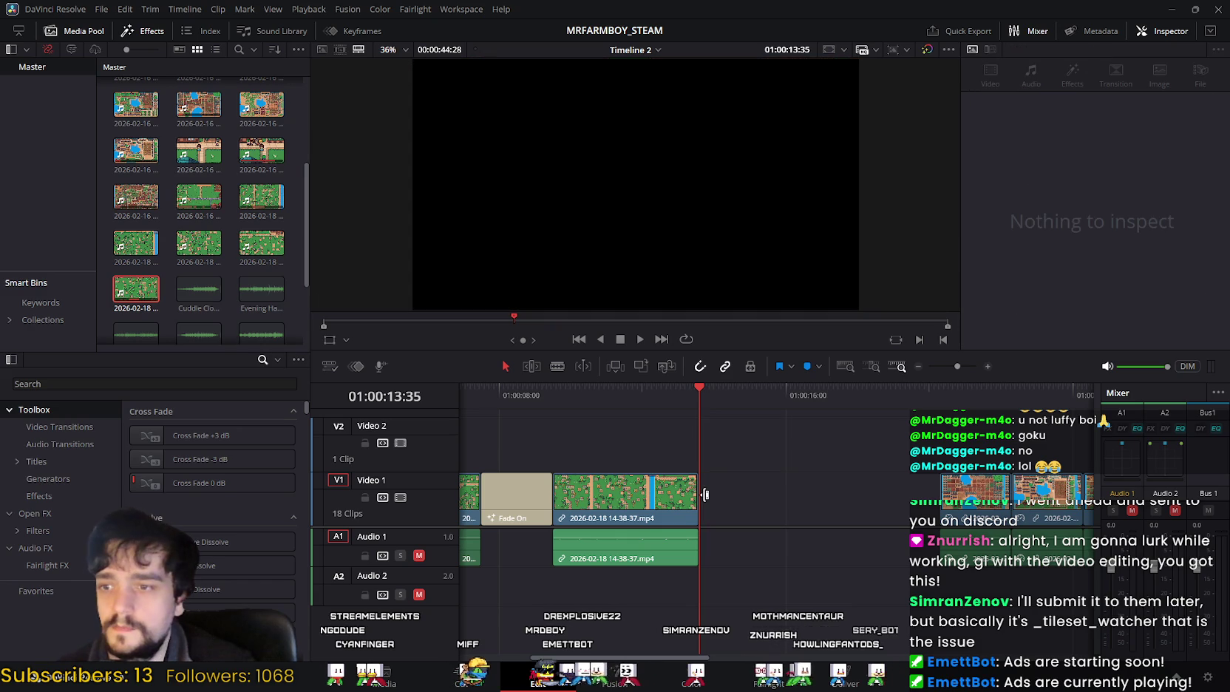
Step: Scrub back to the Fade On title, play the new ending, then switch to the game
{"action": "left_click", "coordinate": [652, 394]}
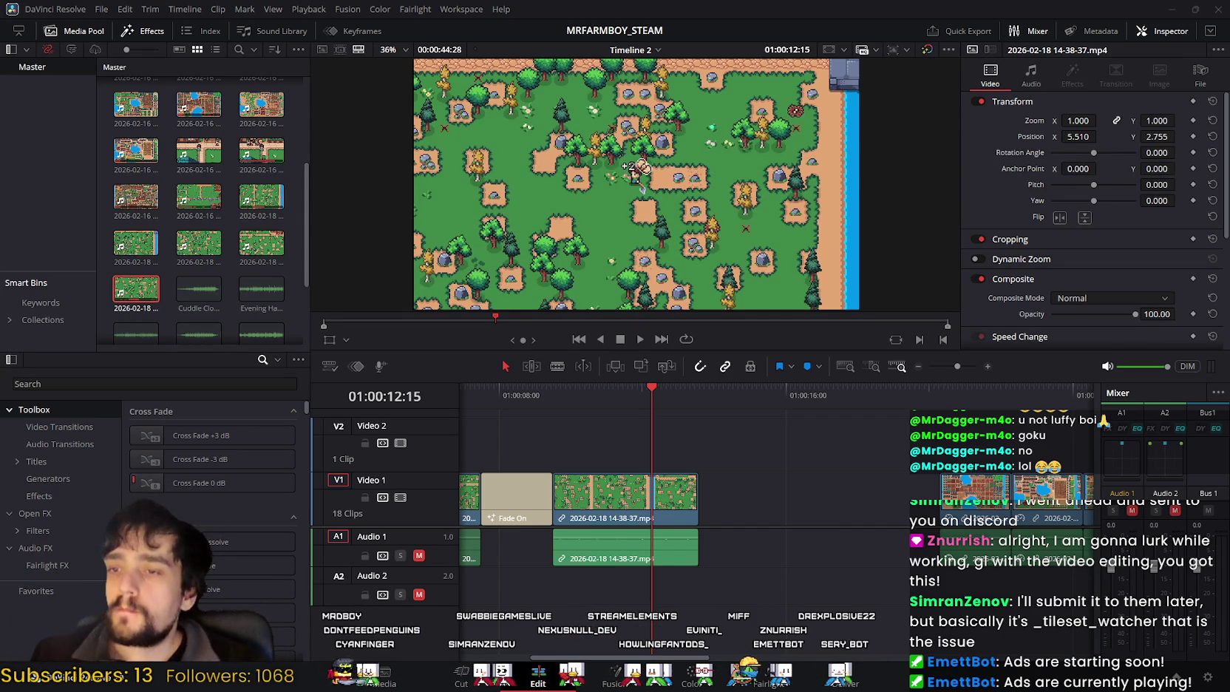
{"action": "left_click_drag", "start_coordinate": [651, 391], "coordinate": [517, 391]}
{"action": "left_click", "coordinate": [641, 339]}
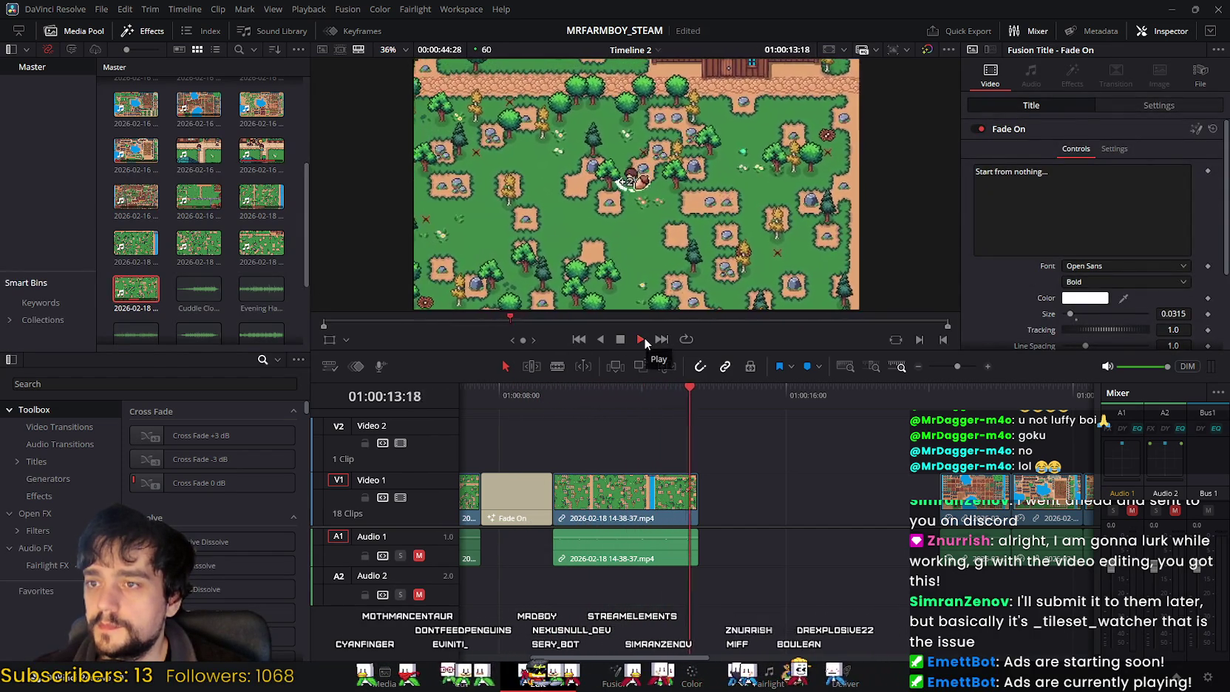
{"action": "left_click", "coordinate": [623, 343]}
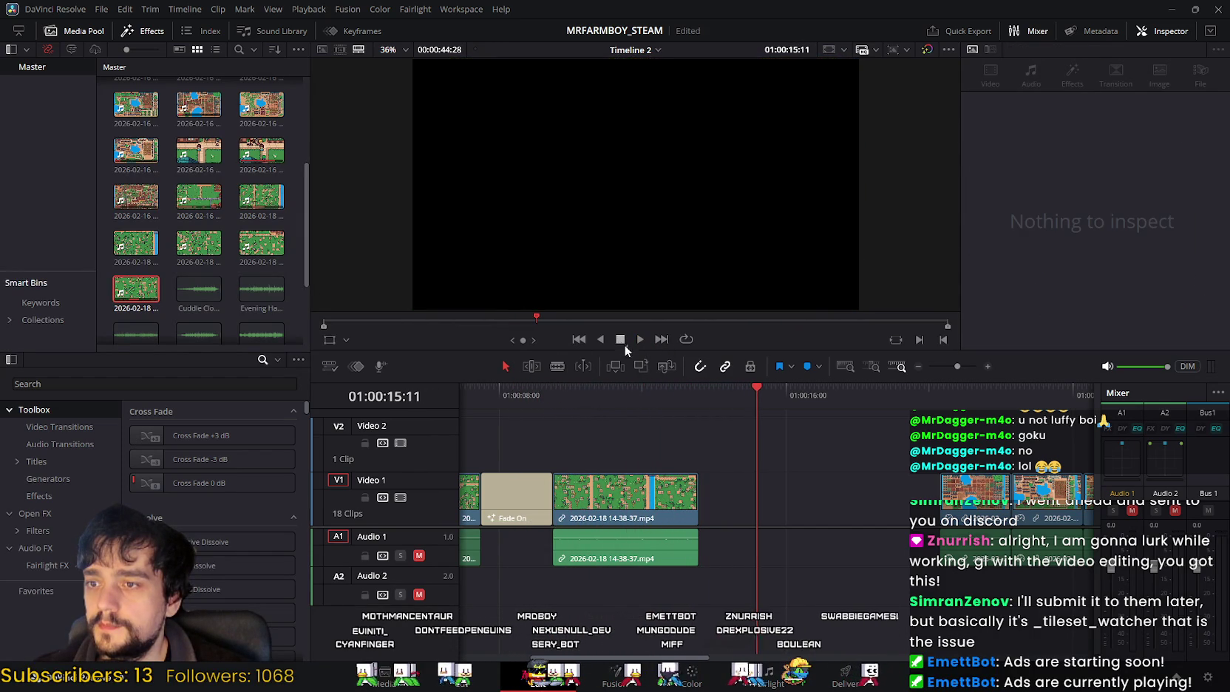
{"action": "key", "text": "alt+Tab"}
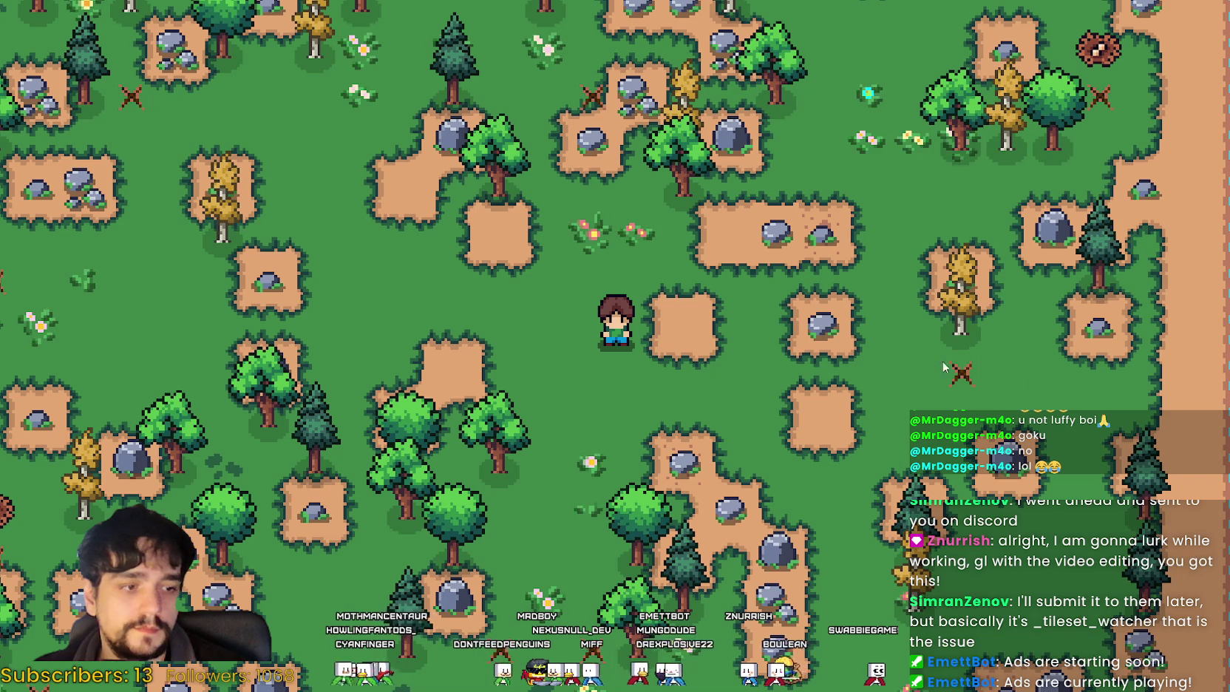
Step: Walk around the farmhouse path, chopping two trees for wood
{"action": "key", "text": "w"}
{"action": "key", "text": "a"}
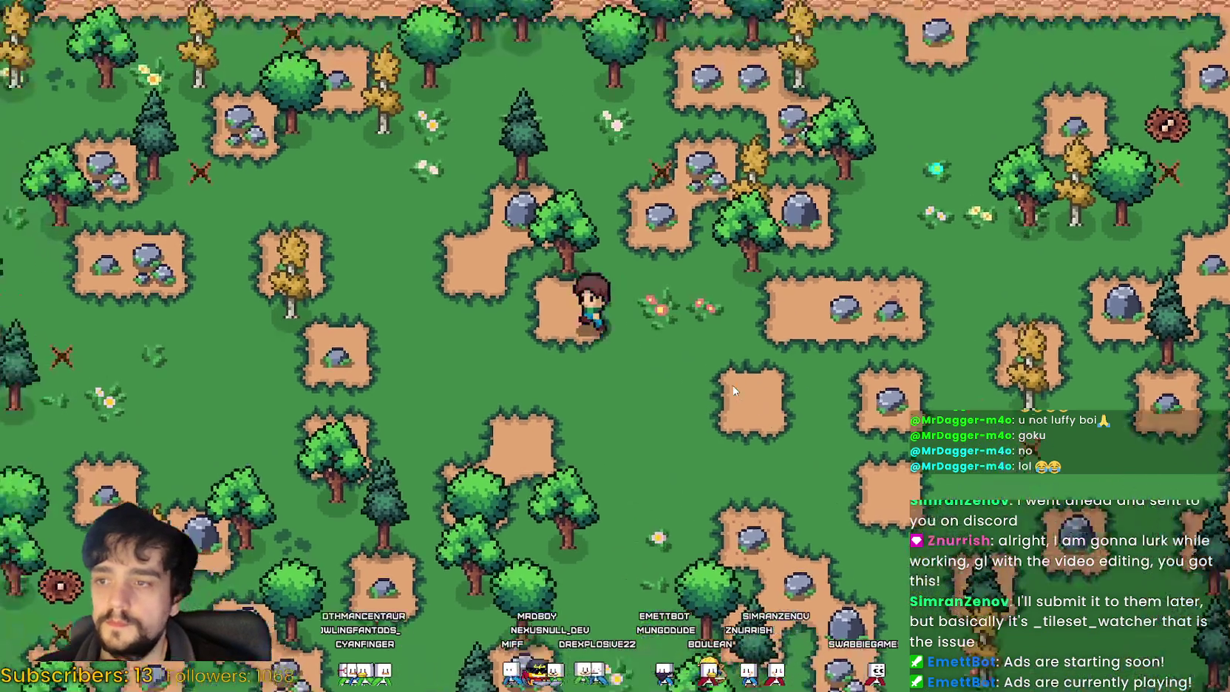
{"action": "key", "text": "s"}
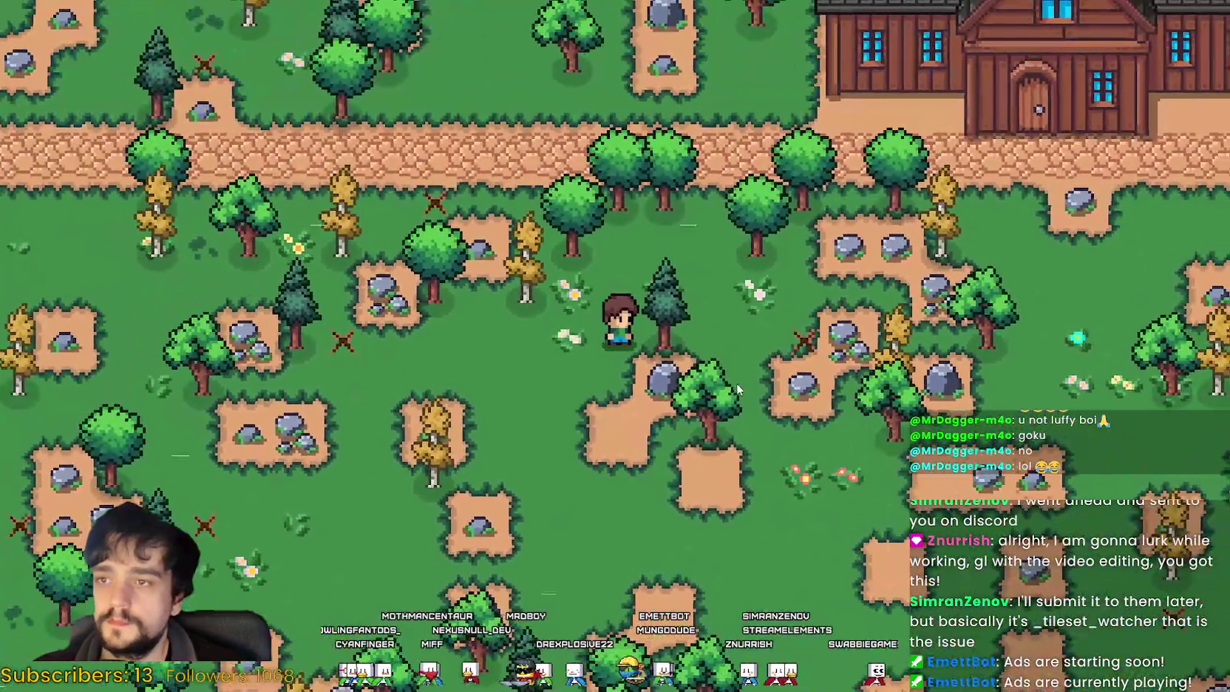
{"action": "key", "text": "w"}
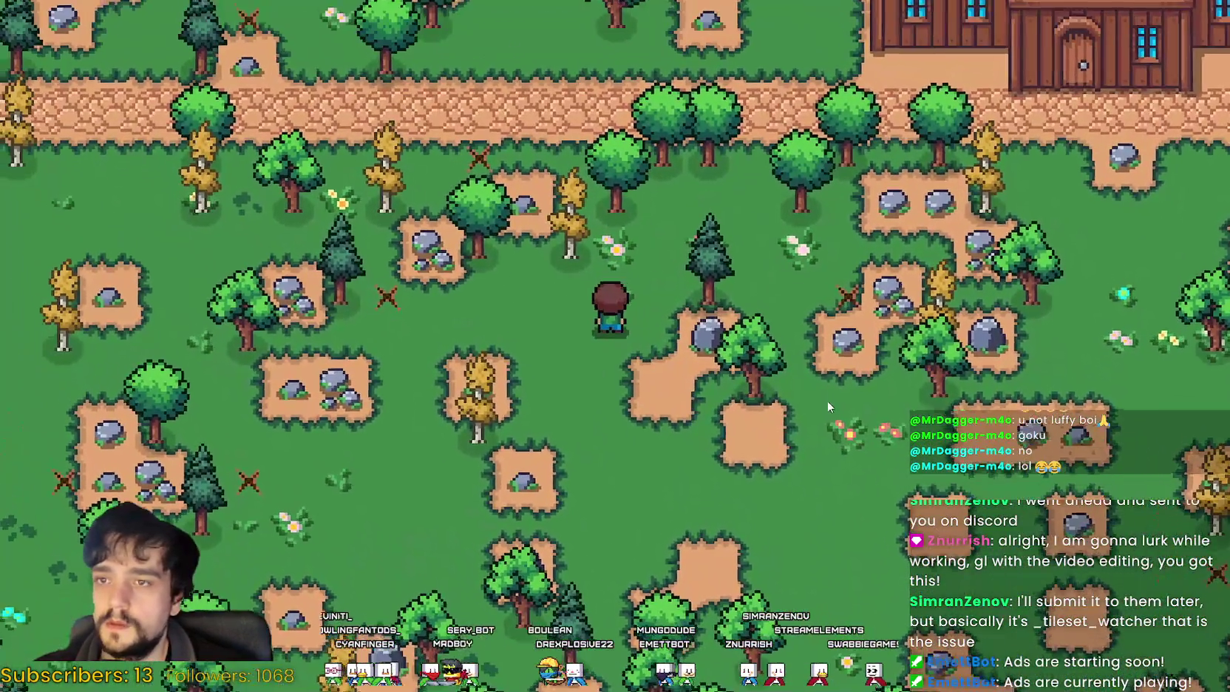
{"action": "key", "text": "a"}
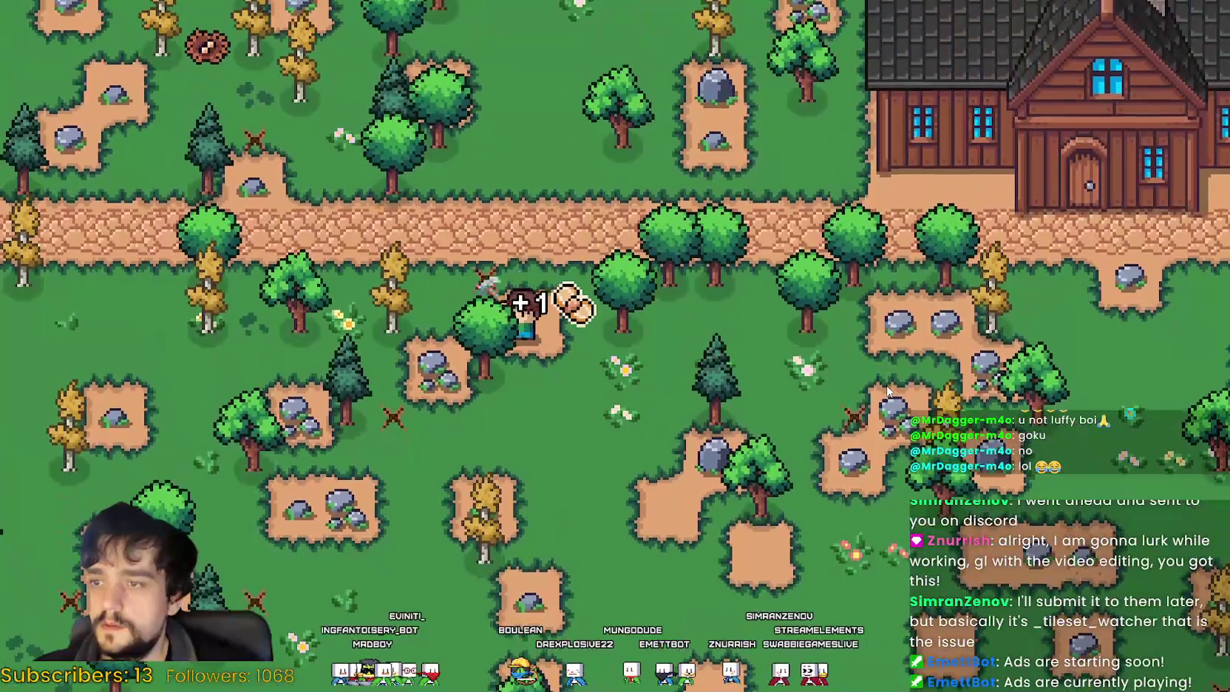
{"action": "key", "text": "w"}
{"action": "key", "text": "d"}
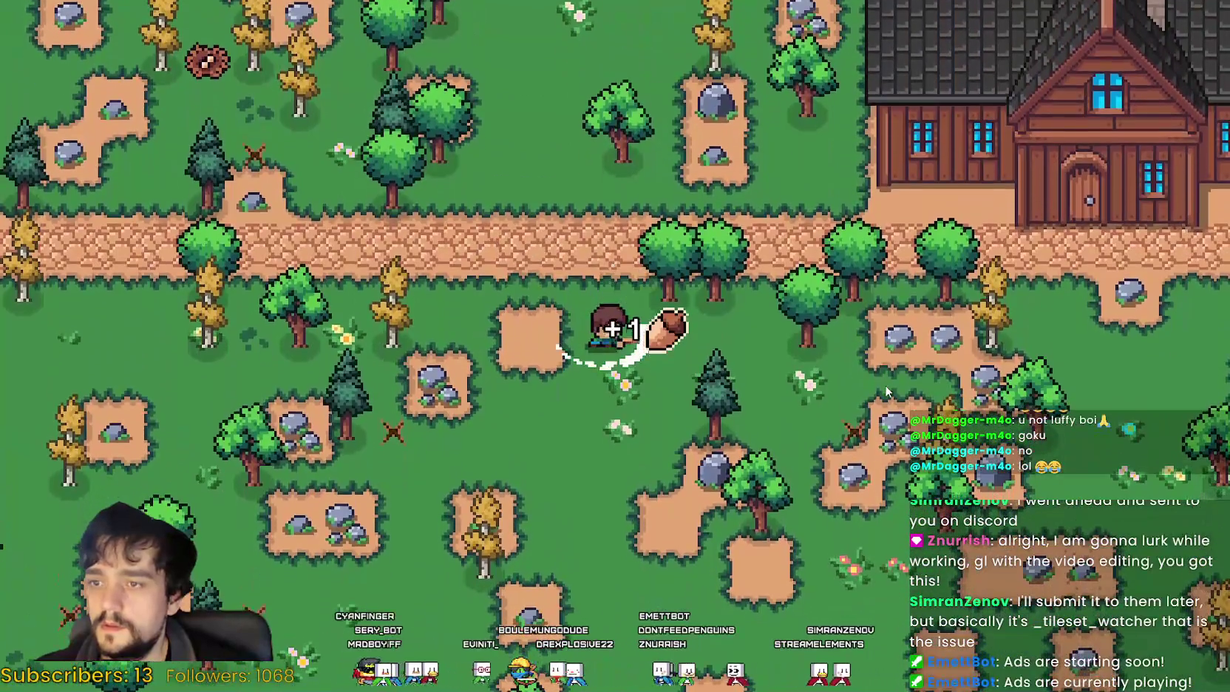
{"action": "key", "text": "s"}
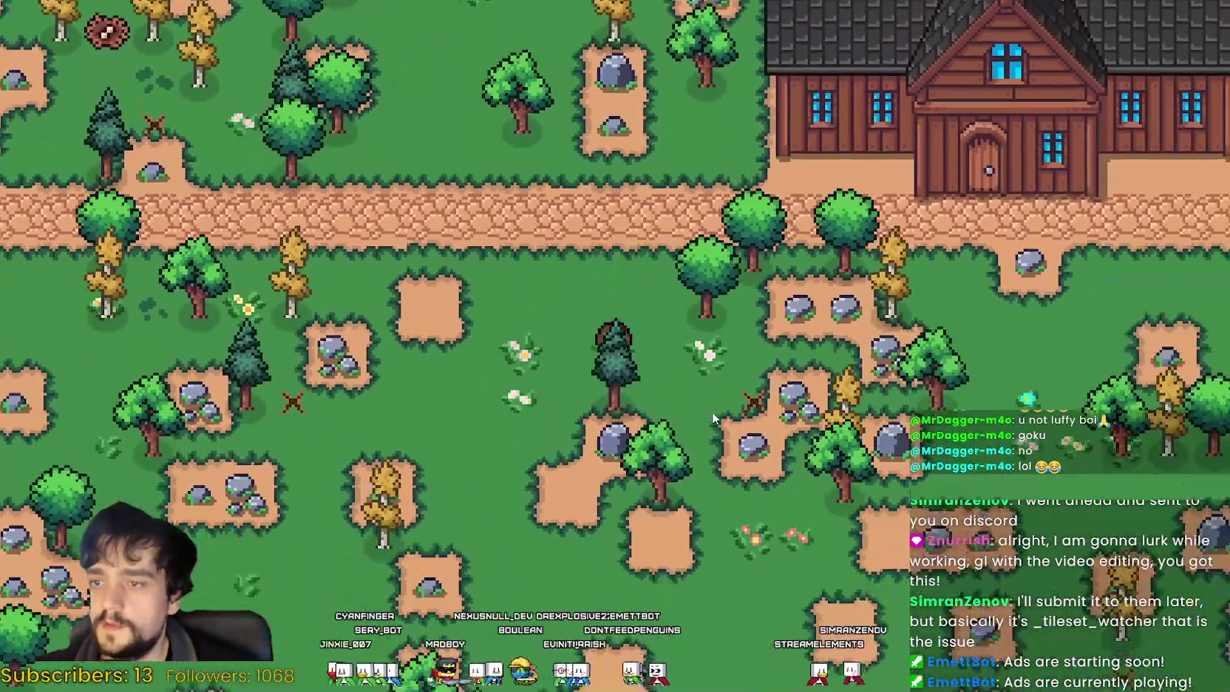
{"action": "key", "text": "w"}
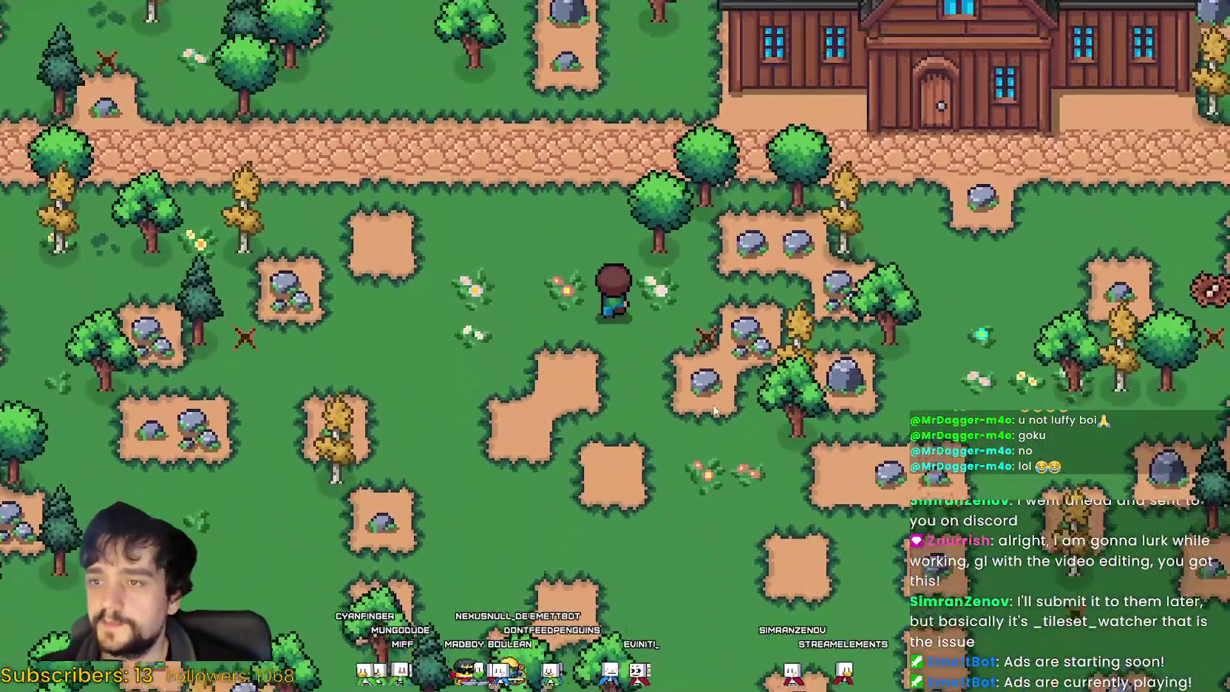
{"action": "key", "text": "a"}
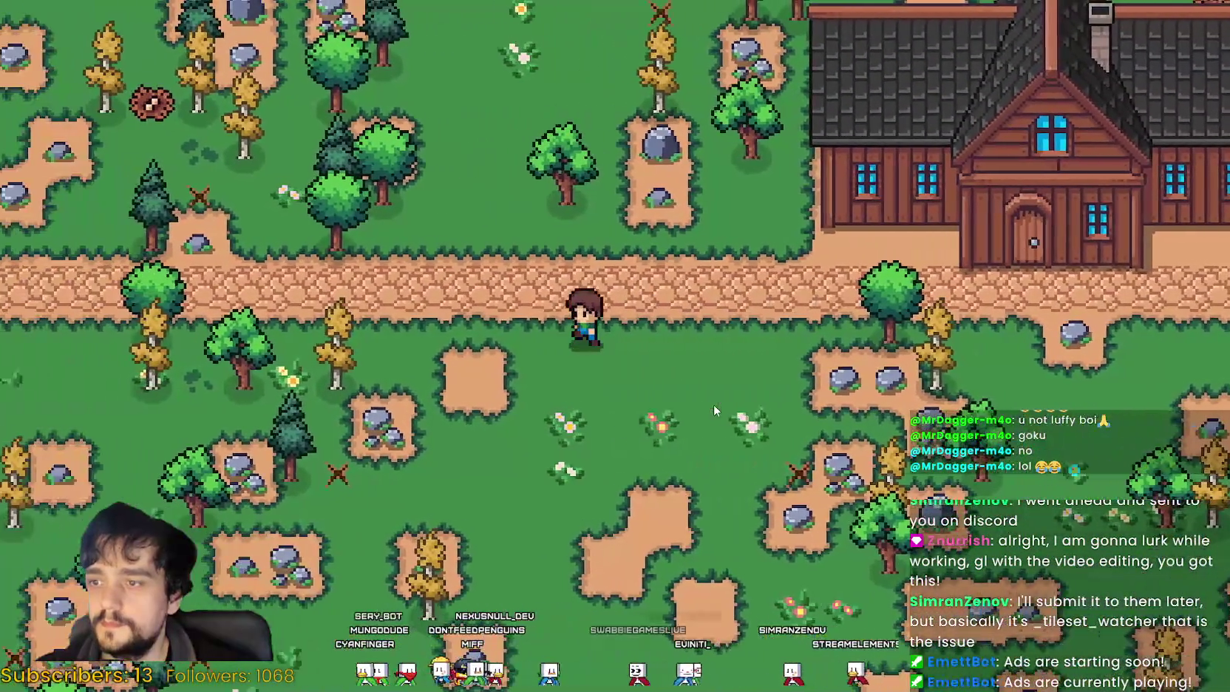
{"action": "key", "text": "s"}
{"action": "key", "text": "s"}
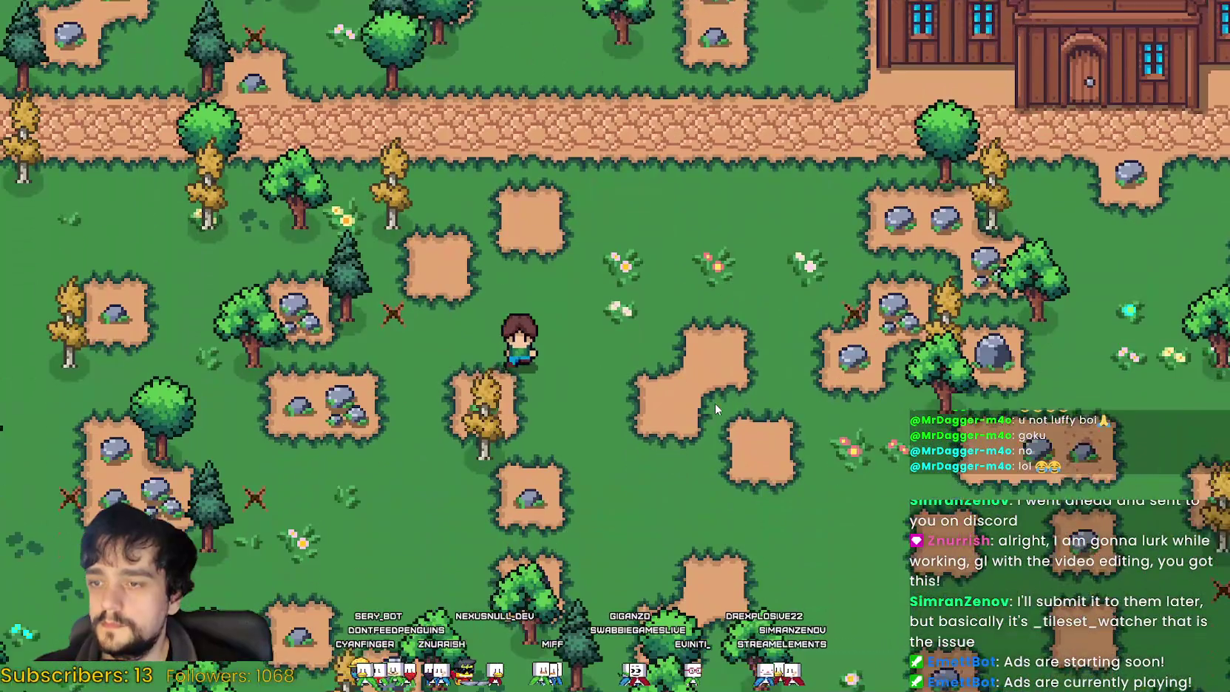
Step: Swing at the ground in the meadow, walk a few steps, and bring up the Crafting panel
{"action": "left_click", "coordinate": [716, 403]}
{"action": "key", "text": "d"}
{"action": "key", "text": "w"}
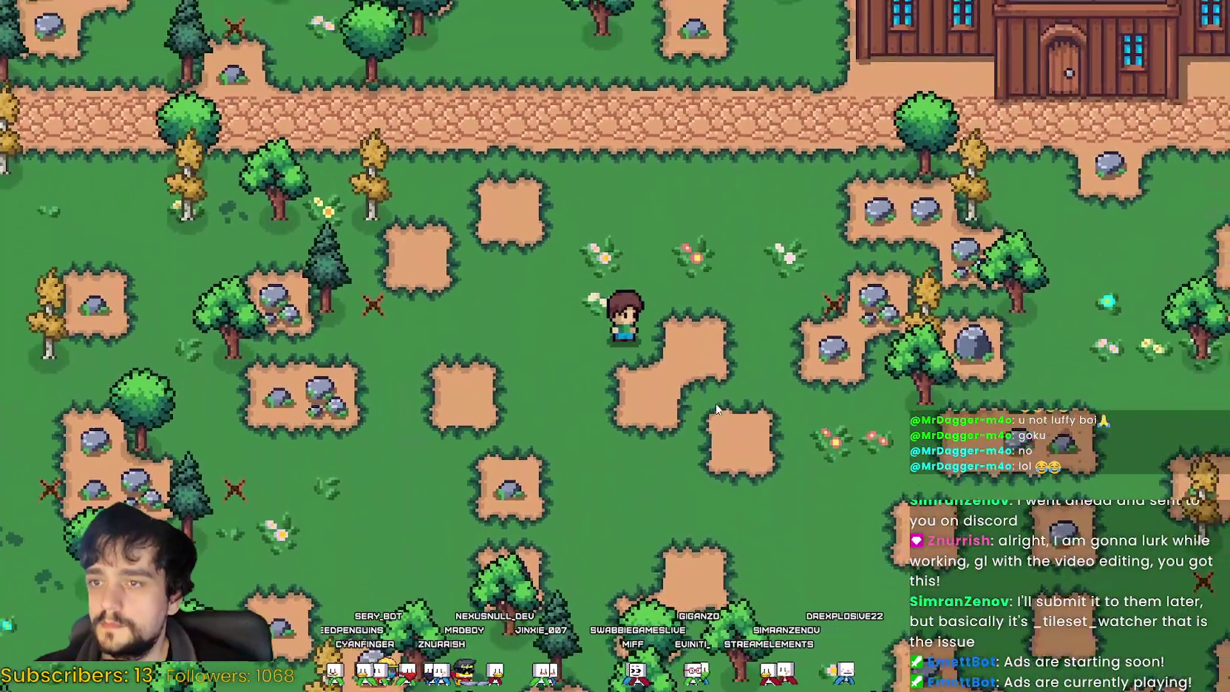
{"action": "key", "text": "a"}
{"action": "key", "text": "s"}
{"action": "key", "text": "d"}
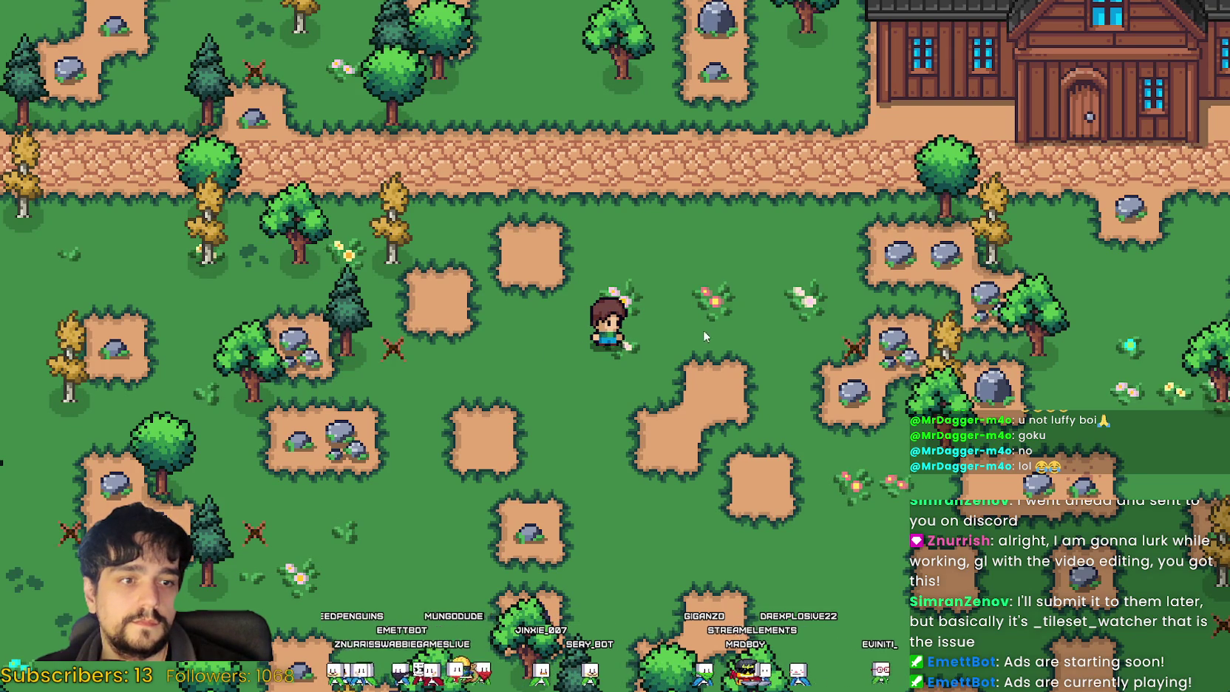
{"action": "key", "text": "c"}
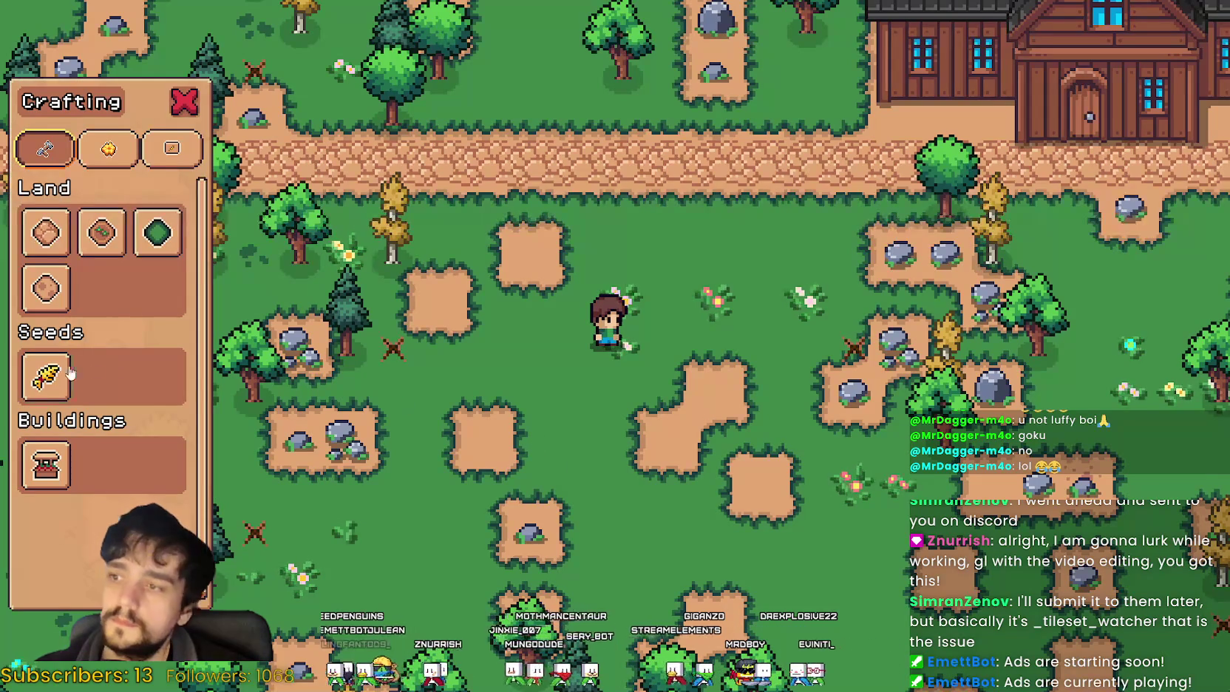
Step: Pick the soil tile, cancel placement, and walk to line up the plot below the path
{"action": "left_click", "coordinate": [102, 235]}
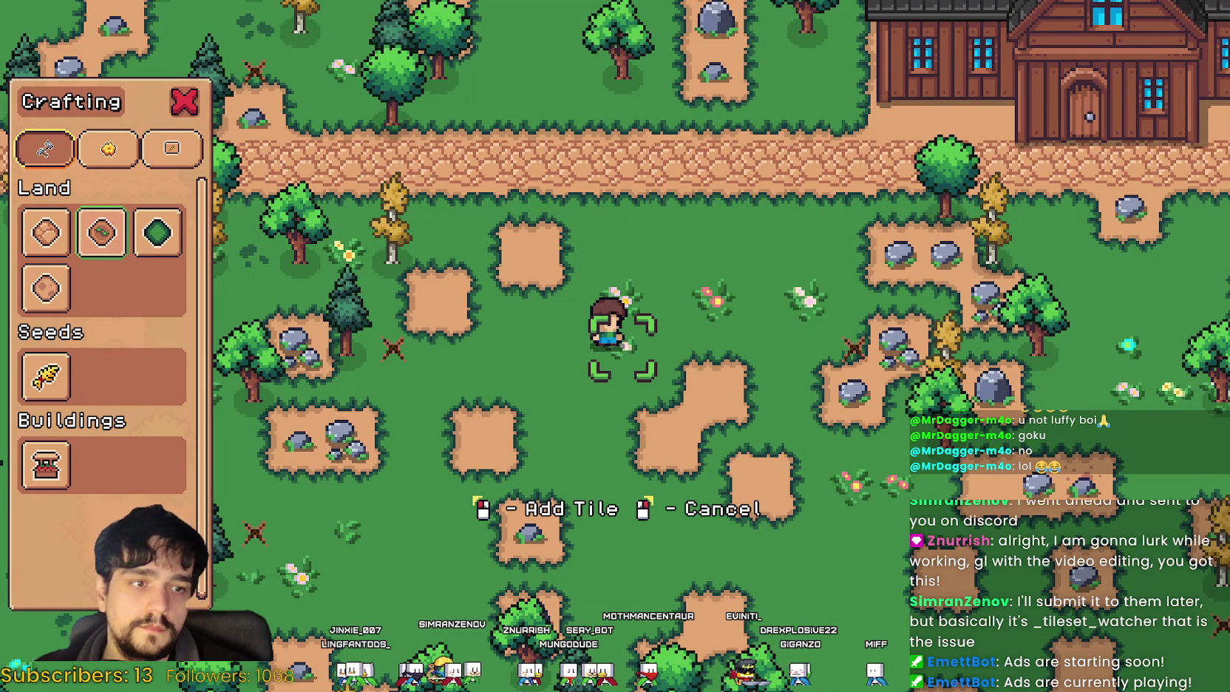
{"action": "key", "text": "Escape"}
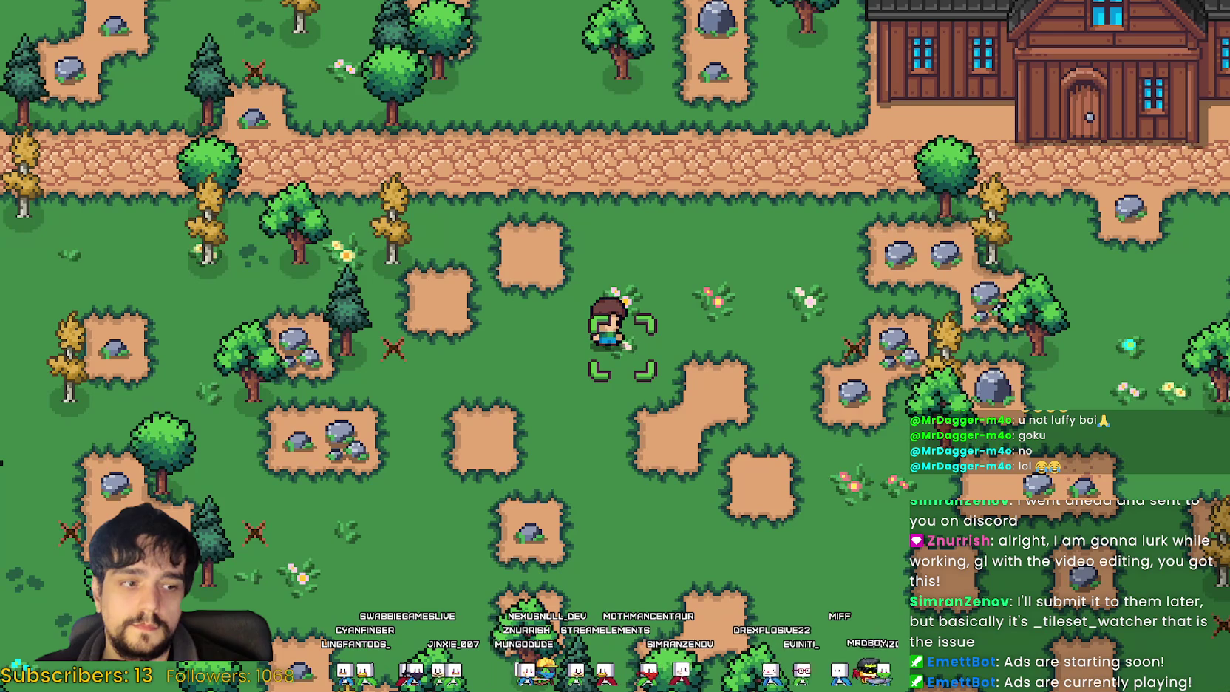
{"action": "key", "text": "a"}
{"action": "key", "text": "w"}
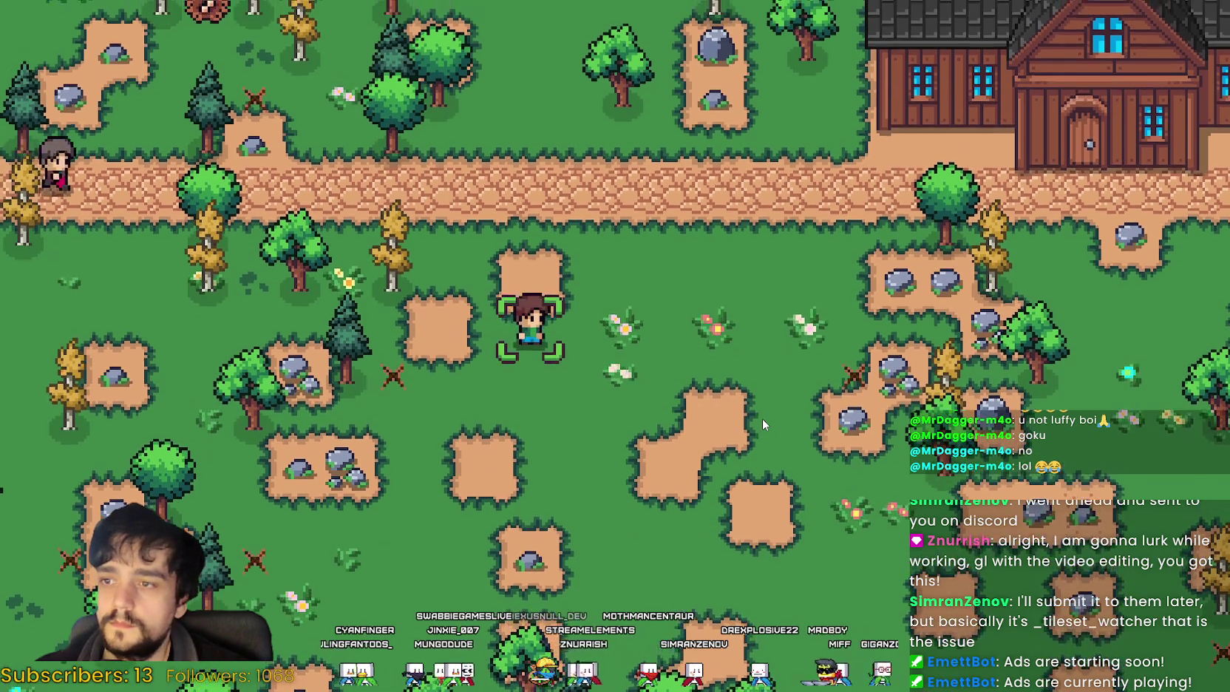
{"action": "key", "text": "d"}
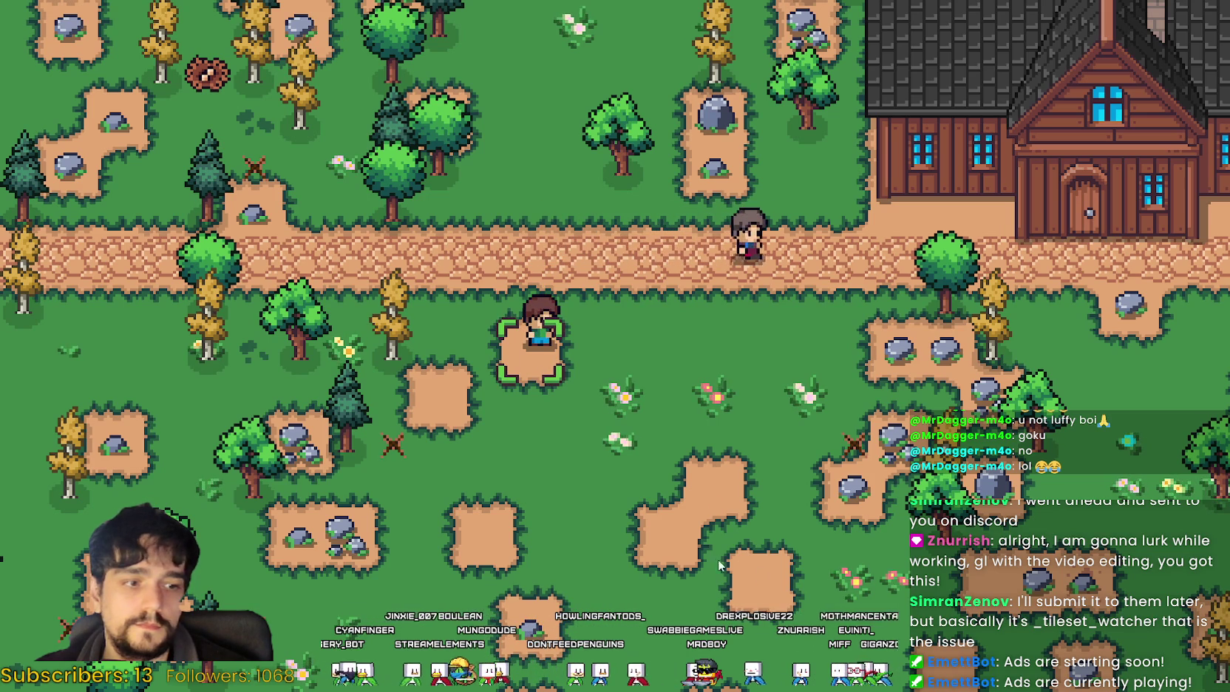
Step: Till soil tiles row by row into a rectangular plot in the meadow
{"action": "left_click", "coordinate": [779, 503]}
{"action": "left_click", "coordinate": [773, 495]}
{"action": "key", "text": "d"}
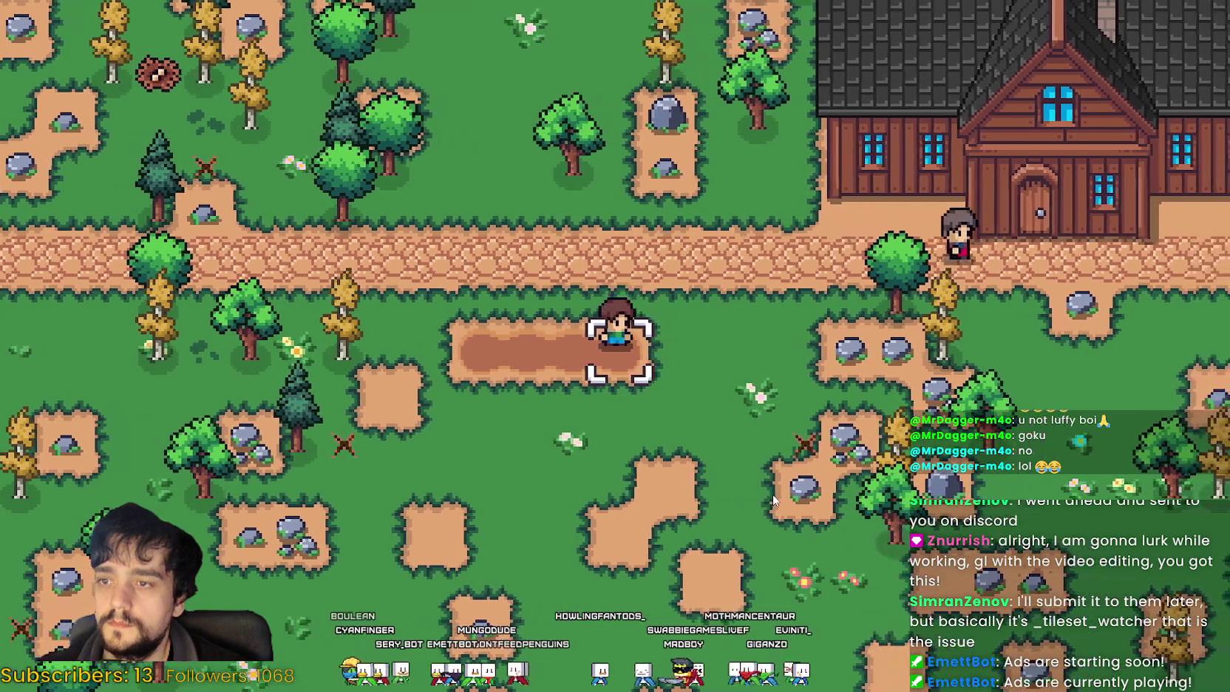
{"action": "key", "text": "s"}
{"action": "left_click", "coordinate": [773, 494]}
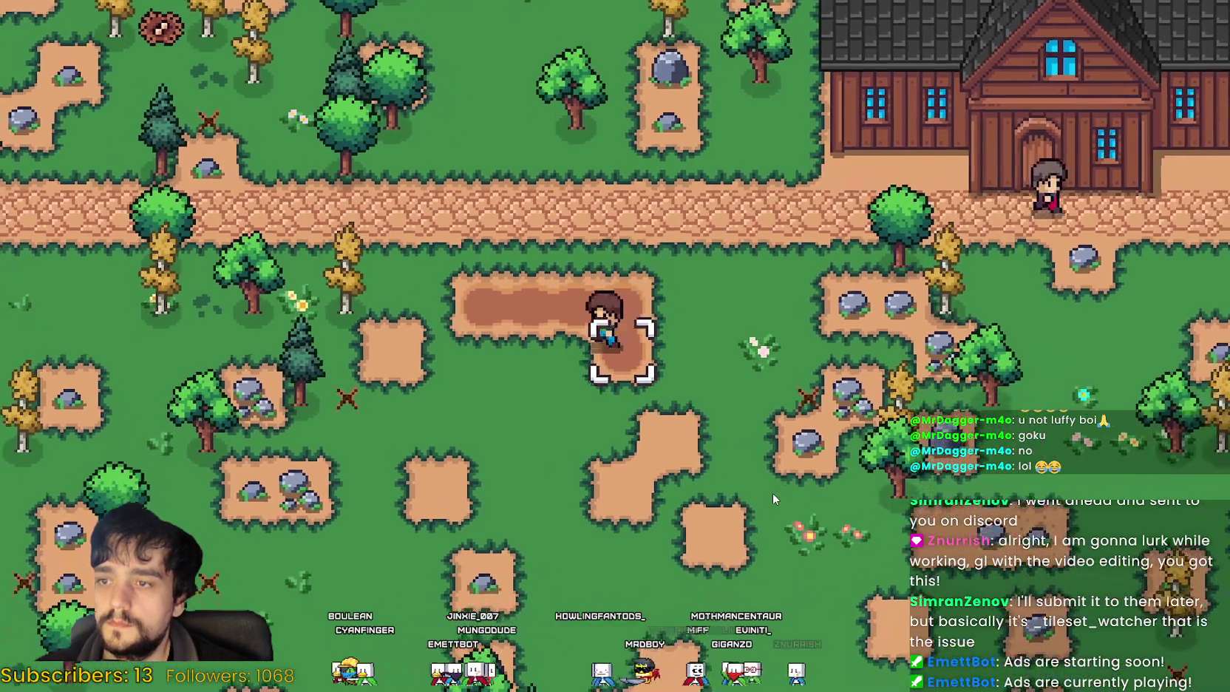
{"action": "key", "text": "a"}
{"action": "key", "text": "a"}
{"action": "key", "text": "s"}
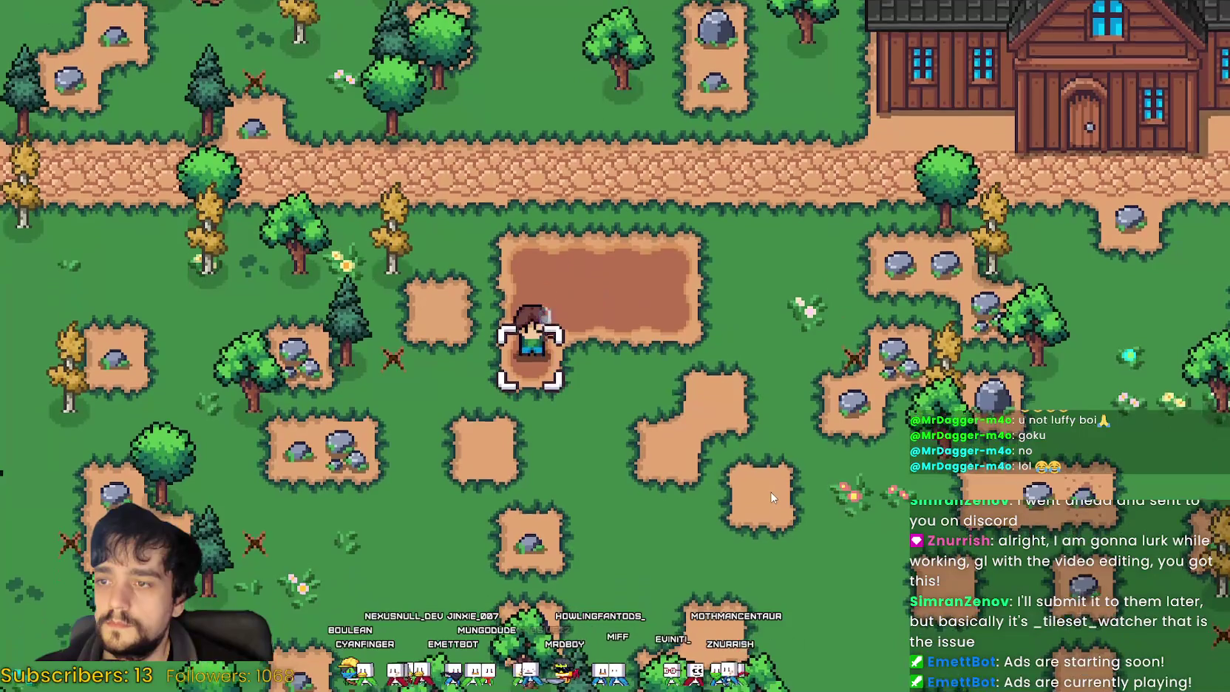
{"action": "left_click", "coordinate": [771, 498]}
{"action": "key", "text": "d"}
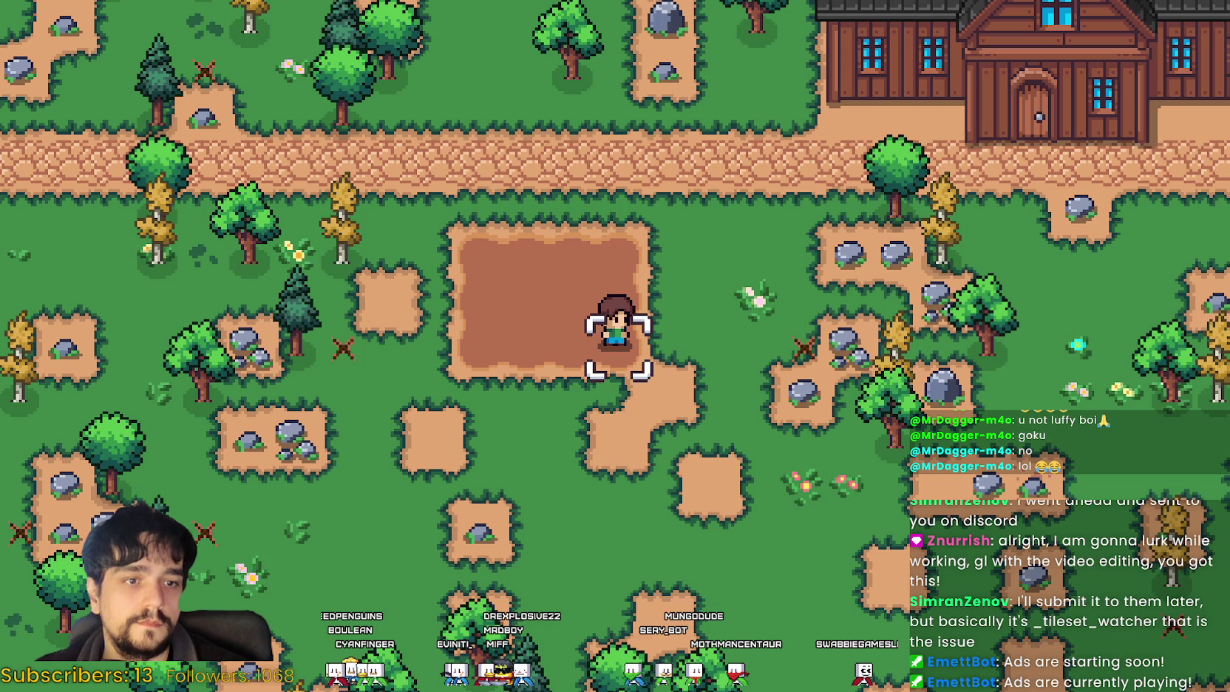
Step: Reopen Crafting, arm the wheat seeds, and walk across the tilled patch
{"action": "key", "text": "c"}
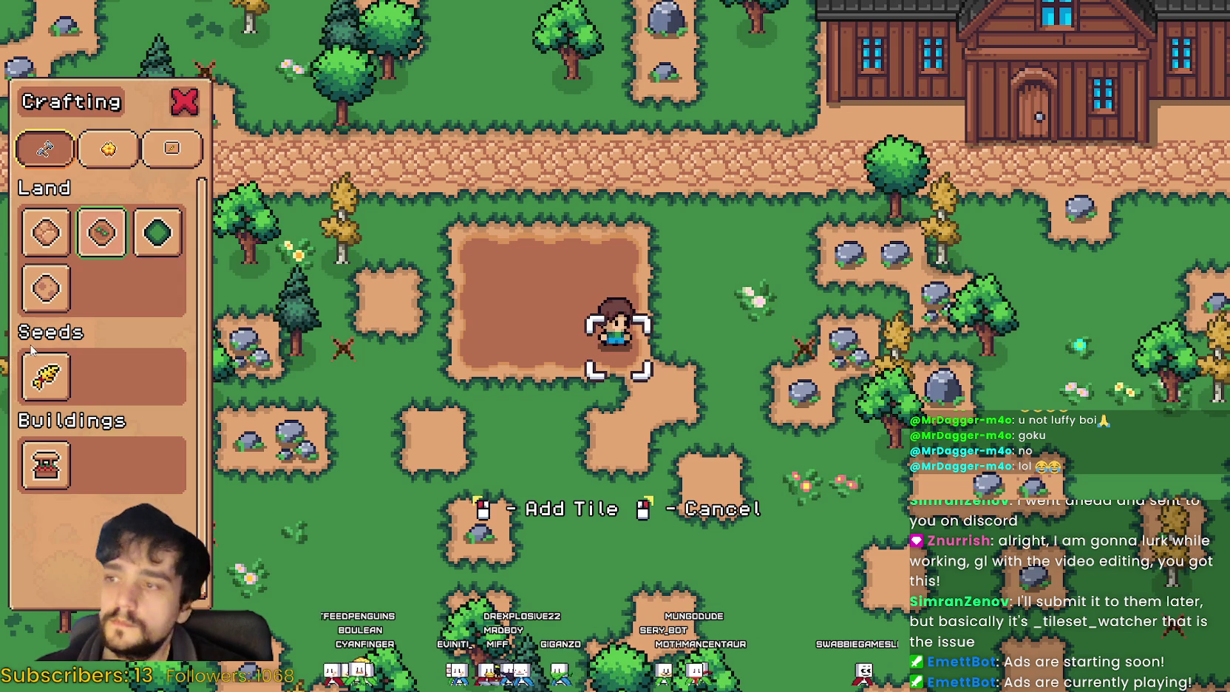
{"action": "left_click", "coordinate": [46, 378]}
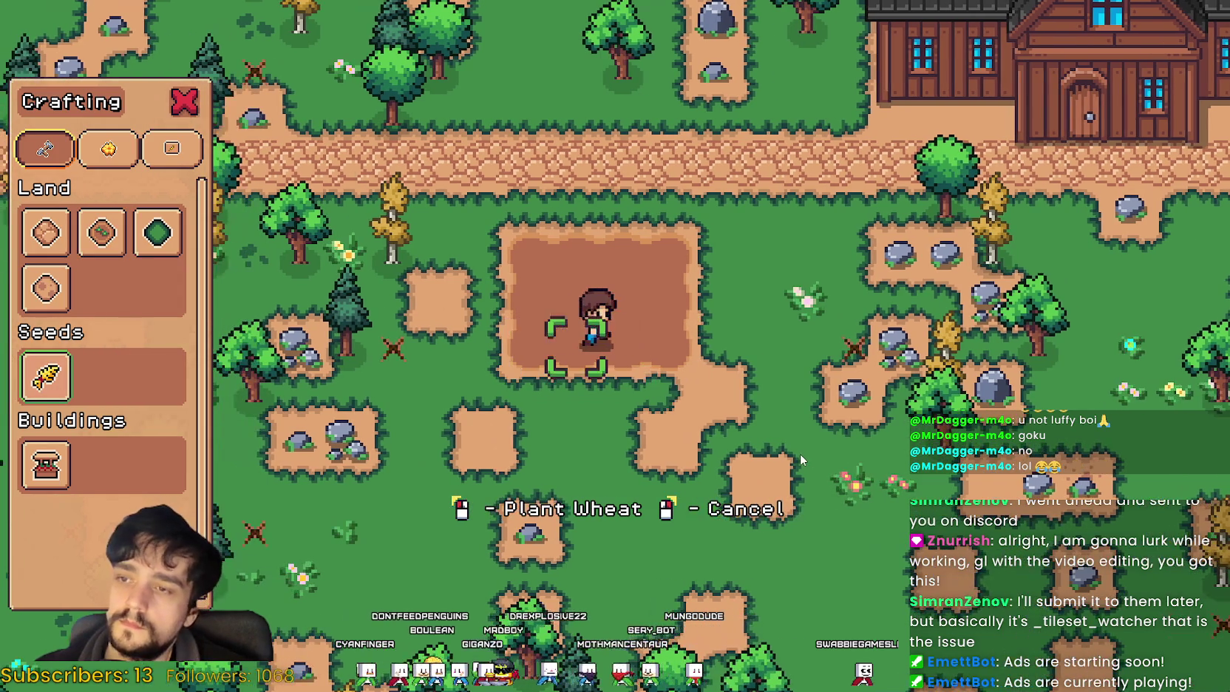
{"action": "key", "text": "a"}
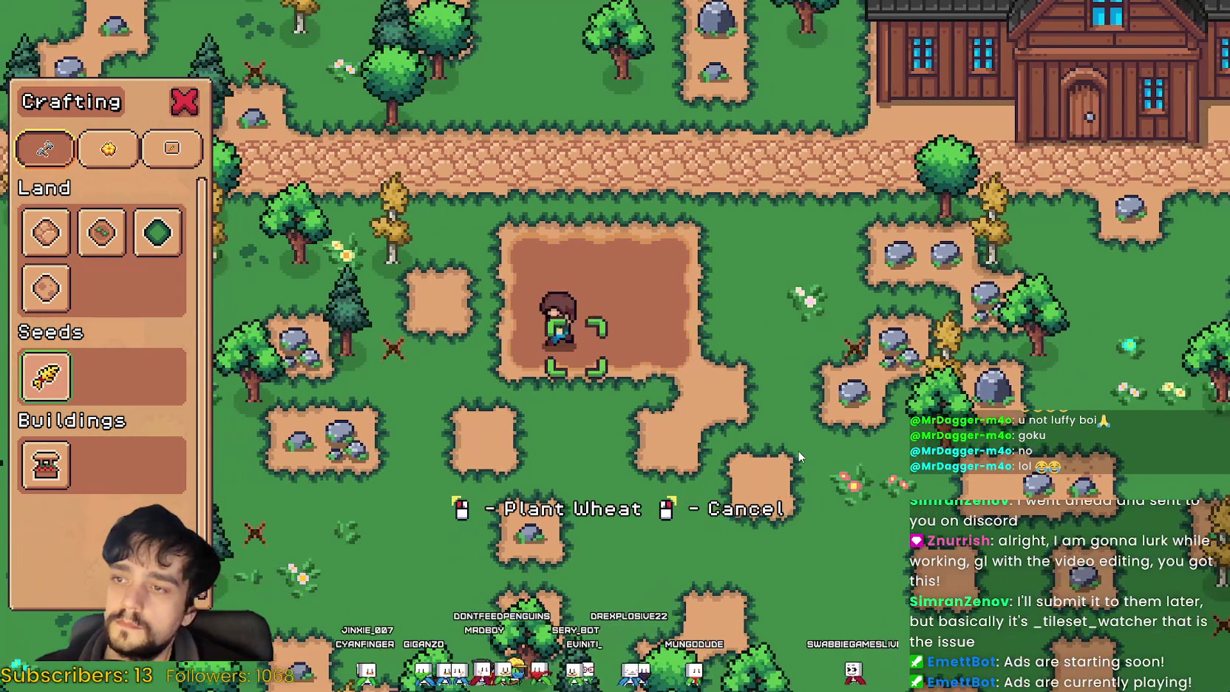
{"action": "key", "text": "d"}
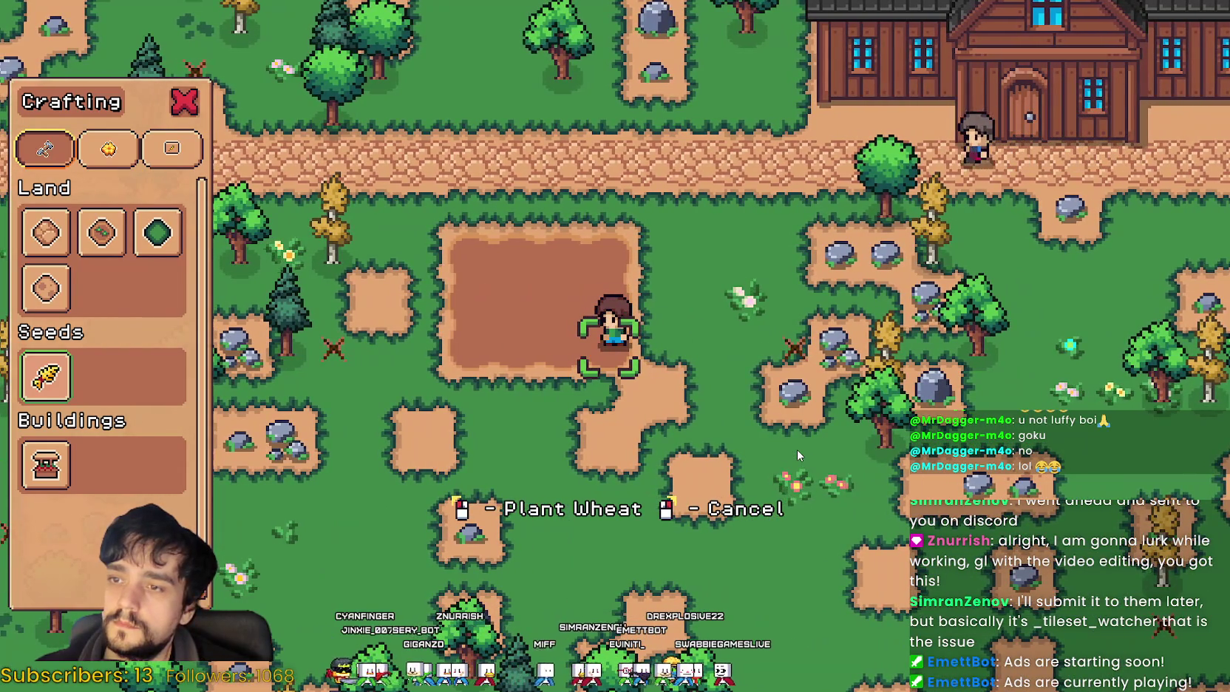
{"action": "key", "text": "a"}
{"action": "key", "text": "d"}
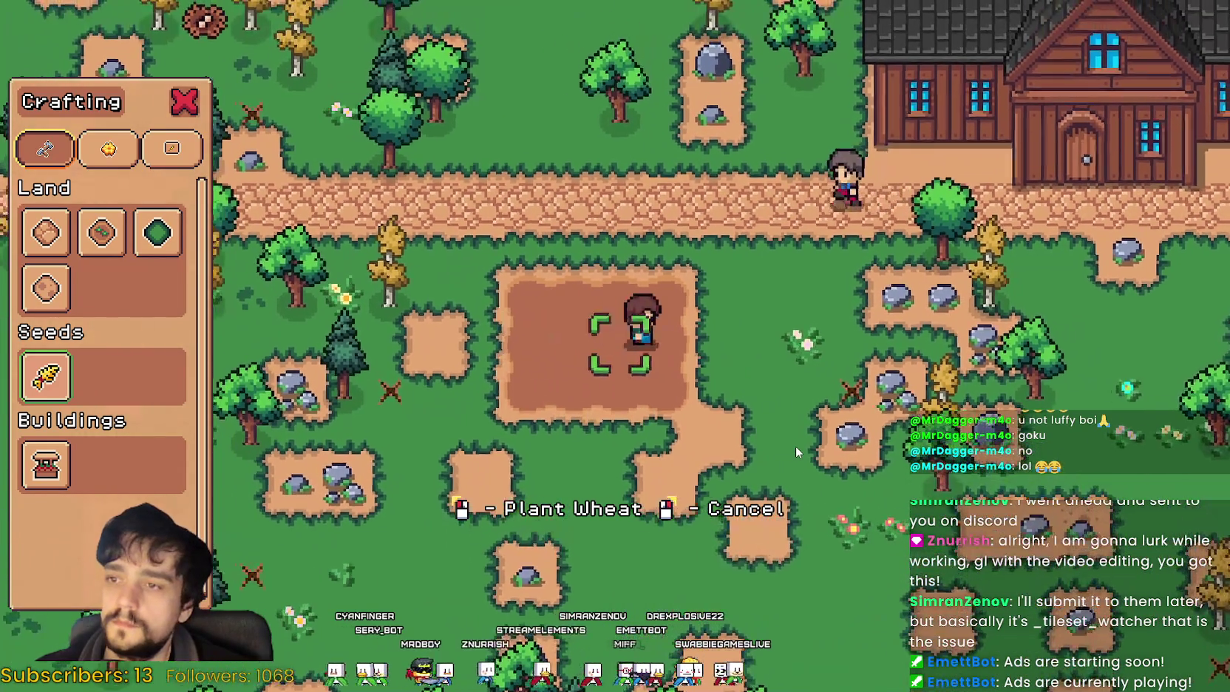
{"action": "key", "text": "w"}
Step: Reposition on the patch, close the crafting menu, and plant the first wheat seeds
{"action": "key", "text": "s"}
{"action": "key", "text": "d"}
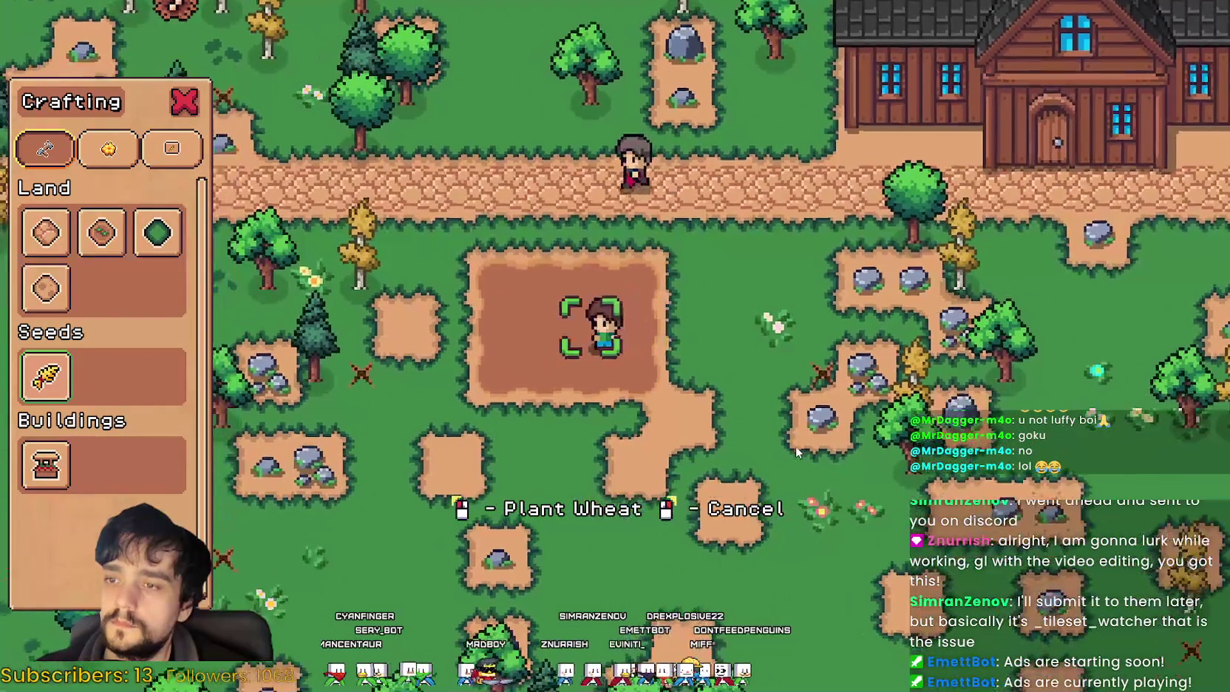
{"action": "key", "text": "d"}
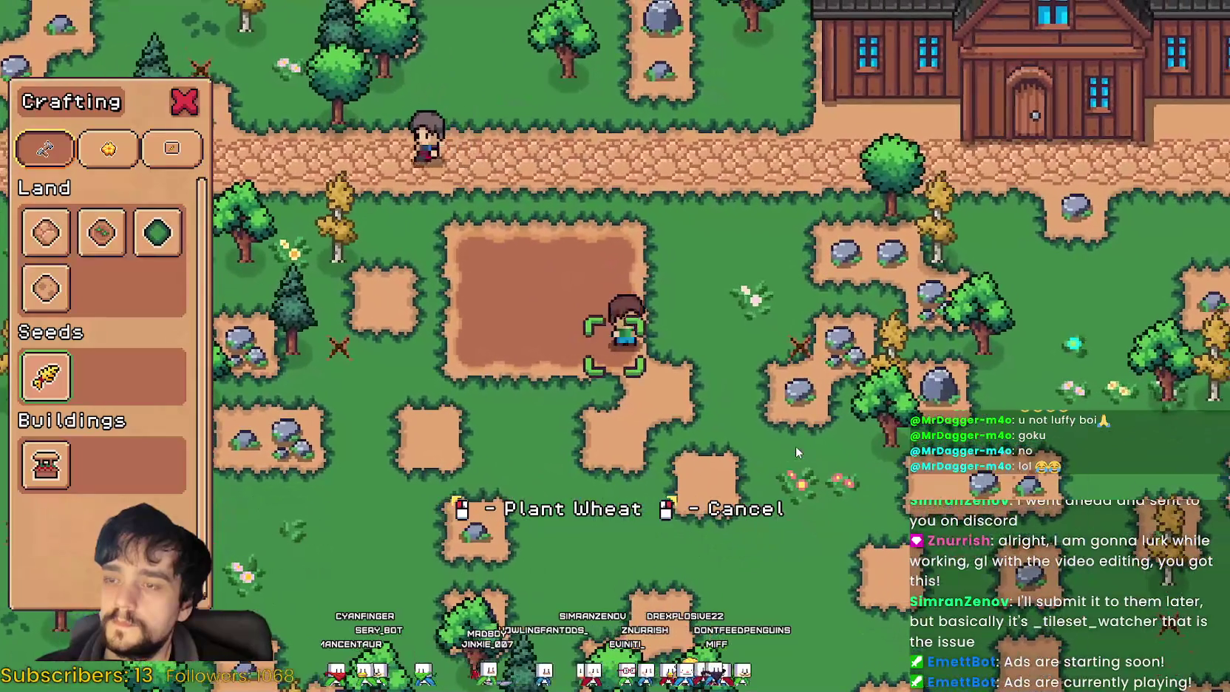
{"action": "key", "text": "a"}
{"action": "key", "text": "s"}
{"action": "key", "text": "w"}
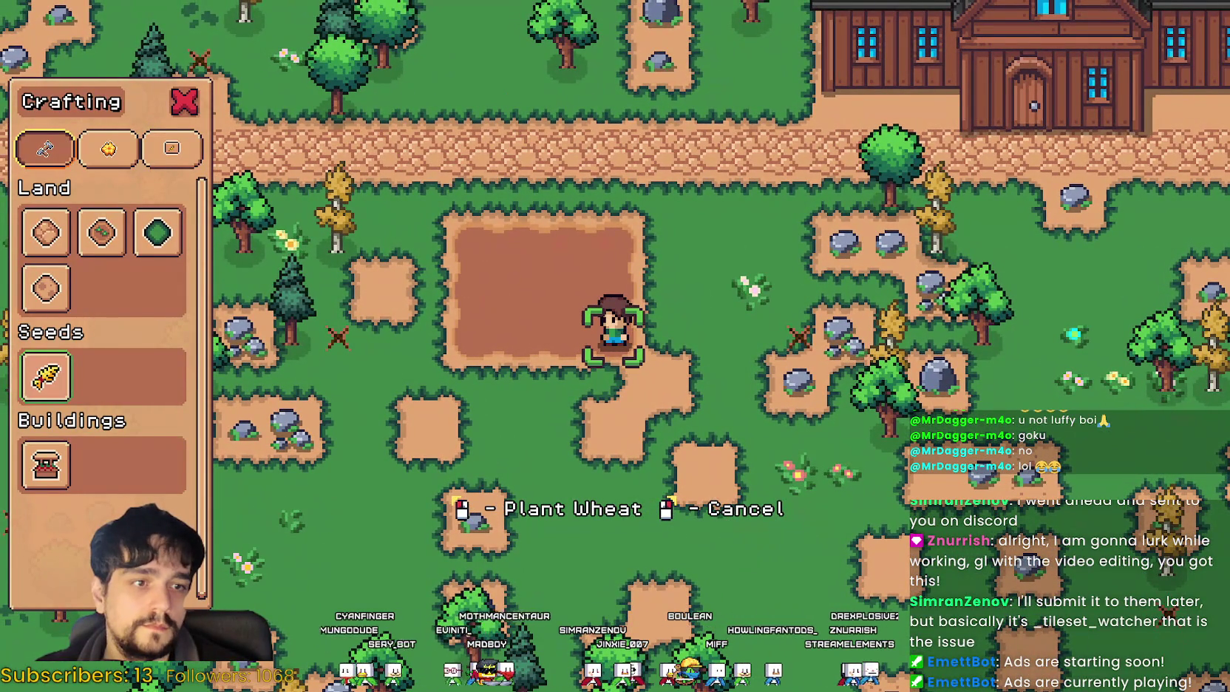
{"action": "key", "text": "Escape"}
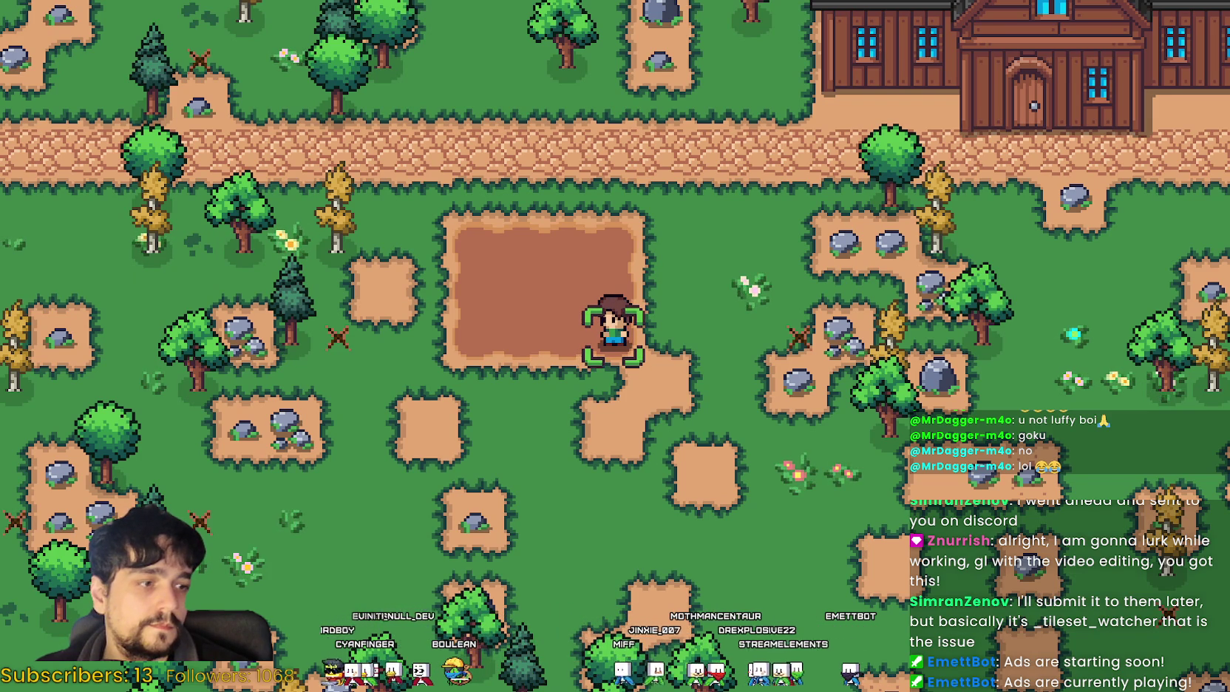
{"action": "left_click", "coordinate": [776, 483]}
Step: Plant wheat along the plot's bottom and middle rows
{"action": "key", "text": "a"}
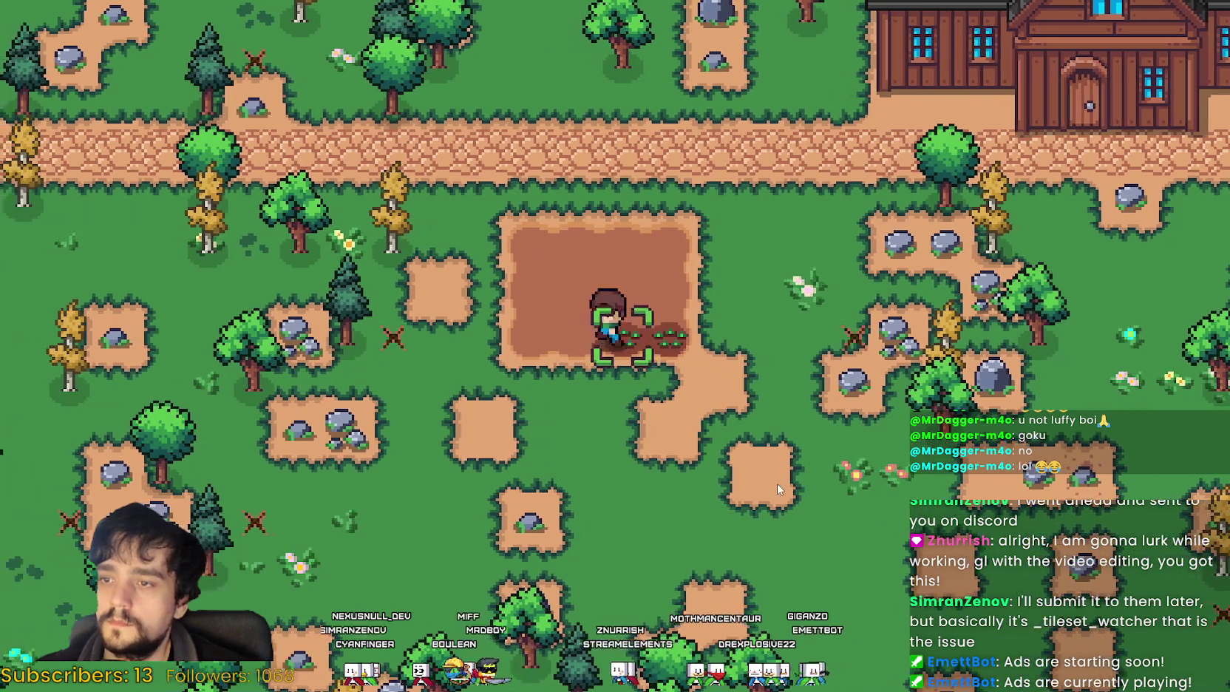
{"action": "key", "text": "a"}
{"action": "left_click", "coordinate": [776, 483]}
{"action": "key", "text": "w"}
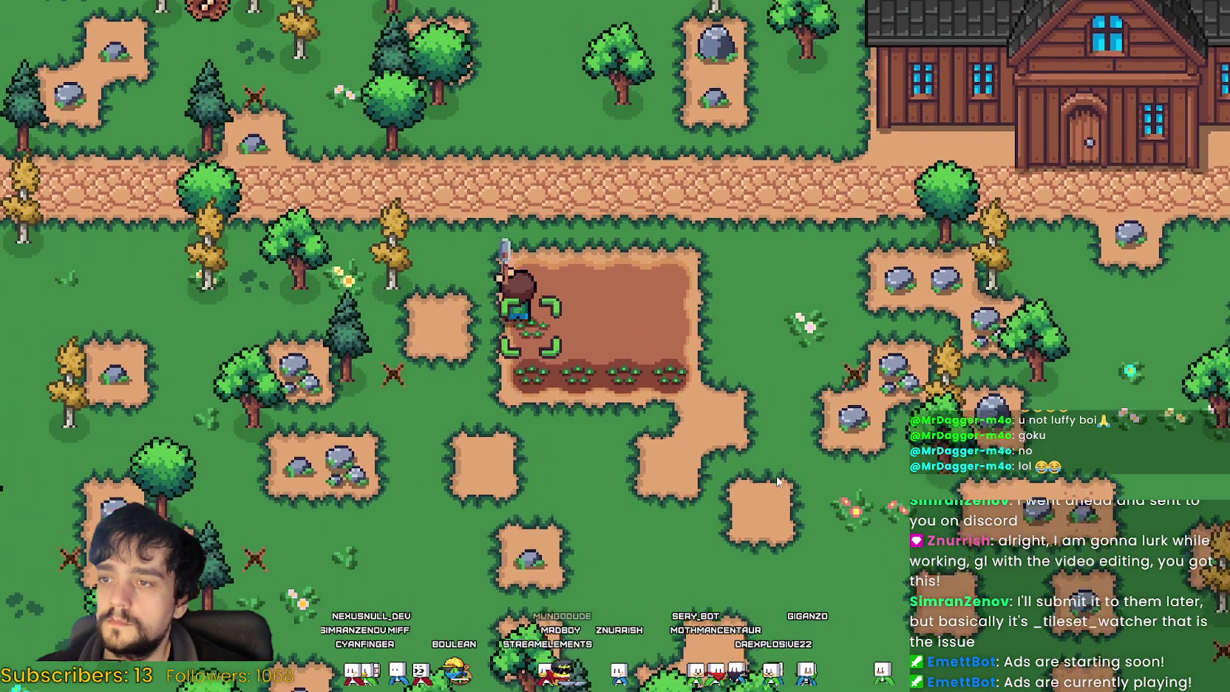
{"action": "key", "text": "s"}
{"action": "key", "text": "d"}
{"action": "left_click", "coordinate": [777, 480]}
{"action": "key", "text": "d"}
{"action": "left_click", "coordinate": [776, 479]}
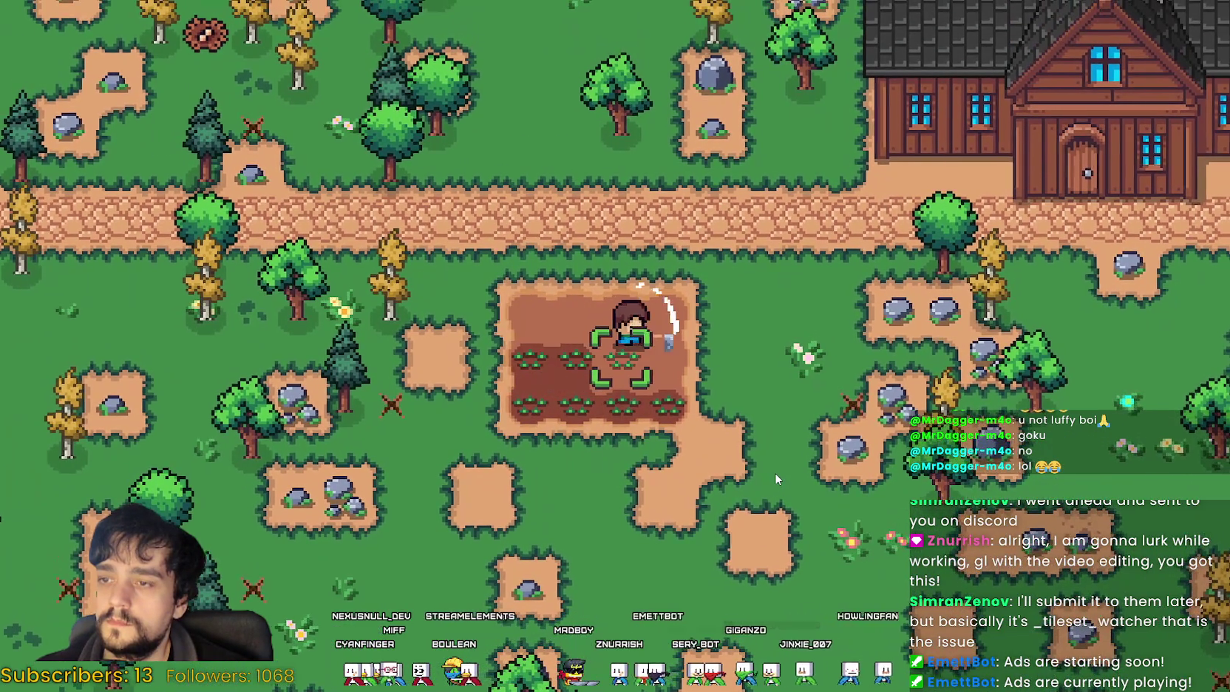
Step: Plant the top row, return to the plot's top-left corner, and switch to DaVinci Resolve
{"action": "key", "text": "d"}
{"action": "key", "text": "w"}
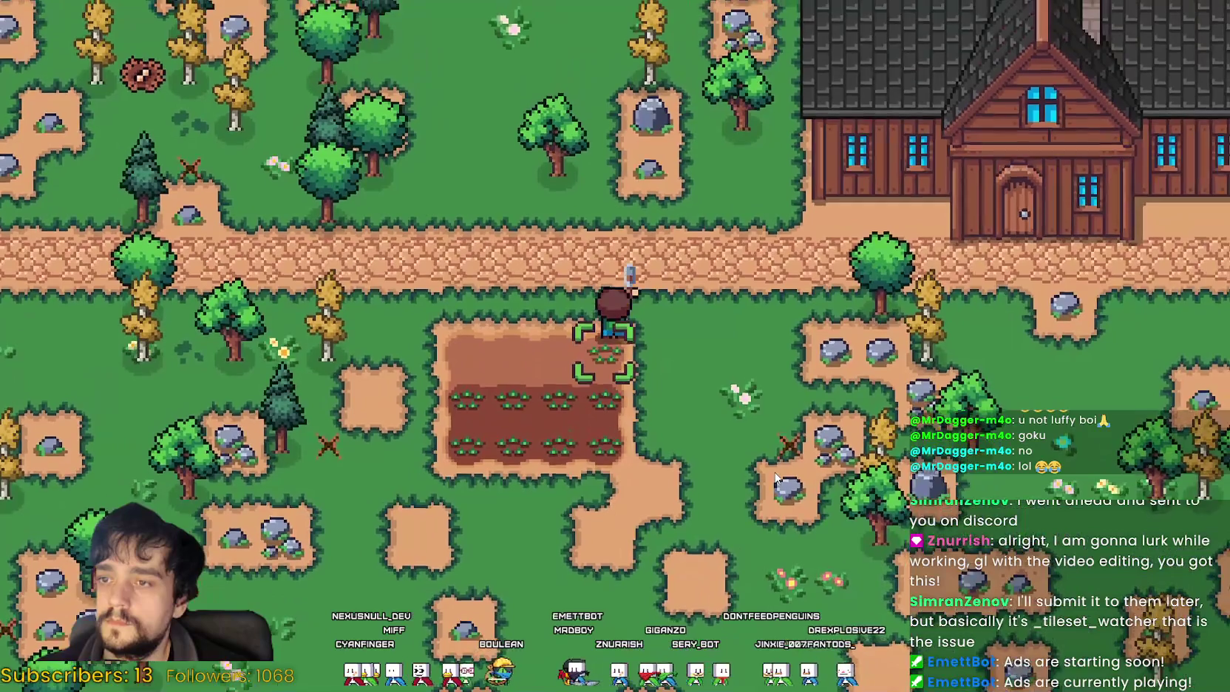
{"action": "key", "text": "a"}
{"action": "left_click", "coordinate": [776, 479]}
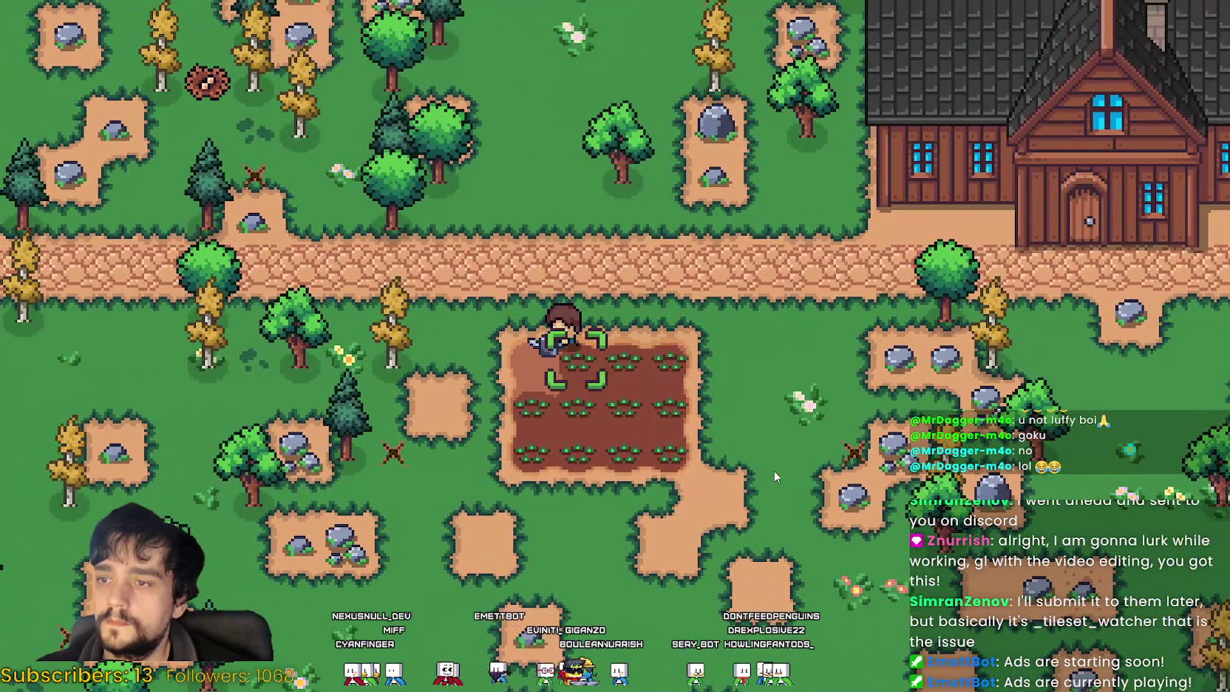
{"action": "key", "text": "s"}
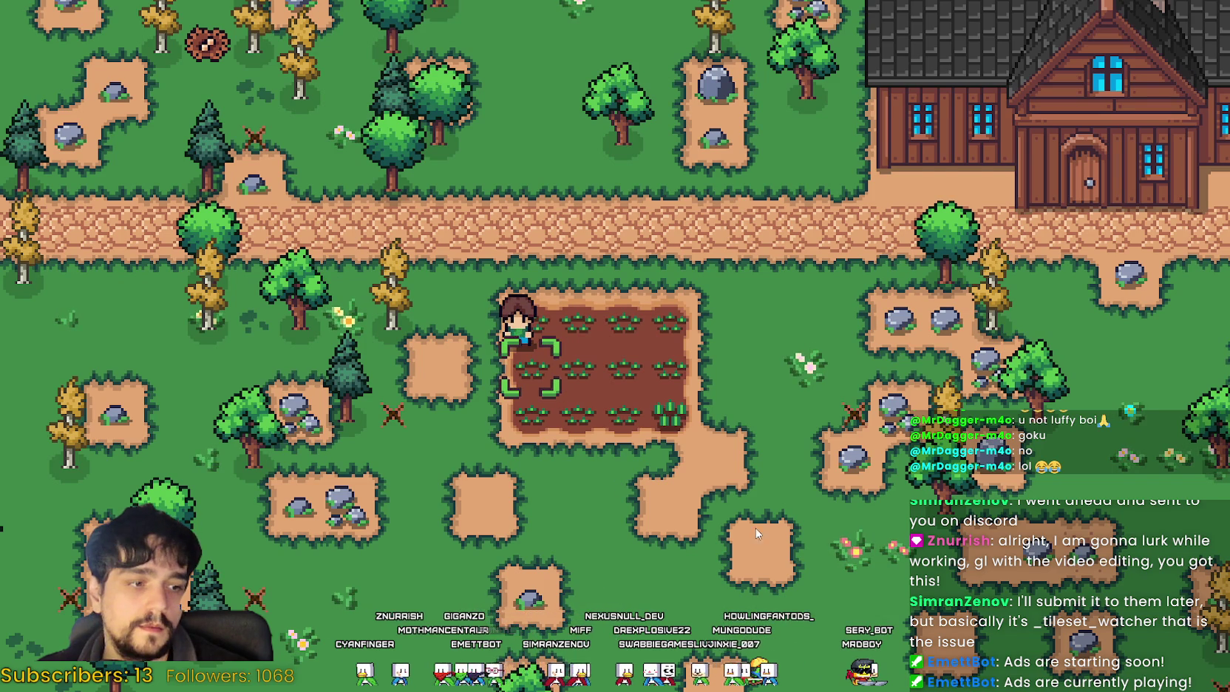
{"action": "key", "text": "a"}
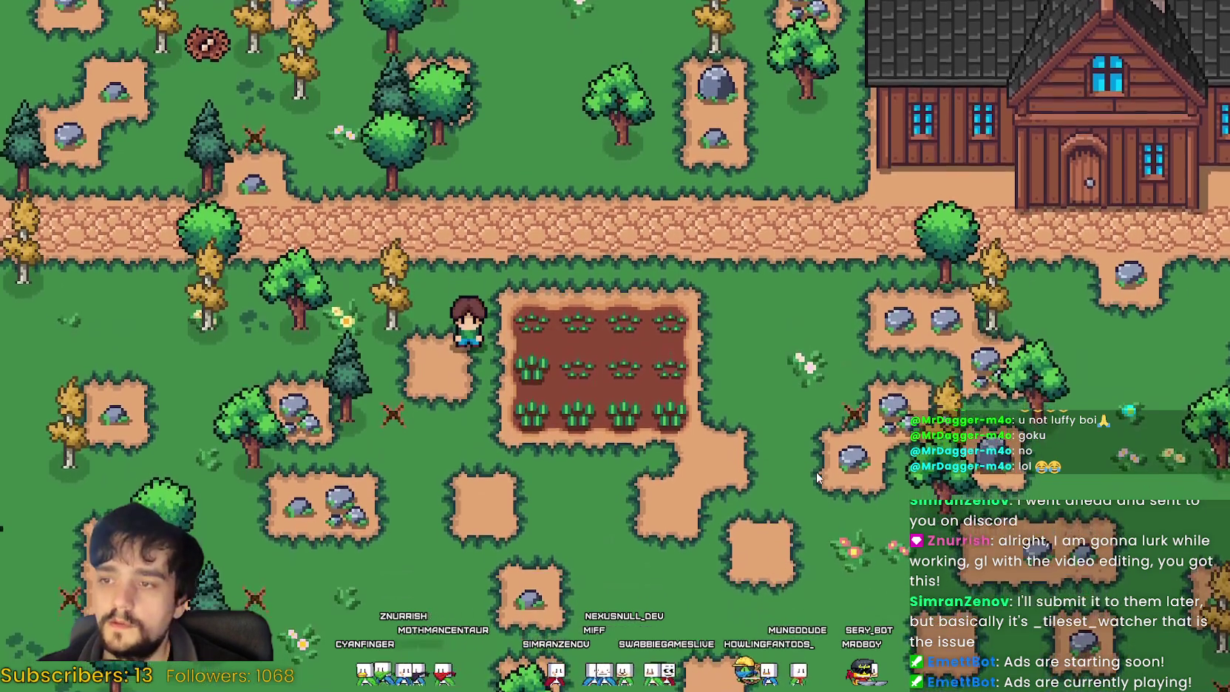
{"action": "key", "text": "w"}
{"action": "key", "text": "d"}
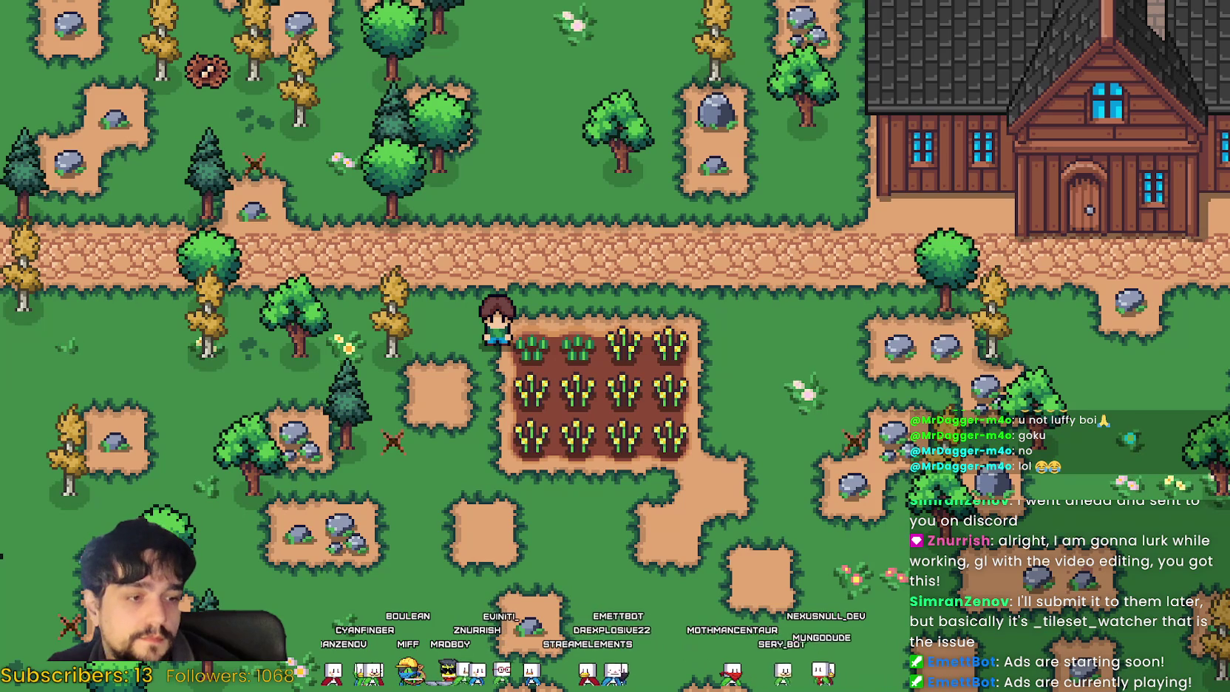
{"action": "key", "text": "alt+Tab"}
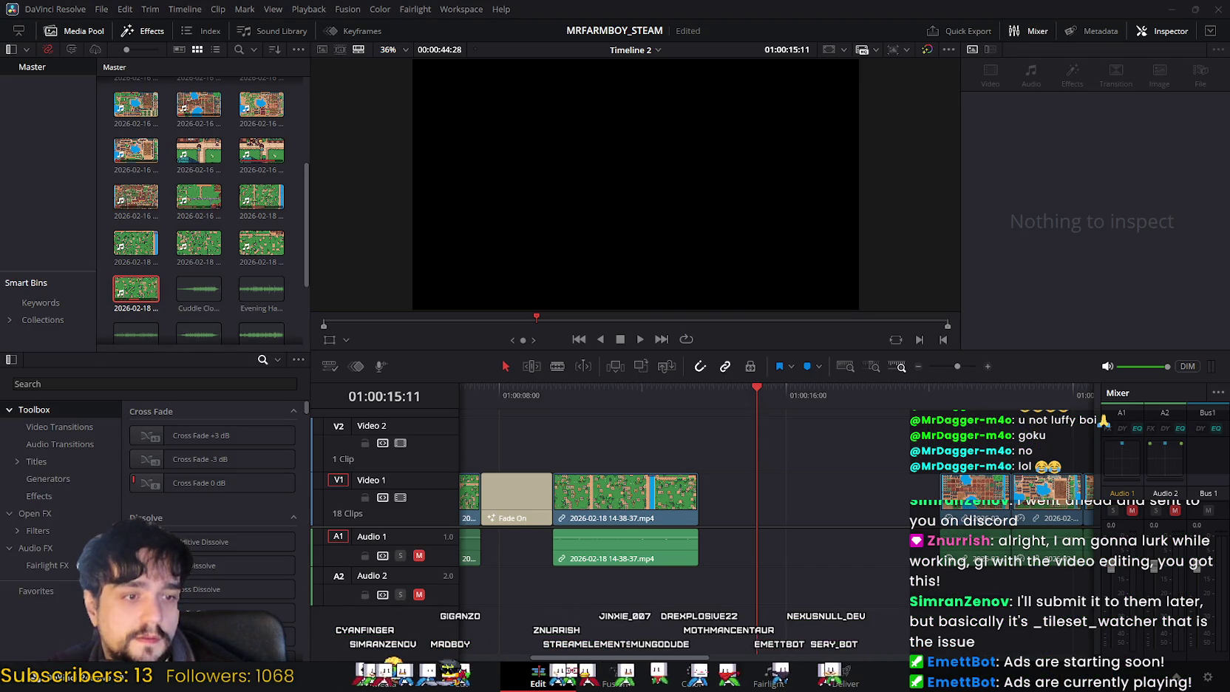
Step: Select the later Video 1 and Audio 1 clips and drag them further right
{"action": "left_click_drag", "start_coordinate": [896, 522], "coordinate": [717, 564]}
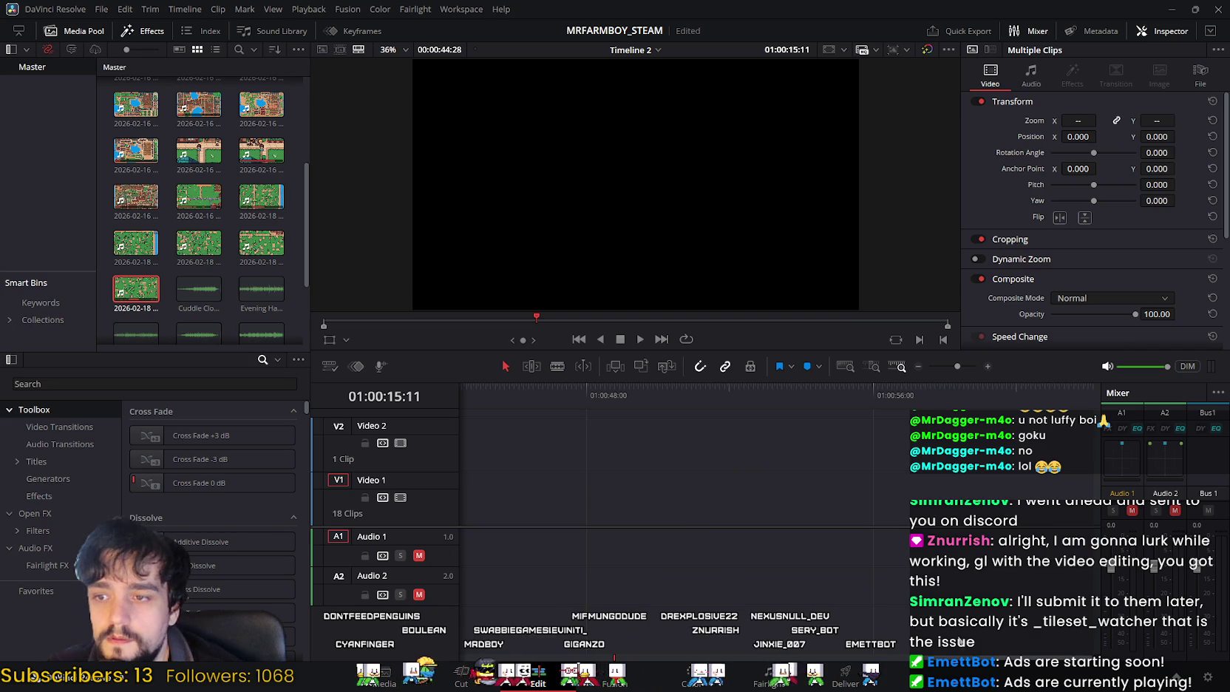
{"action": "scroll", "coordinate": [1025, 665], "scroll_direction": "left", "scroll_amount": 3}
{"action": "scroll", "coordinate": [992, 664], "scroll_direction": "left", "scroll_amount": 10}
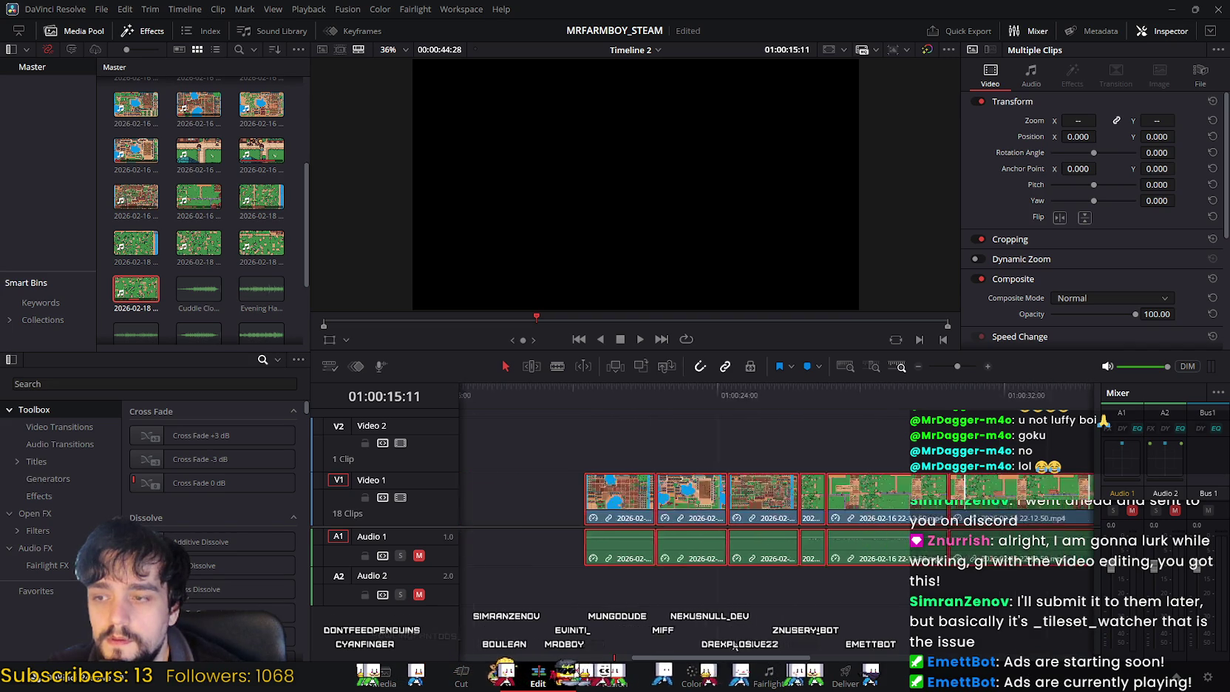
{"action": "left_click_drag", "start_coordinate": [786, 494], "coordinate": [968, 583]}
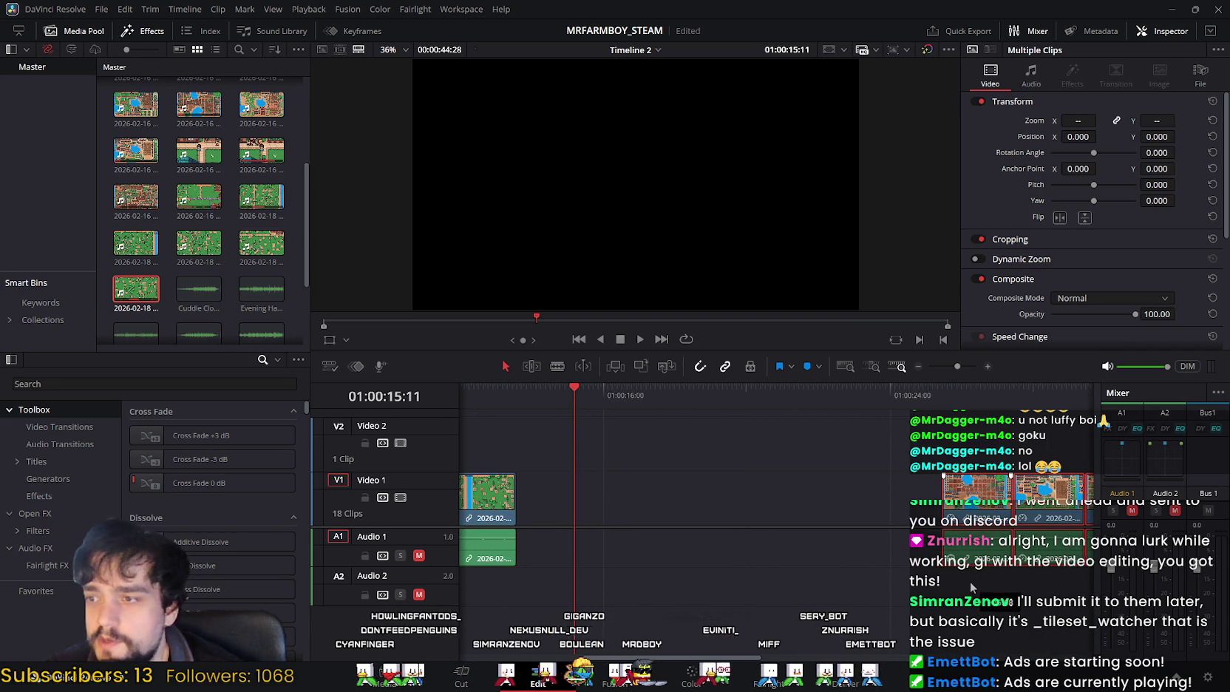
{"action": "scroll", "coordinate": [545, 486], "scroll_direction": "right", "scroll_amount": 7}
{"action": "left_click_drag", "start_coordinate": [660, 489], "coordinate": [857, 491]}
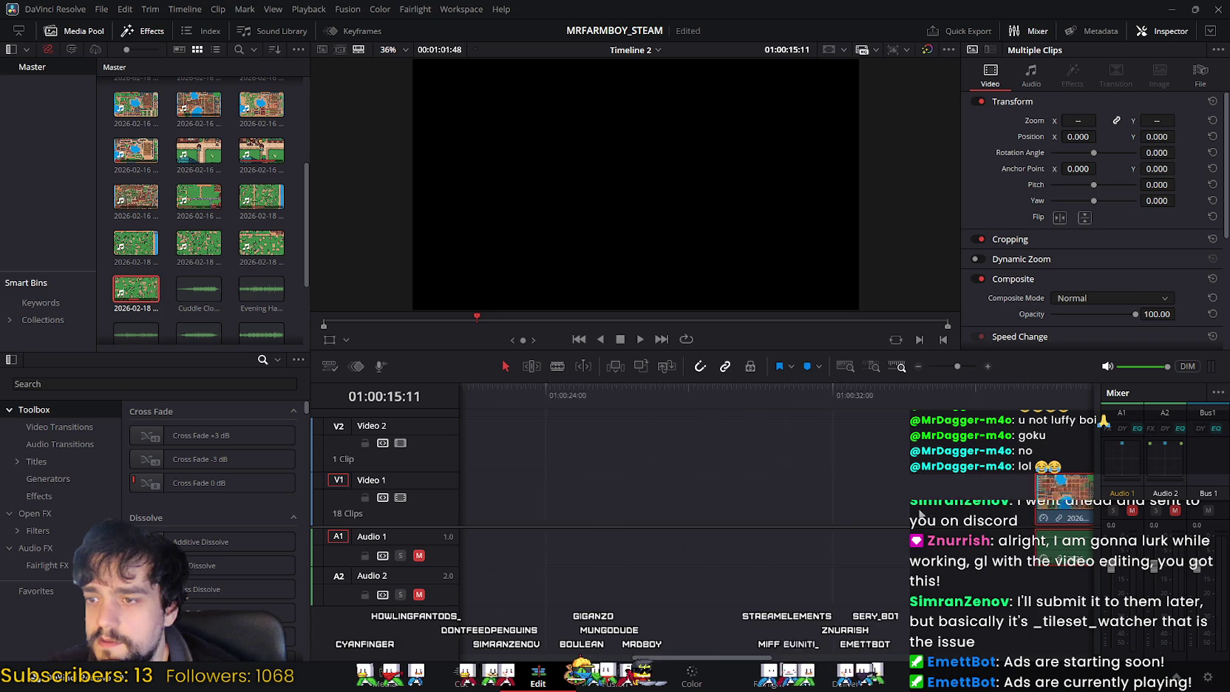
{"action": "mouse_move", "coordinate": [634, 494]}
{"action": "left_mouse_down"}
{"action": "mouse_move", "coordinate": [858, 494]}
{"action": "mouse_move", "coordinate": [493, 461]}
{"action": "left_mouse_up"}
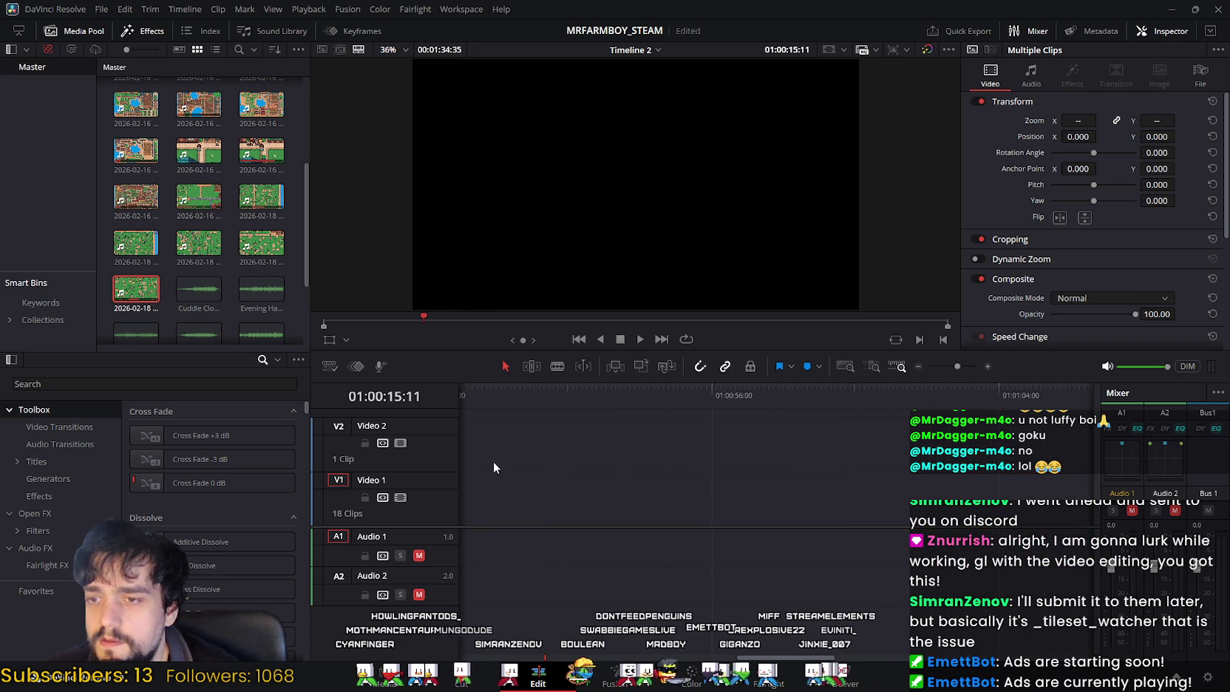
{"action": "scroll", "coordinate": [792, 468], "scroll_direction": "left", "scroll_amount": 10}
{"action": "left_click", "coordinate": [773, 467]}
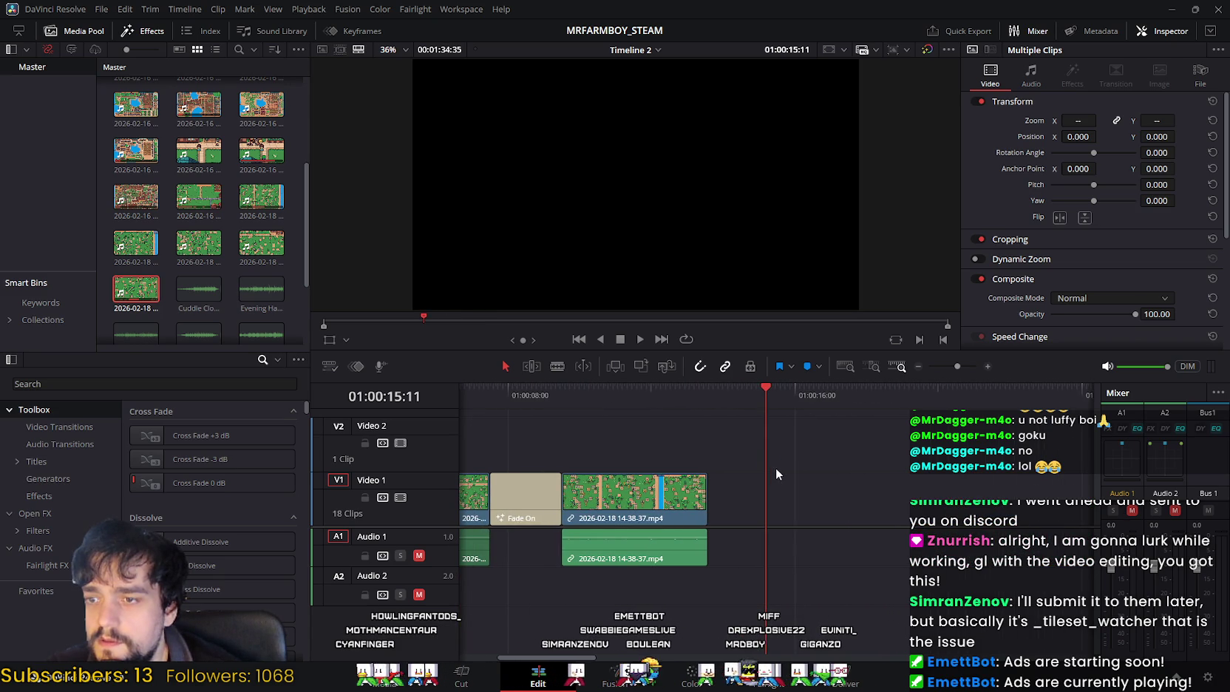
{"action": "left_click_drag", "start_coordinate": [198, 288], "coordinate": [746, 494]}
{"action": "left_click", "coordinate": [670, 395]}
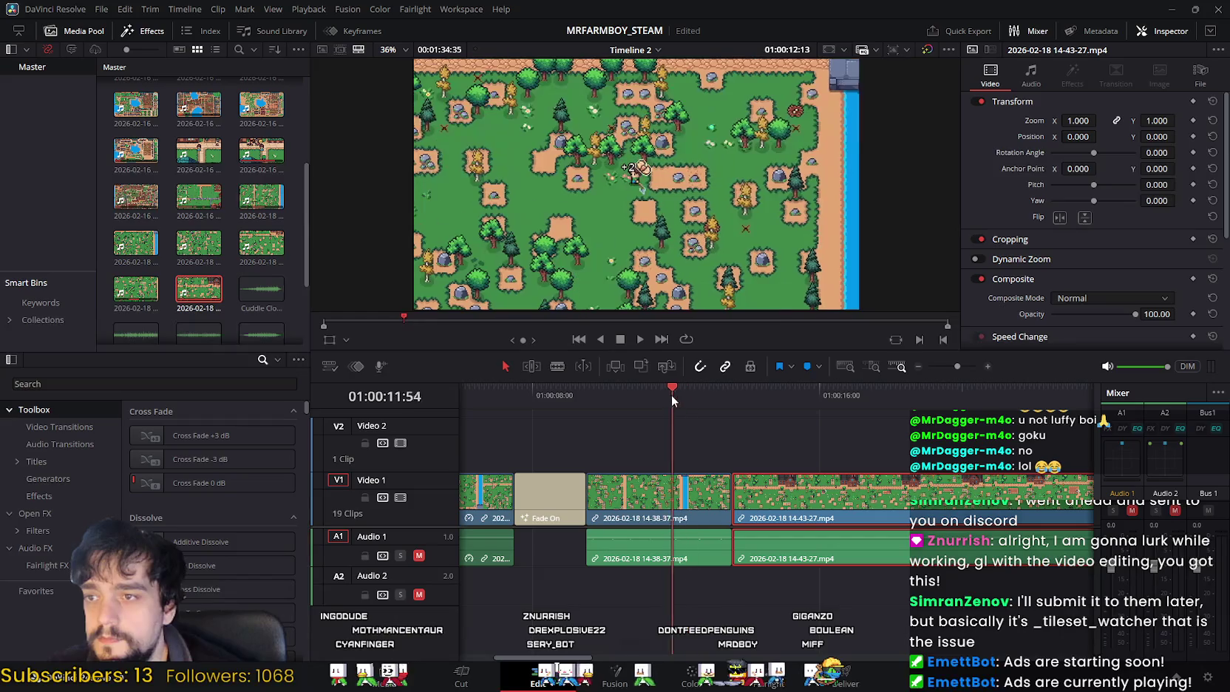
Step: Play the new 14-43-27 clip, park the playhead near 01:00:15:26, and open the Cut page
{"action": "left_click", "coordinate": [638, 340]}
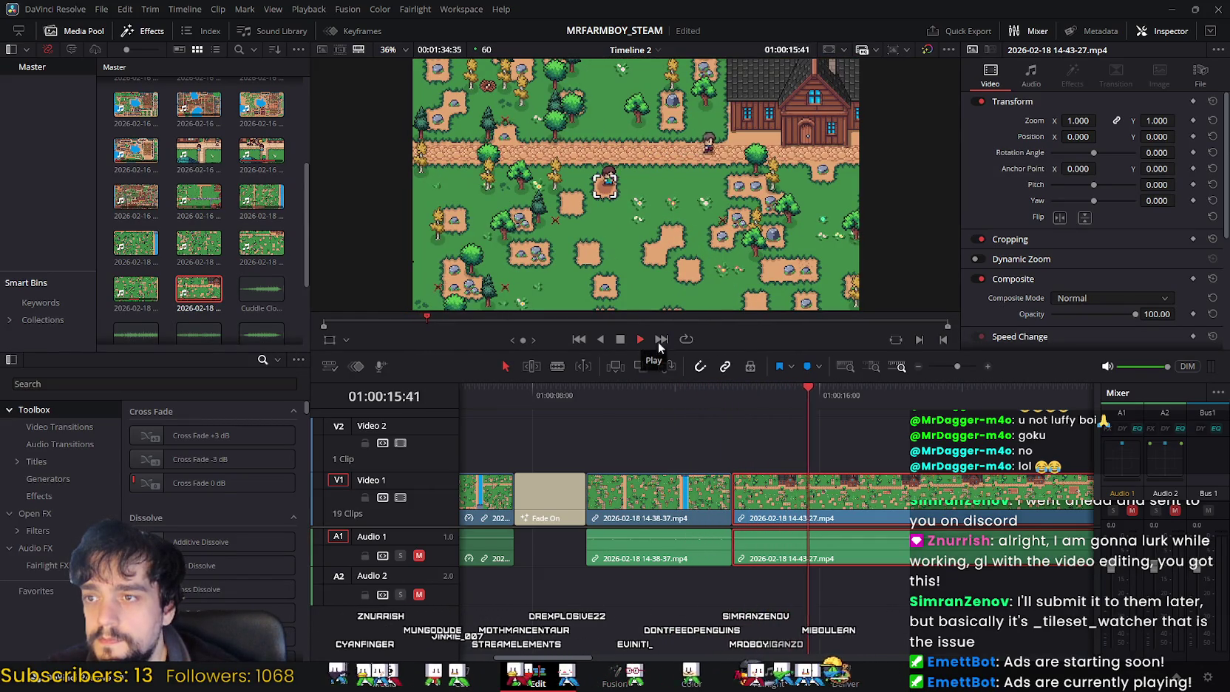
{"action": "left_click", "coordinate": [623, 340]}
{"action": "left_click_drag", "start_coordinate": [849, 396], "coordinate": [792, 406]}
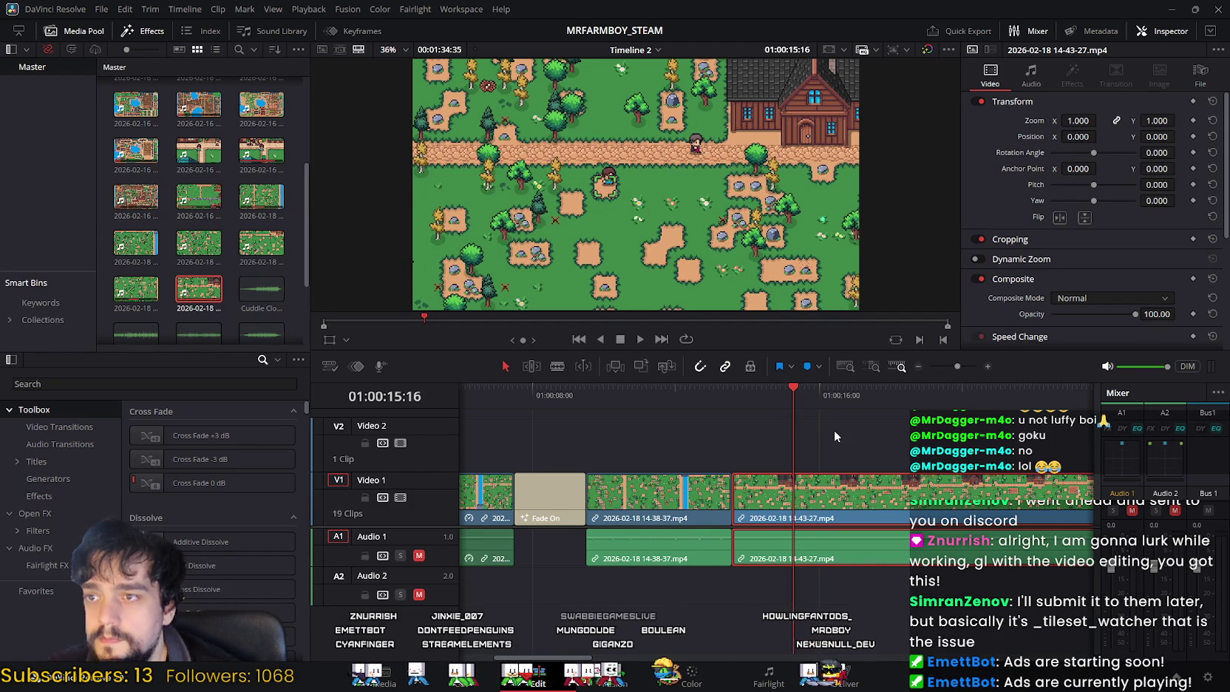
{"action": "key", "text": "shift+3"}
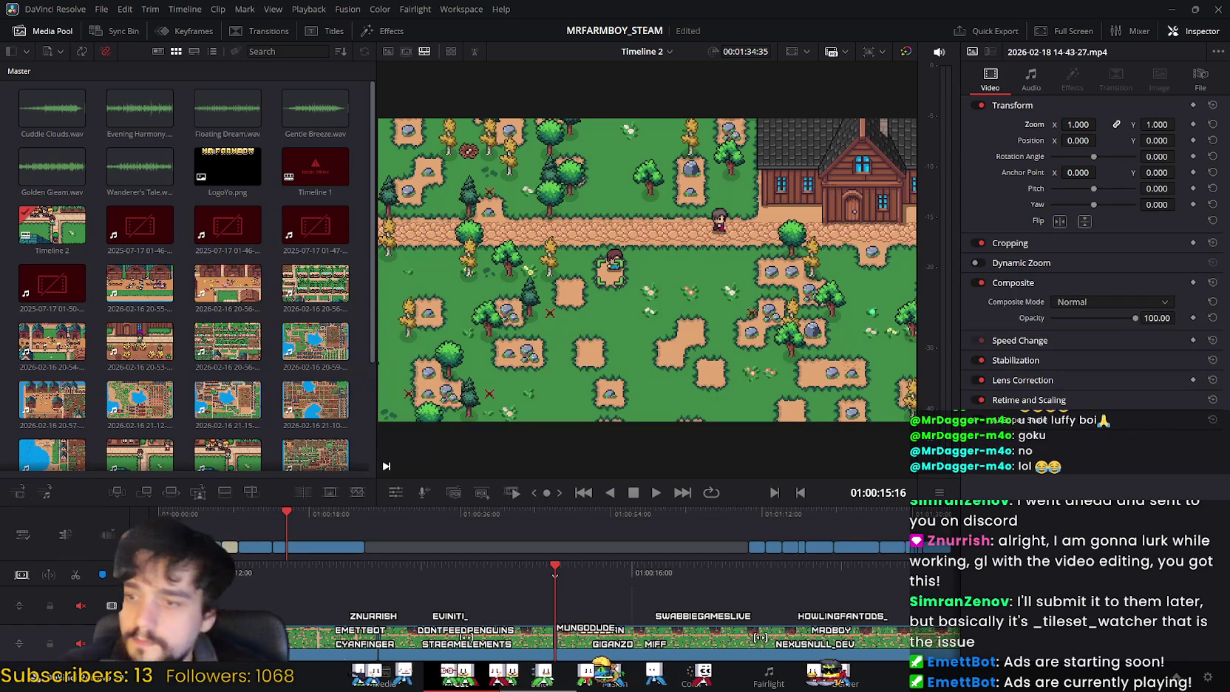
Step: On the Edit page, close the gap before the 14-43-27 clip and play from 01:00:13:15
{"action": "left_click", "coordinate": [538, 678]}
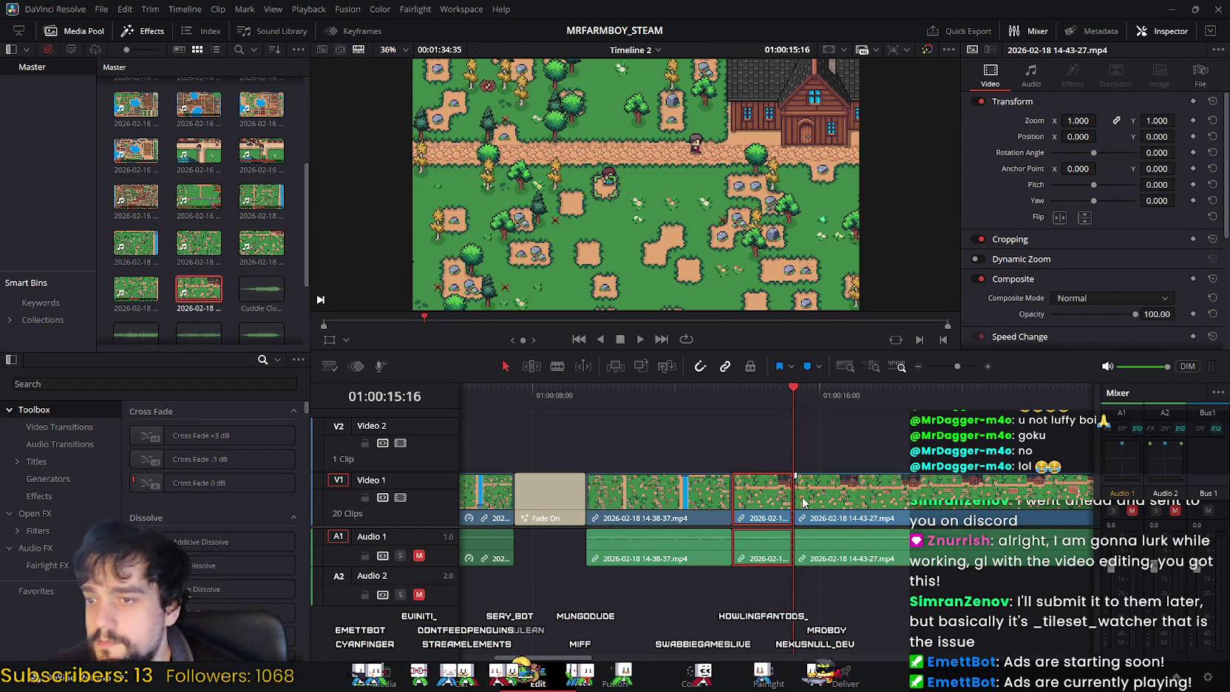
{"action": "left_click_drag", "start_coordinate": [803, 497], "coordinate": [740, 497]}
{"action": "left_click", "coordinate": [721, 388]}
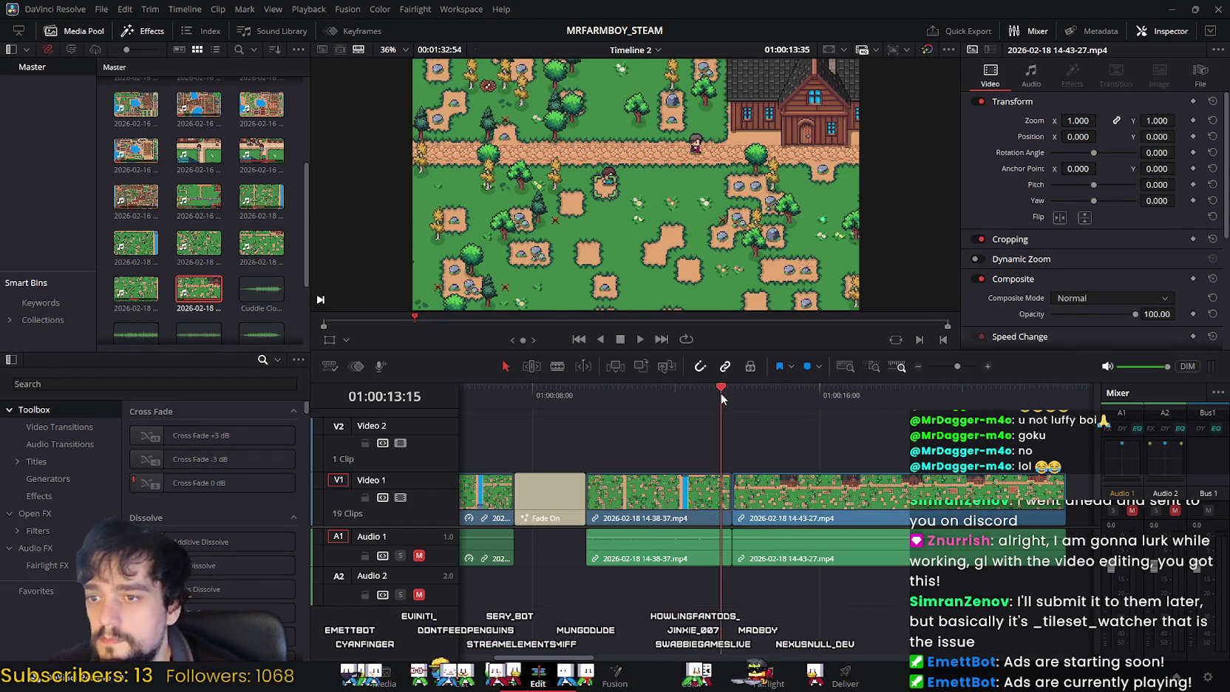
{"action": "left_click", "coordinate": [641, 338]}
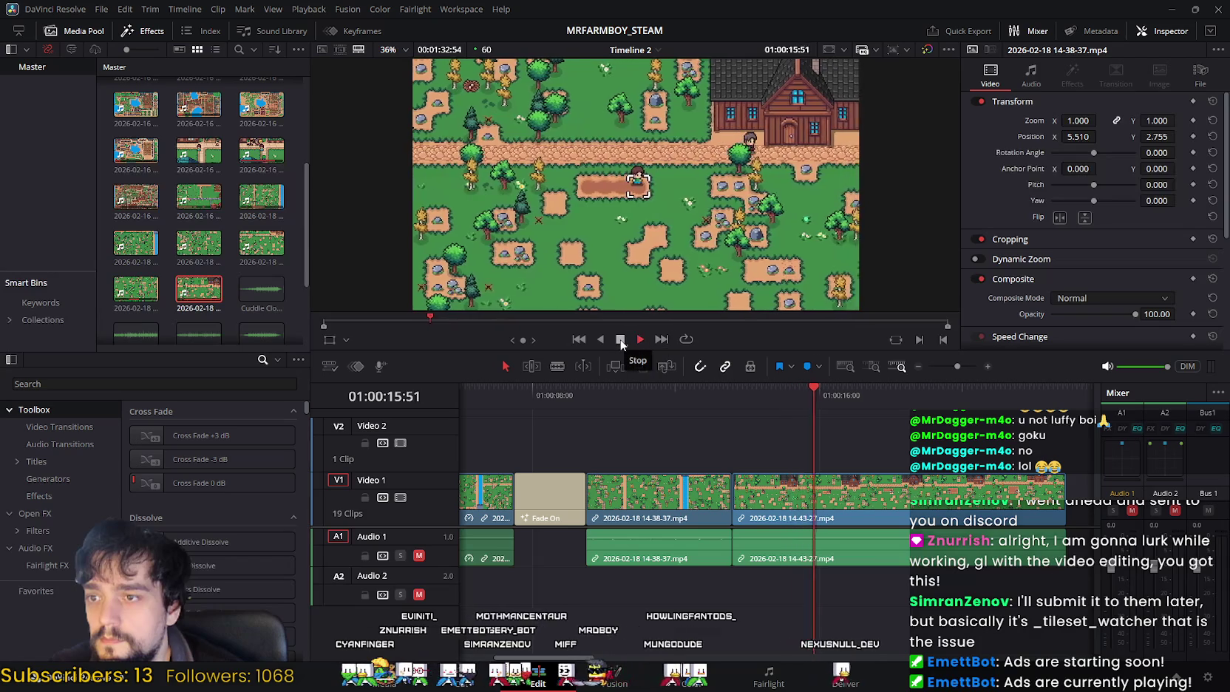
{"action": "left_click", "coordinate": [621, 340]}
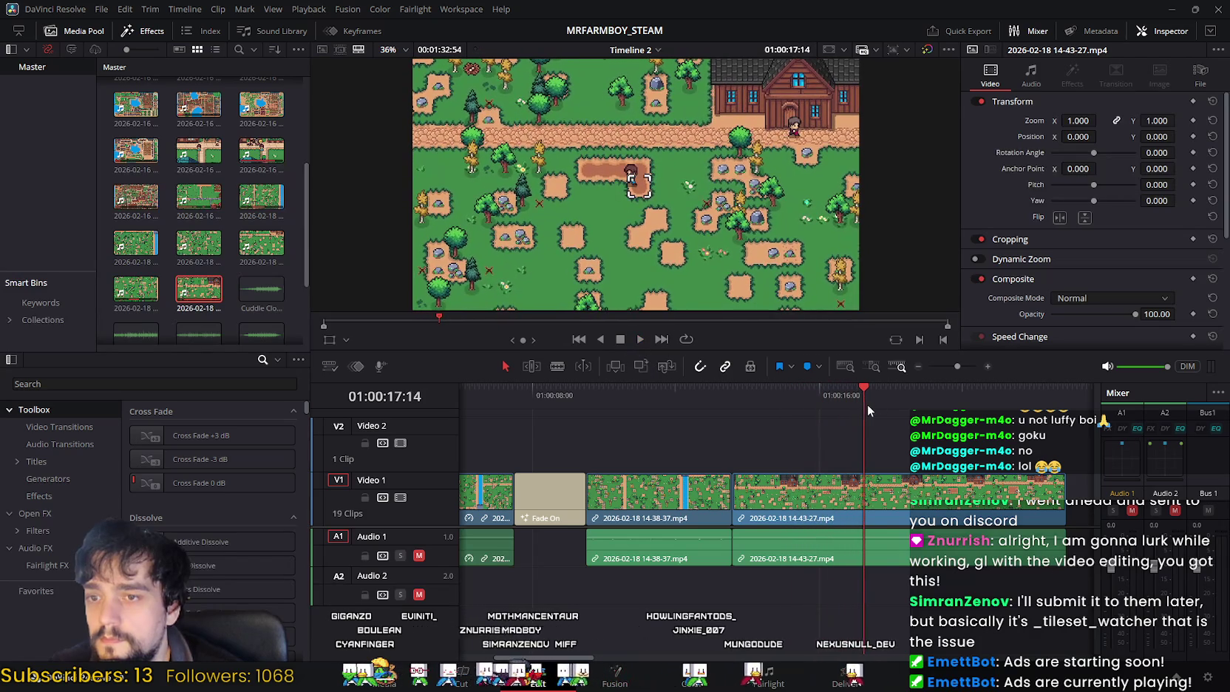
Step: Scrub to 01:00:15:50 and split the 14-43-27 clip there, giving Video 1 20 clips
{"action": "left_click_drag", "start_coordinate": [867, 403], "coordinate": [834, 405]}
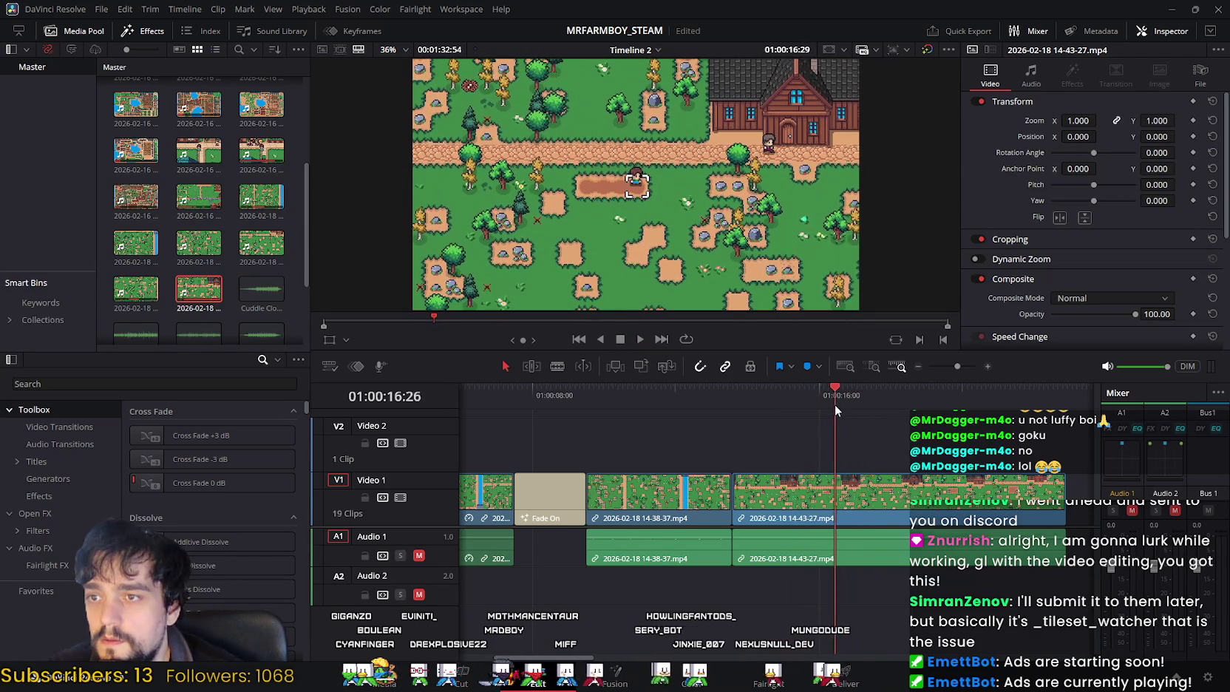
{"action": "mouse_move", "coordinate": [834, 405]}
{"action": "left_mouse_down"}
{"action": "mouse_move", "coordinate": [826, 410]}
{"action": "mouse_move", "coordinate": [862, 406]}
{"action": "left_mouse_up"}
{"action": "left_click_drag", "start_coordinate": [850, 408], "coordinate": [817, 410]}
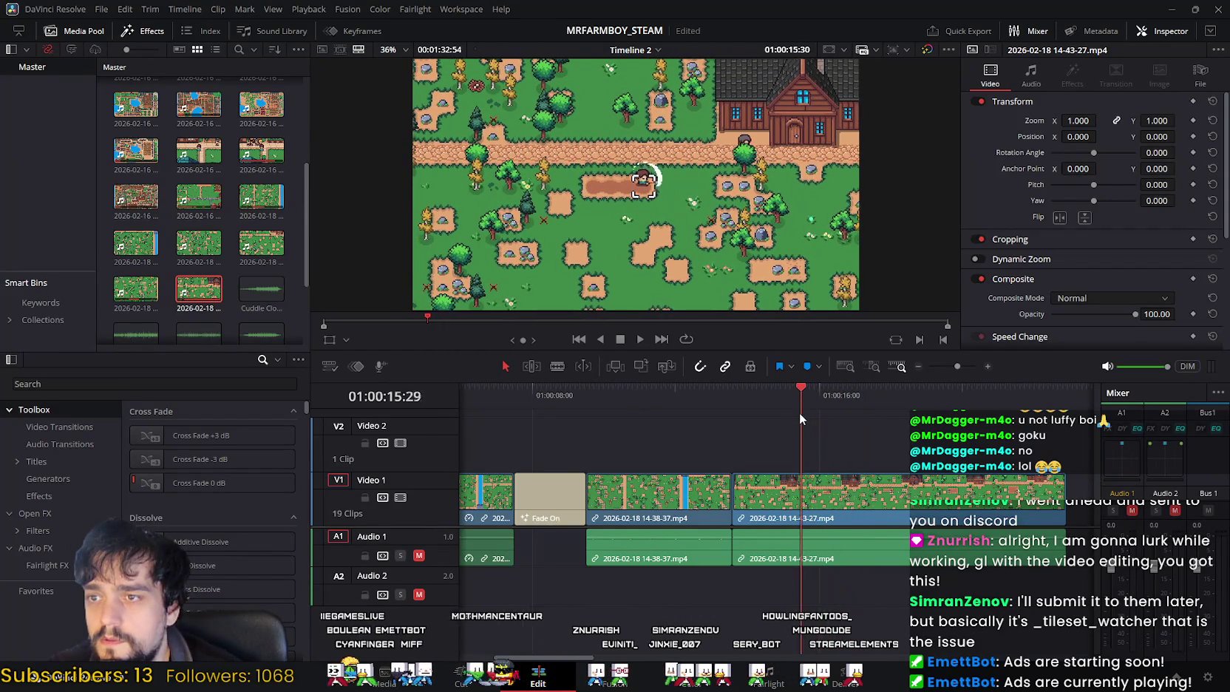
{"action": "left_click_drag", "start_coordinate": [816, 410], "coordinate": [813, 413]}
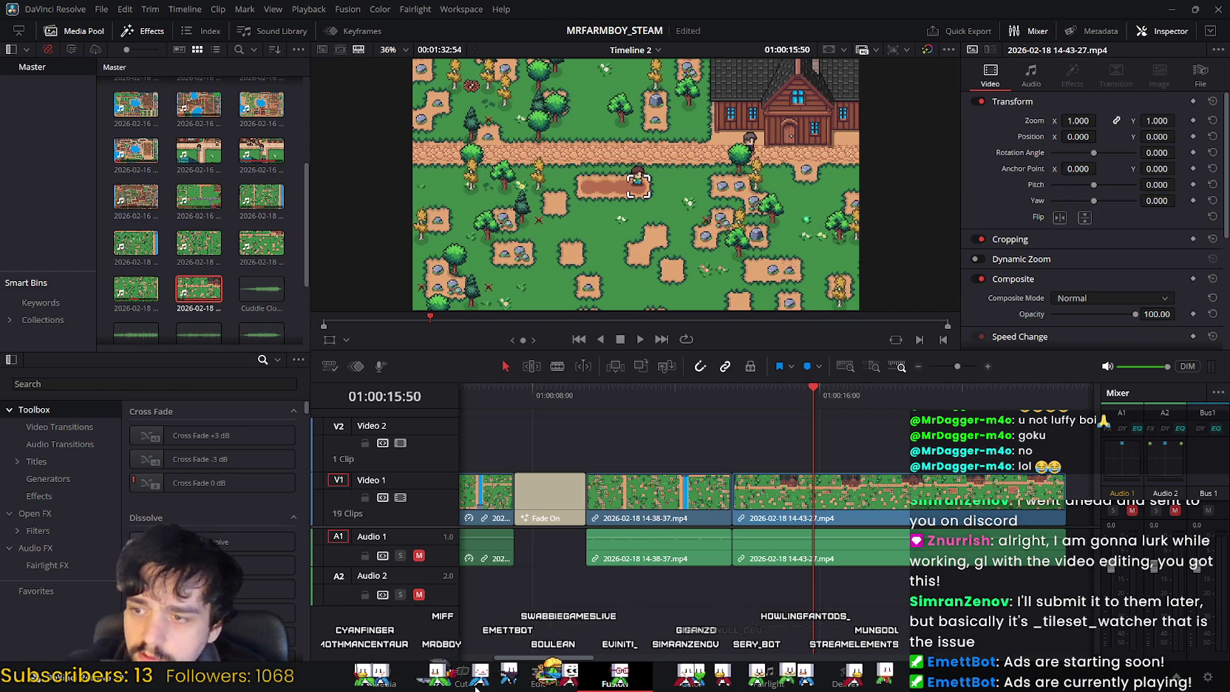
{"action": "key", "text": "shift+3"}
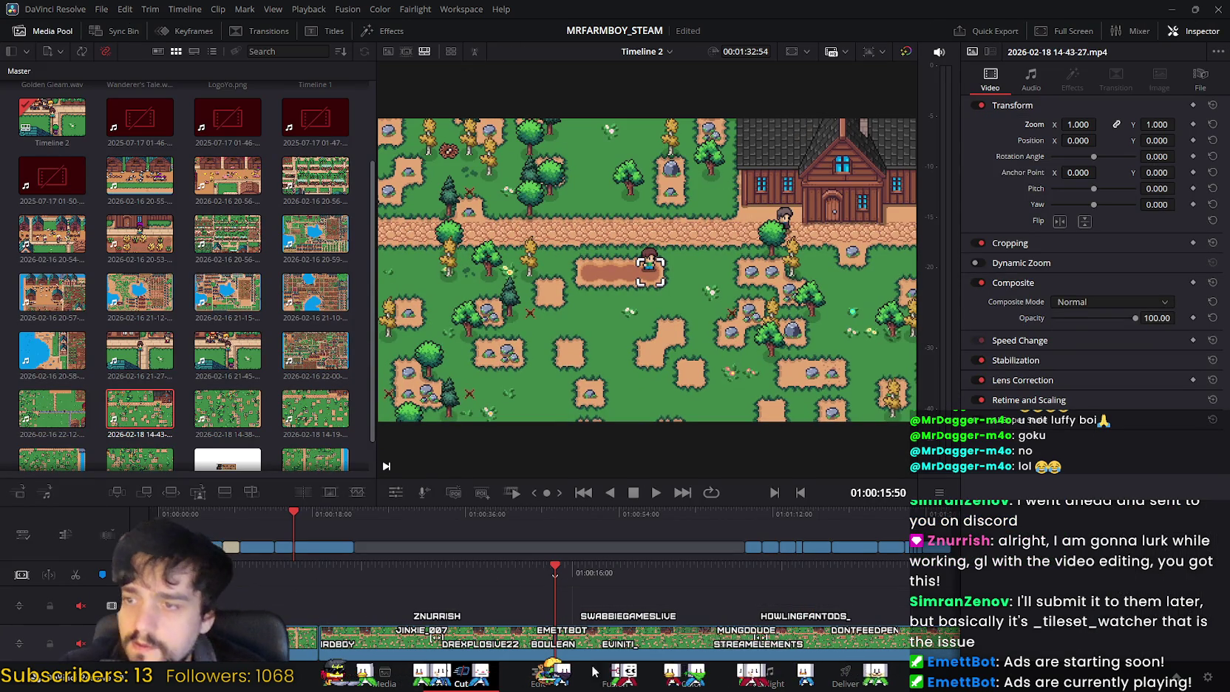
{"action": "key", "text": "shift+4"}
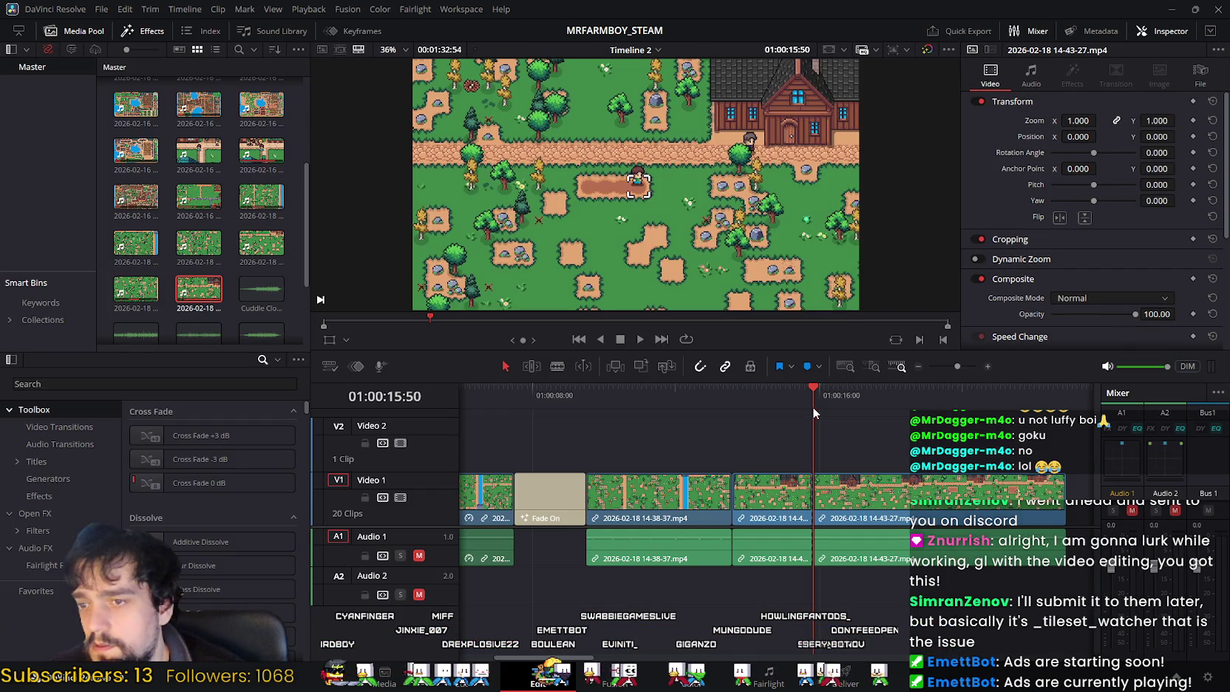
Step: Zoom the timeline in around the new cut and scrub back toward it
{"action": "left_click", "coordinate": [820, 381]}
{"action": "left_click_drag", "start_coordinate": [959, 367], "coordinate": [965, 370]}
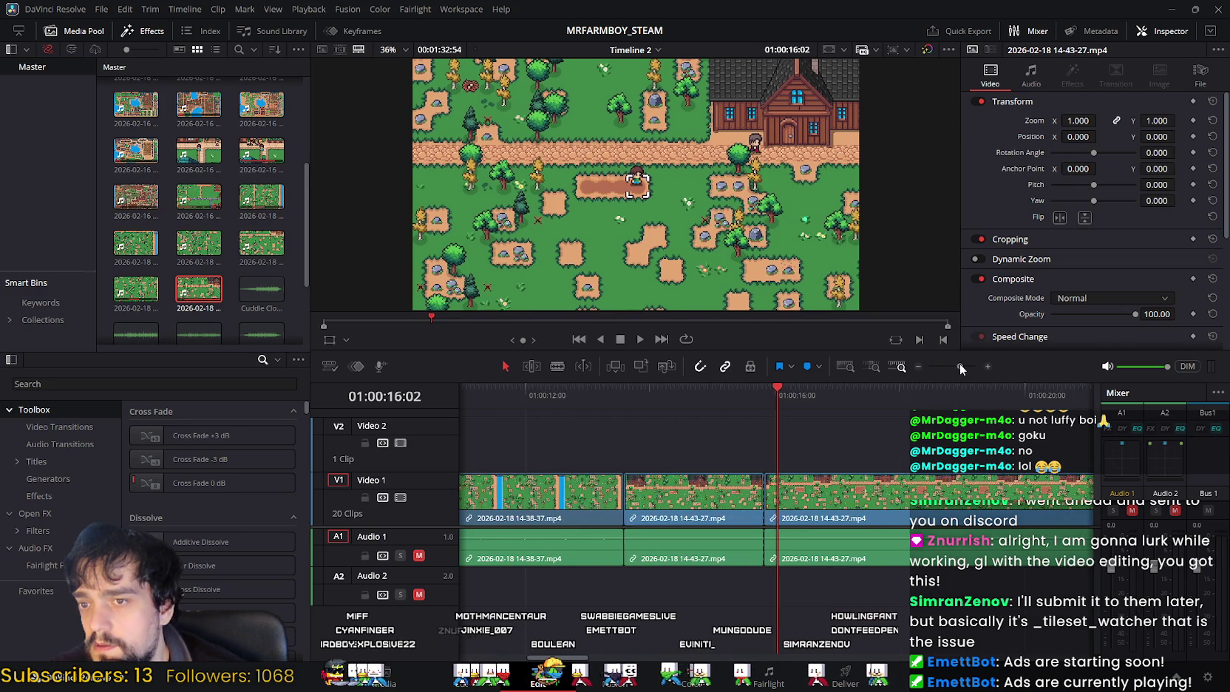
{"action": "mouse_move", "coordinate": [777, 389]}
{"action": "left_mouse_down"}
{"action": "mouse_move", "coordinate": [753, 389]}
{"action": "mouse_move", "coordinate": [876, 401]}
{"action": "left_mouse_up"}
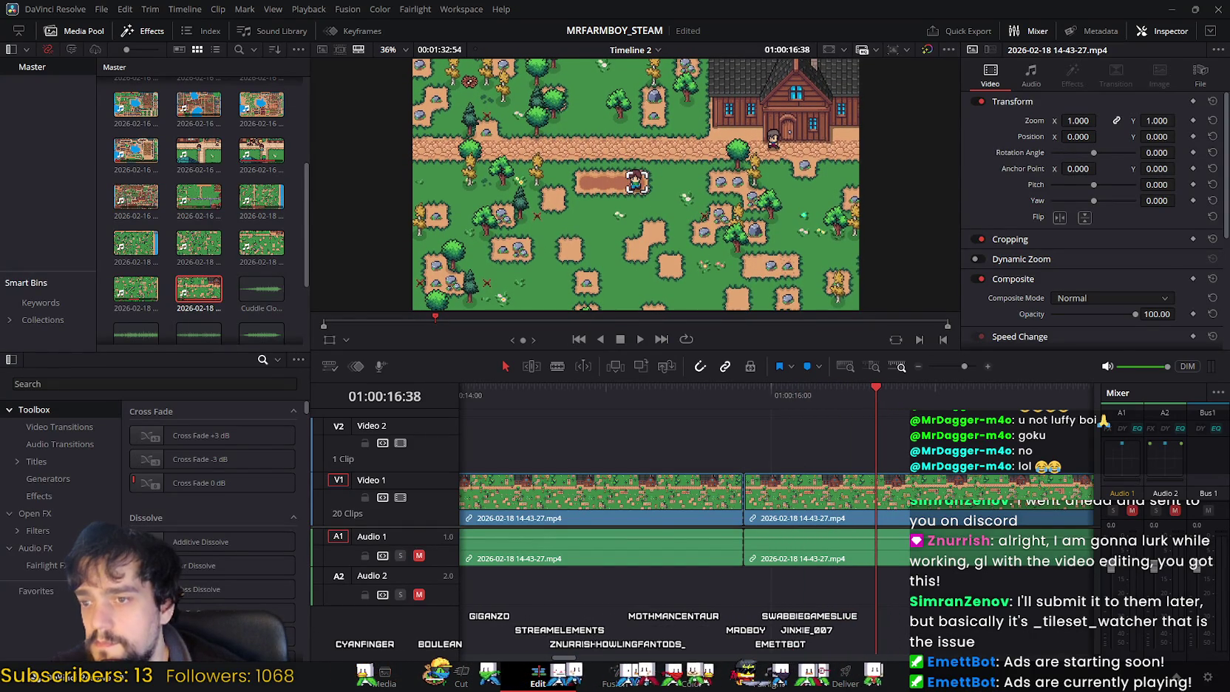
Step: Save the project with Ctrl+S
{"action": "key", "text": "shift+3"}
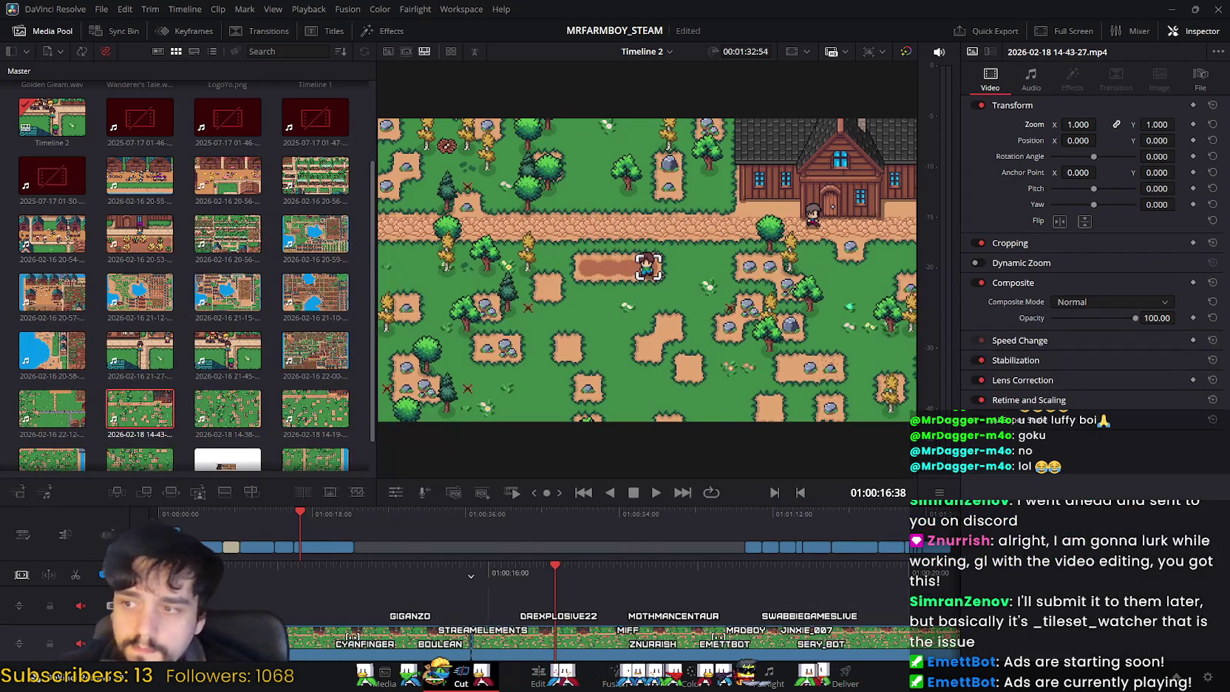
{"action": "key", "text": "ctrl+s"}
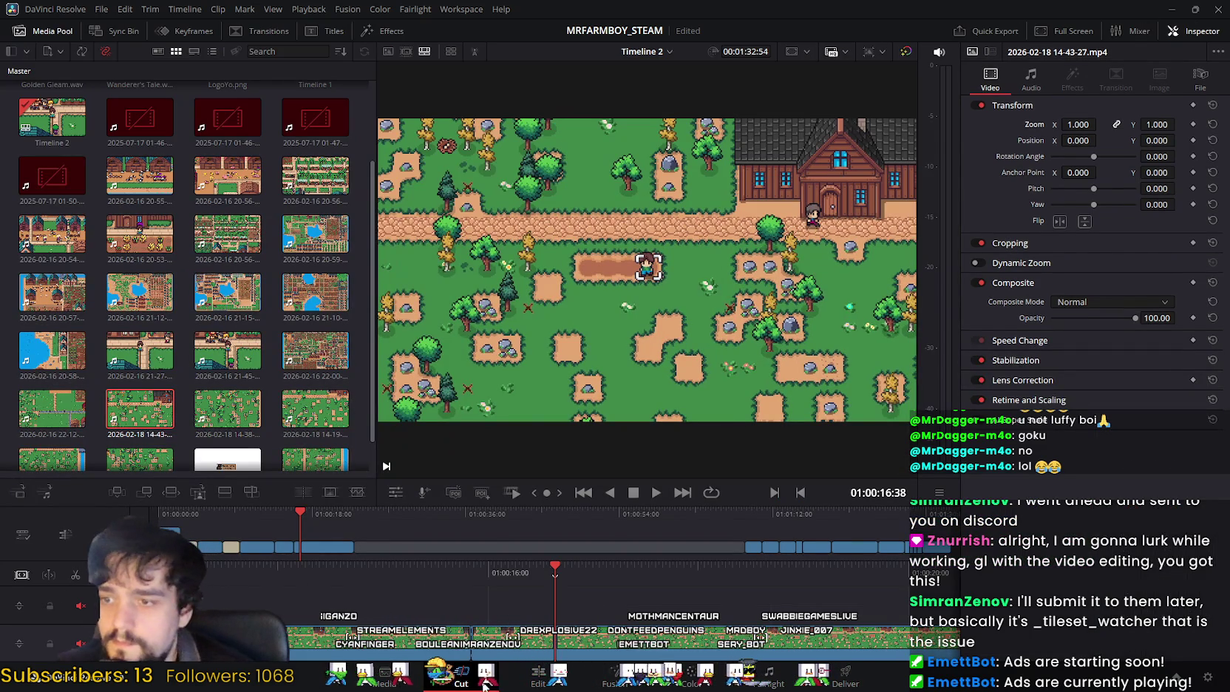
{"action": "left_click", "coordinate": [515, 686]}
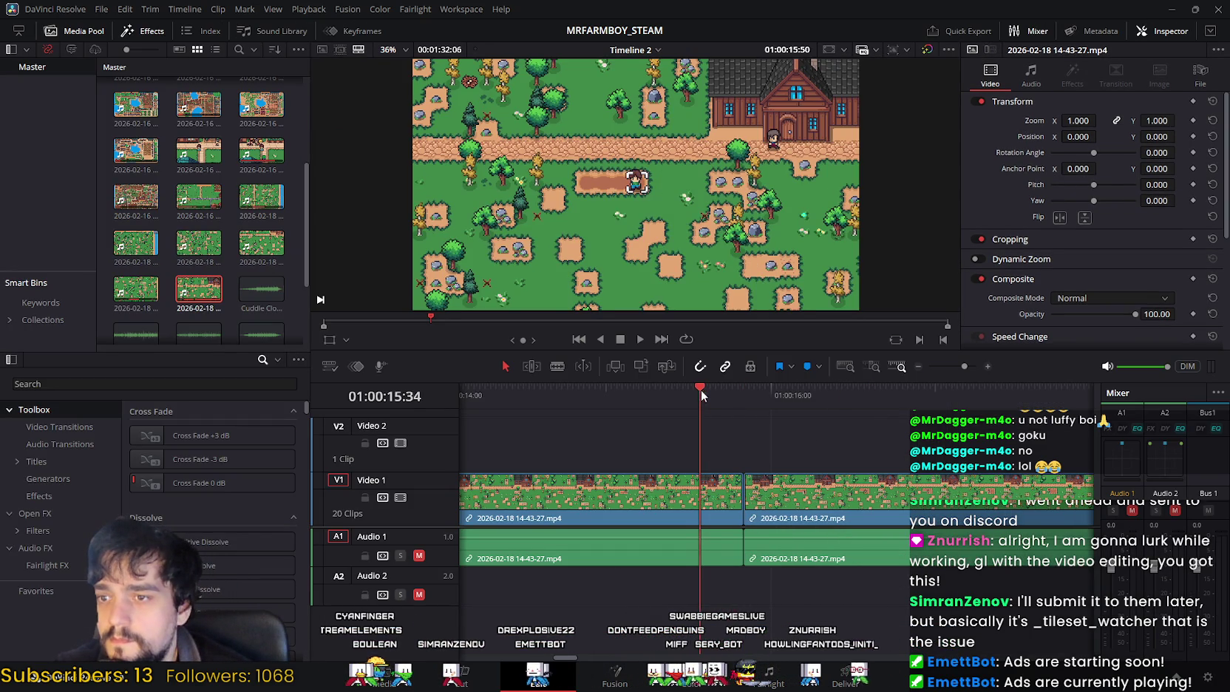
Step: Play past the cut, then park at 01:00:20:02 in the tilling footage on the Cut page
{"action": "left_click", "coordinate": [640, 339]}
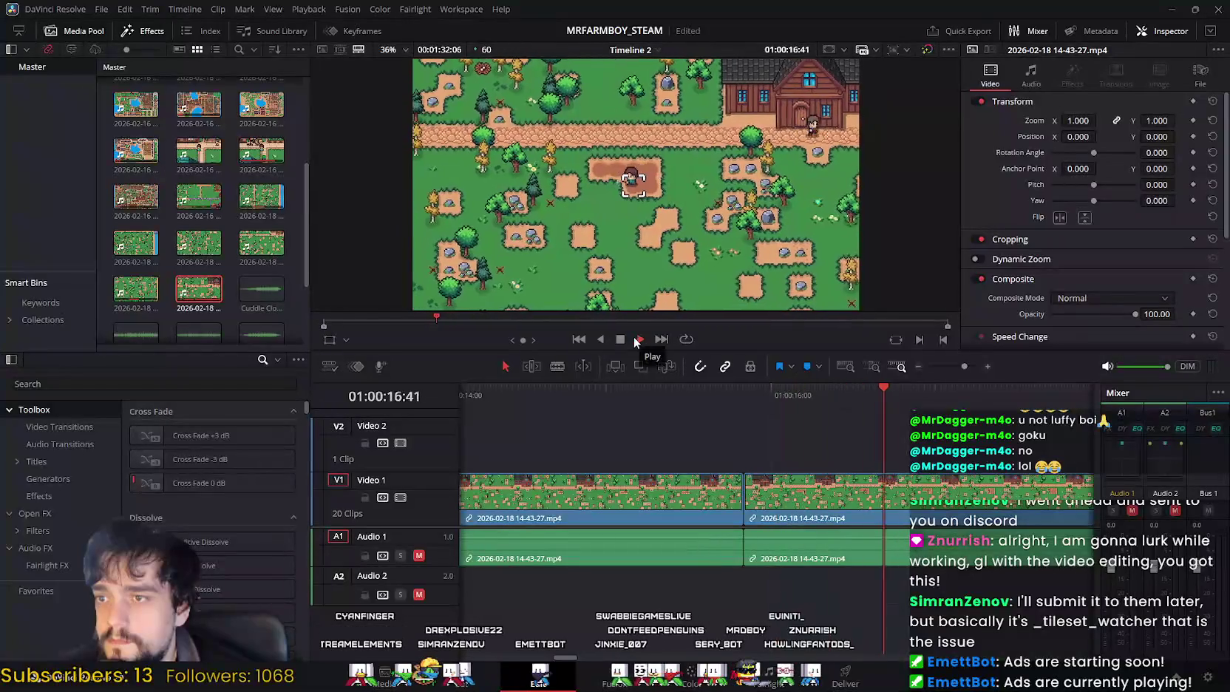
{"action": "key", "text": "space"}
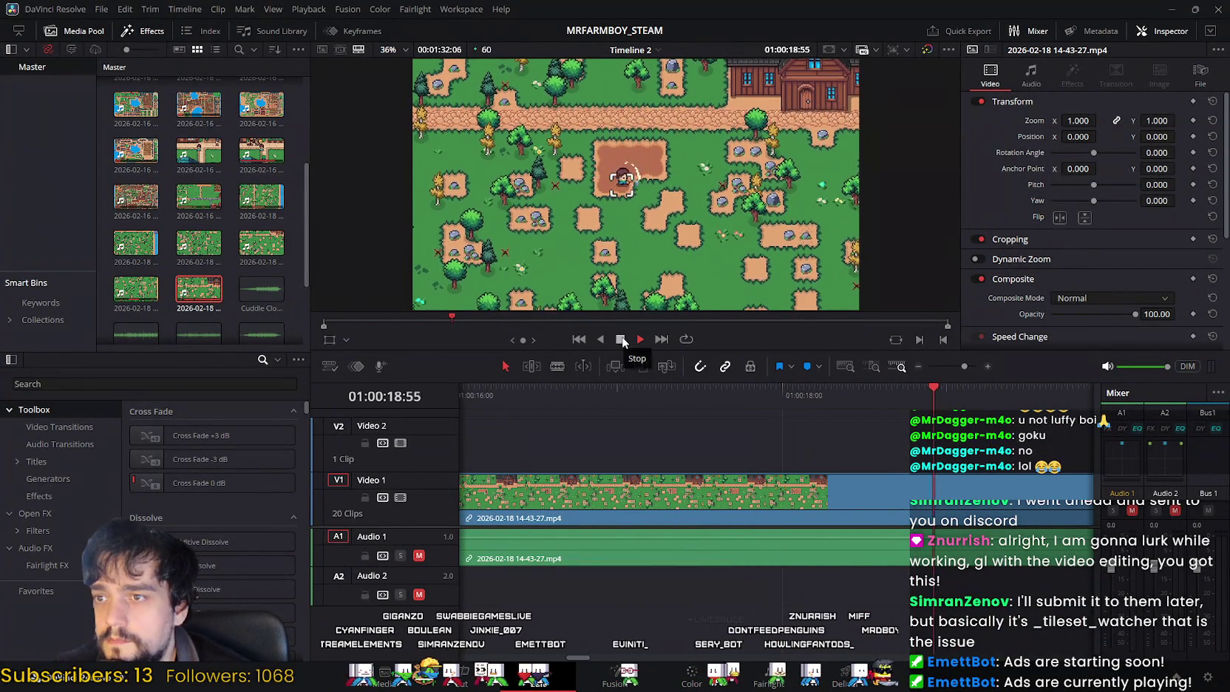
{"action": "left_click", "coordinate": [621, 339]}
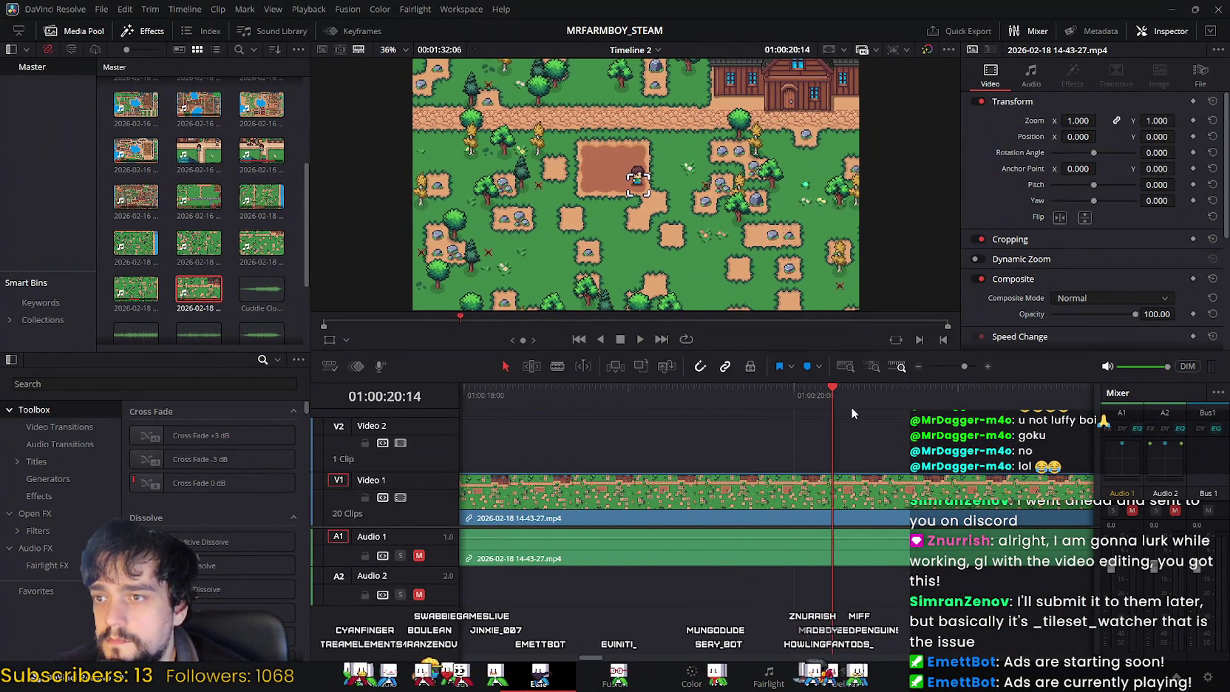
{"action": "left_click_drag", "start_coordinate": [832, 387], "coordinate": [926, 391]}
{"action": "left_click_drag", "start_coordinate": [1065, 405], "coordinate": [838, 399]}
{"action": "mouse_move", "coordinate": [685, 408]}
{"action": "left_mouse_down"}
{"action": "mouse_move", "coordinate": [538, 394]}
{"action": "mouse_move", "coordinate": [588, 387]}
{"action": "left_mouse_up"}
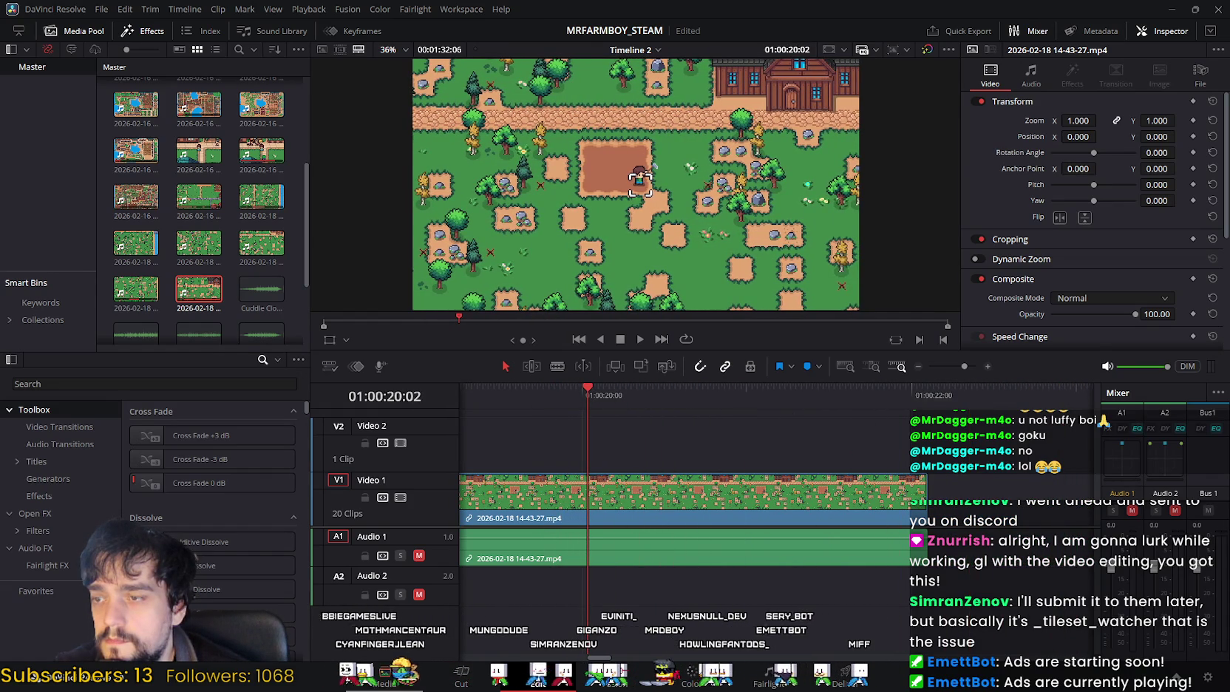
{"action": "key", "text": "shift+2"}
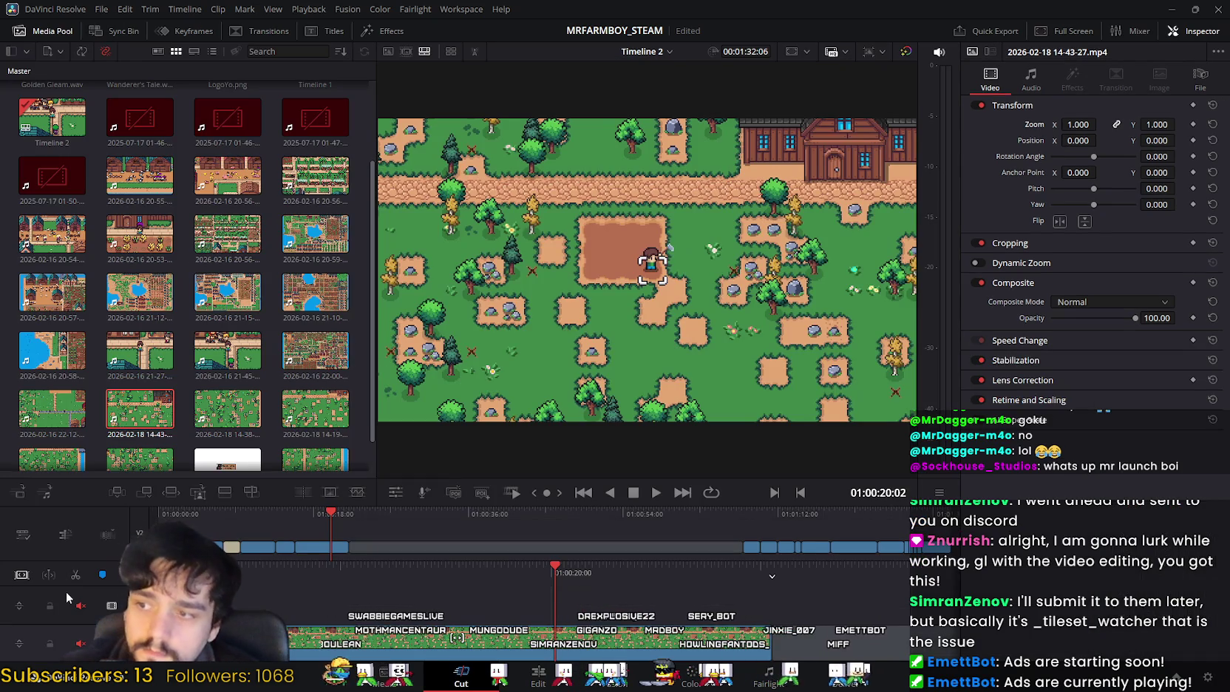
Step: Back on the Edit page, delete the tilling clip's tail after 01:00:20:02
{"action": "left_click", "coordinate": [538, 674]}
{"action": "key", "text": "Delete"}
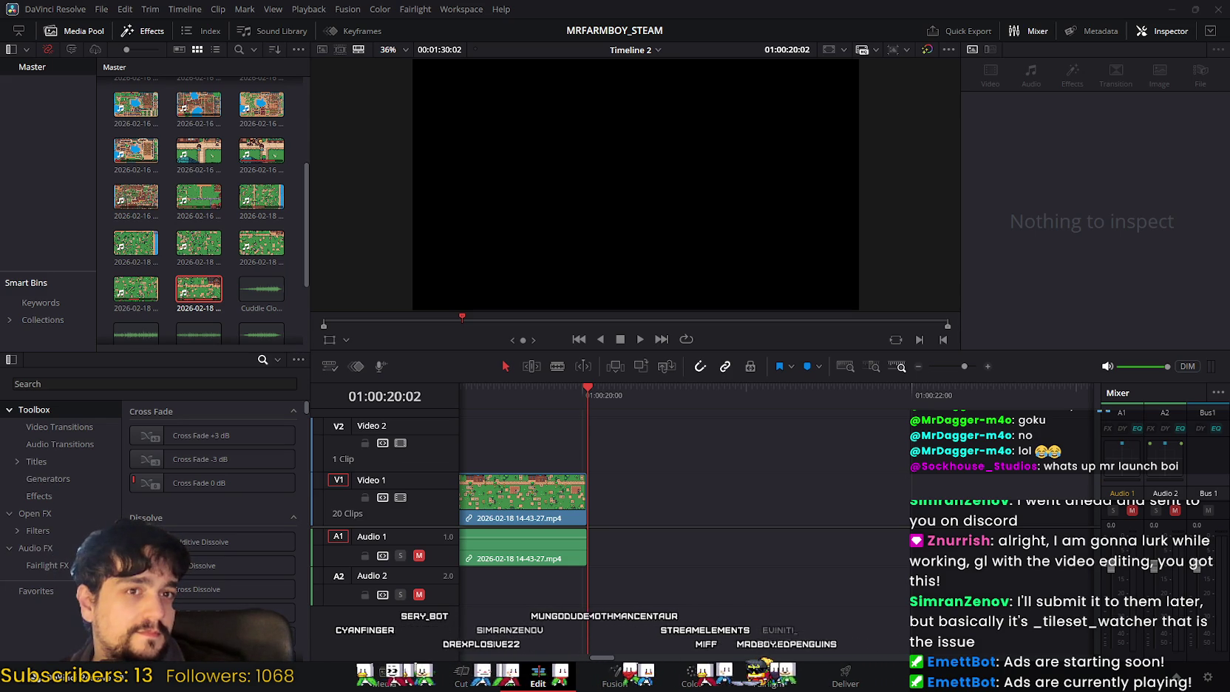
{"action": "scroll", "coordinate": [578, 507], "scroll_direction": "left", "scroll_amount": 5}
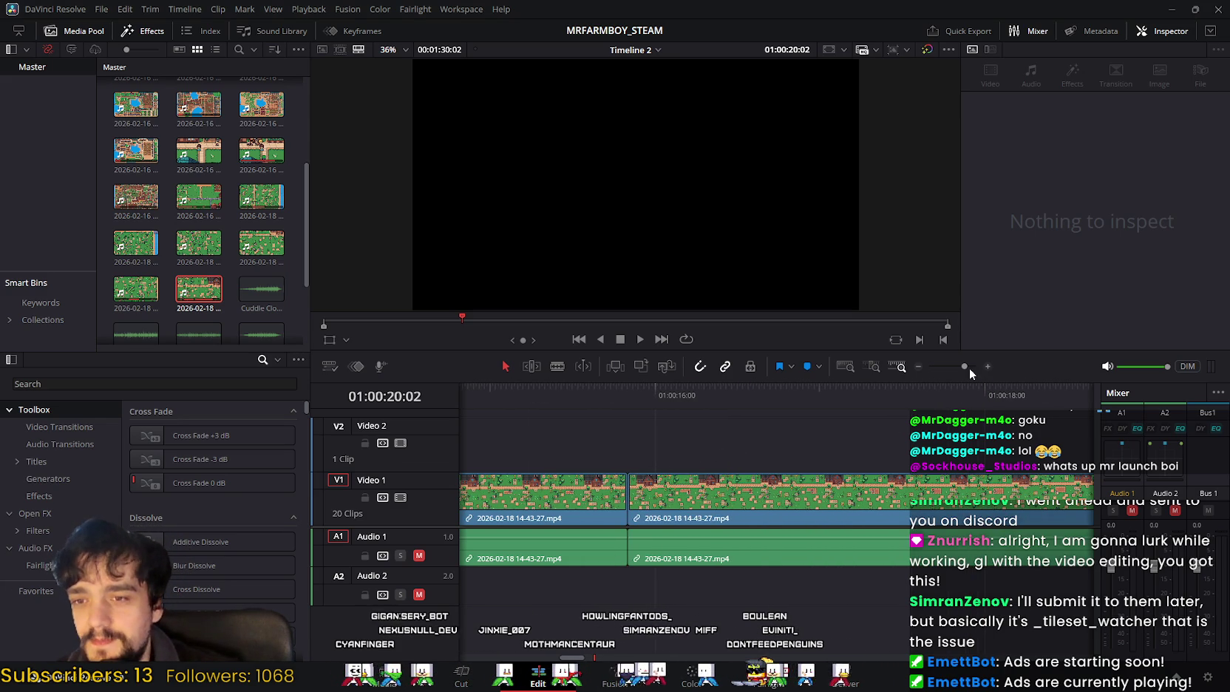
{"action": "left_click", "coordinate": [918, 367]}
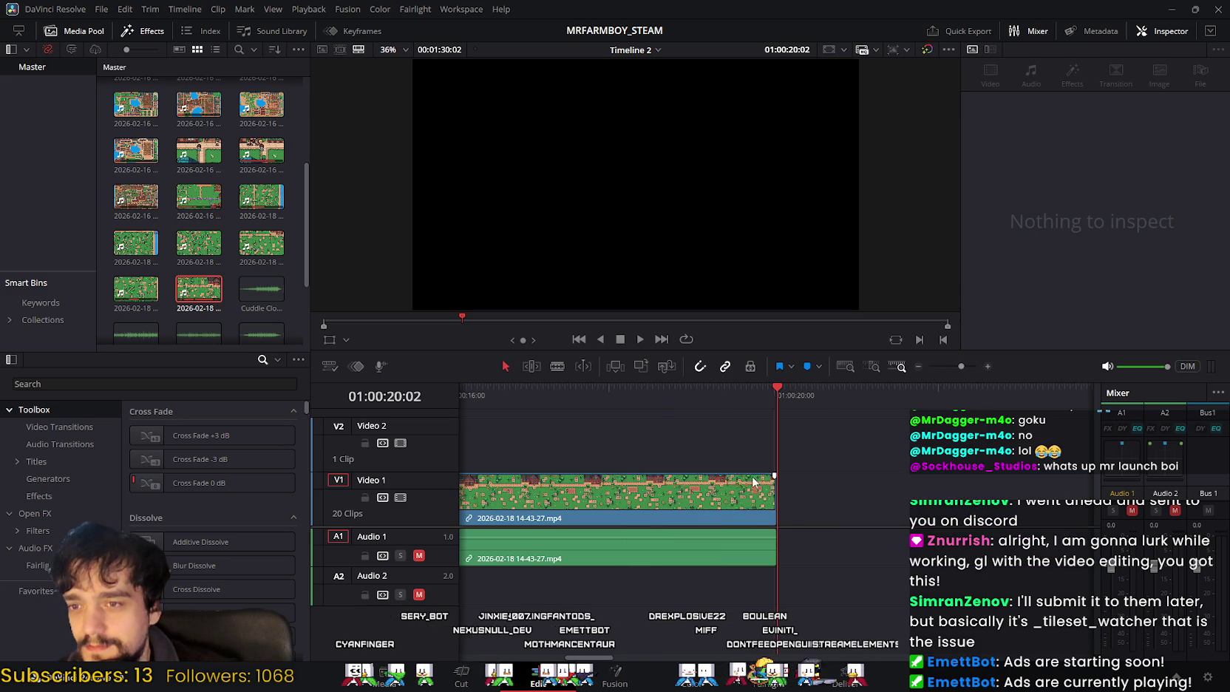
{"action": "scroll", "coordinate": [753, 481], "scroll_direction": "left", "scroll_amount": 3}
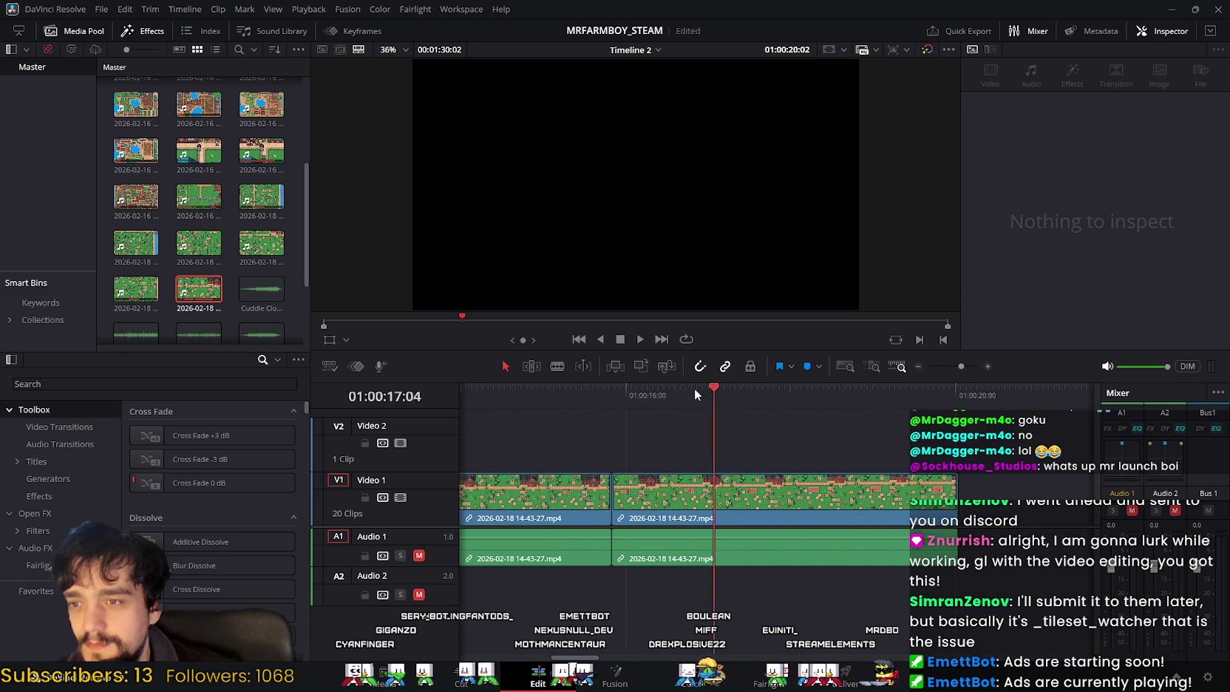
{"action": "left_click", "coordinate": [507, 389]}
{"action": "scroll", "coordinate": [740, 444], "scroll_direction": "left", "scroll_amount": 3}
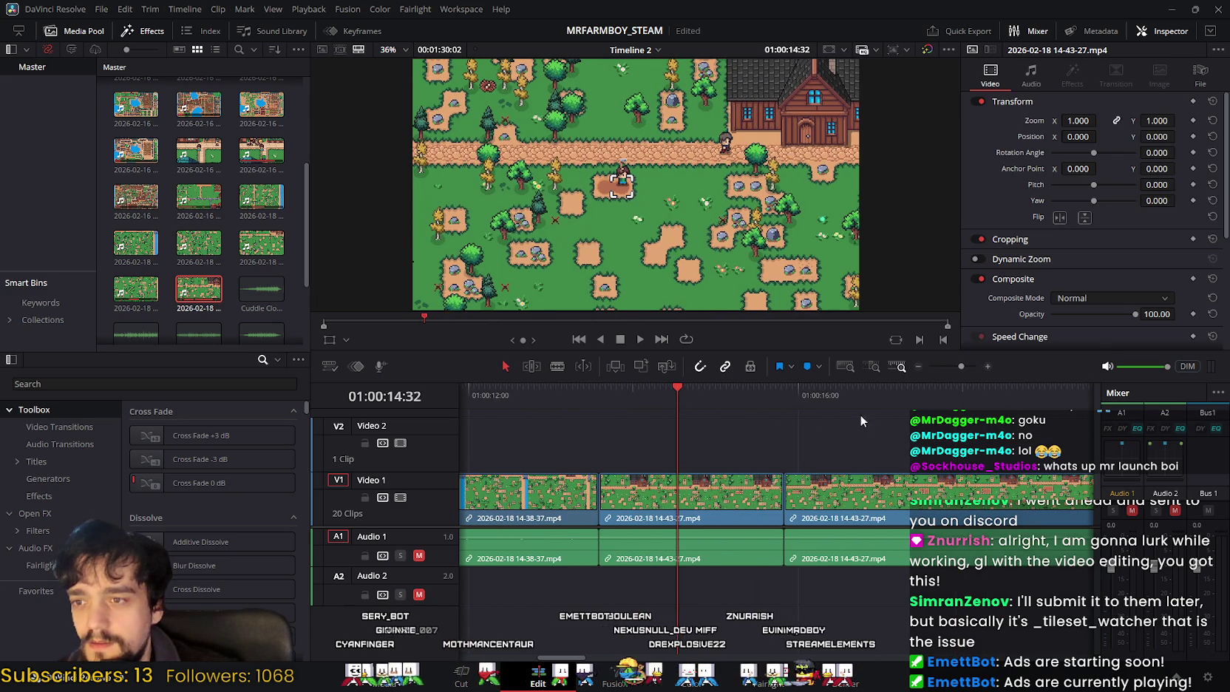
{"action": "left_click_drag", "start_coordinate": [688, 390], "coordinate": [513, 391]}
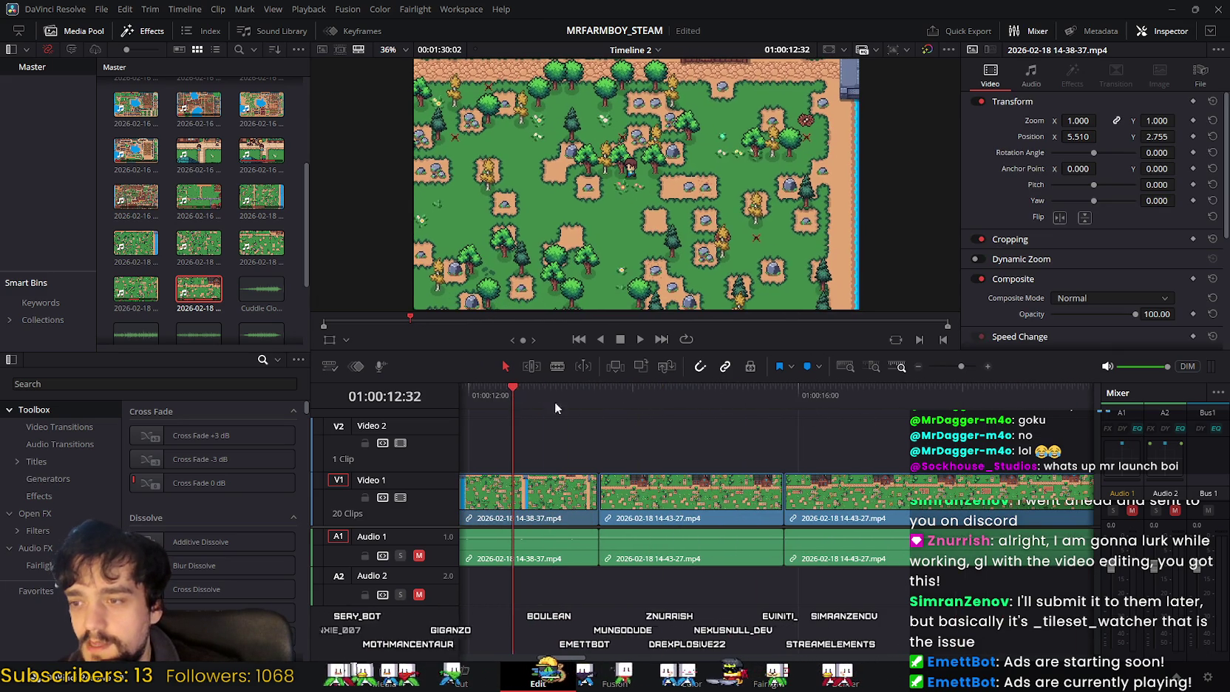
{"action": "scroll", "coordinate": [756, 429], "scroll_direction": "left", "scroll_amount": 4}
{"action": "scroll", "coordinate": [674, 413], "scroll_direction": "left", "scroll_amount": 4}
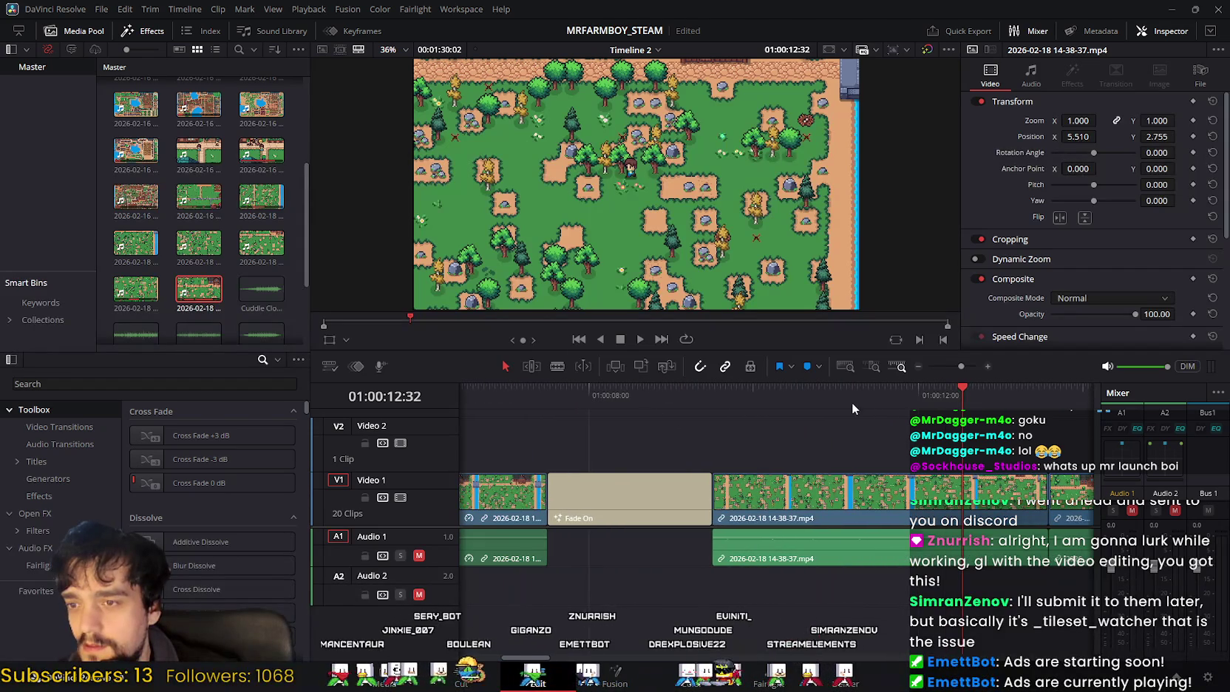
{"action": "mouse_move", "coordinate": [956, 399]}
{"action": "left_mouse_down"}
{"action": "mouse_move", "coordinate": [819, 380]}
{"action": "mouse_move", "coordinate": [526, 389]}
{"action": "left_mouse_up"}
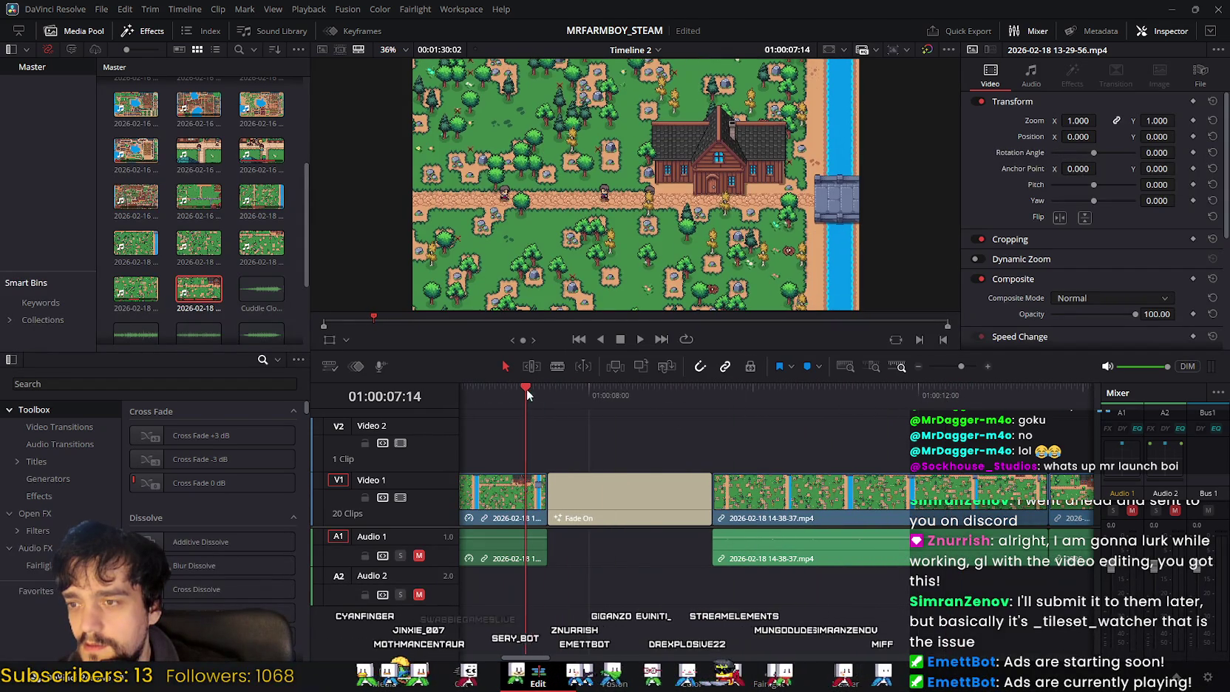
{"action": "scroll", "coordinate": [812, 430], "scroll_direction": "left", "scroll_amount": 4}
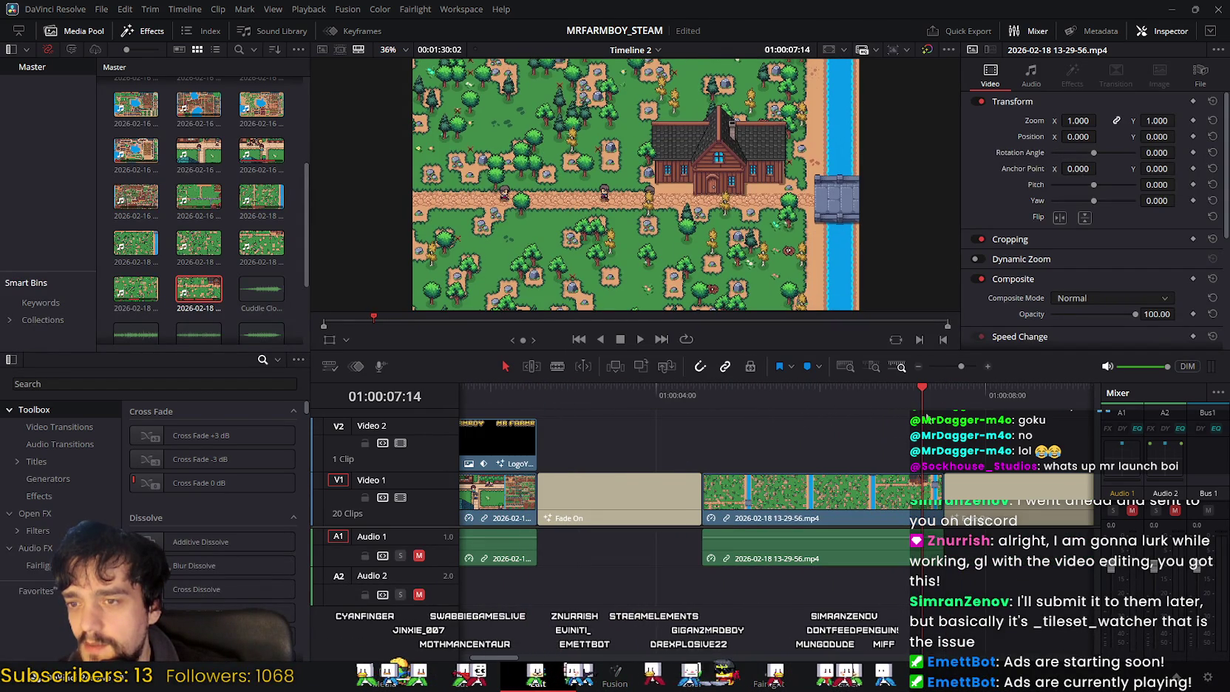
{"action": "mouse_move", "coordinate": [920, 386]}
{"action": "left_mouse_down"}
{"action": "mouse_move", "coordinate": [544, 387]}
{"action": "mouse_move", "coordinate": [341, 355]}
{"action": "left_mouse_up"}
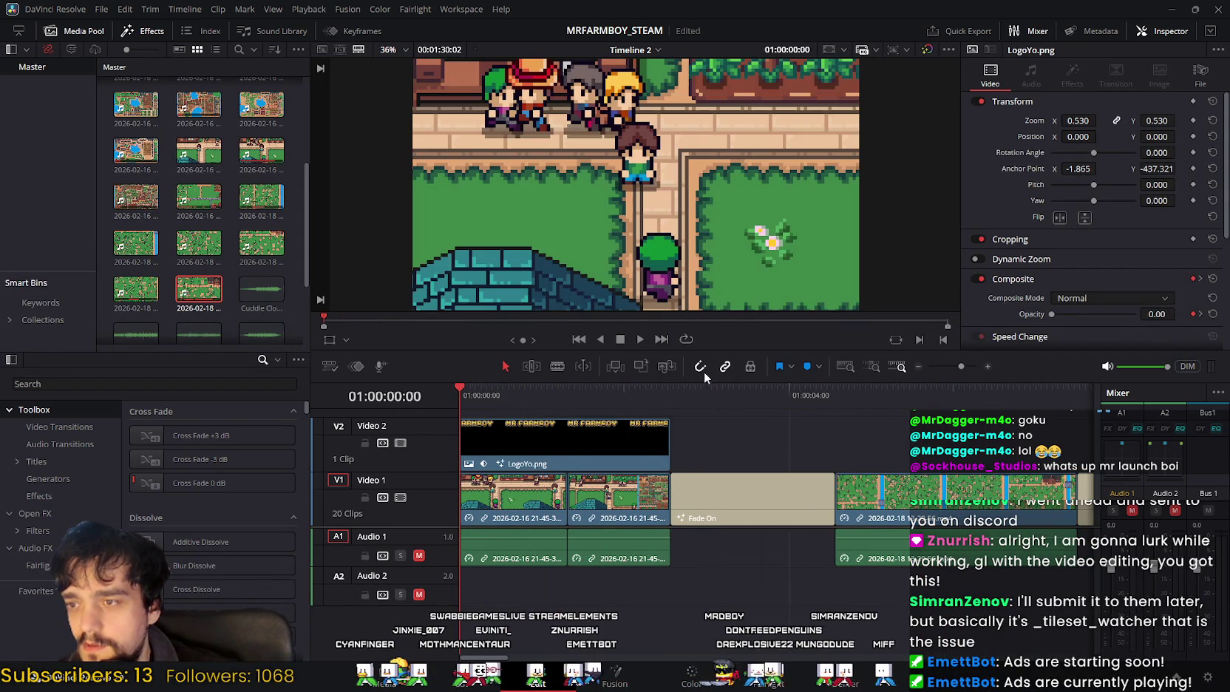
{"action": "left_click", "coordinate": [640, 339]}
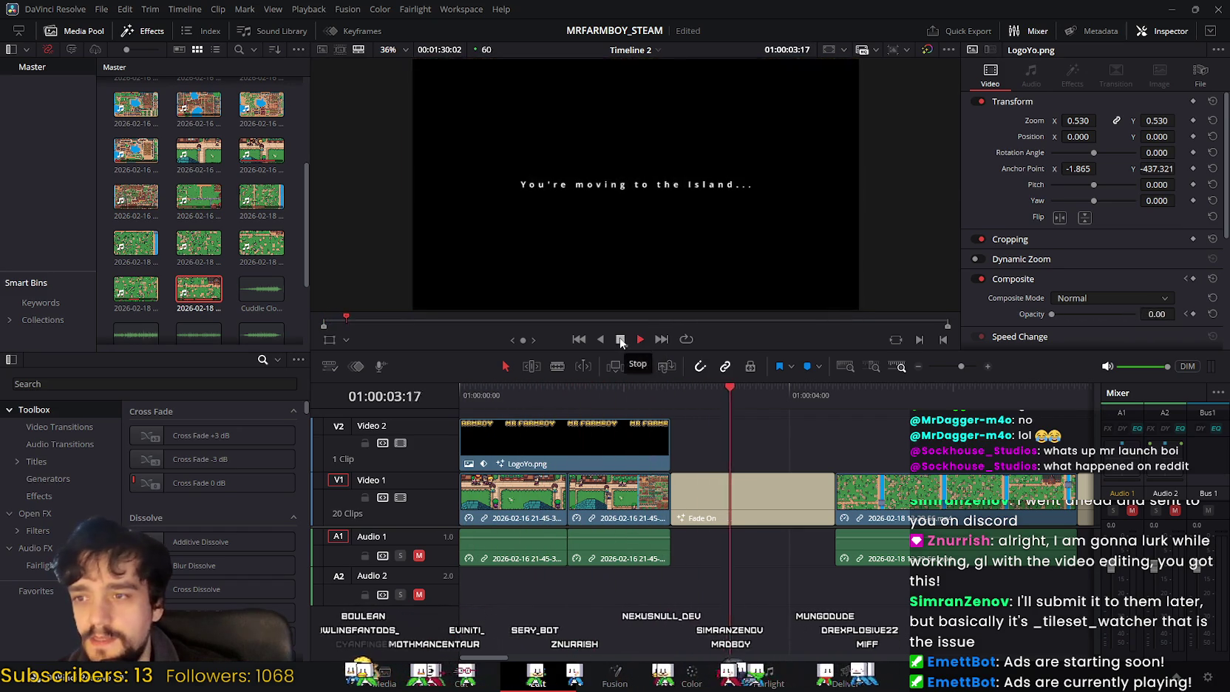
{"action": "left_click", "coordinate": [620, 340]}
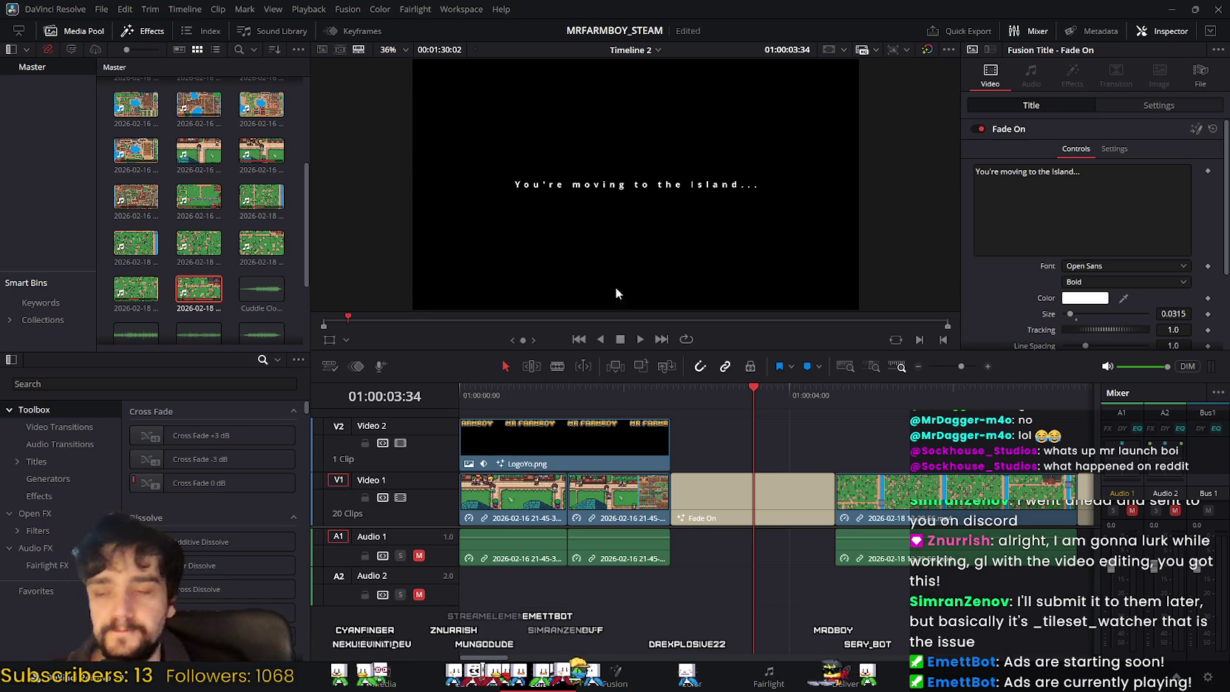
{"action": "key", "text": "Home"}
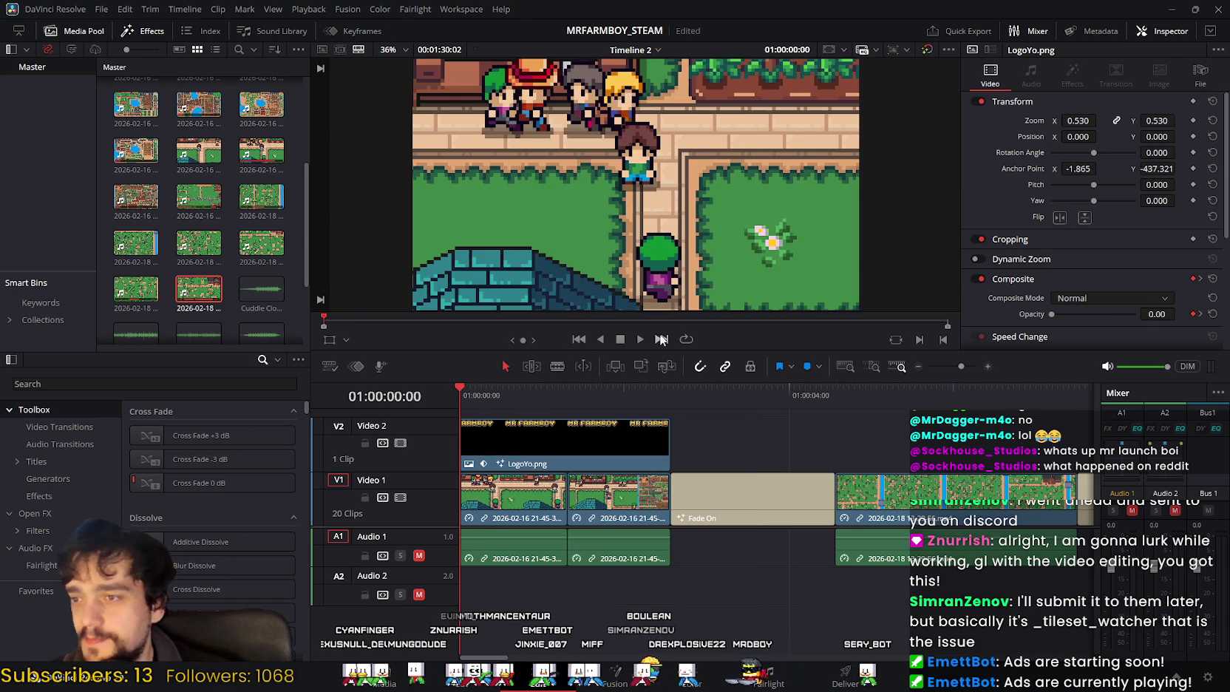
{"action": "left_click", "coordinate": [641, 337]}
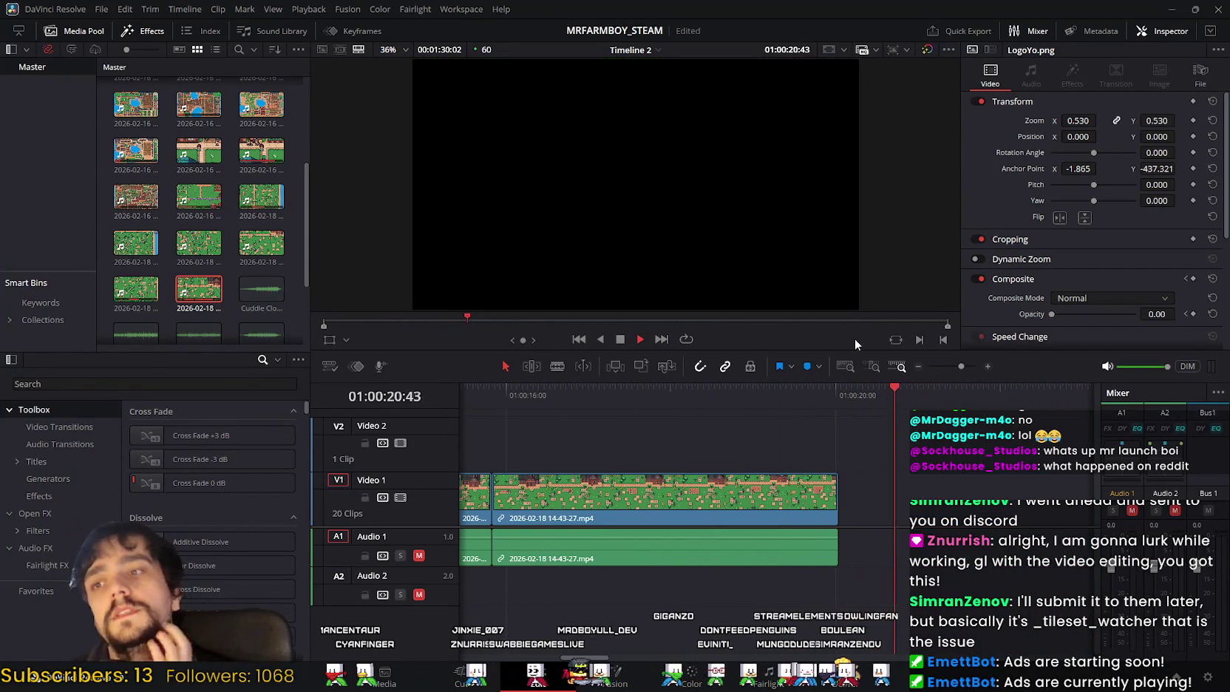
Step: Play the tilling footage from 01:00:16:47 and select the long clip on both tracks
{"action": "mouse_move", "coordinate": [841, 399]}
{"action": "left_mouse_down"}
{"action": "mouse_move", "coordinate": [565, 400]}
{"action": "mouse_move", "coordinate": [783, 430]}
{"action": "left_mouse_up"}
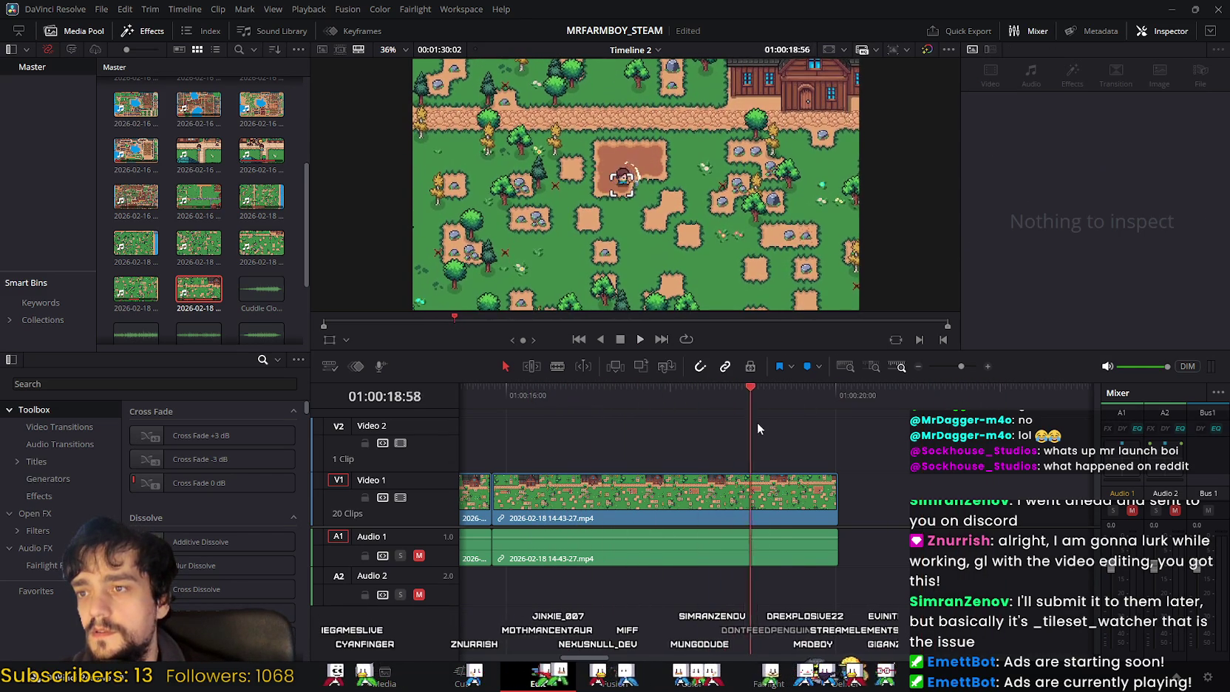
{"action": "key", "text": "space"}
{"action": "left_click", "coordinate": [690, 538]}
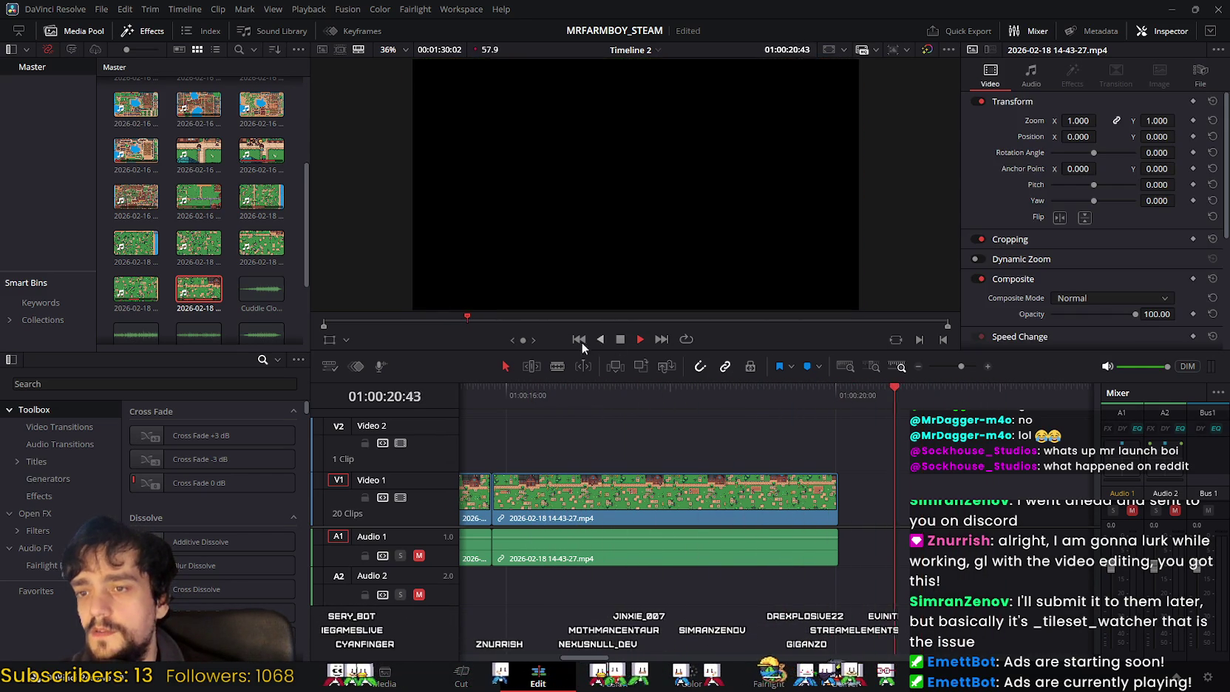
{"action": "left_click", "coordinate": [621, 339]}
{"action": "left_click", "coordinate": [645, 508]}
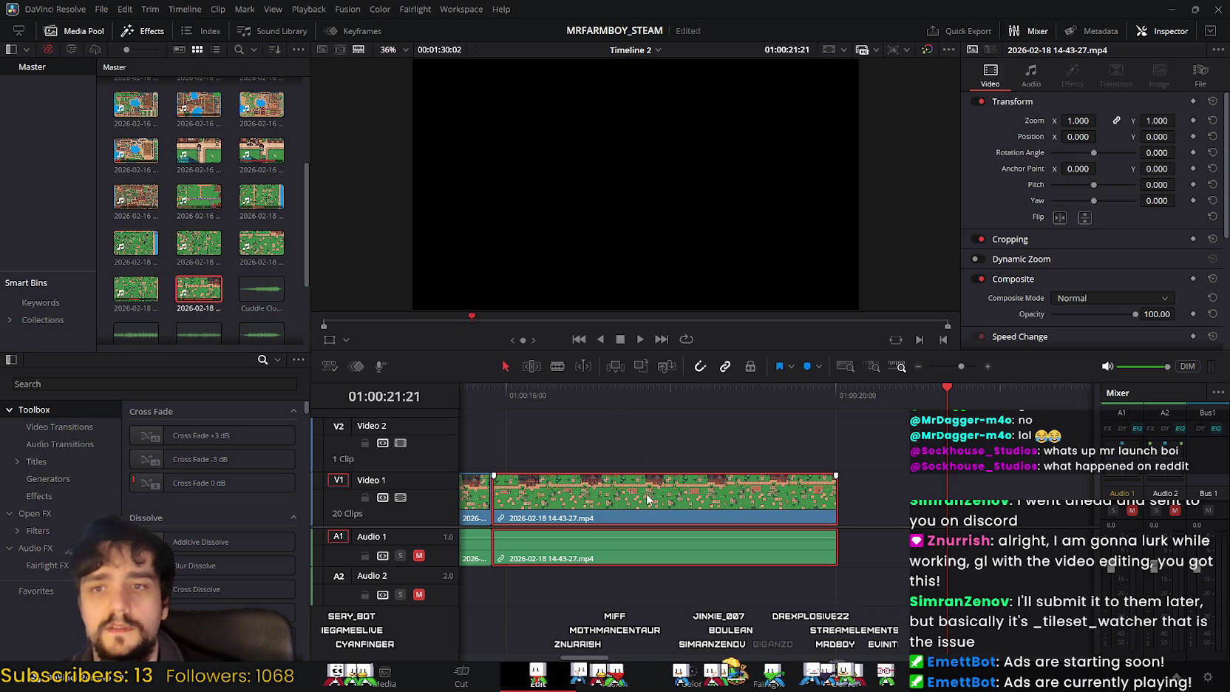
{"action": "scroll", "coordinate": [1093, 290], "scroll_direction": "down", "scroll_amount": 3}
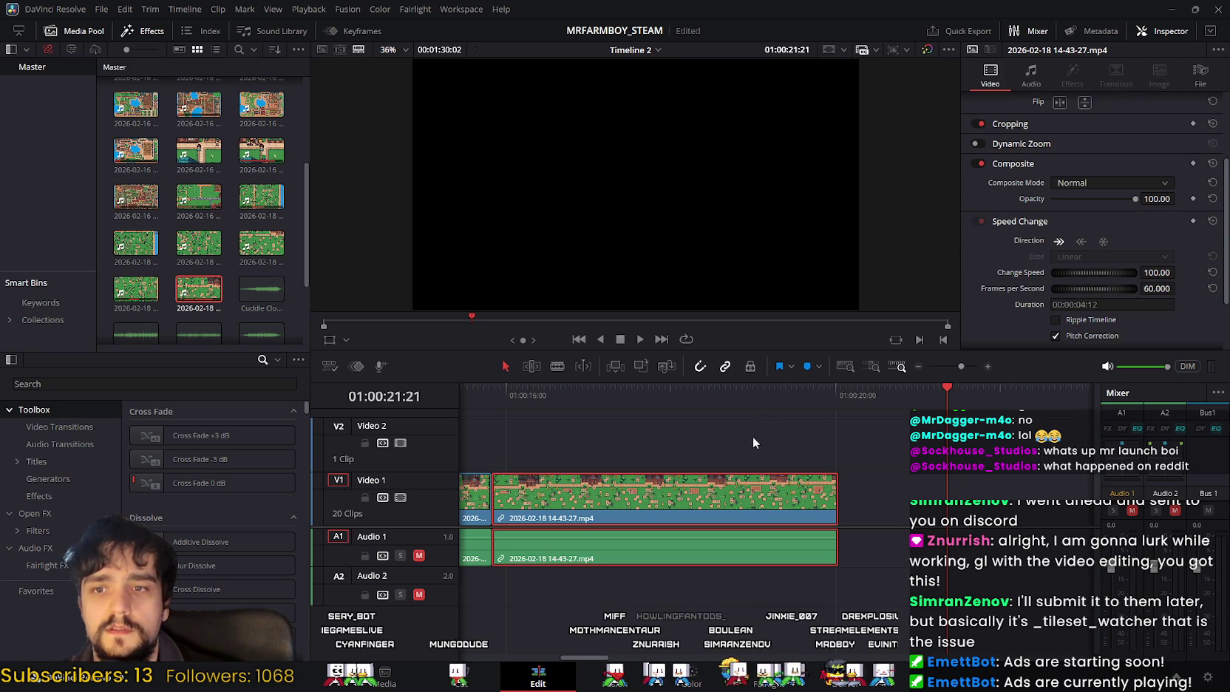
Step: Scrub and play the footage for cut points, parking at 01:00:18:45 on the Cut page
{"action": "left_click_drag", "start_coordinate": [938, 393], "coordinate": [525, 392]}
{"action": "mouse_move", "coordinate": [696, 389]}
{"action": "left_mouse_down"}
{"action": "mouse_move", "coordinate": [788, 396]}
{"action": "mouse_move", "coordinate": [465, 389]}
{"action": "mouse_move", "coordinate": [843, 428]}
{"action": "left_mouse_up"}
{"action": "mouse_move", "coordinate": [917, 441]}
{"action": "left_mouse_down"}
{"action": "mouse_move", "coordinate": [610, 445]}
{"action": "mouse_move", "coordinate": [773, 470]}
{"action": "mouse_move", "coordinate": [692, 473]}
{"action": "mouse_move", "coordinate": [740, 473]}
{"action": "left_mouse_up"}
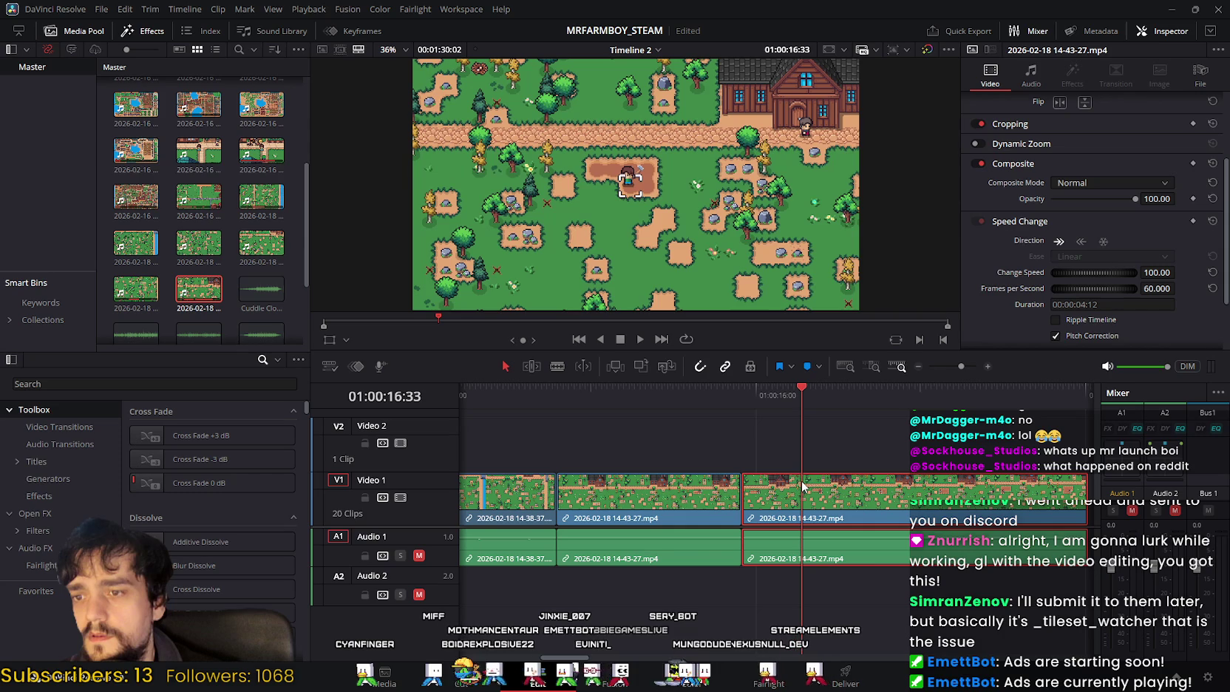
{"action": "scroll", "coordinate": [725, 446], "scroll_direction": "right", "scroll_amount": 1}
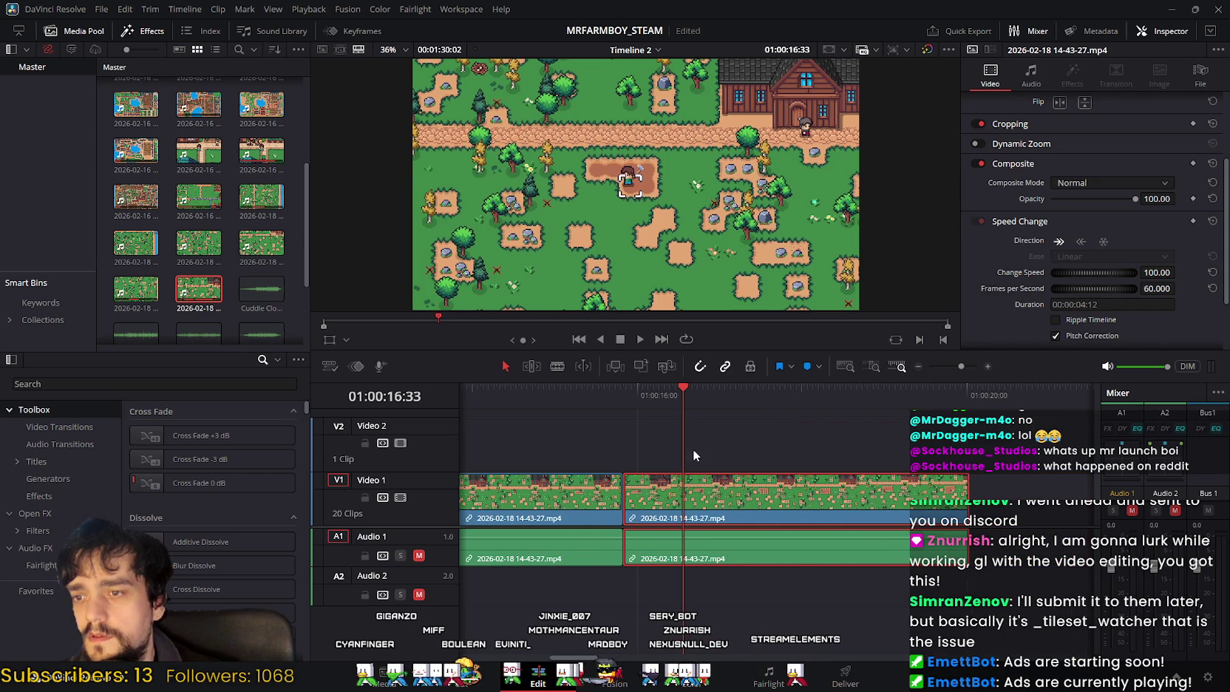
{"action": "key", "text": "space"}
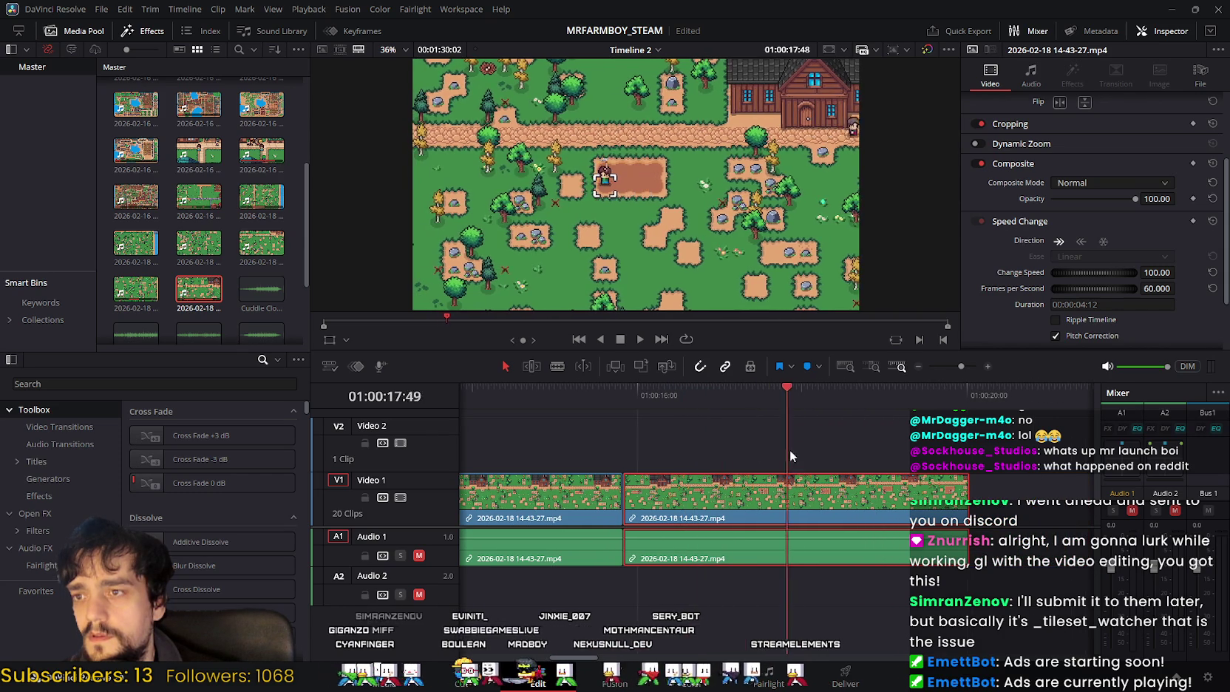
{"action": "left_click_drag", "start_coordinate": [819, 463], "coordinate": [865, 474]}
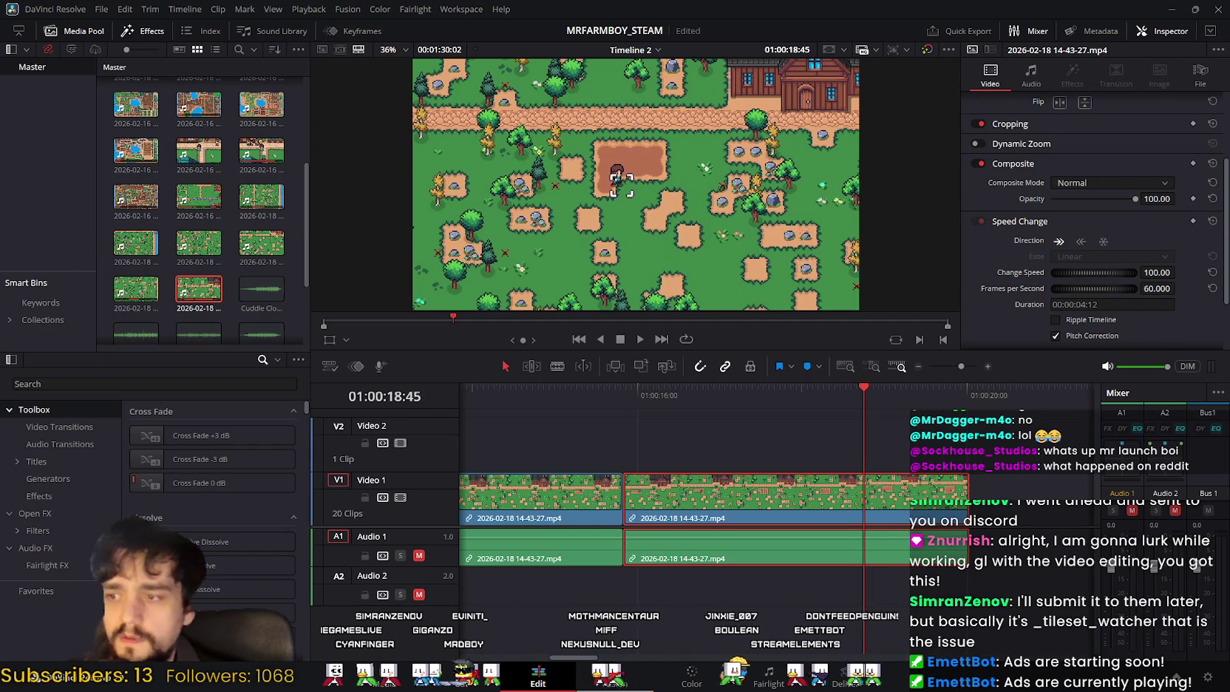
{"action": "left_click", "coordinate": [462, 677]}
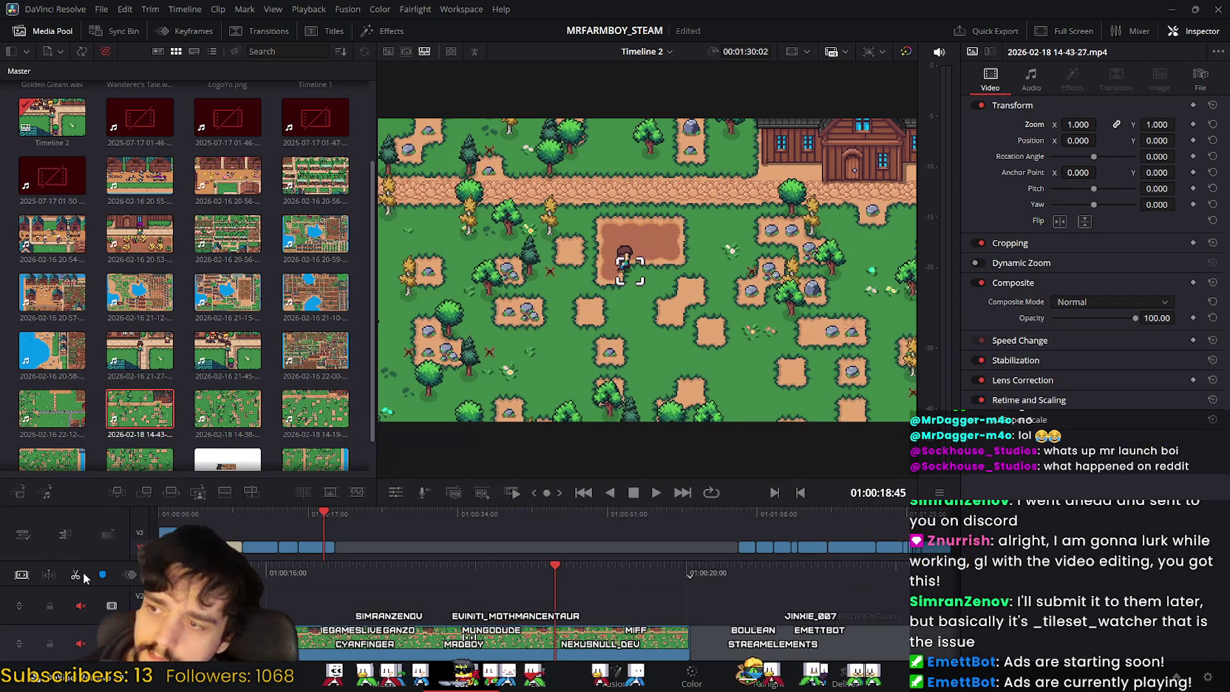
Step: On the Edit page, position the playhead around 16:51 and delete the short tilling piece
{"action": "key", "text": "shift+4"}
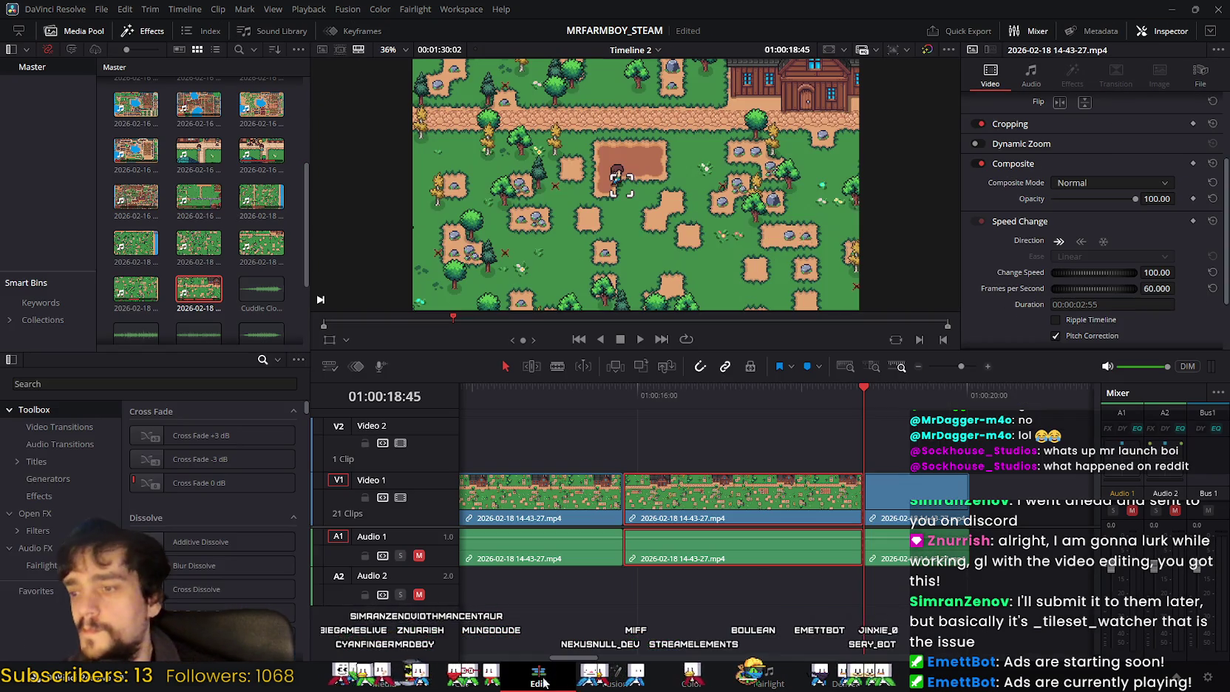
{"action": "mouse_move", "coordinate": [875, 433]}
{"action": "left_mouse_down"}
{"action": "mouse_move", "coordinate": [681, 460]}
{"action": "mouse_move", "coordinate": [716, 464]}
{"action": "left_mouse_up"}
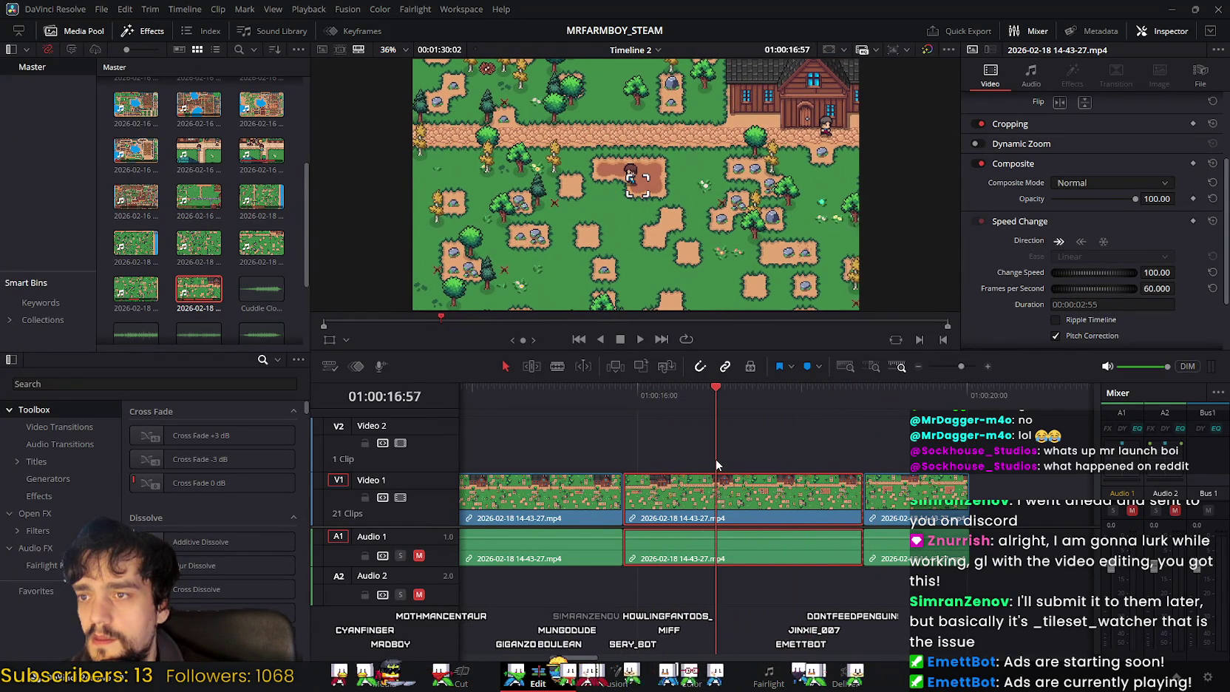
{"action": "mouse_move", "coordinate": [716, 439]}
{"action": "left_mouse_down"}
{"action": "mouse_move", "coordinate": [676, 438]}
{"action": "mouse_move", "coordinate": [697, 440]}
{"action": "left_mouse_up"}
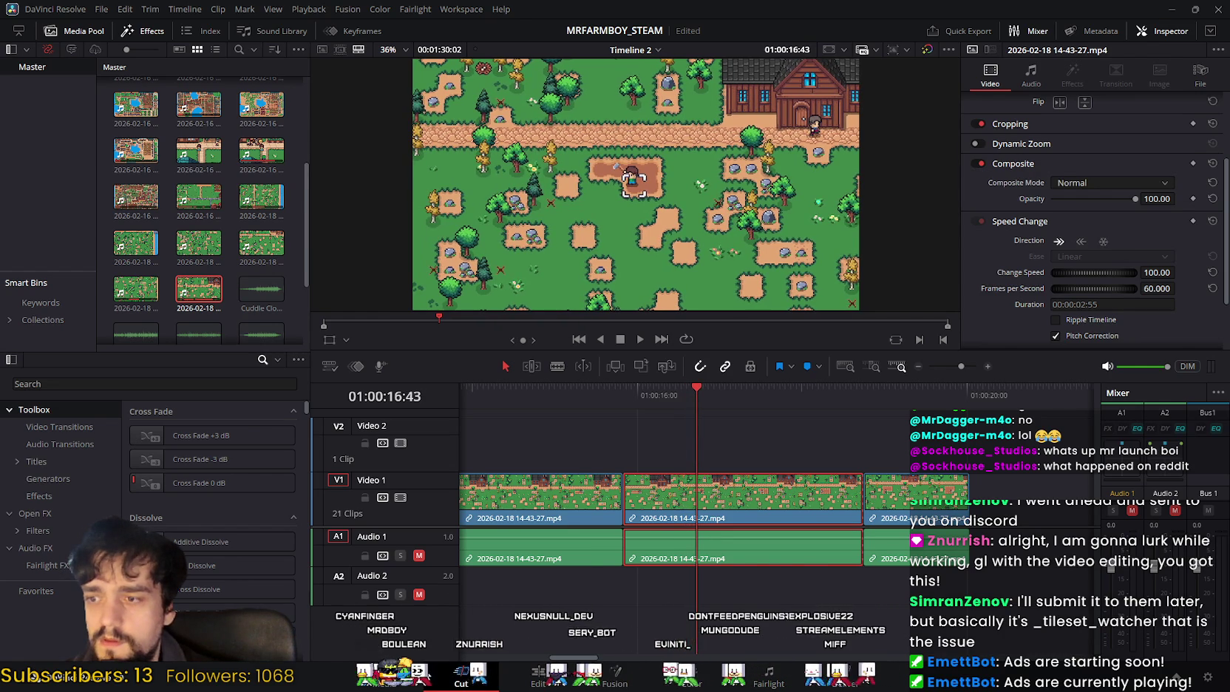
{"action": "left_click", "coordinate": [461, 674]}
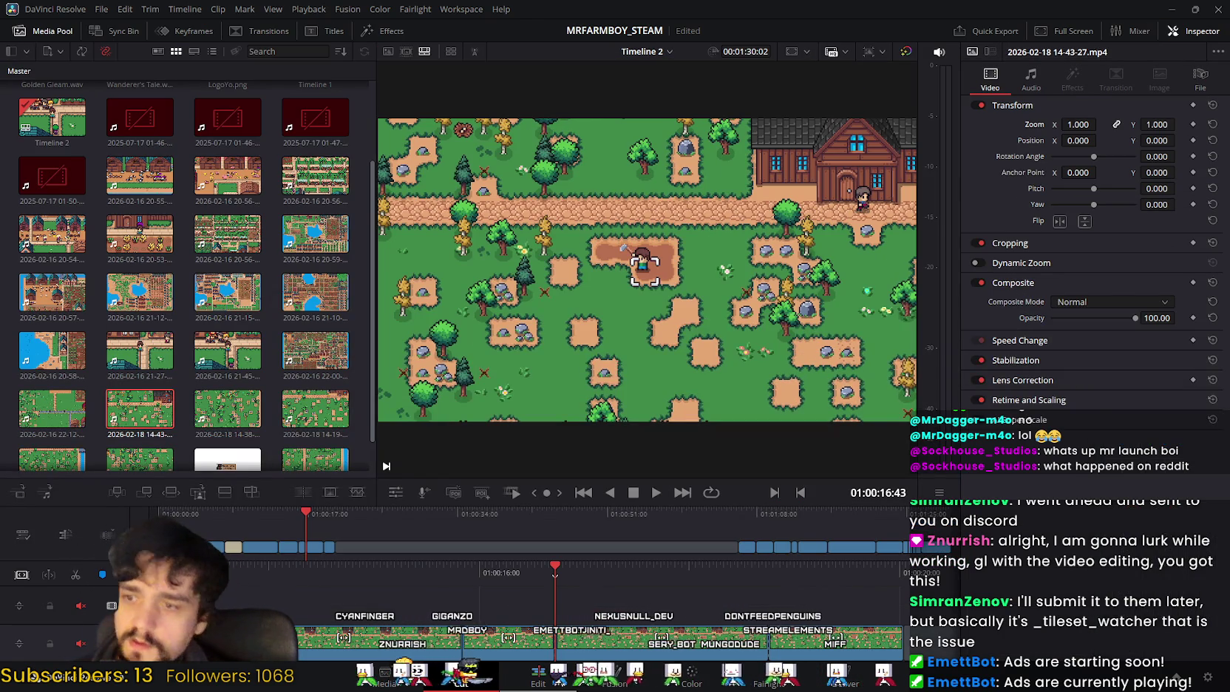
{"action": "key", "text": "shift+4"}
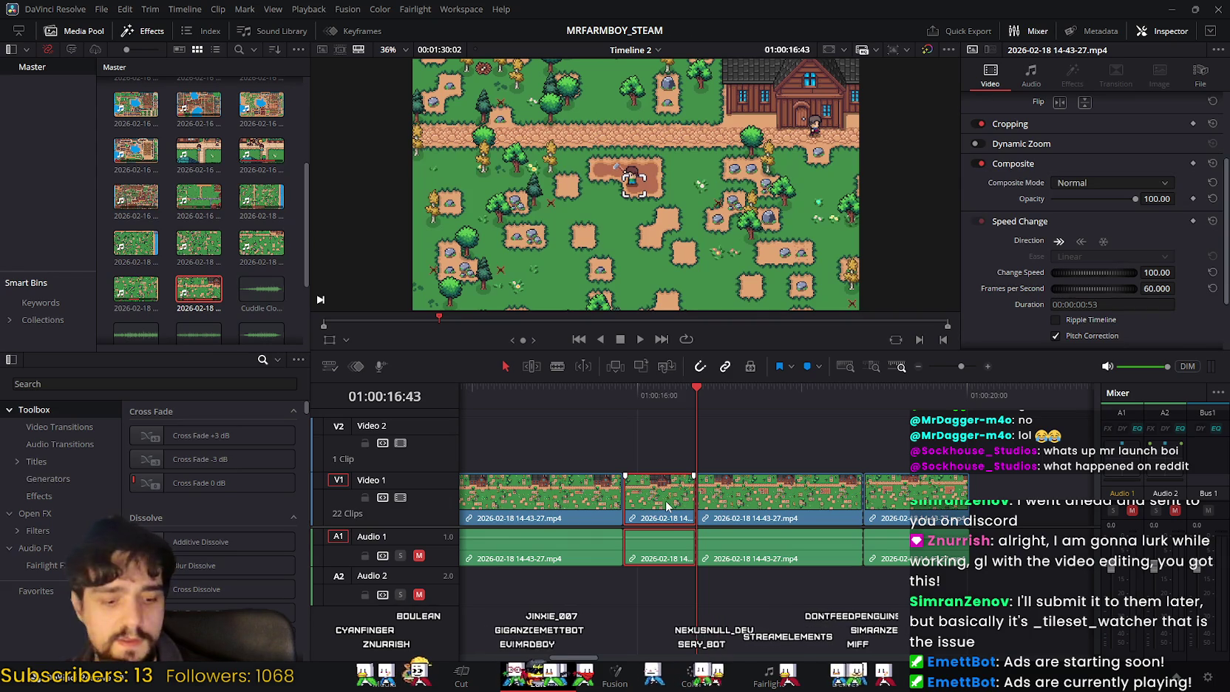
{"action": "key", "text": "Delete"}
Step: Play back from about 14:45 to review the cut, then undo to restore the piece
{"action": "left_click", "coordinate": [533, 385]}
{"action": "left_click", "coordinate": [640, 340]}
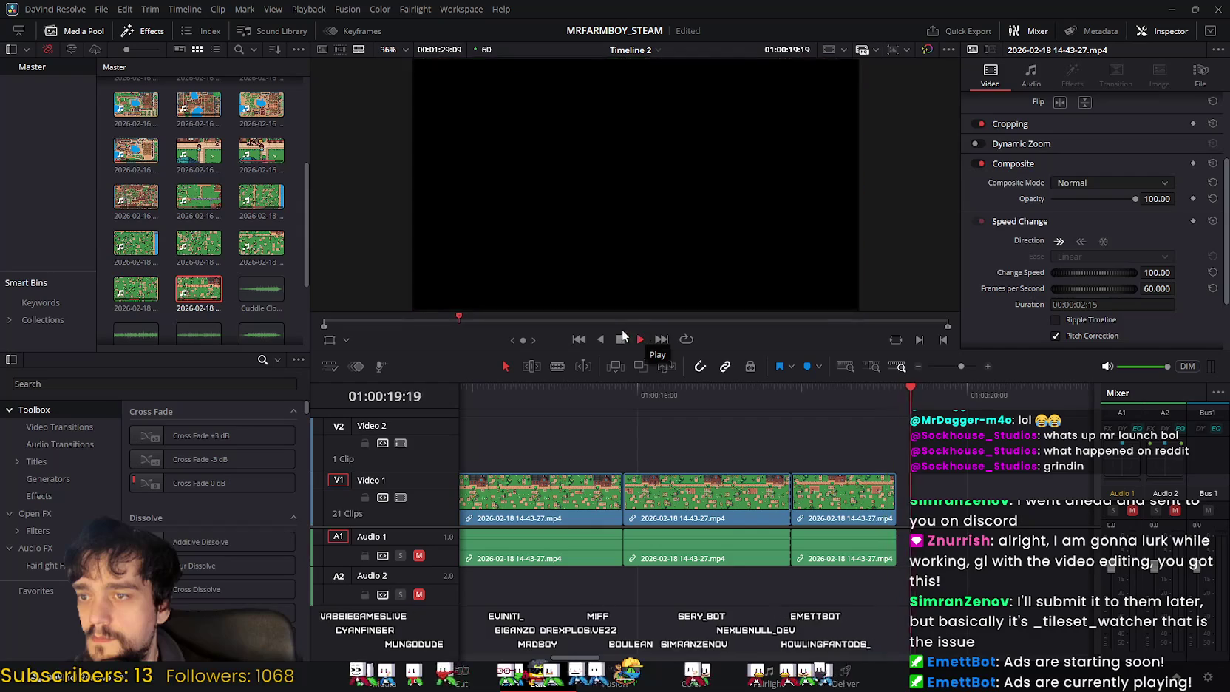
{"action": "left_click", "coordinate": [644, 338]}
{"action": "left_click", "coordinate": [763, 390]}
{"action": "mouse_move", "coordinate": [745, 399]}
{"action": "left_mouse_down"}
{"action": "mouse_move", "coordinate": [553, 426]}
{"action": "mouse_move", "coordinate": [627, 433]}
{"action": "mouse_move", "coordinate": [657, 406]}
{"action": "mouse_move", "coordinate": [832, 437]}
{"action": "mouse_move", "coordinate": [715, 426]}
{"action": "left_mouse_up"}
{"action": "left_click", "coordinate": [627, 432]}
{"action": "key", "text": "ctrl+z"}
{"action": "key", "text": "ctrl+z"}
{"action": "key", "text": "ctrl+z"}
{"action": "key", "text": "ctrl+z"}
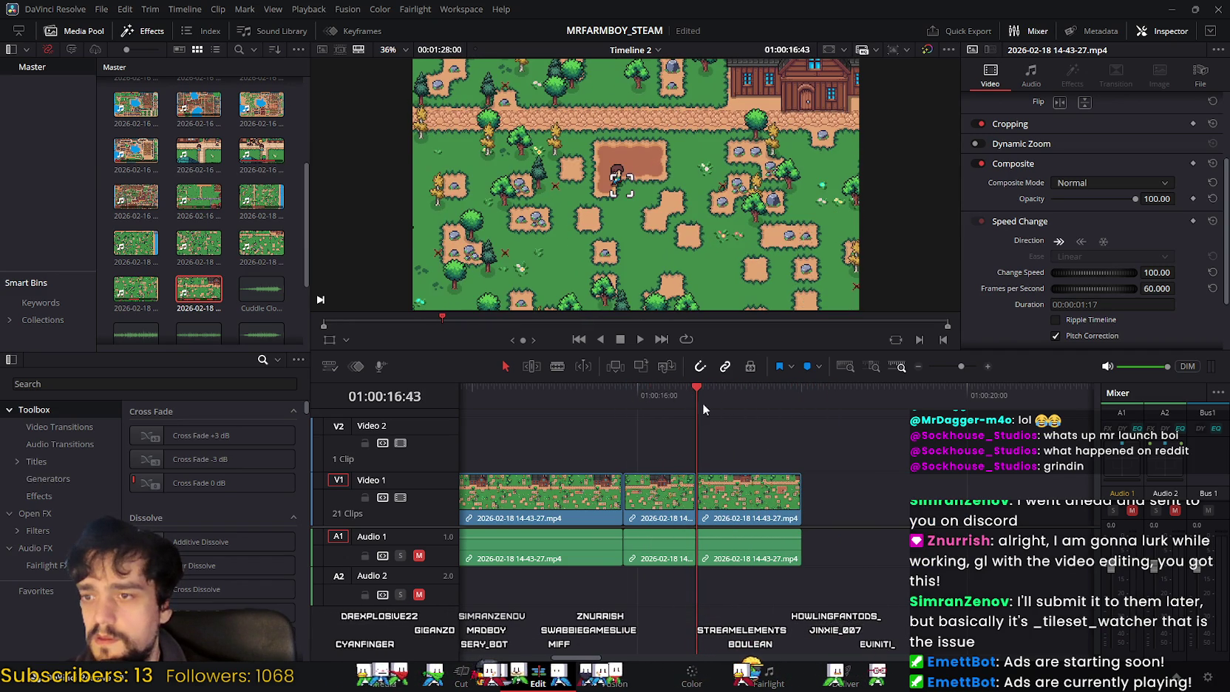
Step: Review the edited section again and ripple-delete the second tilling clip
{"action": "left_click_drag", "start_coordinate": [702, 403], "coordinate": [547, 400]}
{"action": "left_click", "coordinate": [640, 339]}
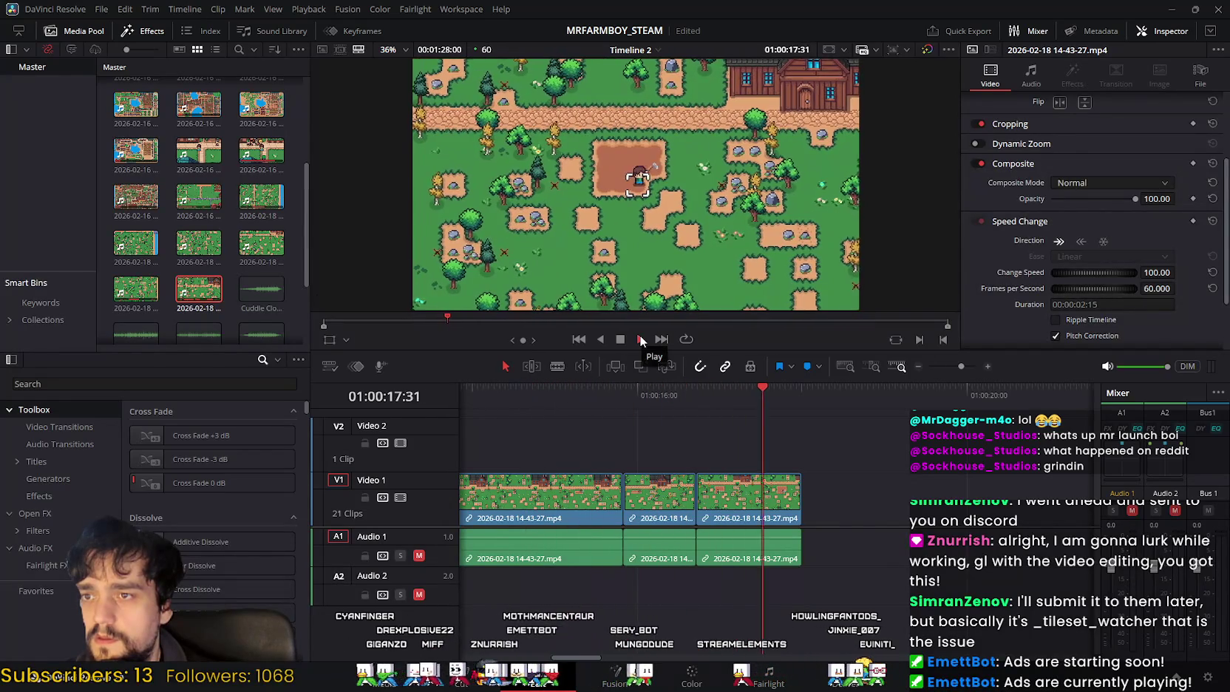
{"action": "mouse_move", "coordinate": [877, 387]}
{"action": "left_mouse_down"}
{"action": "mouse_move", "coordinate": [602, 398]}
{"action": "mouse_move", "coordinate": [709, 416]}
{"action": "mouse_move", "coordinate": [633, 418]}
{"action": "mouse_move", "coordinate": [742, 427]}
{"action": "mouse_move", "coordinate": [603, 435]}
{"action": "mouse_move", "coordinate": [524, 395]}
{"action": "left_mouse_up"}
{"action": "left_click", "coordinate": [640, 339]}
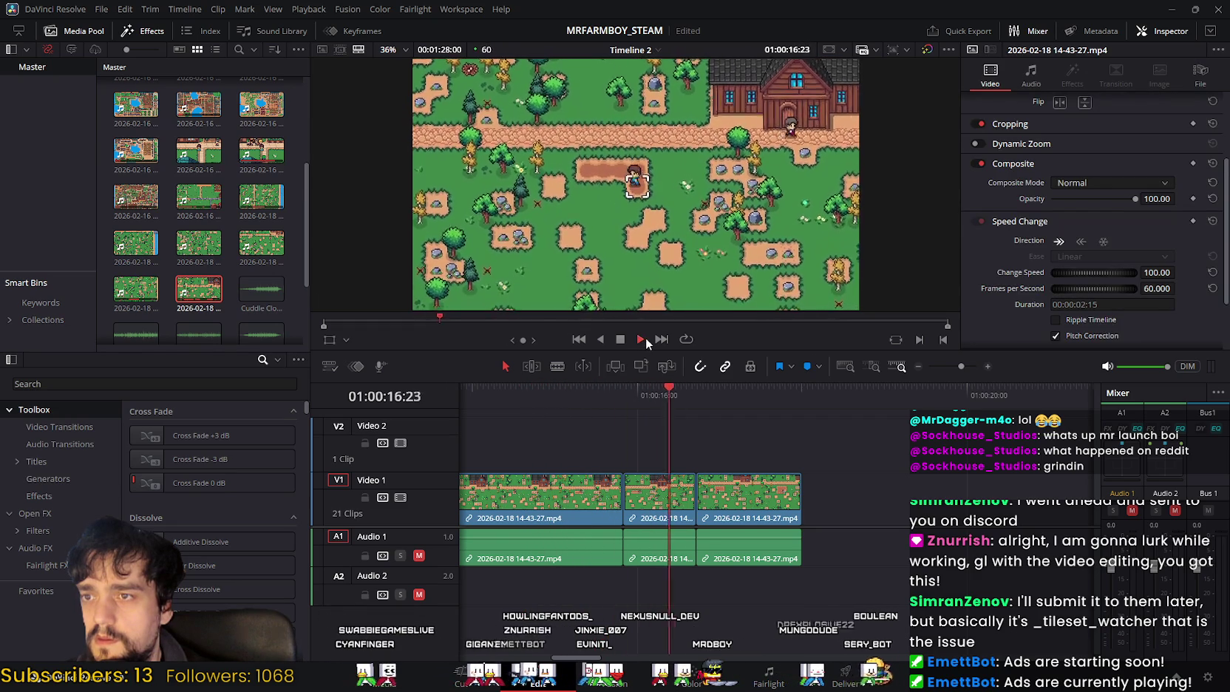
{"action": "left_click", "coordinate": [807, 397]}
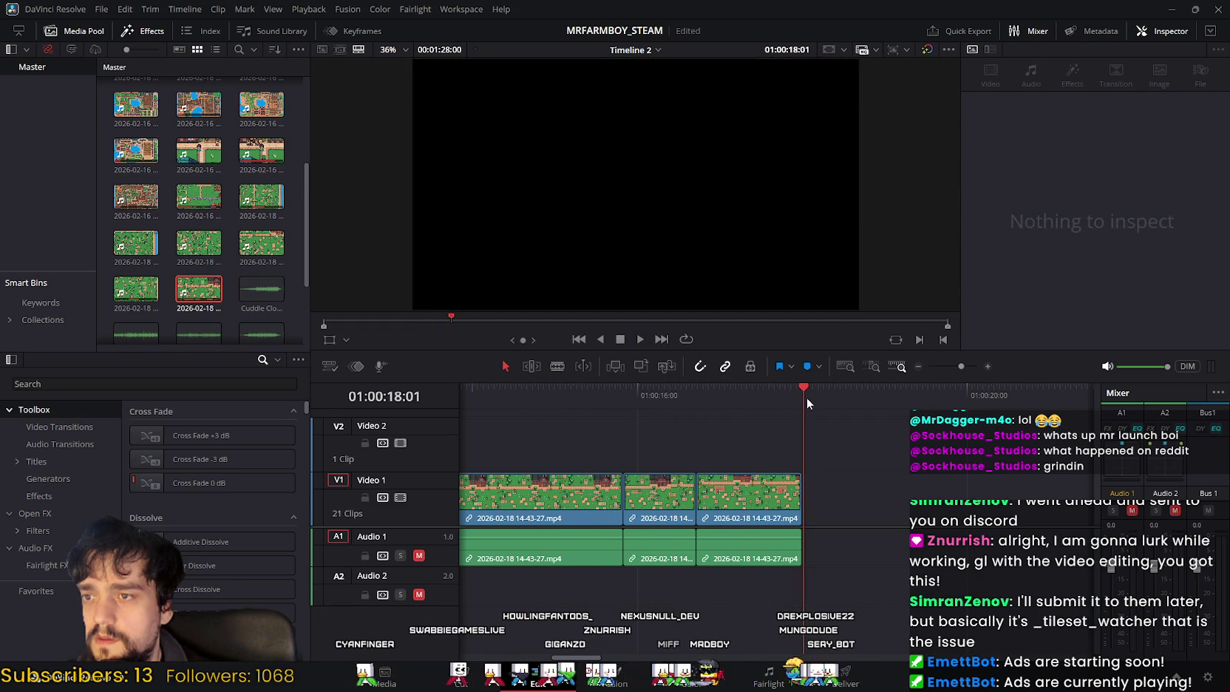
{"action": "left_click", "coordinate": [661, 499]}
{"action": "key", "text": "Delete"}
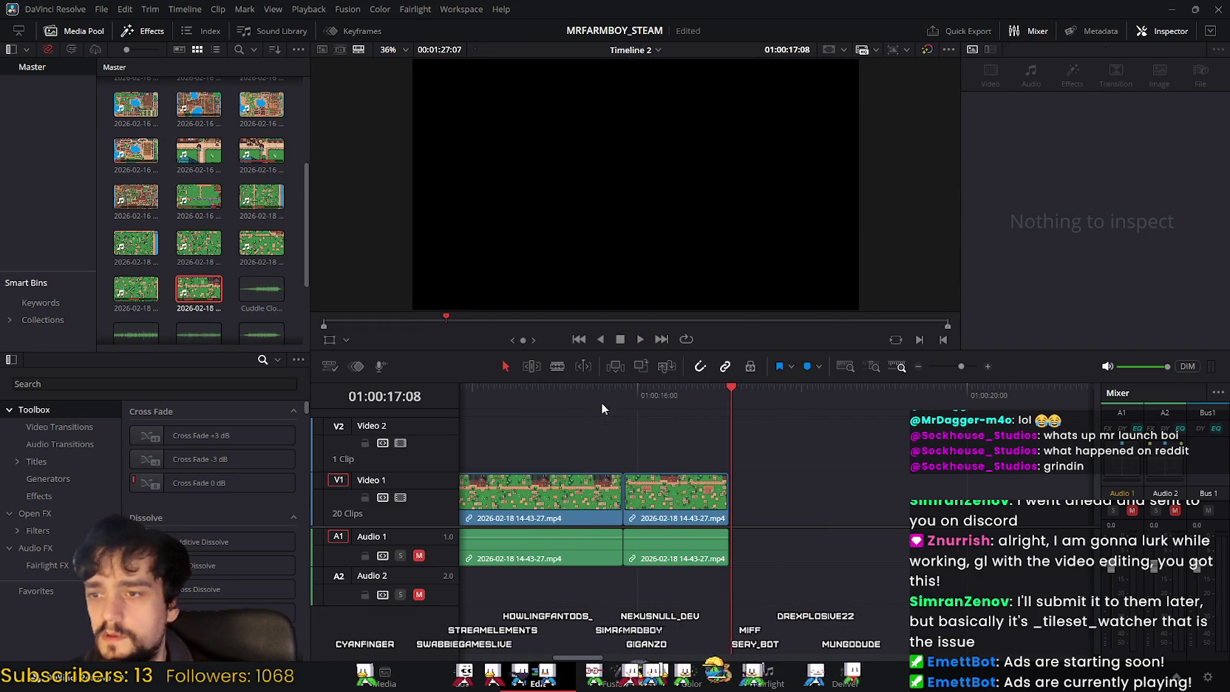
{"action": "left_click", "coordinate": [584, 398]}
{"action": "left_click", "coordinate": [640, 340]}
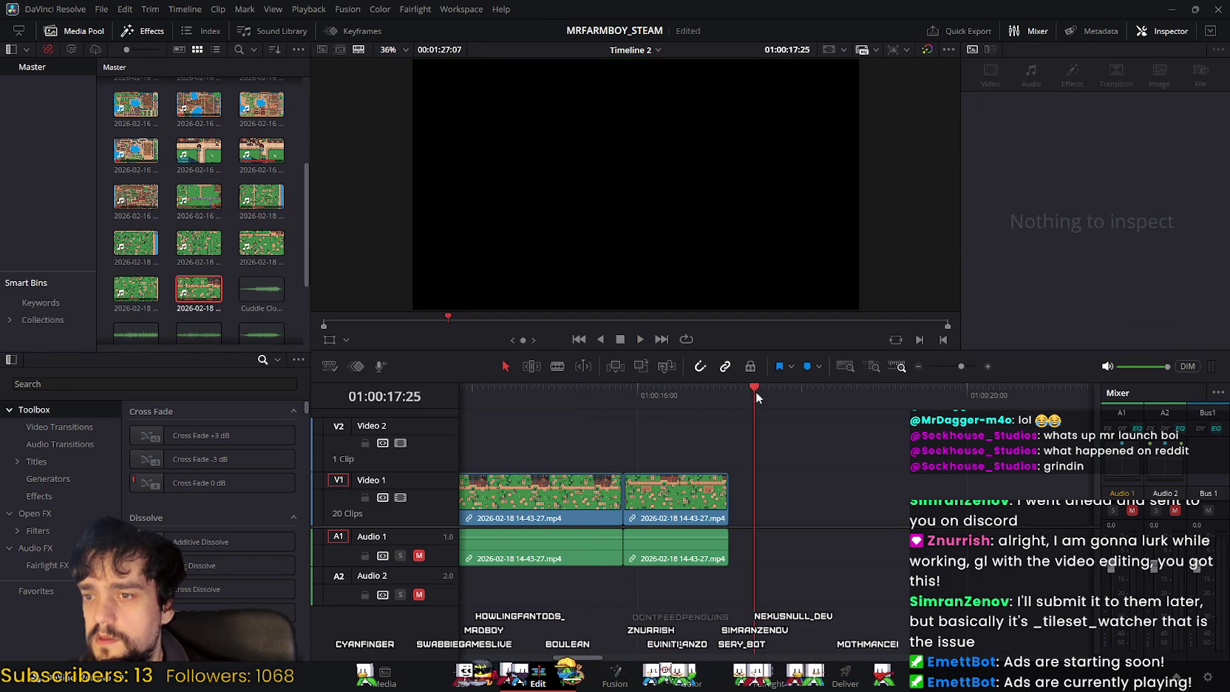
{"action": "left_click_drag", "start_coordinate": [755, 392], "coordinate": [481, 408]}
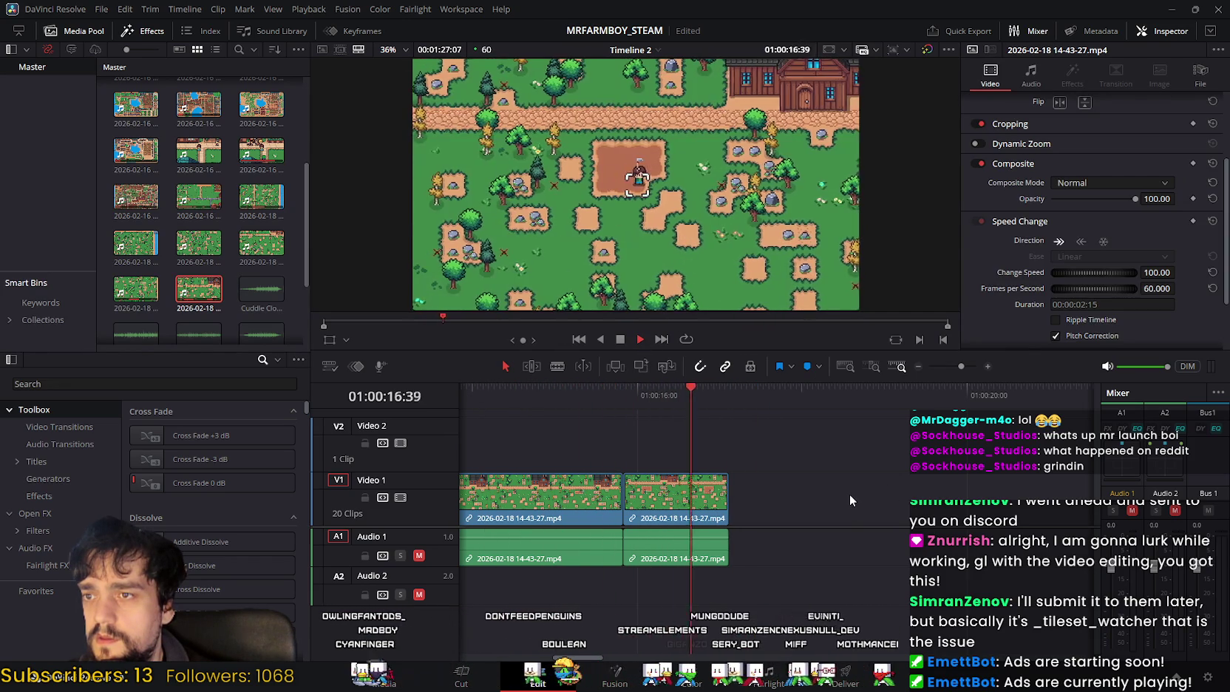
{"action": "left_click", "coordinate": [620, 342]}
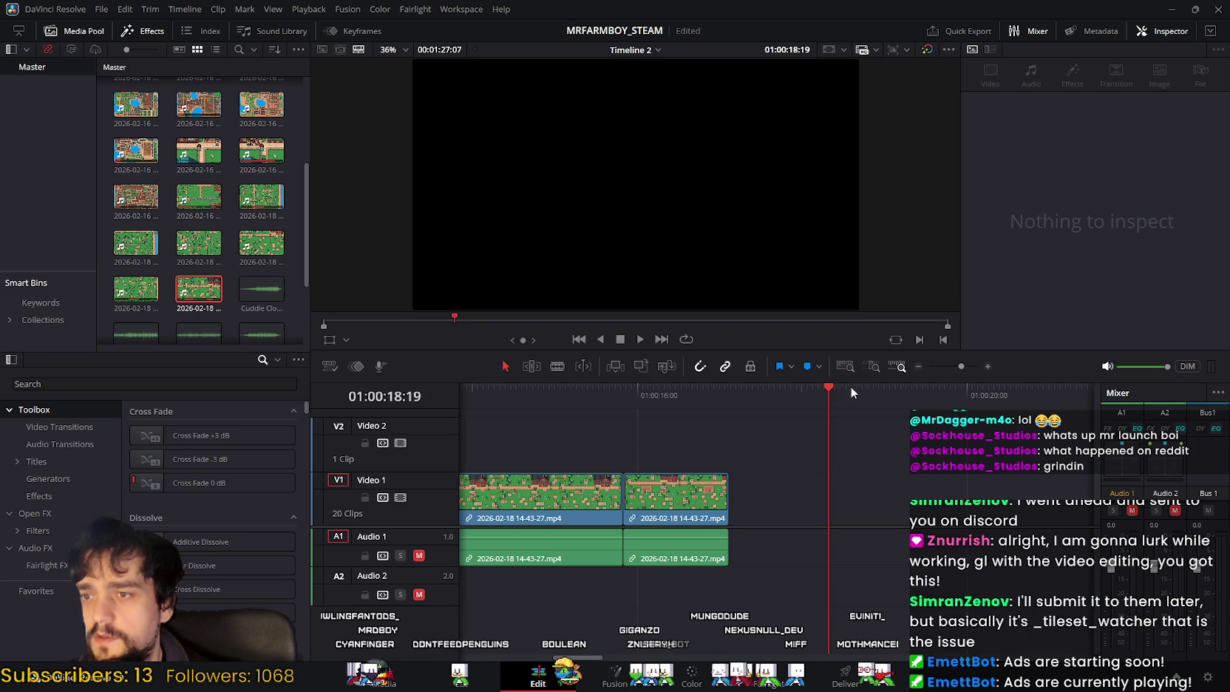
{"action": "left_click_drag", "start_coordinate": [851, 387], "coordinate": [726, 425]}
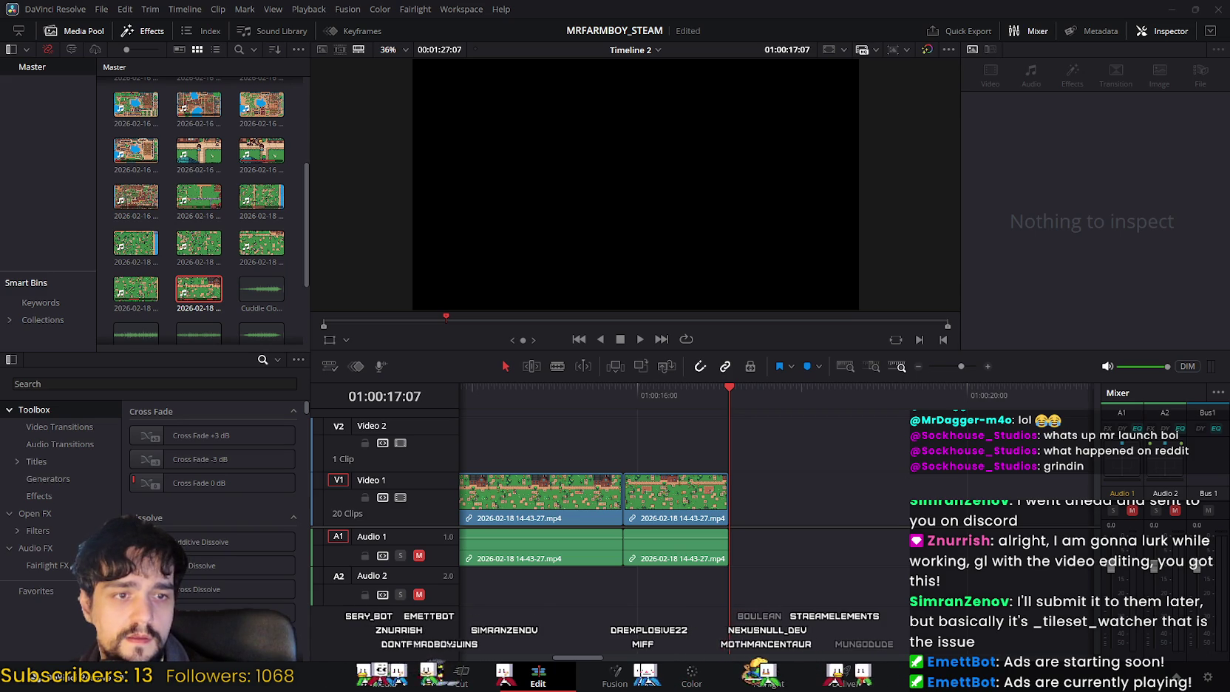
{"action": "left_click_drag", "start_coordinate": [262, 288], "coordinate": [791, 494]}
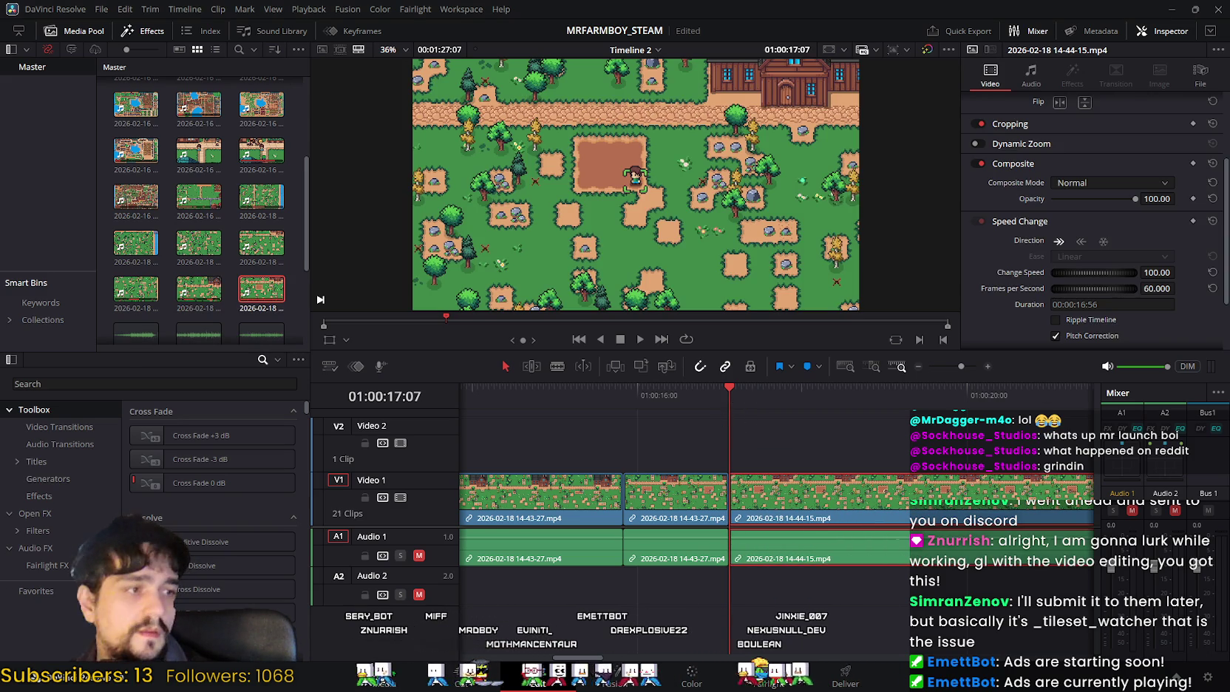
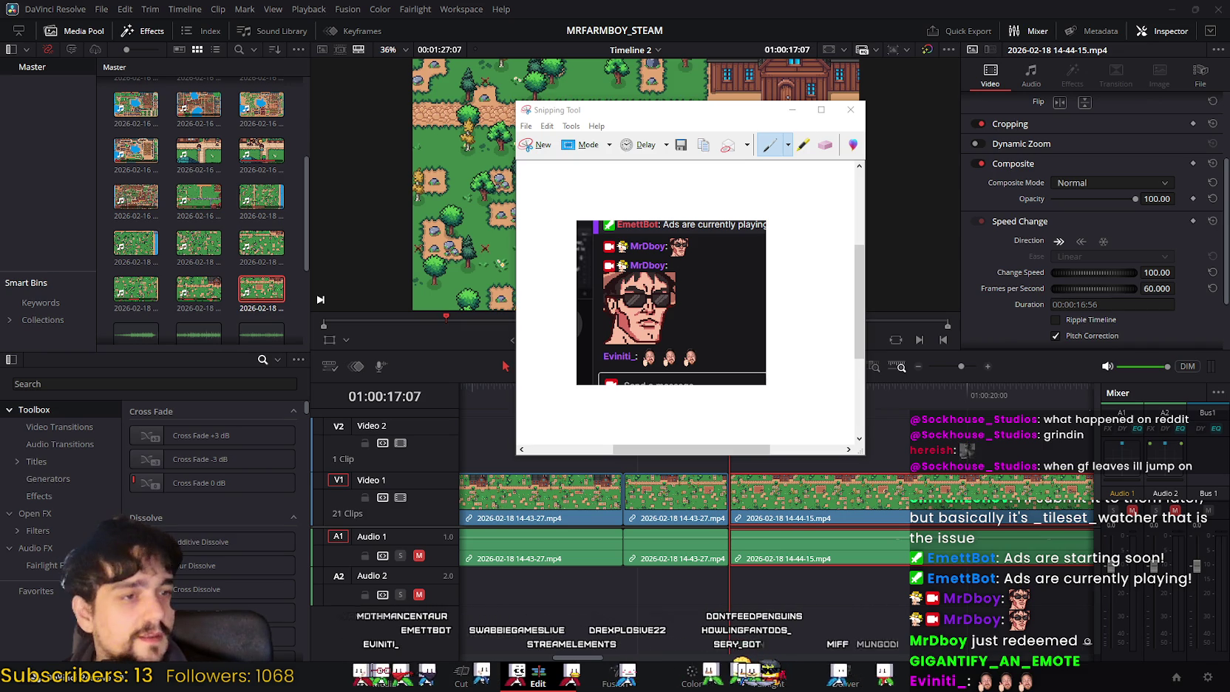
Step: Discard the leftover snip, then review playback and park the playhead near 01:00:18:47
{"action": "left_click", "coordinate": [850, 109]}
{"action": "left_click", "coordinate": [735, 293]}
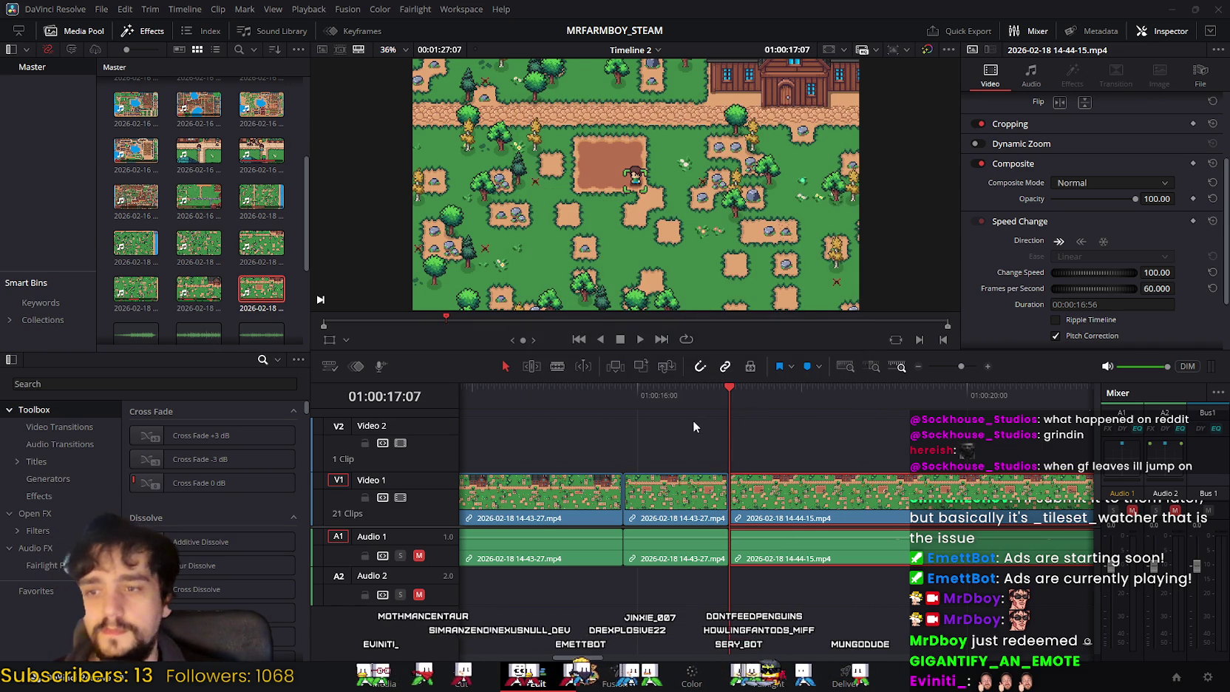
{"action": "left_click", "coordinate": [639, 339]}
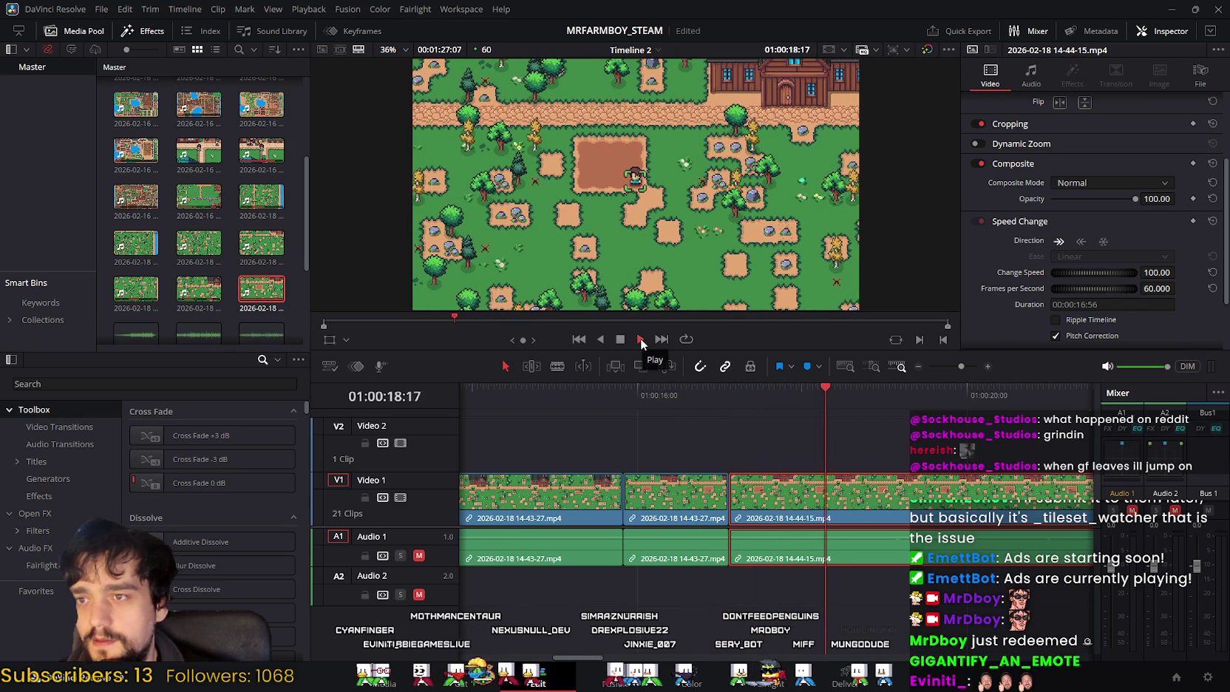
{"action": "key", "text": "space"}
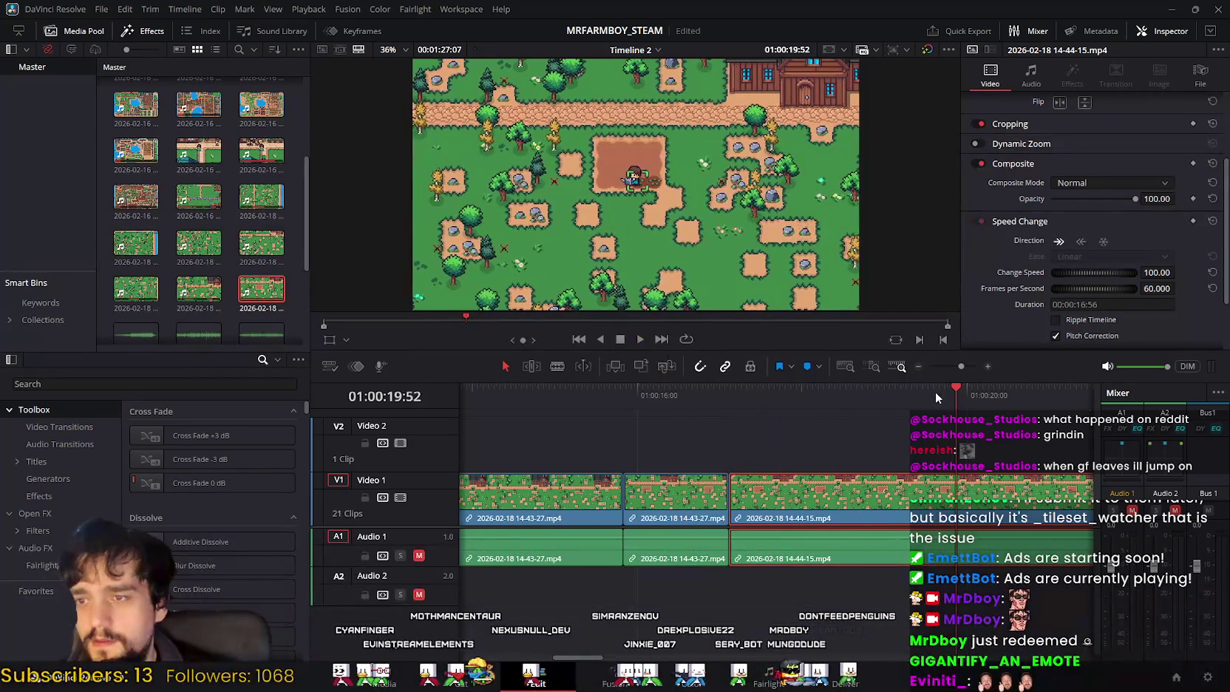
{"action": "mouse_move", "coordinate": [881, 410]}
{"action": "left_mouse_down"}
{"action": "mouse_move", "coordinate": [772, 410]}
{"action": "mouse_move", "coordinate": [894, 415]}
{"action": "mouse_move", "coordinate": [818, 413]}
{"action": "mouse_move", "coordinate": [851, 414]}
{"action": "mouse_move", "coordinate": [836, 396]}
{"action": "left_mouse_up"}
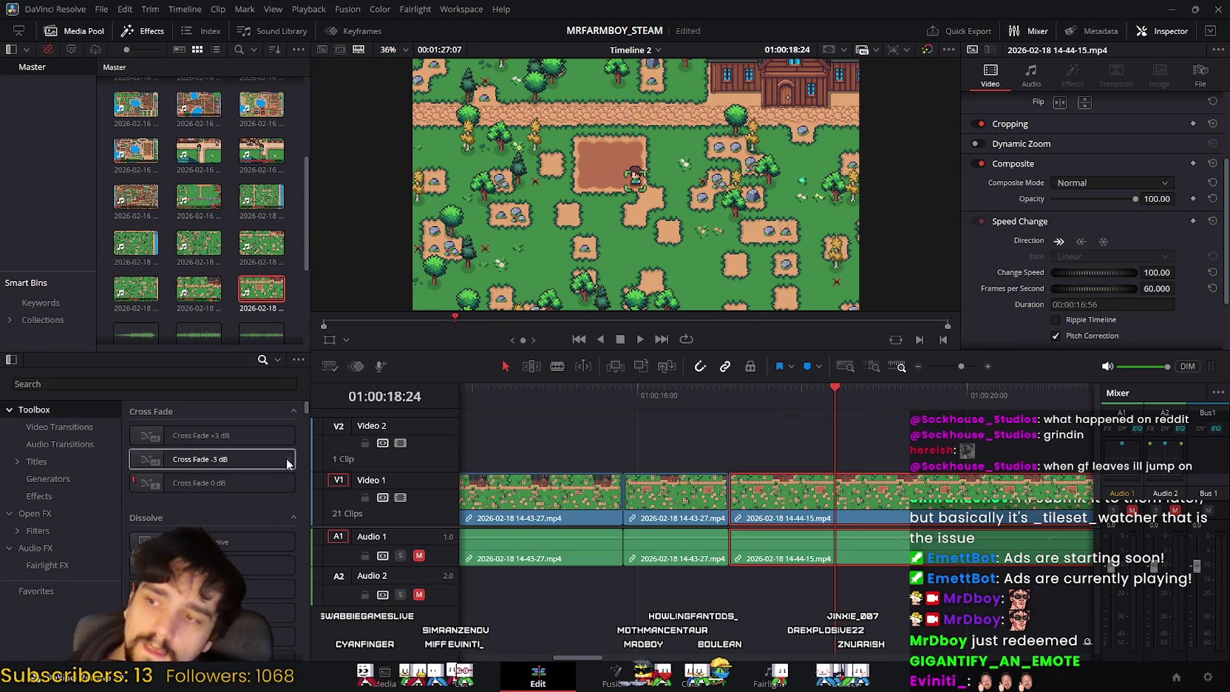
Step: Ripple-delete the unwanted section of the 14-44-15 clip and review the cut
{"action": "key", "text": "shift+3"}
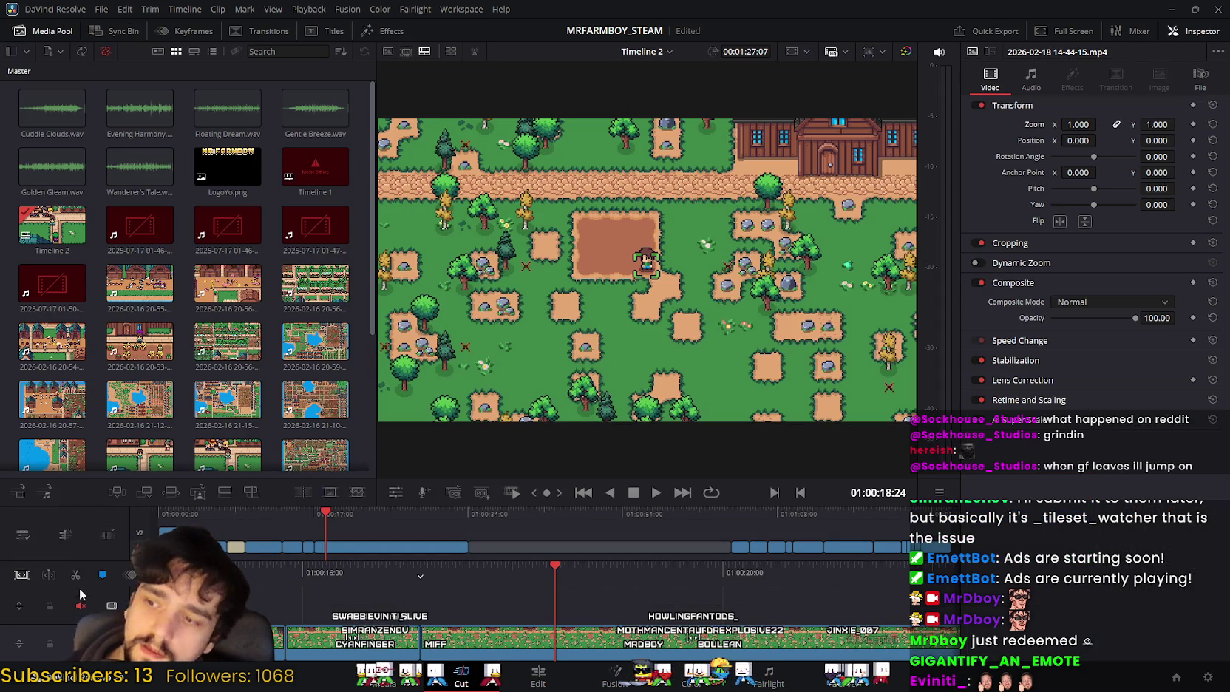
{"action": "left_click", "coordinate": [526, 678]}
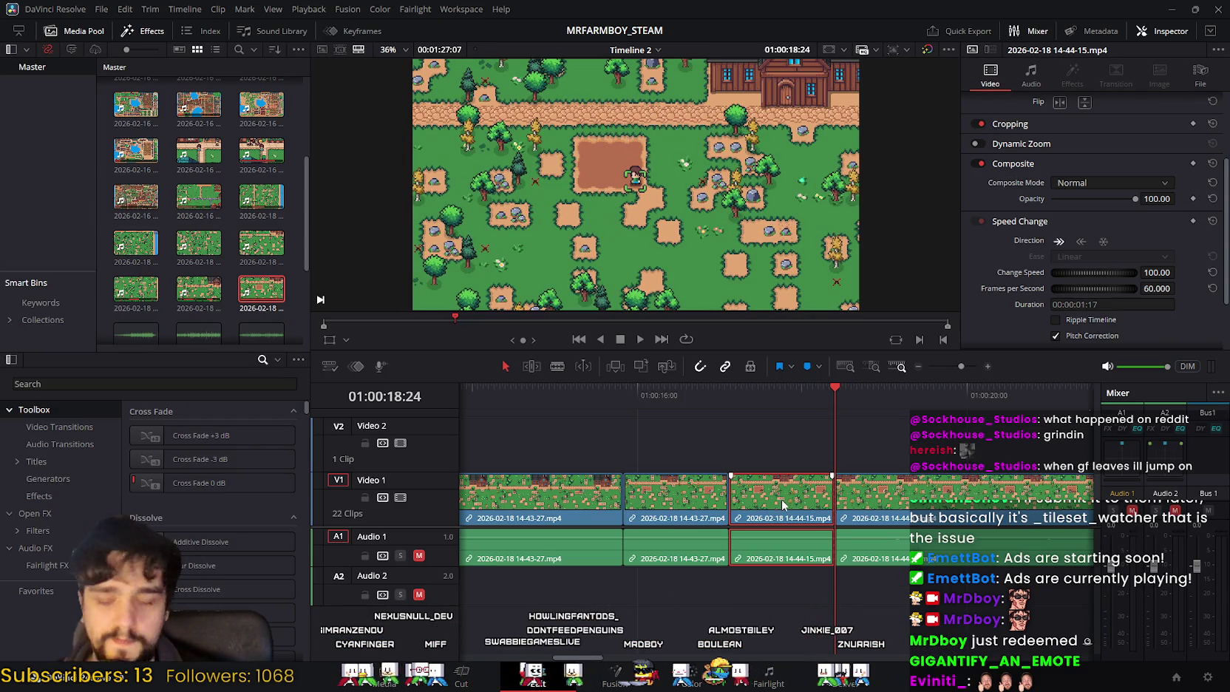
{"action": "key", "text": "Delete"}
{"action": "left_click", "coordinate": [649, 337]}
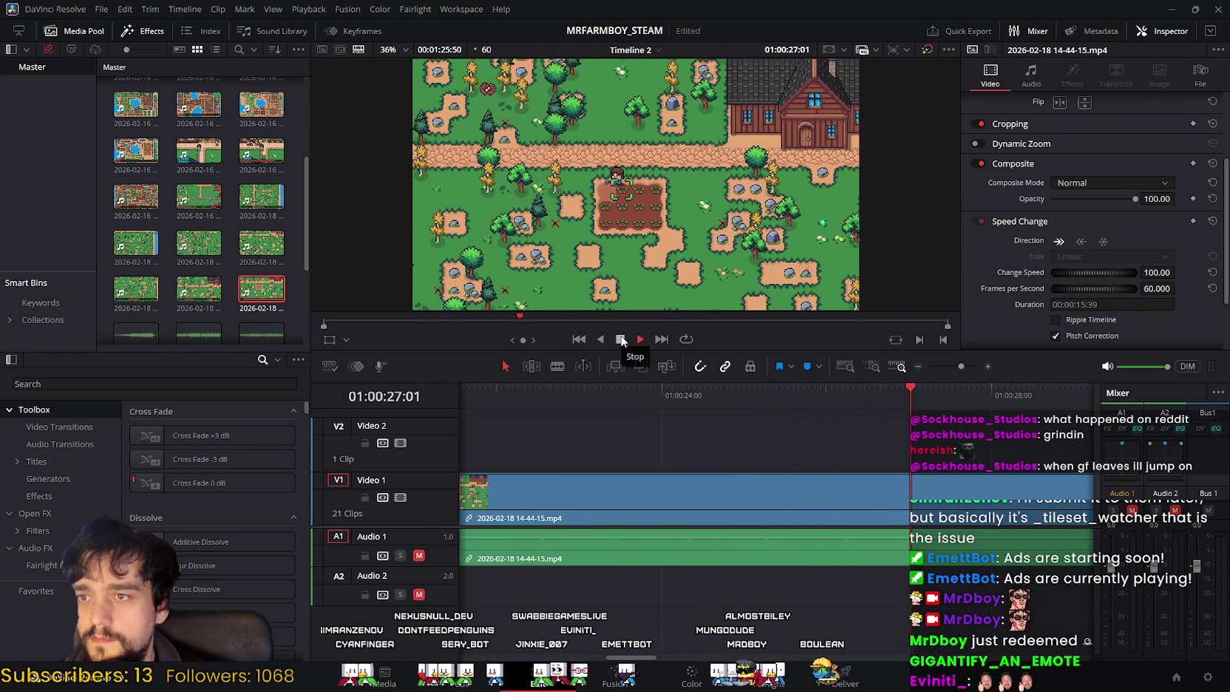
Step: Find the cut point near 01:00:28 and delete the tail of the 14-44-15 clip
{"action": "left_click", "coordinate": [632, 338]}
{"action": "mouse_move", "coordinate": [1053, 386]}
{"action": "left_mouse_down"}
{"action": "mouse_move", "coordinate": [996, 387]}
{"action": "mouse_move", "coordinate": [1016, 401]}
{"action": "left_mouse_up"}
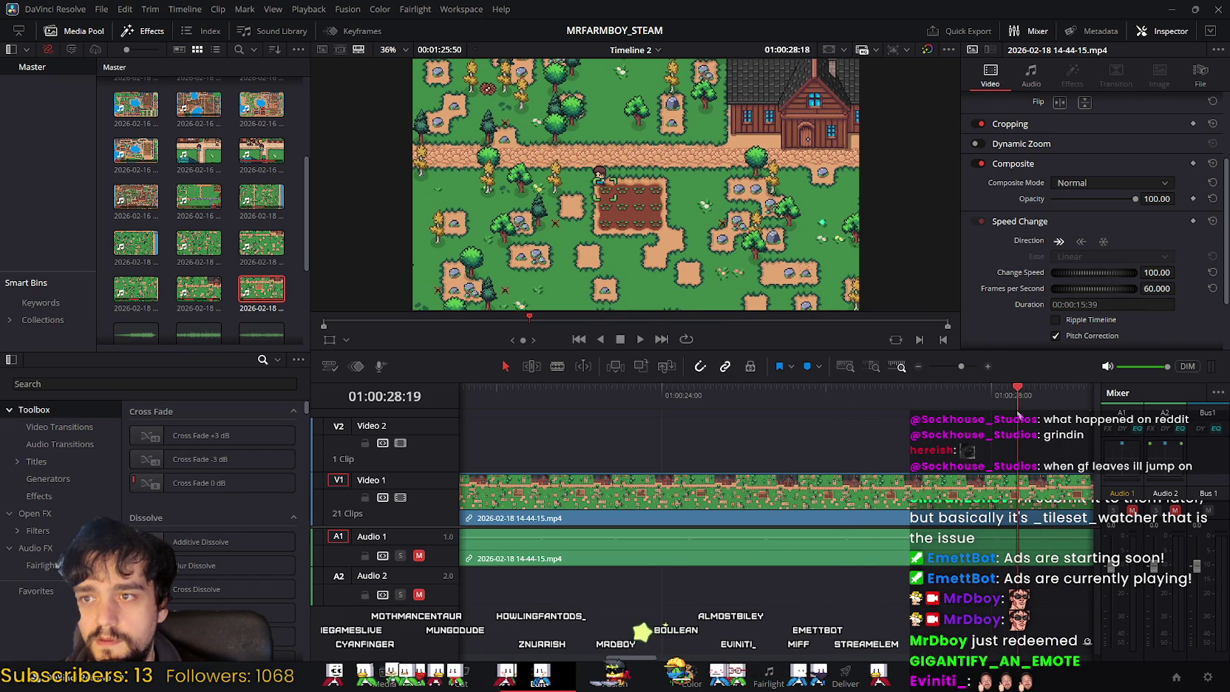
{"action": "left_click_drag", "start_coordinate": [1021, 414], "coordinate": [1013, 414]}
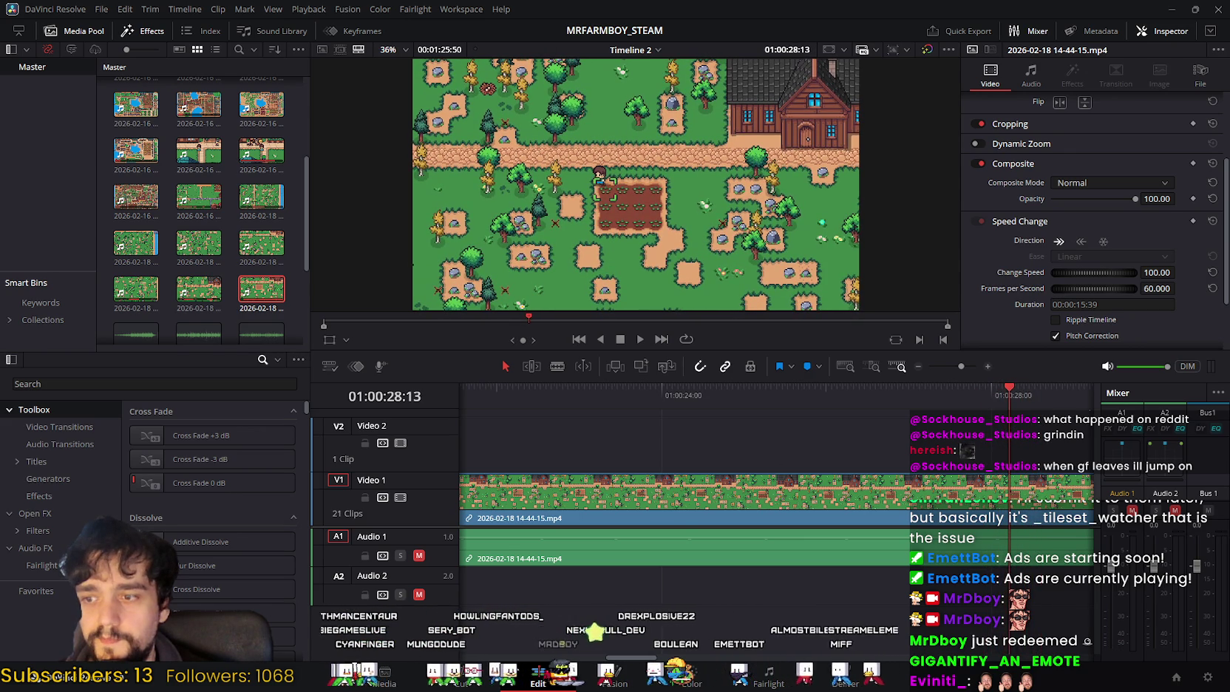
{"action": "key", "text": "shift+3"}
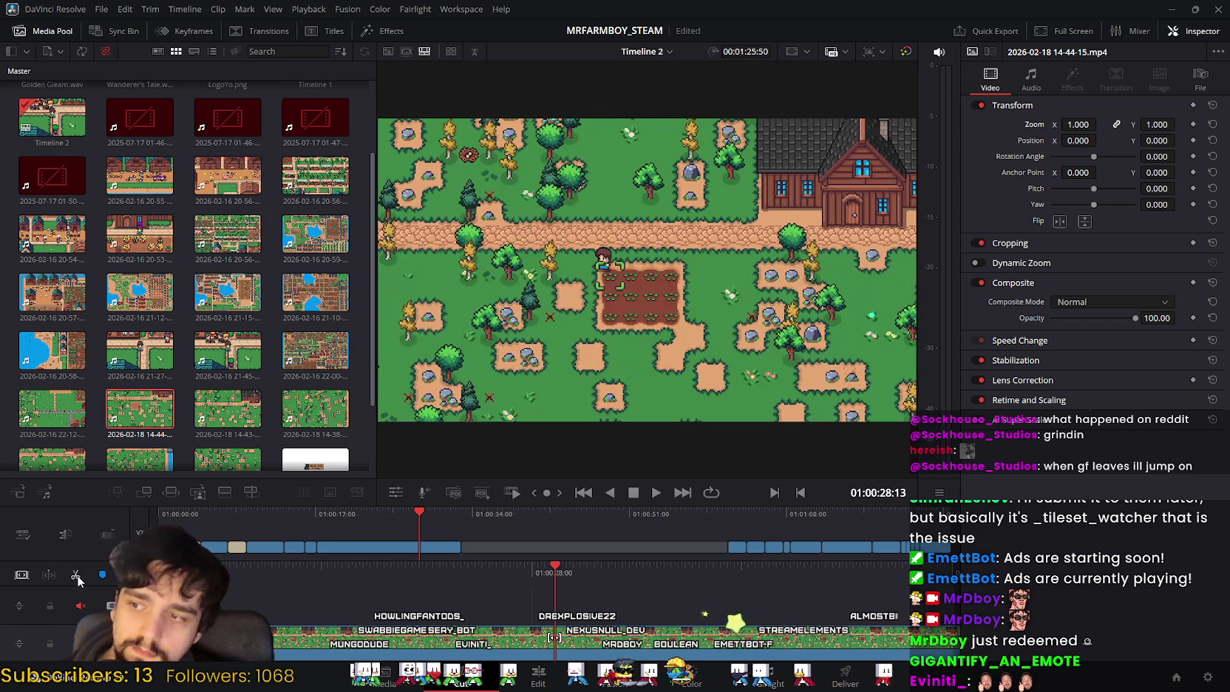
{"action": "left_click", "coordinate": [547, 674]}
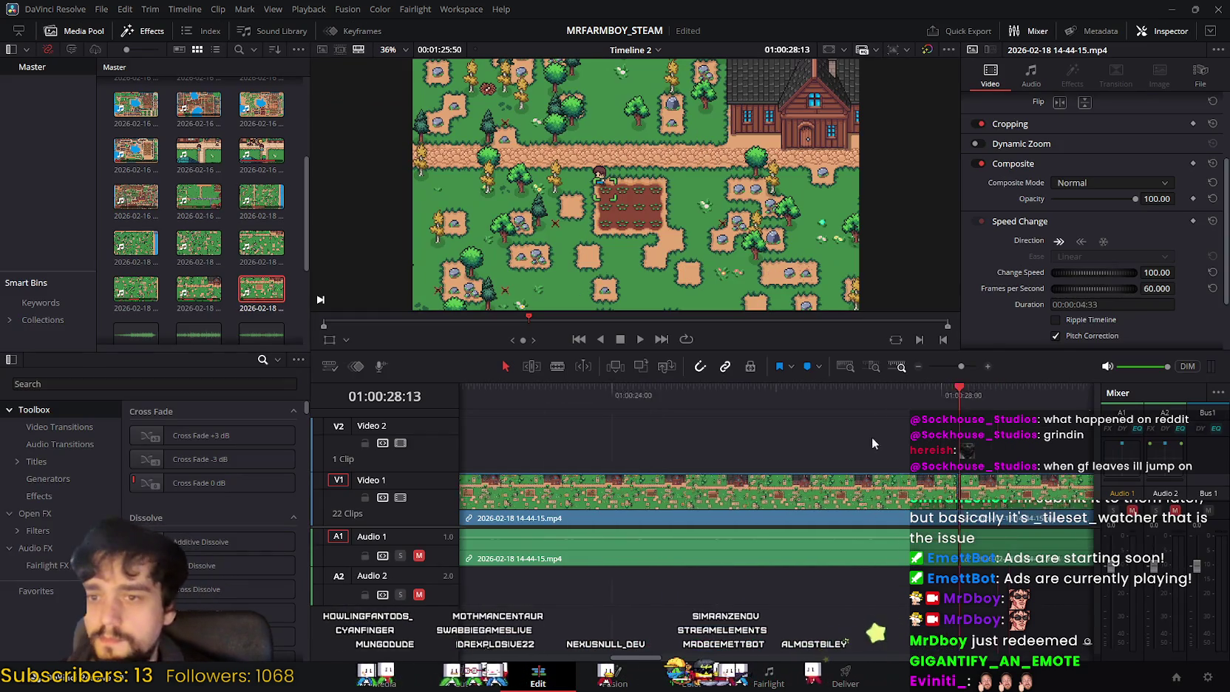
{"action": "key", "text": "Delete"}
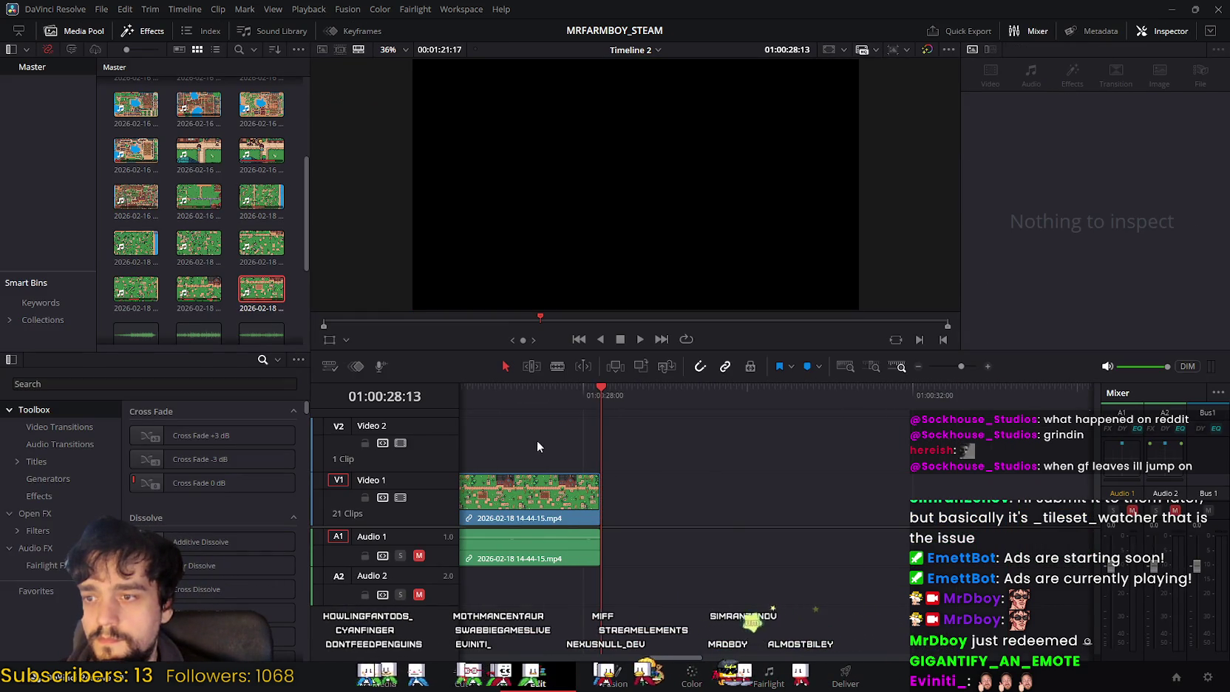
Step: Select the 14-44-15 clip and play it back from about 01:00:15:42
{"action": "scroll", "coordinate": [686, 452], "scroll_direction": "left", "scroll_amount": 3}
{"action": "left_click", "coordinate": [754, 492]}
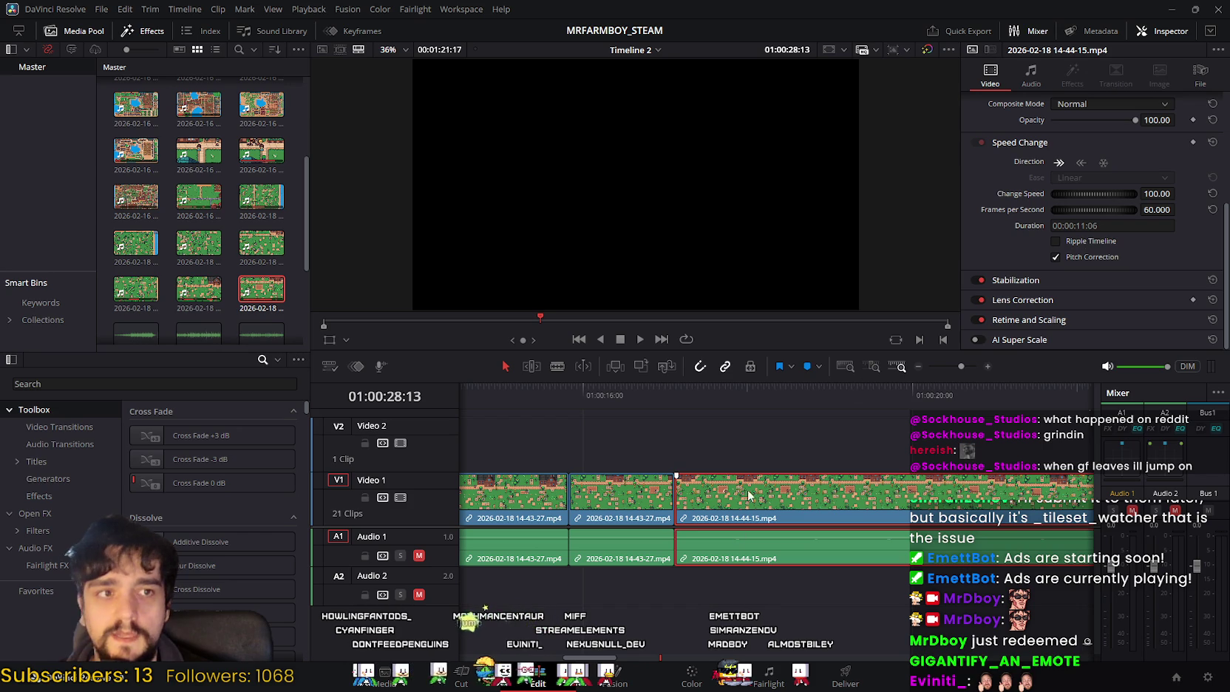
{"action": "scroll", "coordinate": [735, 432], "scroll_direction": "left", "scroll_amount": 2}
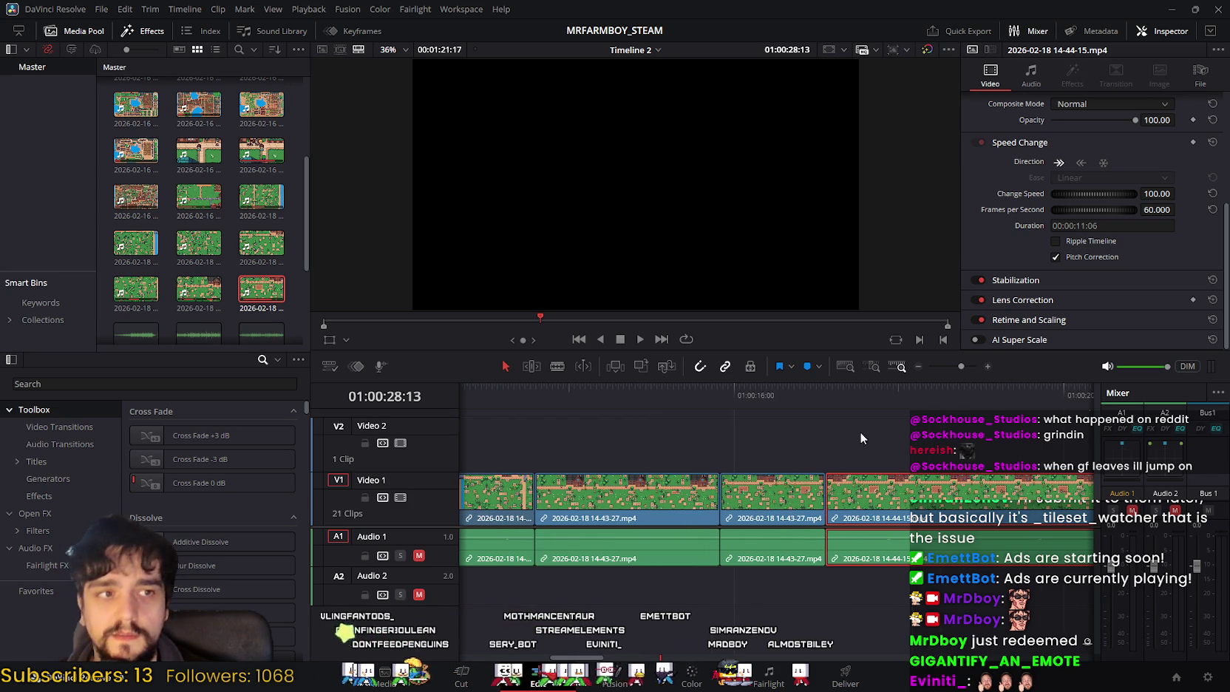
{"action": "left_click", "coordinate": [711, 386]}
{"action": "left_click", "coordinate": [634, 338]}
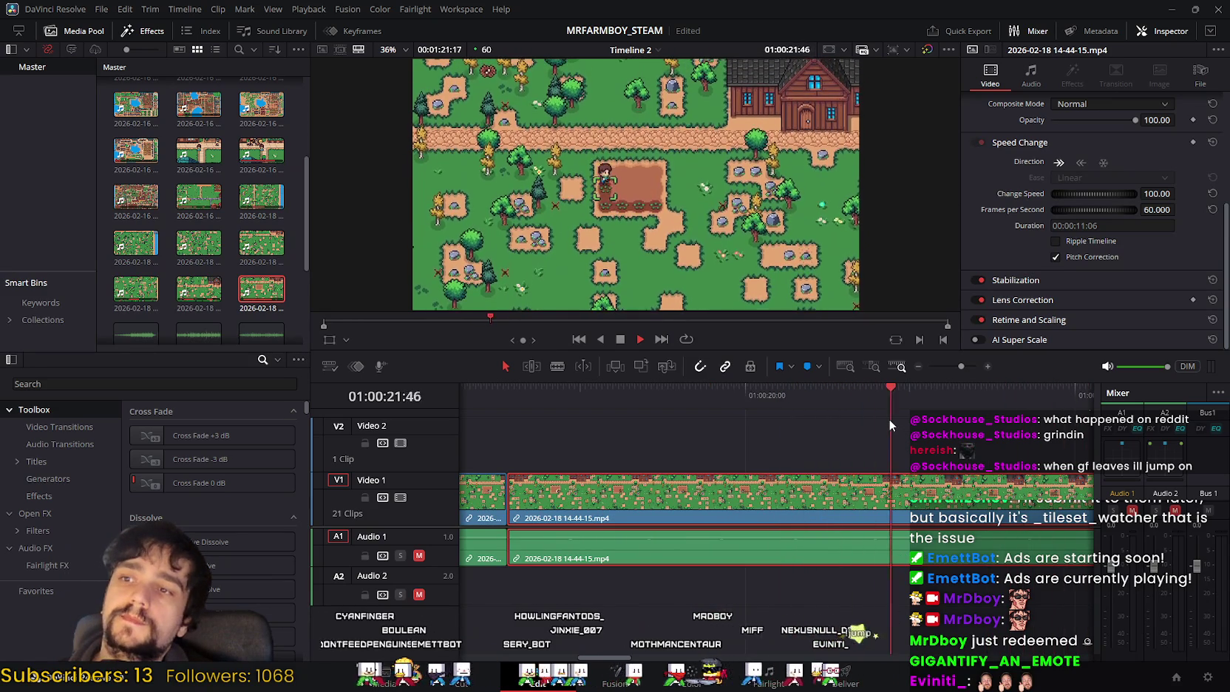
{"action": "left_click", "coordinate": [620, 338]}
Step: Scrub the trimmed clip around 01:00:20 to 01:00:23, ending on the Cut page
{"action": "left_click_drag", "start_coordinate": [1086, 395], "coordinate": [1016, 407]}
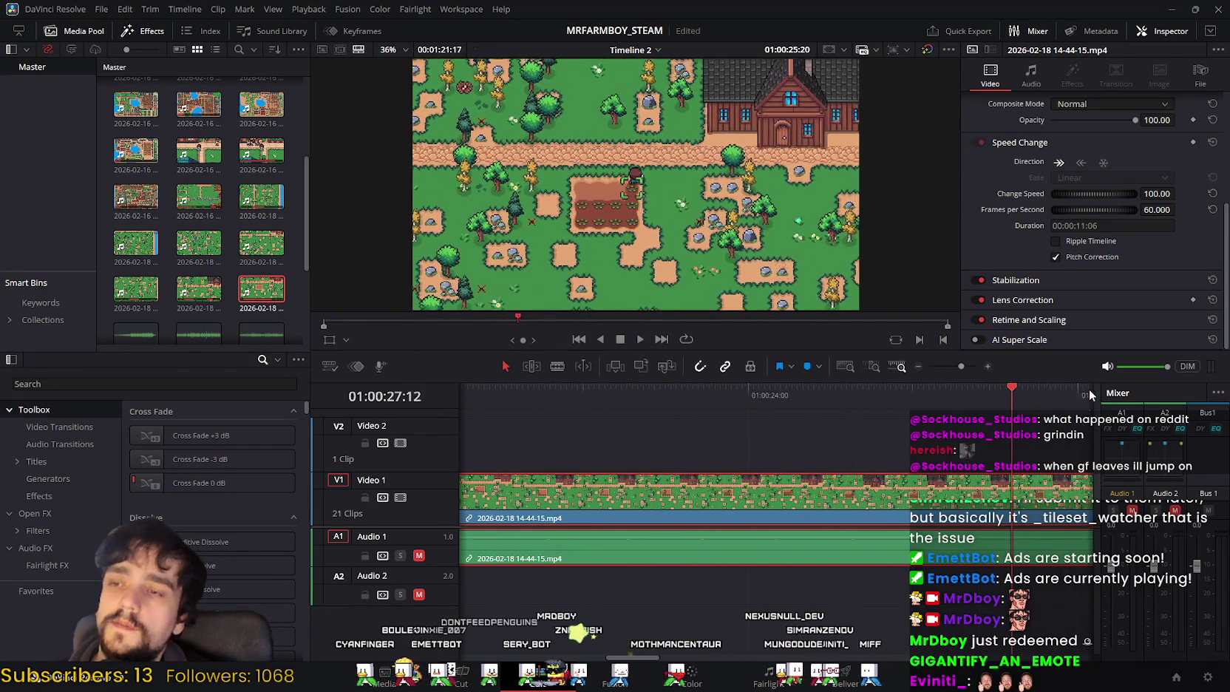
{"action": "scroll", "coordinate": [1006, 399], "scroll_direction": "left", "scroll_amount": 5}
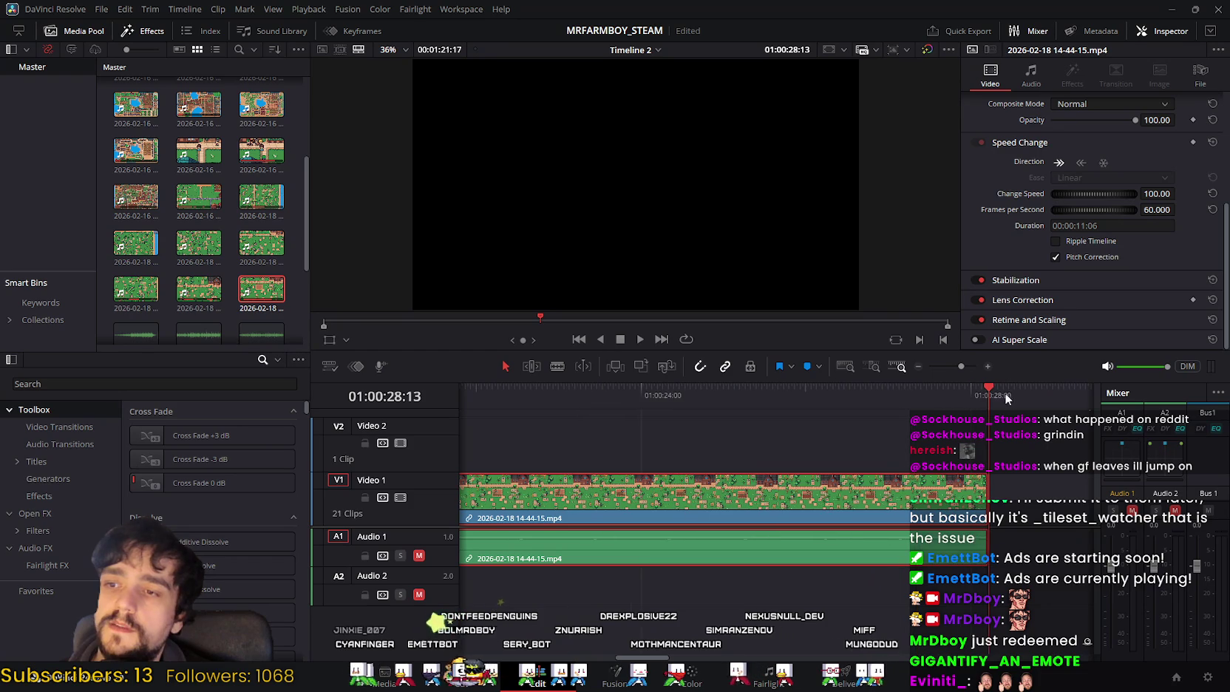
{"action": "left_click", "coordinate": [563, 392]}
{"action": "scroll", "coordinate": [857, 426], "scroll_direction": "left", "scroll_amount": 3}
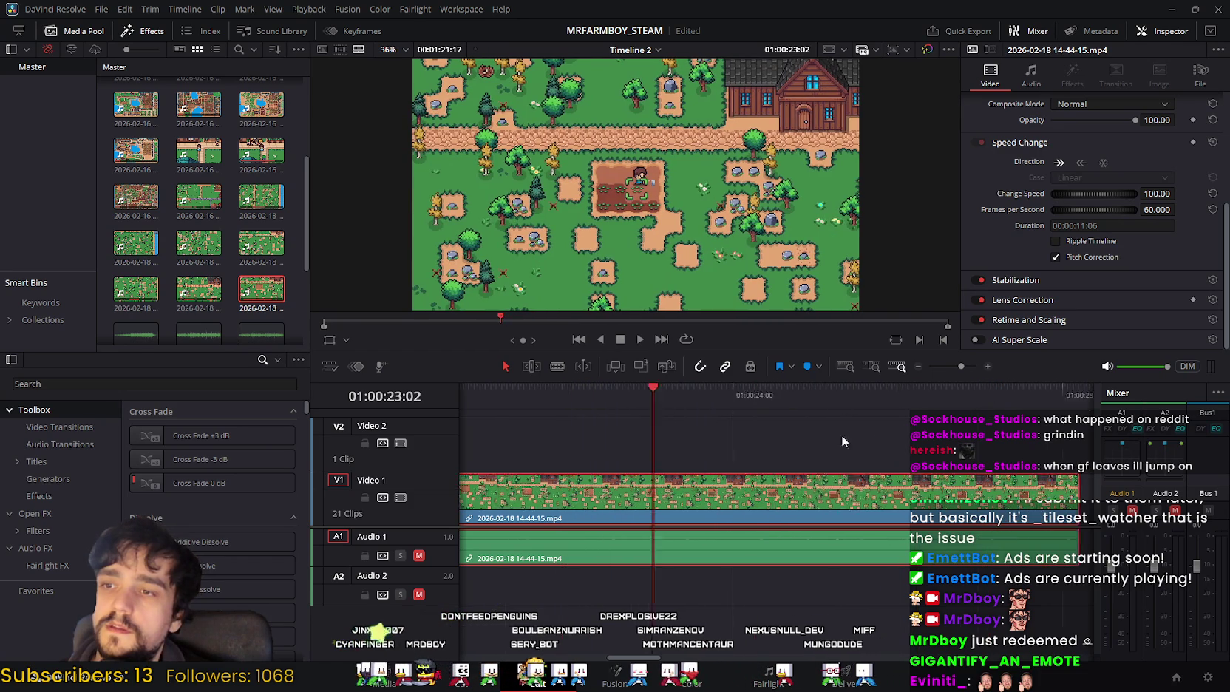
{"action": "left_click_drag", "start_coordinate": [761, 389], "coordinate": [550, 402]}
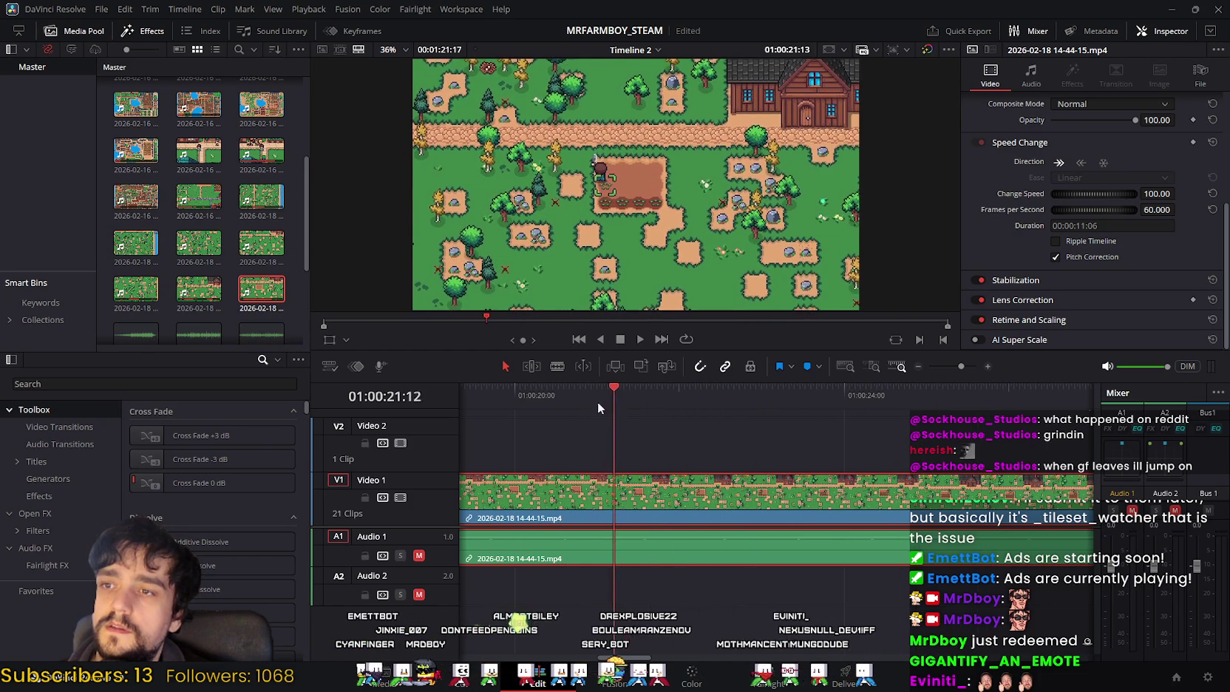
{"action": "mouse_move", "coordinate": [550, 401]}
{"action": "left_mouse_down"}
{"action": "mouse_move", "coordinate": [519, 408]}
{"action": "mouse_move", "coordinate": [573, 419]}
{"action": "left_mouse_up"}
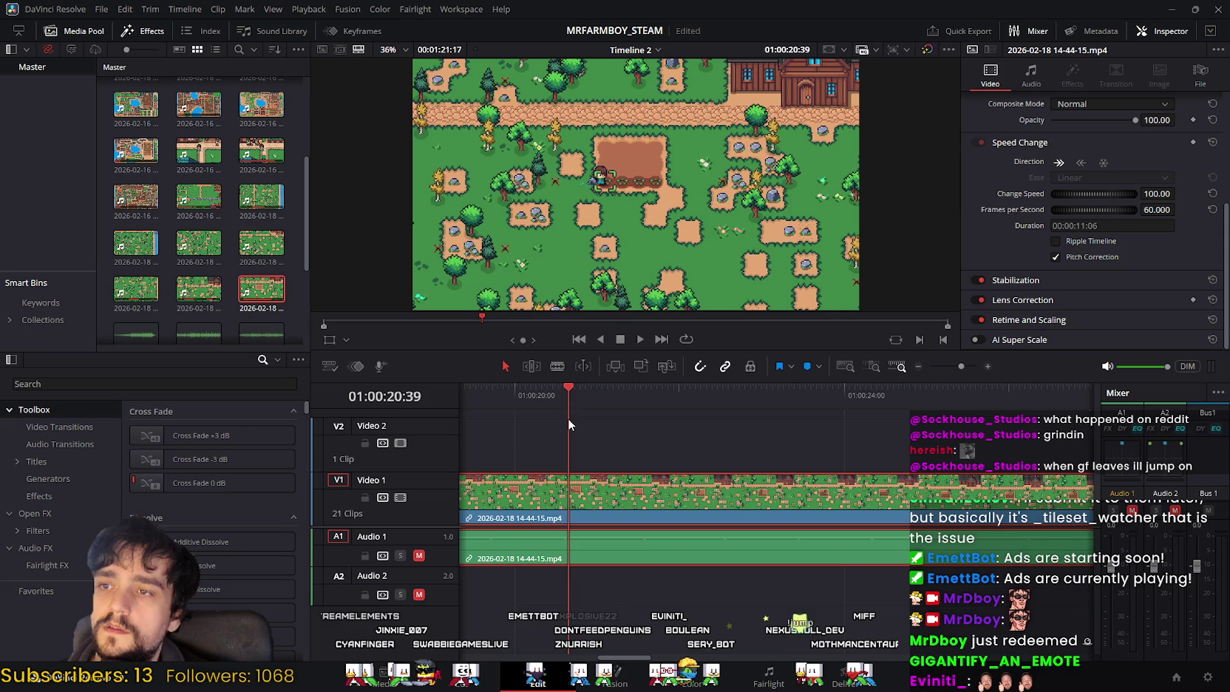
{"action": "left_click_drag", "start_coordinate": [574, 425], "coordinate": [579, 427]}
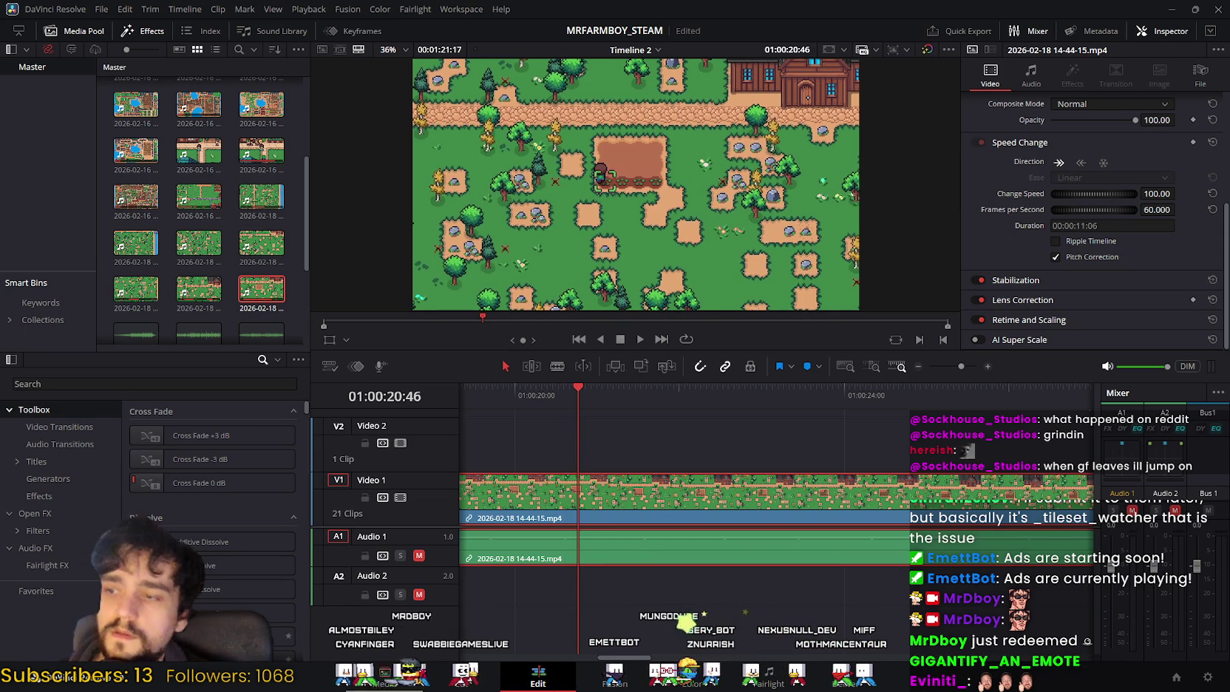
{"action": "left_click", "coordinate": [461, 674]}
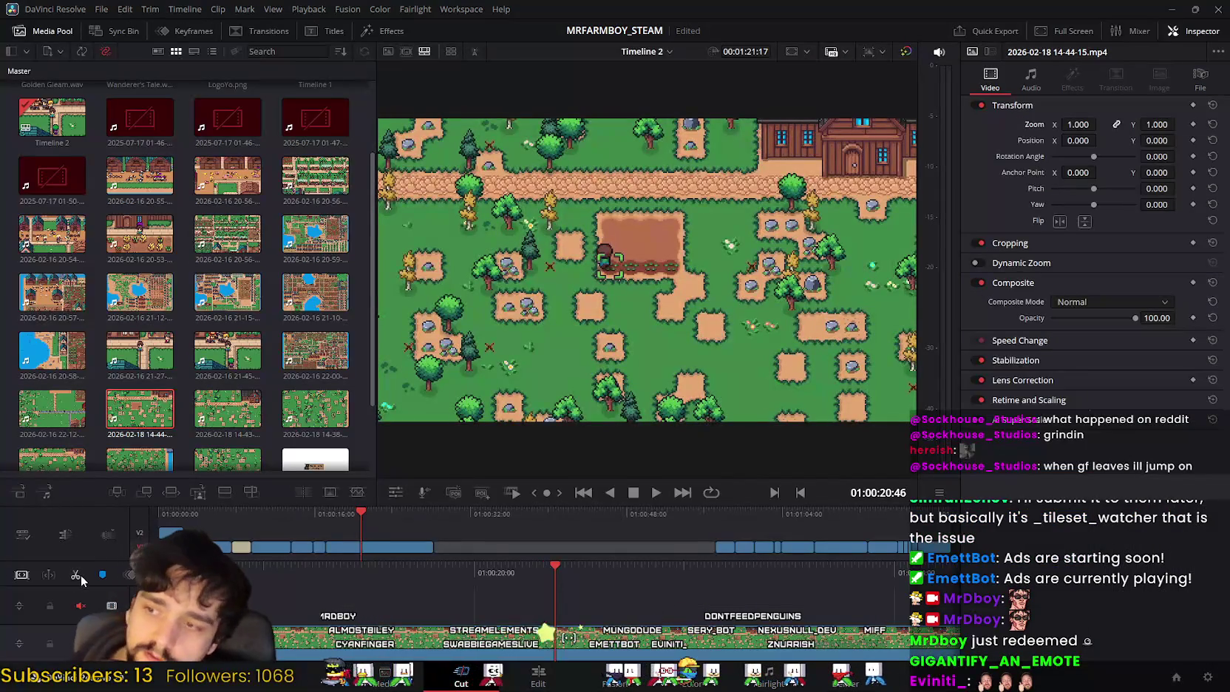
Step: Cut another piece out of the 14-44-15 clip near 01:00:21:26 and close the gap
{"action": "left_click", "coordinate": [523, 675]}
{"action": "mouse_move", "coordinate": [581, 385]}
{"action": "left_mouse_down"}
{"action": "mouse_move", "coordinate": [986, 453]}
{"action": "mouse_move", "coordinate": [858, 448]}
{"action": "mouse_move", "coordinate": [894, 458]}
{"action": "left_mouse_up"}
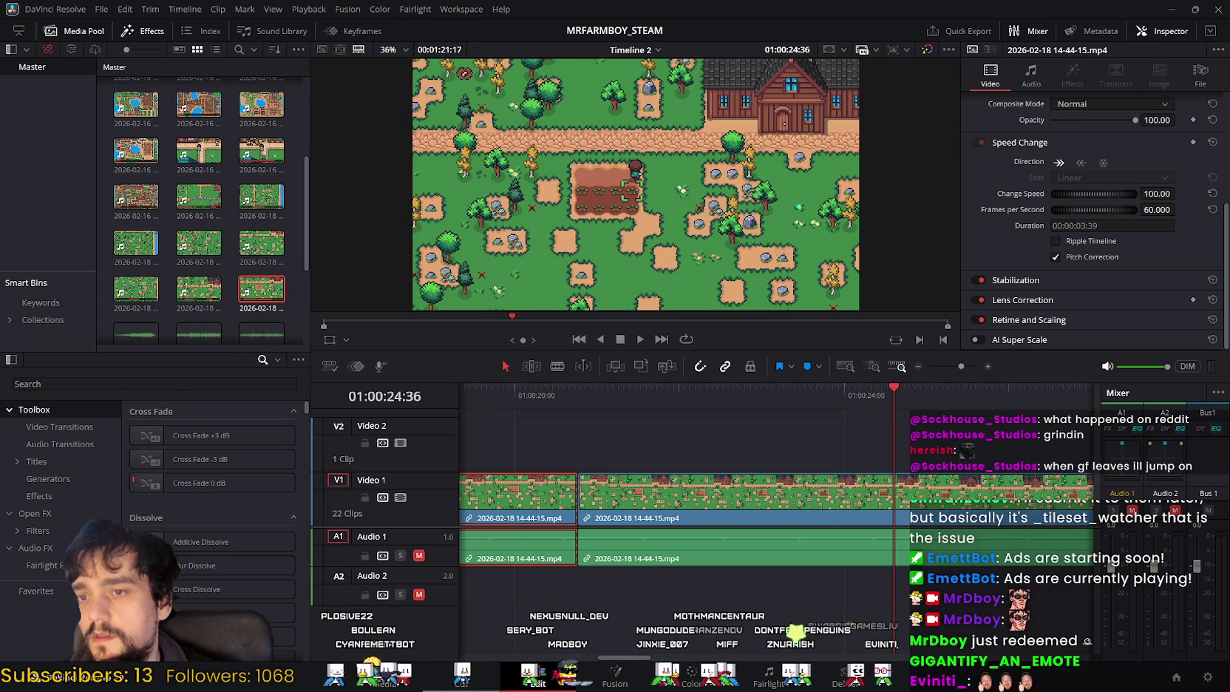
{"action": "key", "text": "shift+3"}
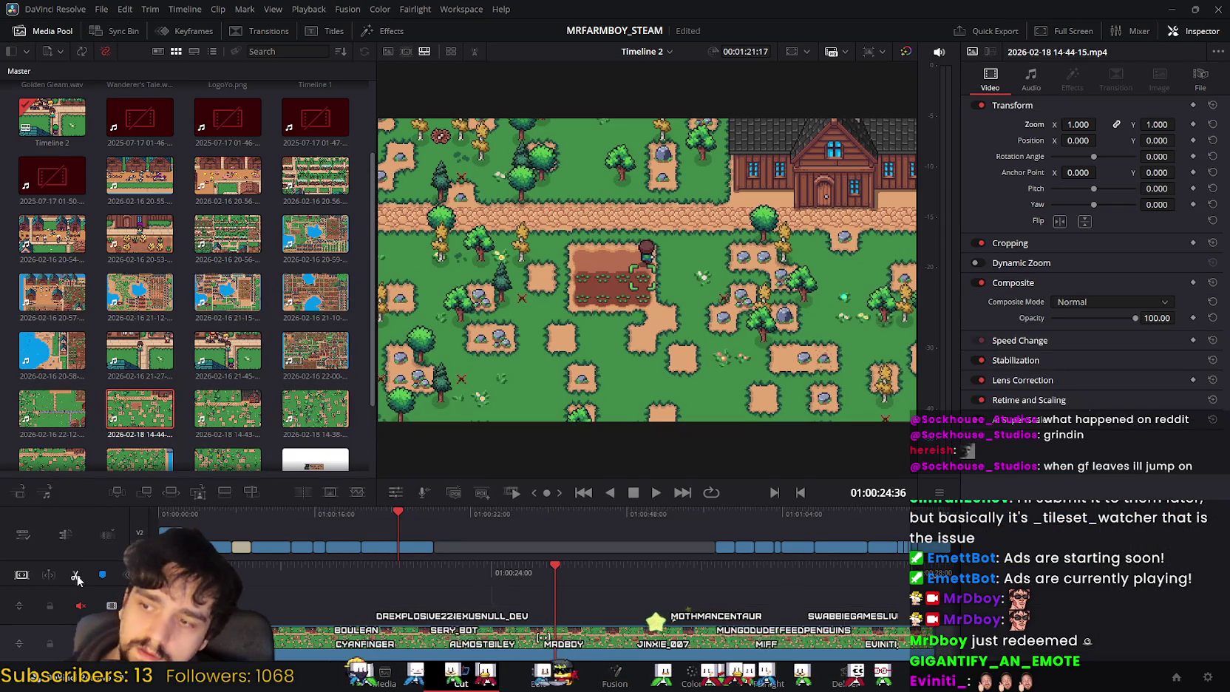
{"action": "key", "text": "shift+4"}
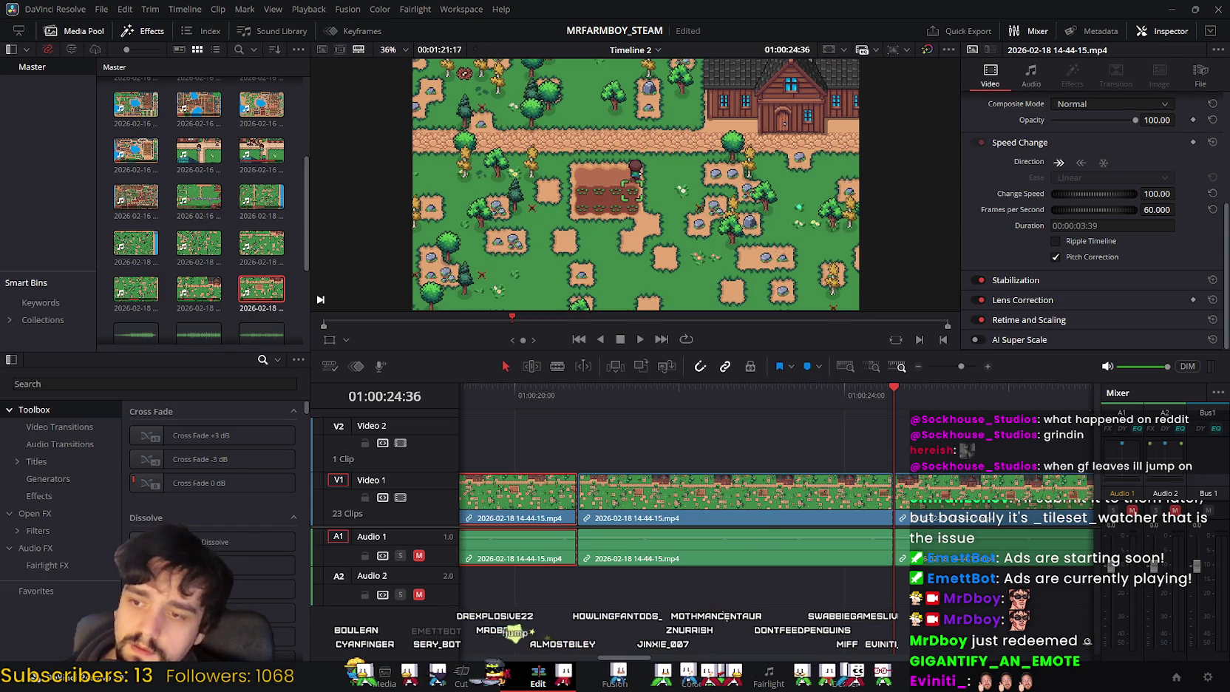
{"action": "key", "text": "BackSpace"}
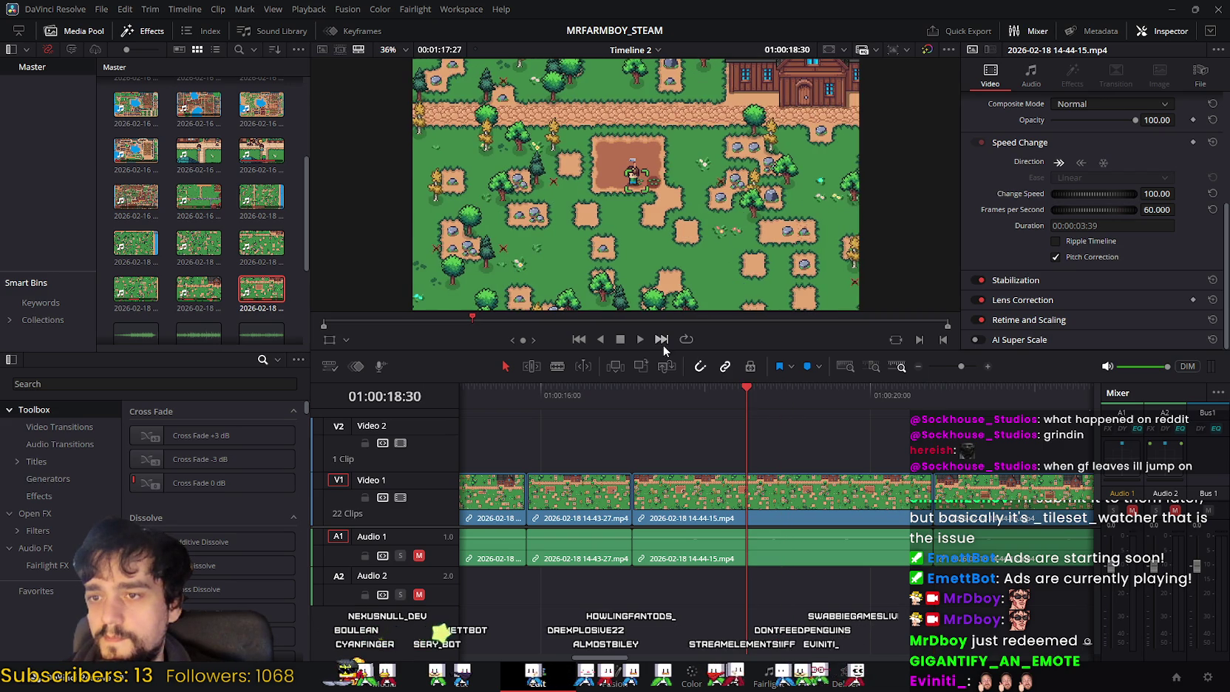
Step: Replay the edit, rewatching the cut between about 01:00:20:33 and 01:00:20:52
{"action": "left_click", "coordinate": [641, 338]}
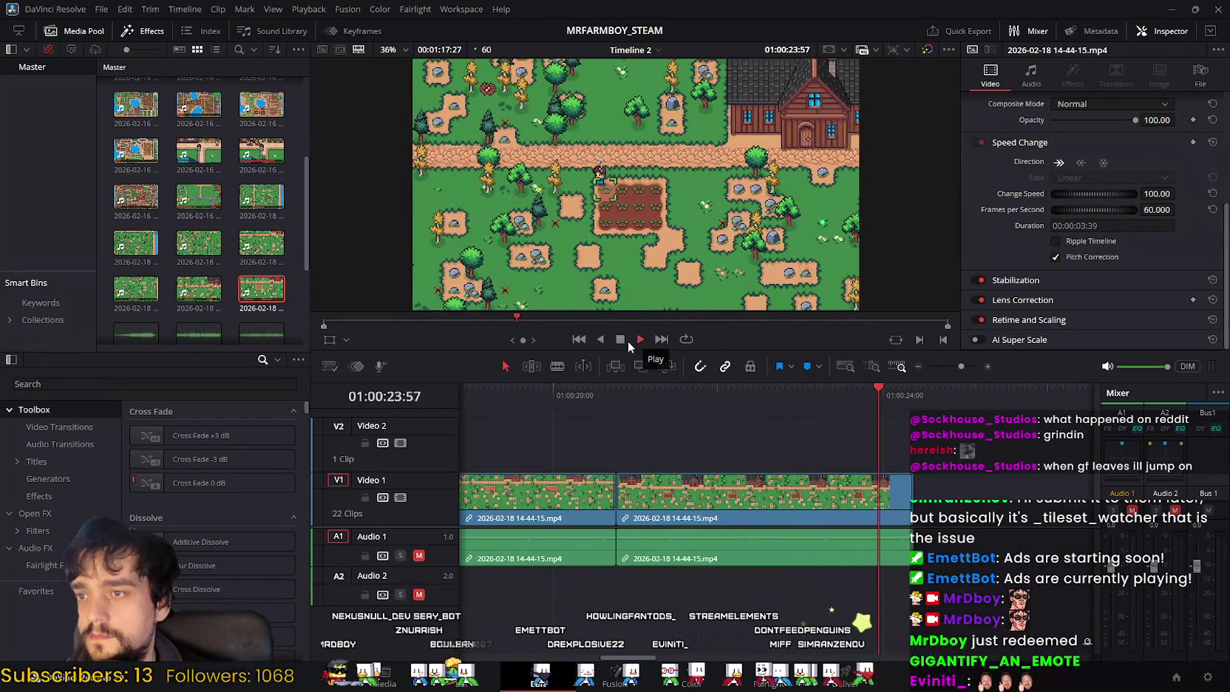
{"action": "left_click_drag", "start_coordinate": [866, 393], "coordinate": [669, 390]}
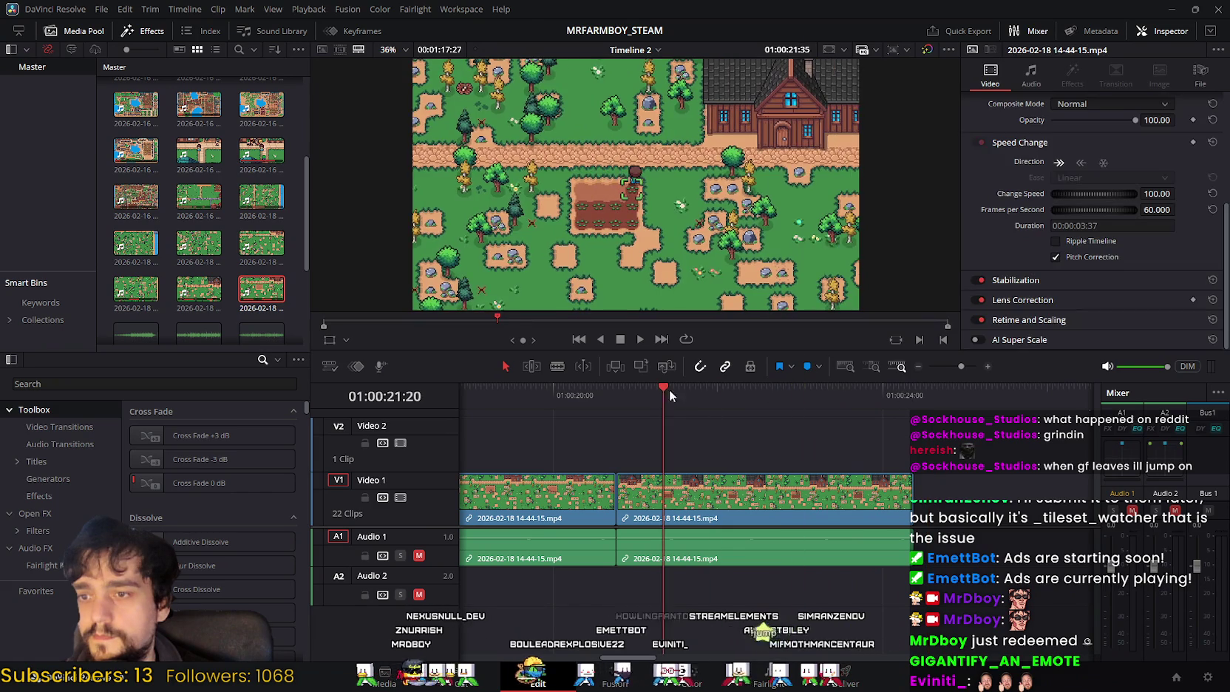
{"action": "left_click", "coordinate": [643, 337]}
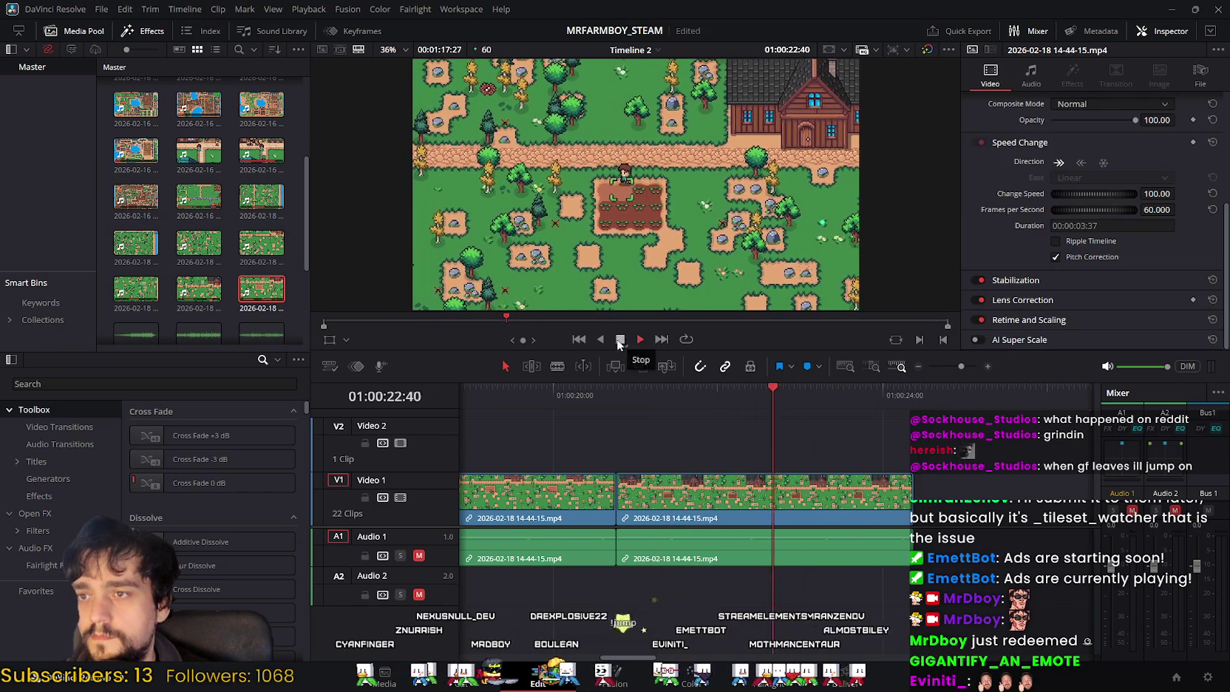
{"action": "left_click_drag", "start_coordinate": [769, 397], "coordinate": [593, 414]}
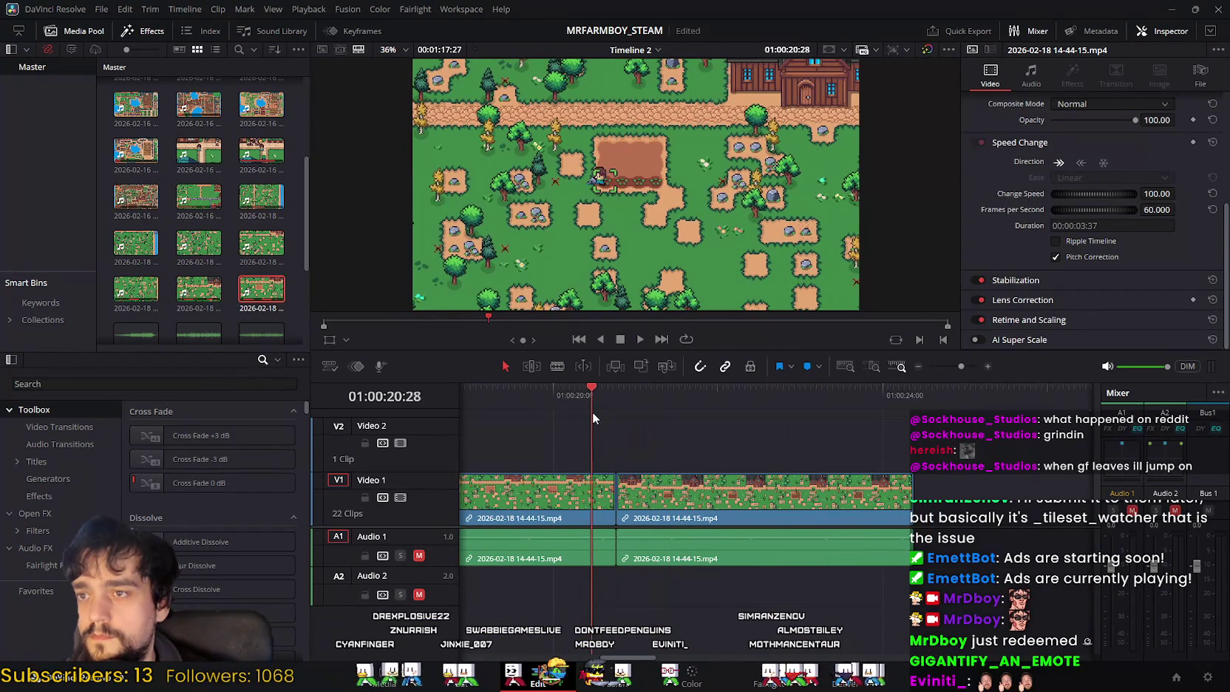
{"action": "mouse_move", "coordinate": [593, 414]}
{"action": "left_mouse_down"}
{"action": "mouse_move", "coordinate": [701, 442]}
{"action": "mouse_move", "coordinate": [690, 441]}
{"action": "left_mouse_up"}
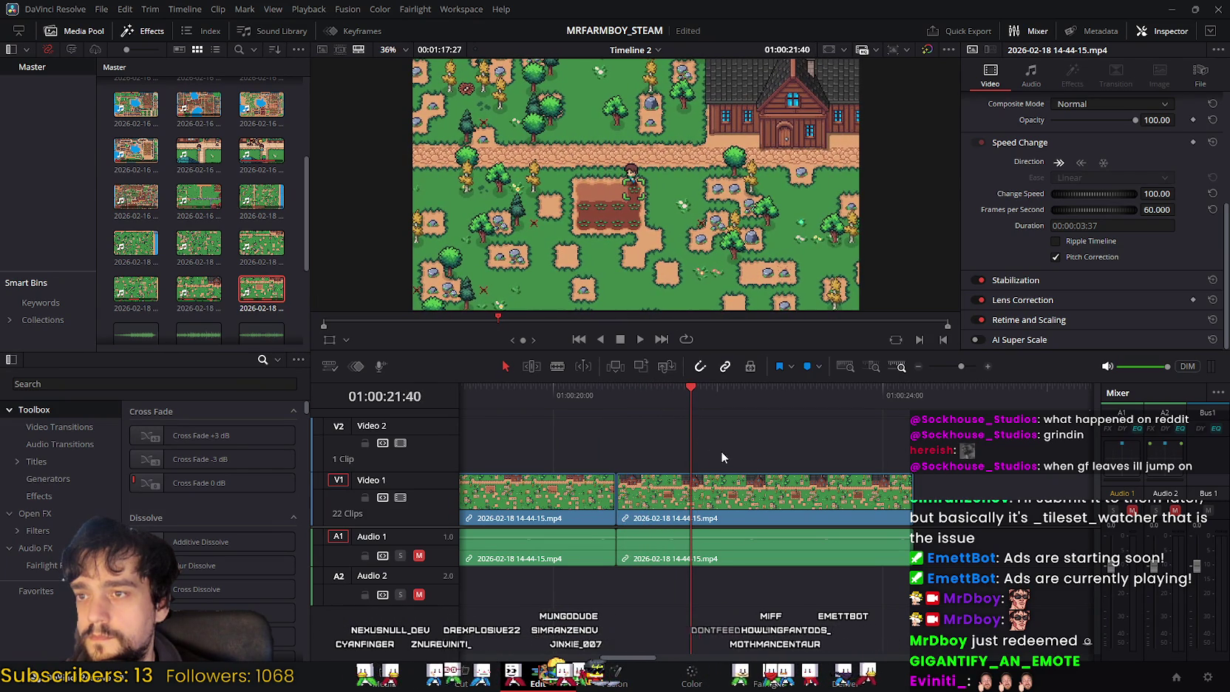
Step: Slide the second 14-44-15 clip against the first, play it back, and return to 01:00:00:00
{"action": "left_click", "coordinate": [462, 674]}
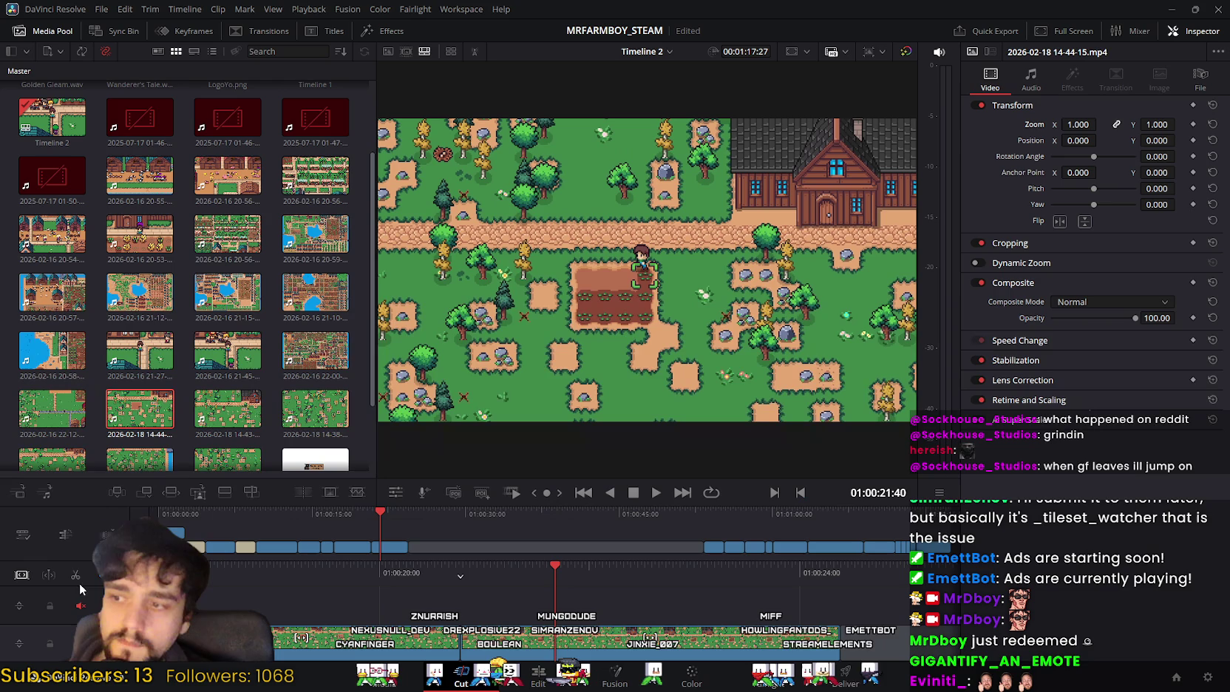
{"action": "left_click", "coordinate": [538, 684]}
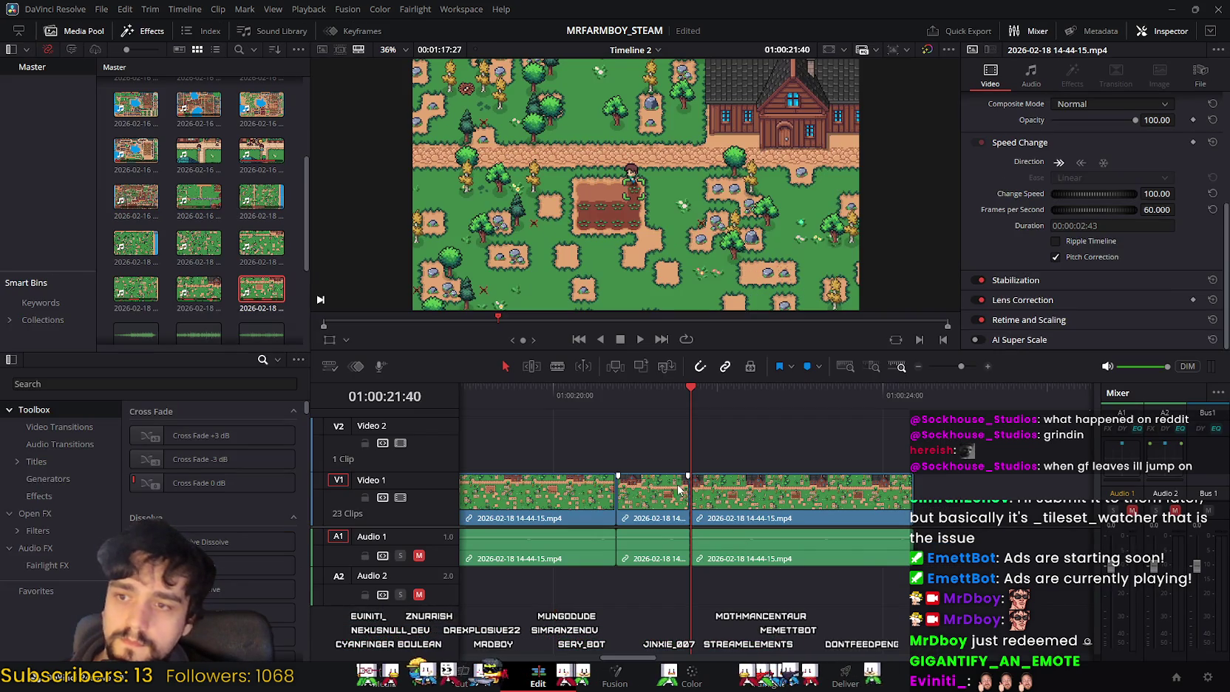
{"action": "left_click_drag", "start_coordinate": [648, 500], "coordinate": [645, 500]}
{"action": "left_click", "coordinate": [529, 392]}
{"action": "left_click", "coordinate": [643, 340]}
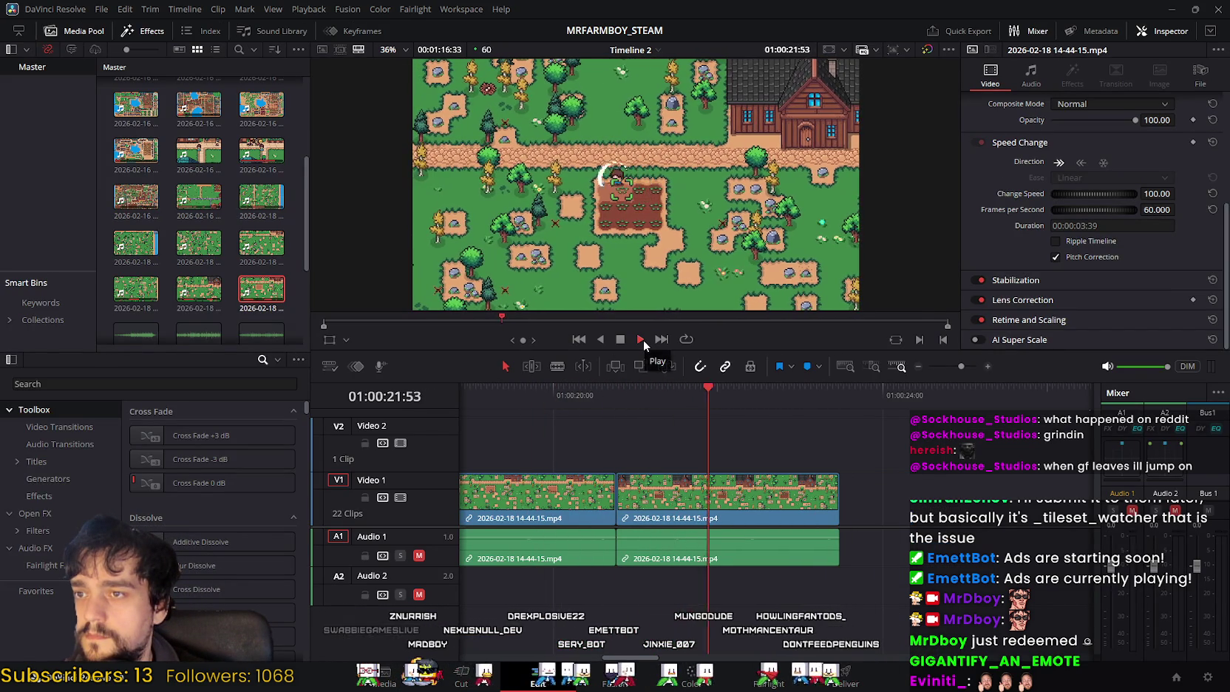
{"action": "left_click", "coordinate": [621, 340]}
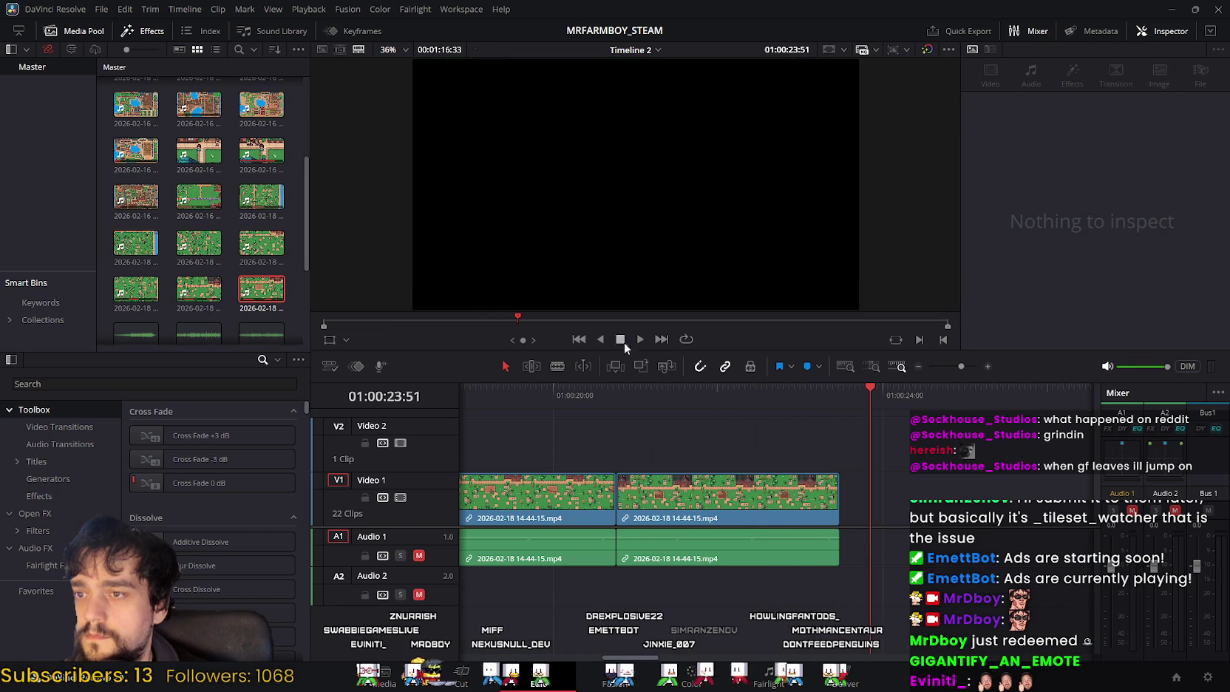
{"action": "left_click", "coordinate": [681, 395]}
{"action": "scroll", "coordinate": [813, 443], "scroll_direction": "left", "scroll_amount": 5}
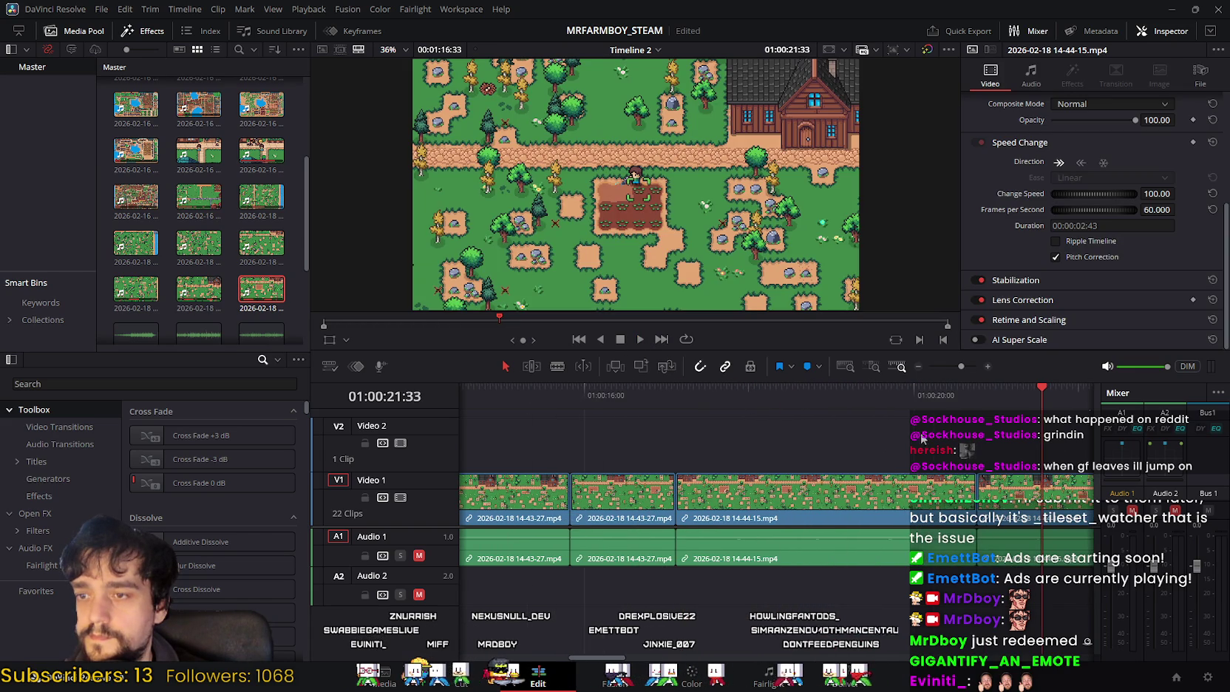
{"action": "left_click_drag", "start_coordinate": [1035, 392], "coordinate": [265, 369]}
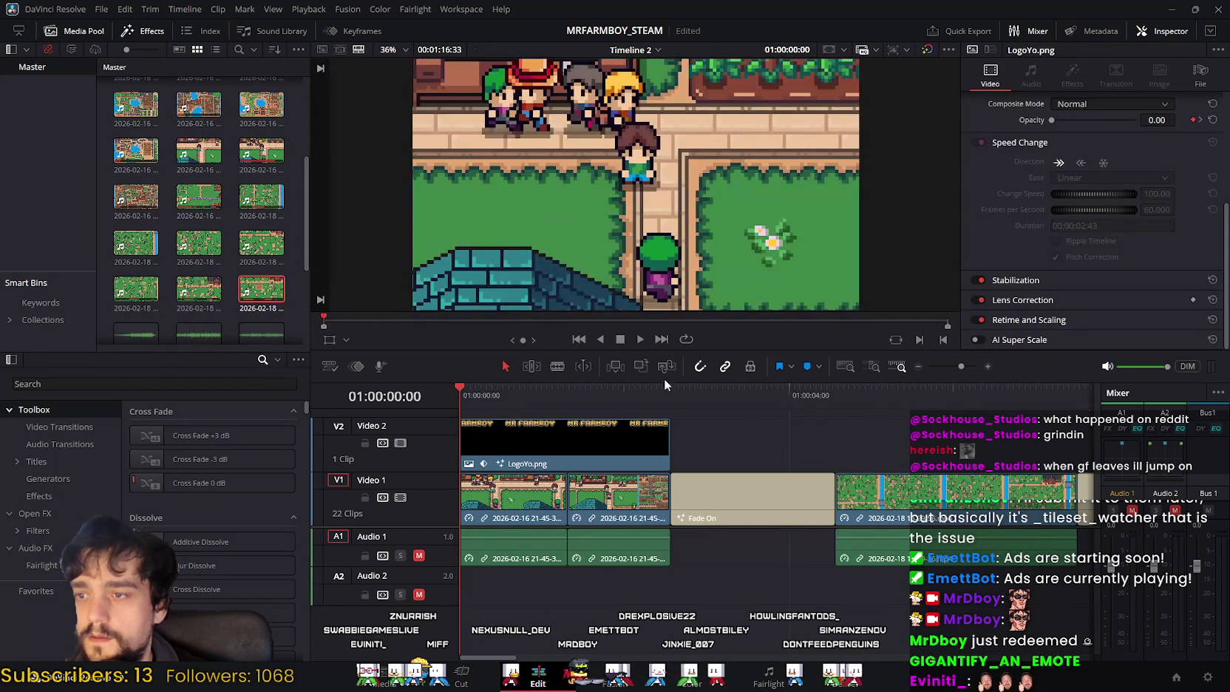
Step: Play the trailer from the start, stopping at 01:00:11:13
{"action": "left_click", "coordinate": [640, 340]}
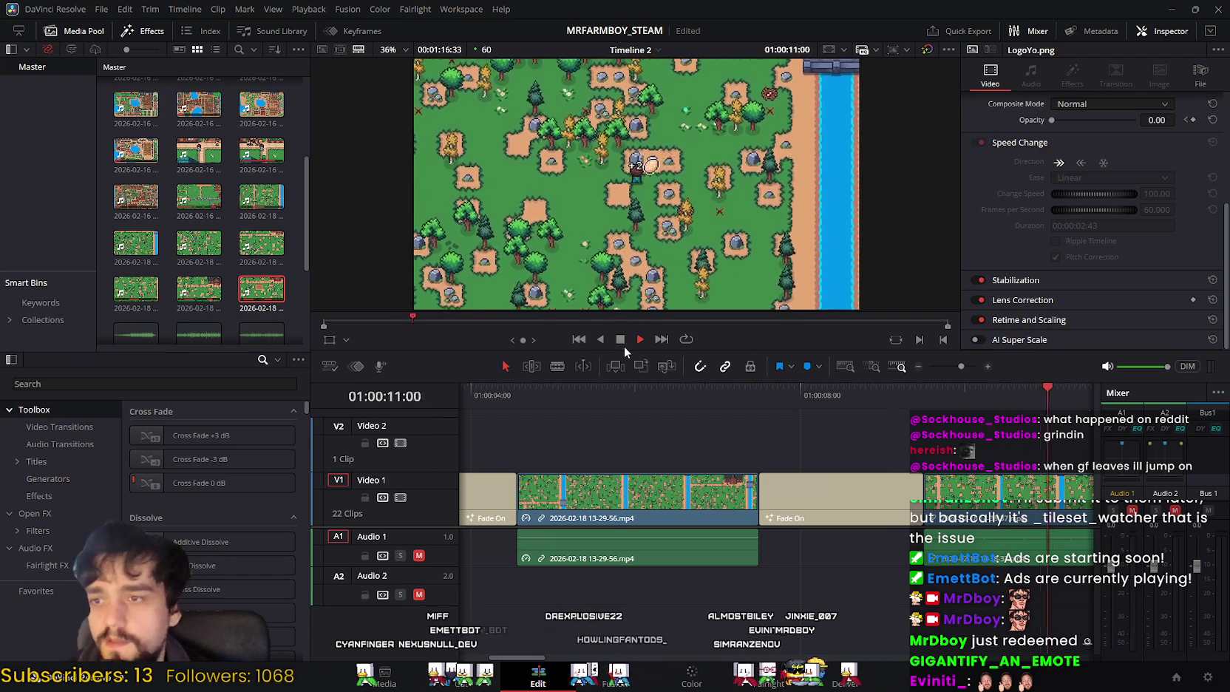
{"action": "left_click", "coordinate": [620, 340]}
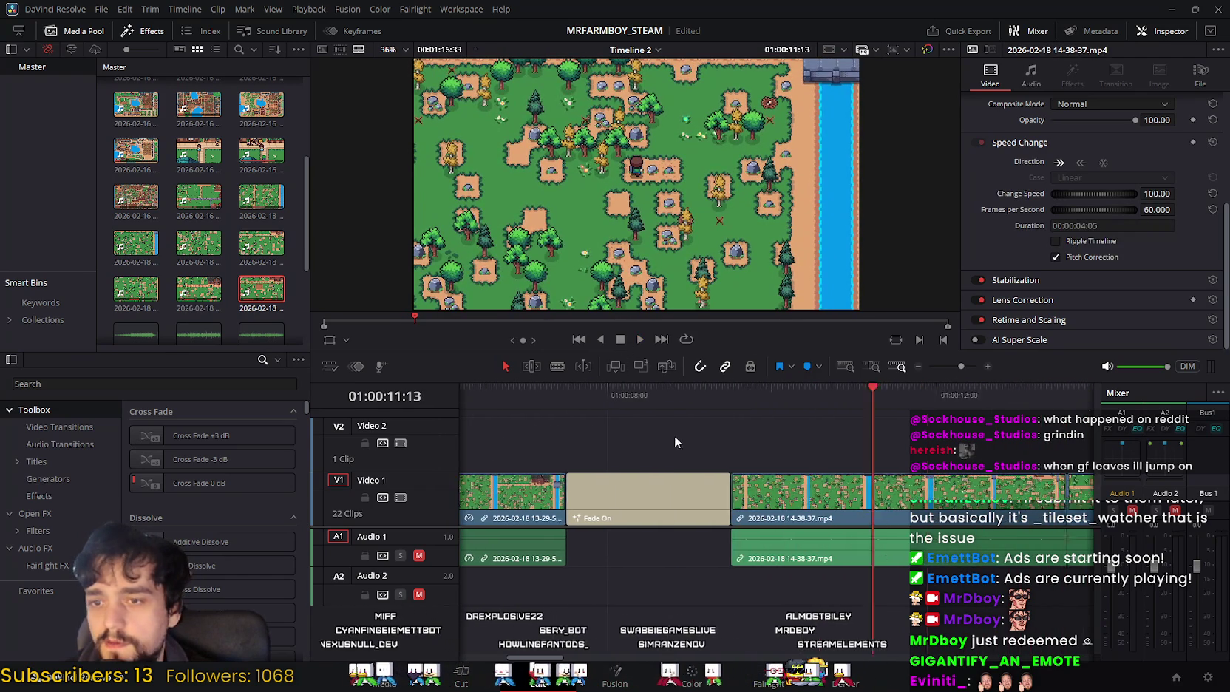
{"action": "scroll", "coordinate": [675, 436], "scroll_direction": "down", "scroll_amount": 5}
Step: Move the 13-29-56 gameplay clip about 1 s 42 frames later and select the Fade On title
{"action": "left_click_drag", "start_coordinate": [500, 415], "coordinate": [617, 565]}
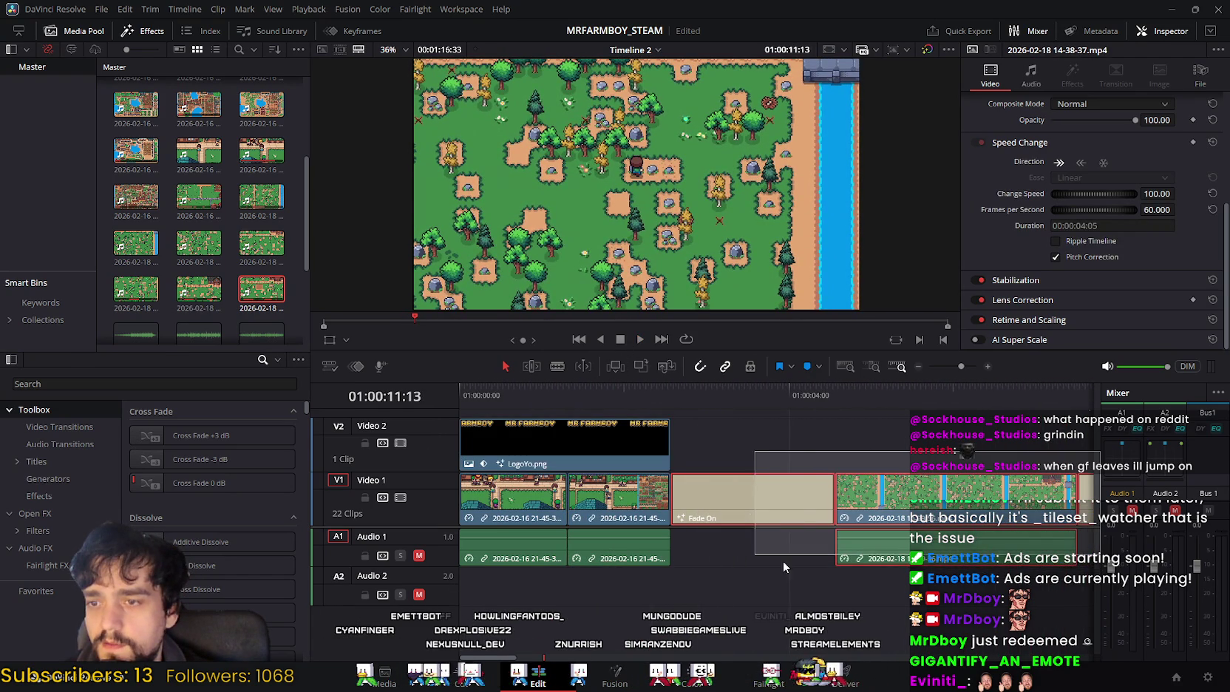
{"action": "left_click_drag", "start_coordinate": [617, 565], "coordinate": [838, 581]}
{"action": "scroll", "coordinate": [883, 434], "scroll_direction": "down", "scroll_amount": 5}
{"action": "left_click_drag", "start_coordinate": [663, 491], "coordinate": [802, 491]}
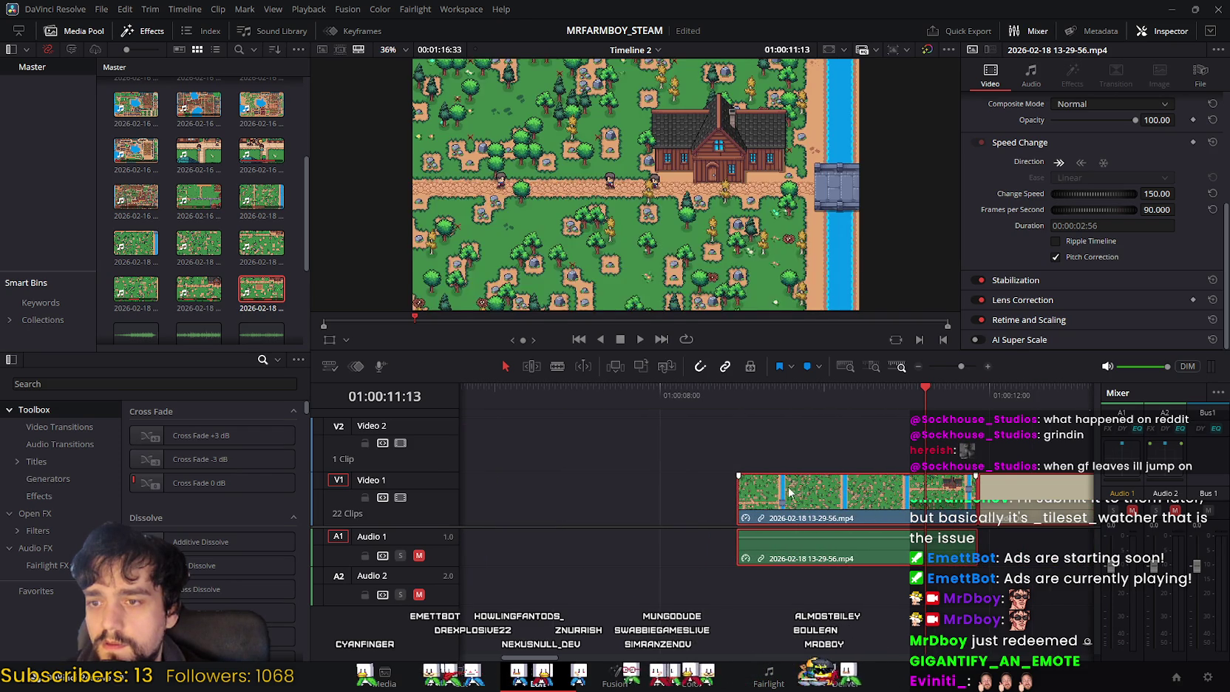
{"action": "scroll", "coordinate": [801, 484], "scroll_direction": "up", "scroll_amount": 3}
{"action": "left_click", "coordinate": [632, 504]}
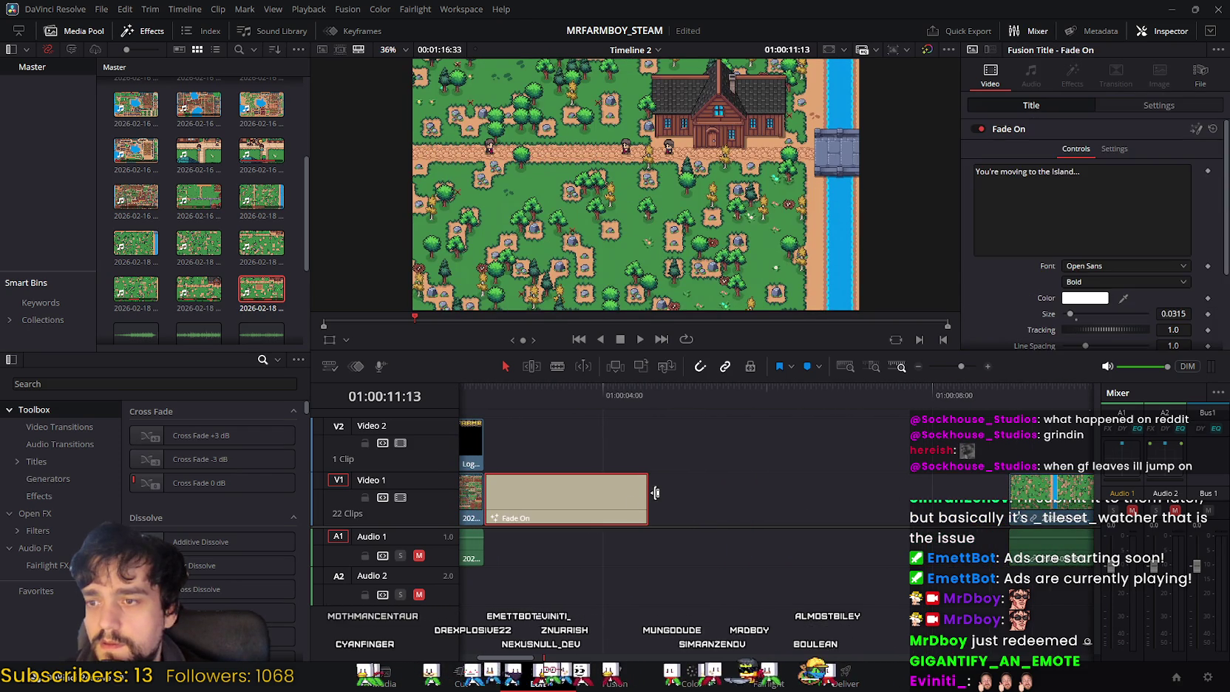
Step: Lengthen the first Fade On title and shift the 13-29-56 clip back against it
{"action": "left_click_drag", "start_coordinate": [647, 495], "coordinate": [801, 495]}
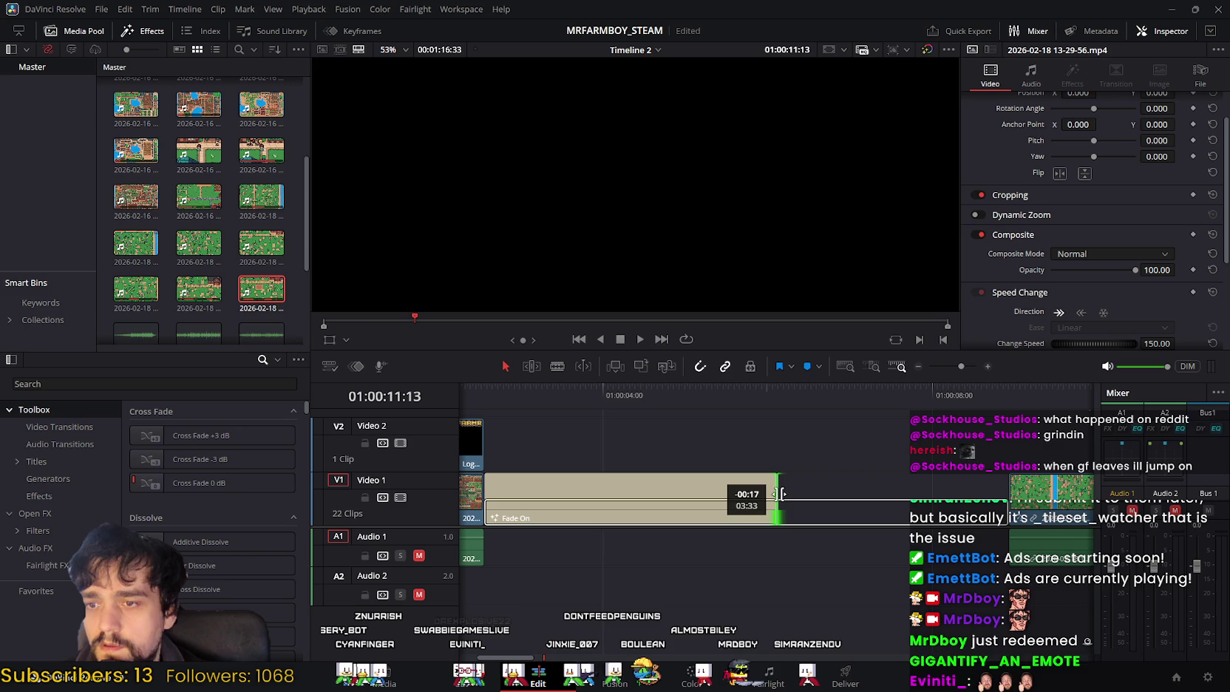
{"action": "left_click_drag", "start_coordinate": [775, 494], "coordinate": [774, 495]}
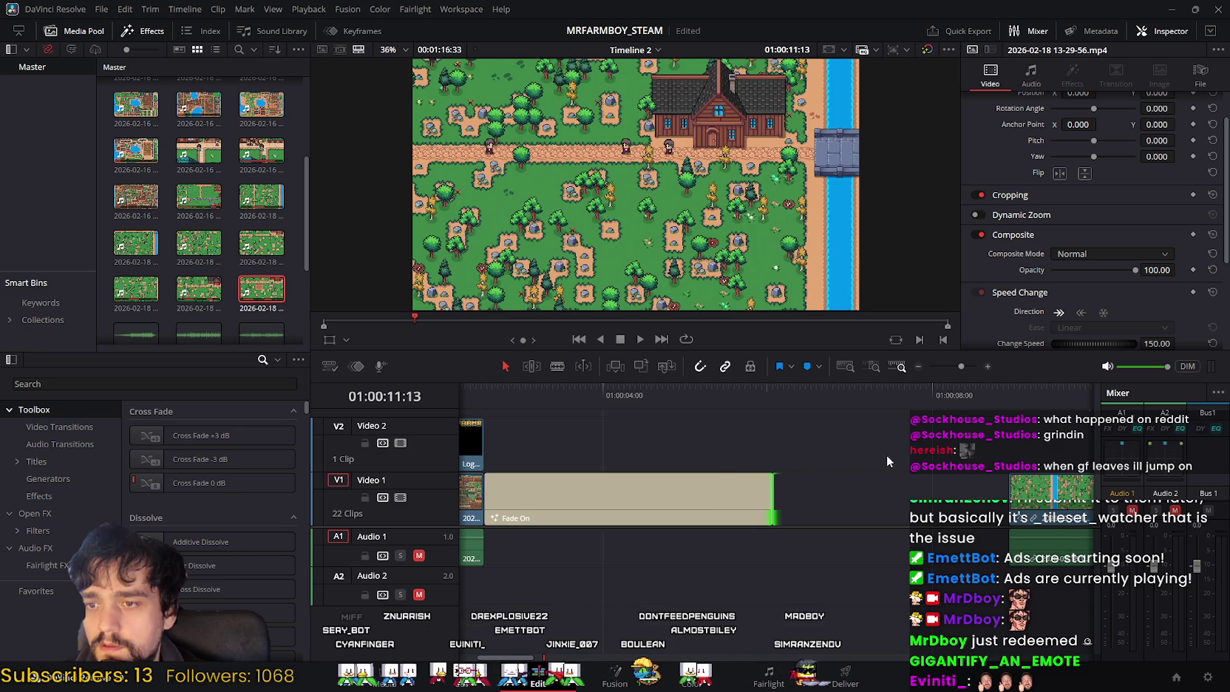
{"action": "scroll", "coordinate": [666, 444], "scroll_direction": "right", "scroll_amount": 5}
{"action": "mouse_move", "coordinate": [693, 466]}
{"action": "left_mouse_down"}
{"action": "mouse_move", "coordinate": [800, 496]}
{"action": "mouse_move", "coordinate": [732, 497]}
{"action": "left_mouse_up"}
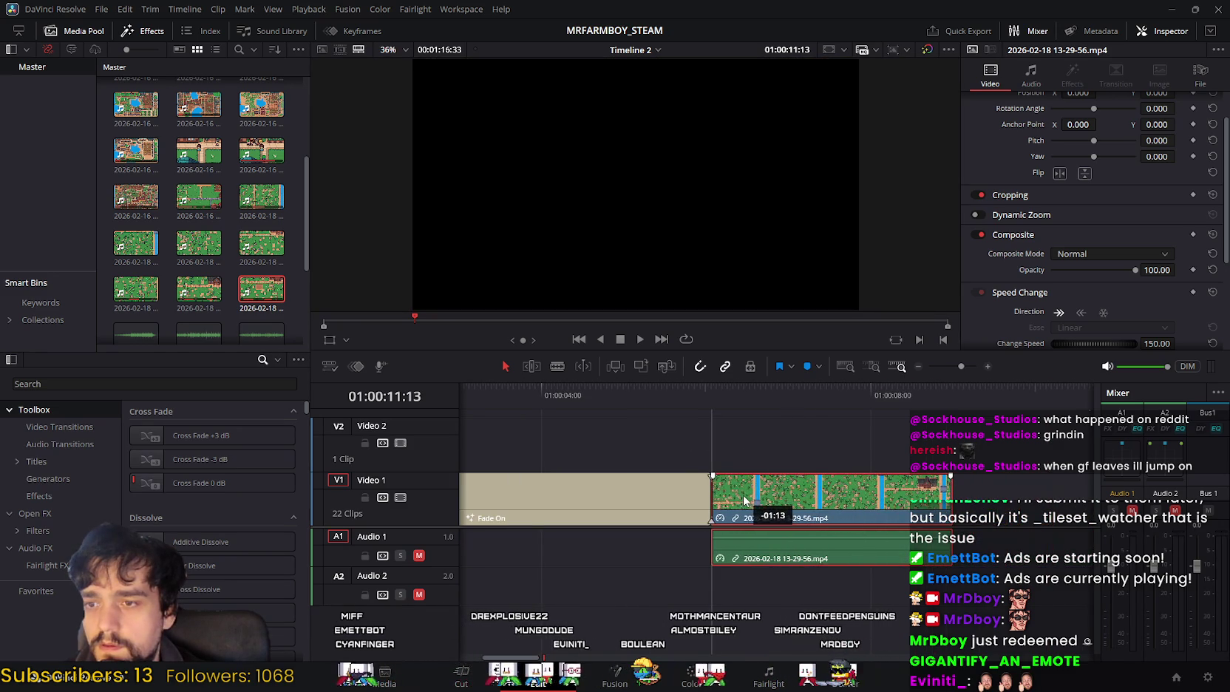
Step: Butt the 'Start from nothing...' title against the gameplay clip and lengthen it
{"action": "scroll", "coordinate": [594, 443], "scroll_direction": "right", "scroll_amount": 5}
{"action": "left_click", "coordinate": [930, 493]}
{"action": "left_click_drag", "start_coordinate": [929, 493], "coordinate": [693, 493]}
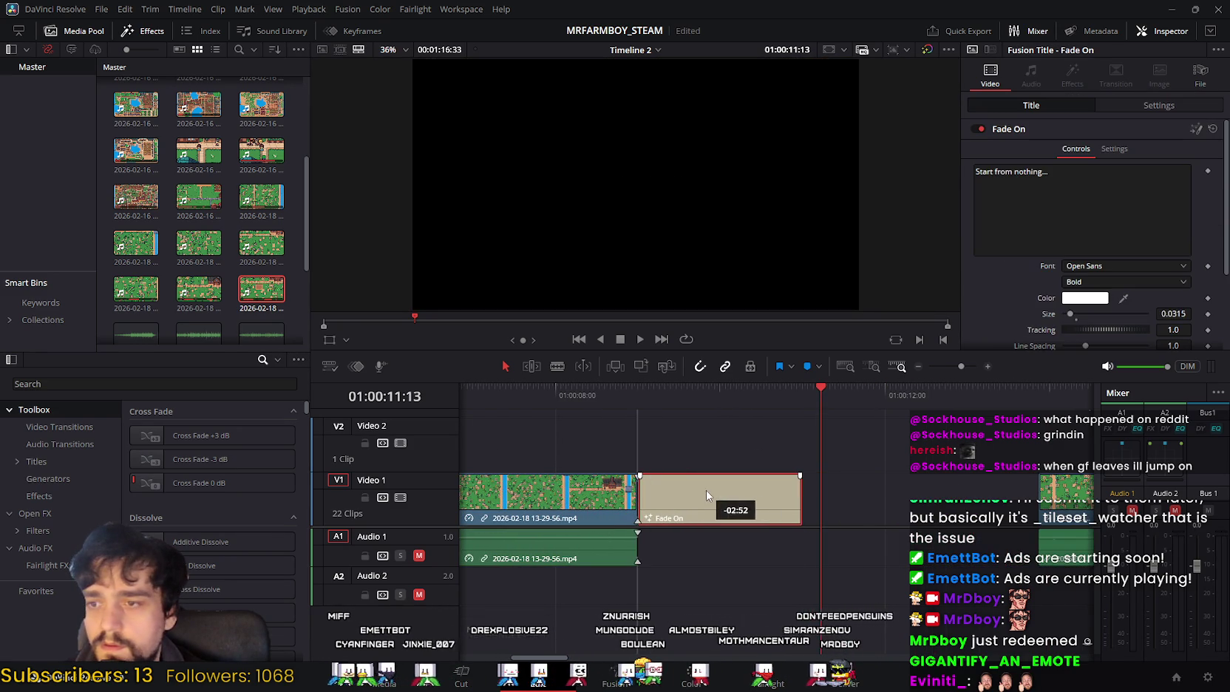
{"action": "left_click", "coordinate": [802, 496]}
{"action": "left_click_drag", "start_coordinate": [804, 495], "coordinate": [926, 491]}
Step: Slide the 14-43-27 and 14-44-15 clips left to close the gaps on Video 1
{"action": "scroll", "coordinate": [793, 477], "scroll_direction": "right", "scroll_amount": 5}
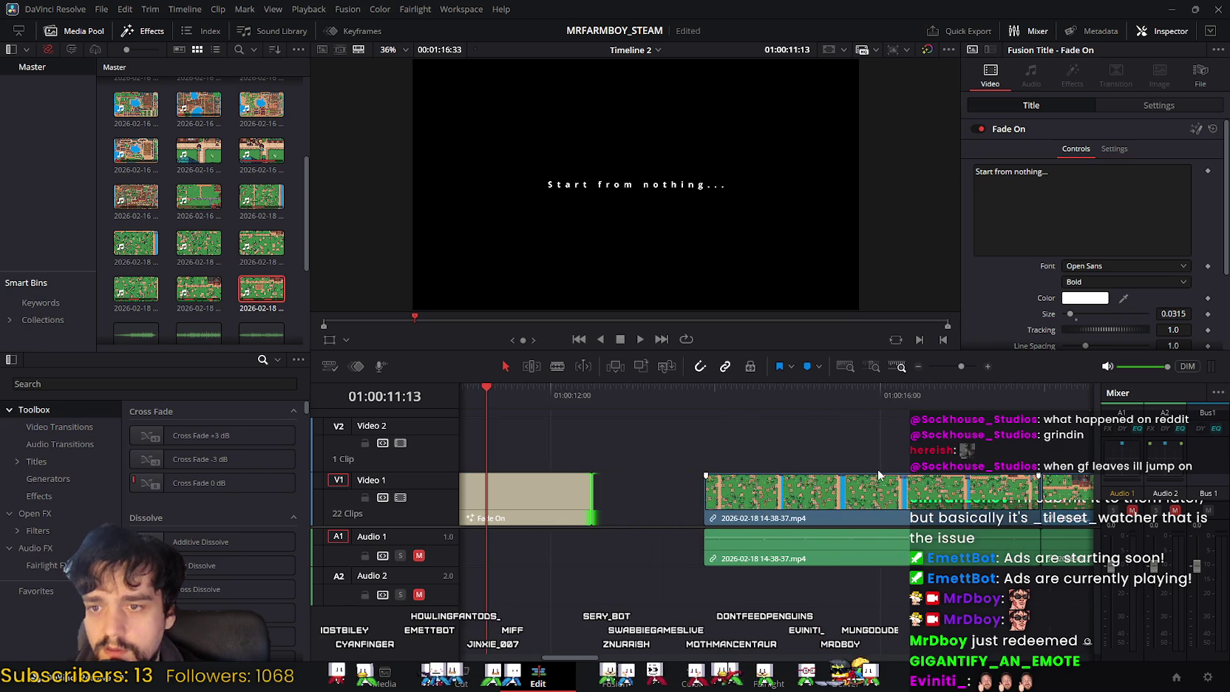
{"action": "scroll", "coordinate": [878, 468], "scroll_direction": "right", "scroll_amount": 5}
{"action": "scroll", "coordinate": [515, 446], "scroll_direction": "left", "scroll_amount": 3}
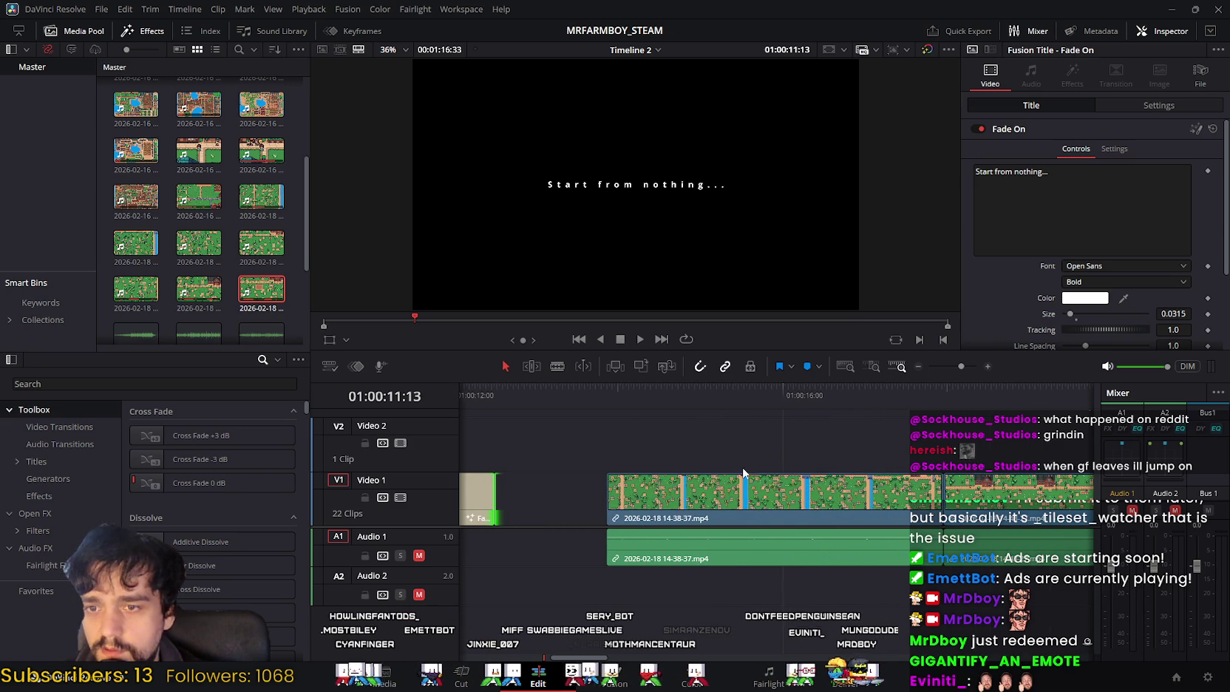
{"action": "left_click_drag", "start_coordinate": [872, 493], "coordinate": [774, 499]}
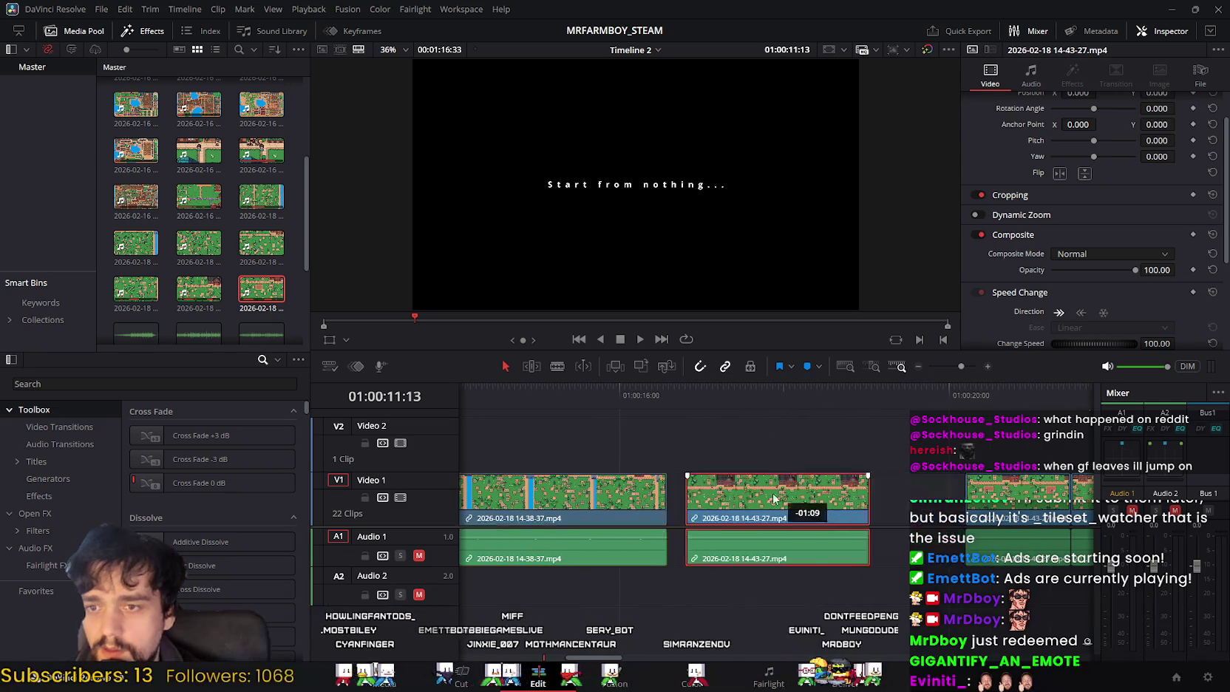
{"action": "left_click_drag", "start_coordinate": [774, 499], "coordinate": [749, 476]}
{"action": "mouse_move", "coordinate": [844, 491]}
{"action": "left_mouse_down"}
{"action": "mouse_move", "coordinate": [730, 491]}
{"action": "mouse_move", "coordinate": [800, 494]}
{"action": "mouse_move", "coordinate": [738, 445]}
{"action": "left_mouse_up"}
{"action": "scroll", "coordinate": [592, 446], "scroll_direction": "left", "scroll_amount": 5}
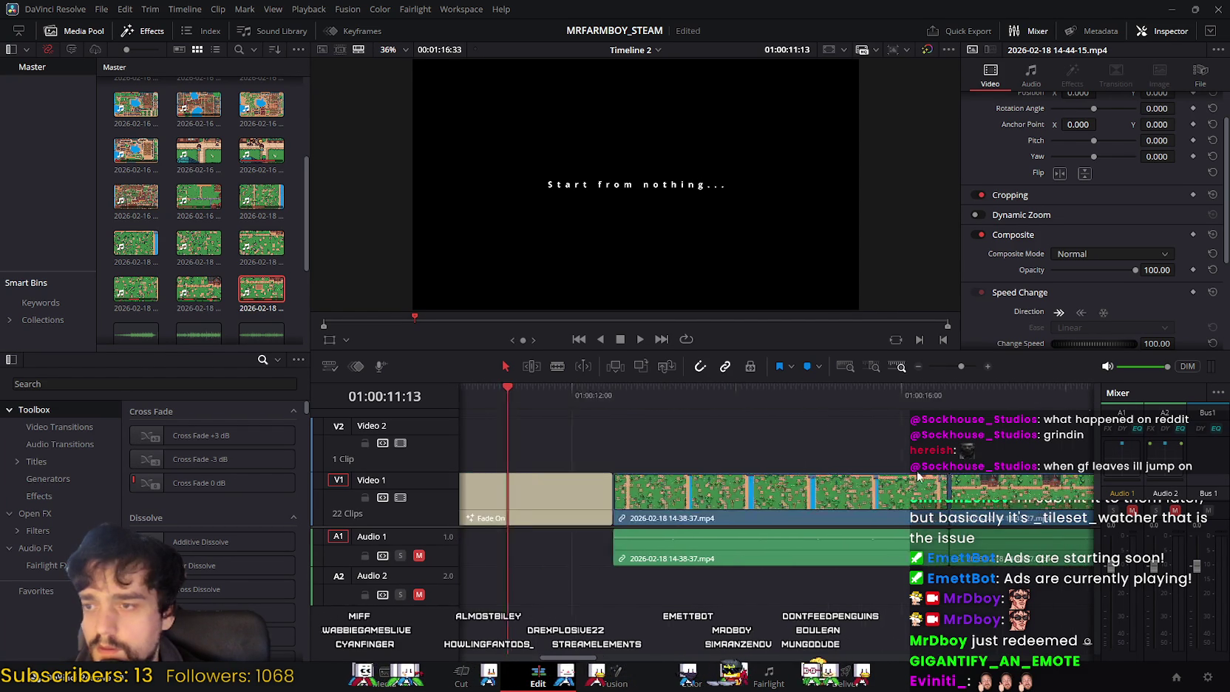
{"action": "scroll", "coordinate": [682, 446], "scroll_direction": "left", "scroll_amount": 5}
{"action": "scroll", "coordinate": [627, 425], "scroll_direction": "left", "scroll_amount": 5}
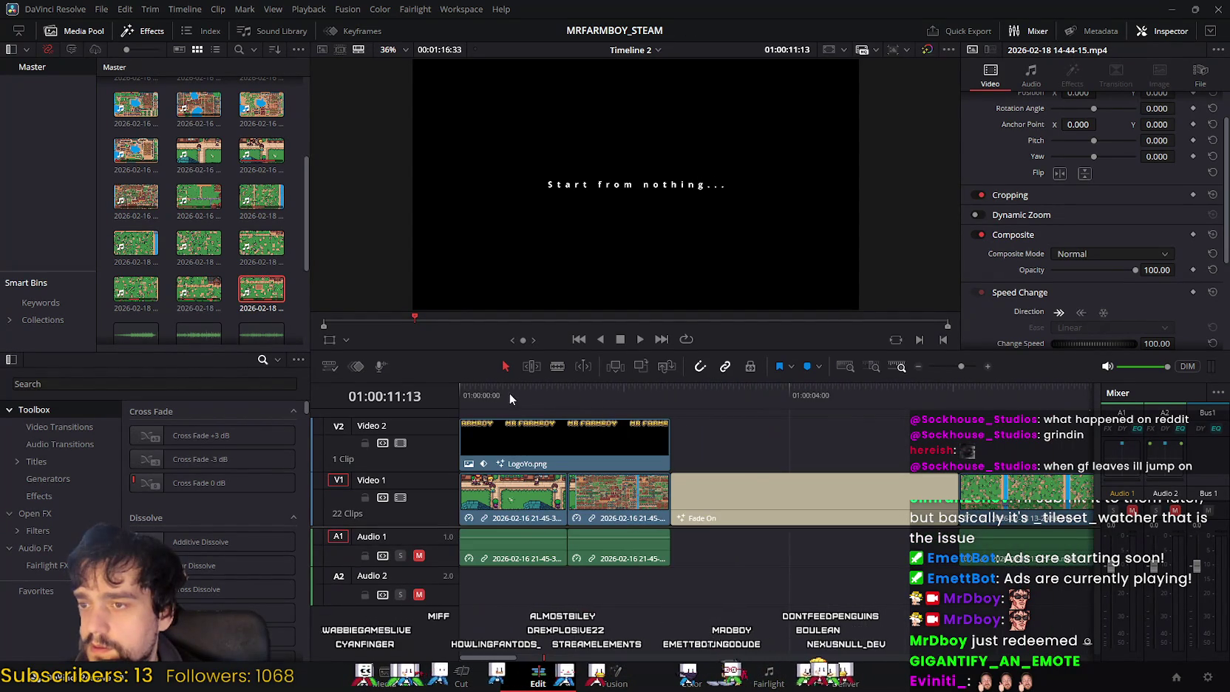
Step: Replay the opening from the start, then park the playhead one frame after 01:00:02:59
{"action": "key", "text": "Home"}
{"action": "left_click", "coordinate": [640, 338]}
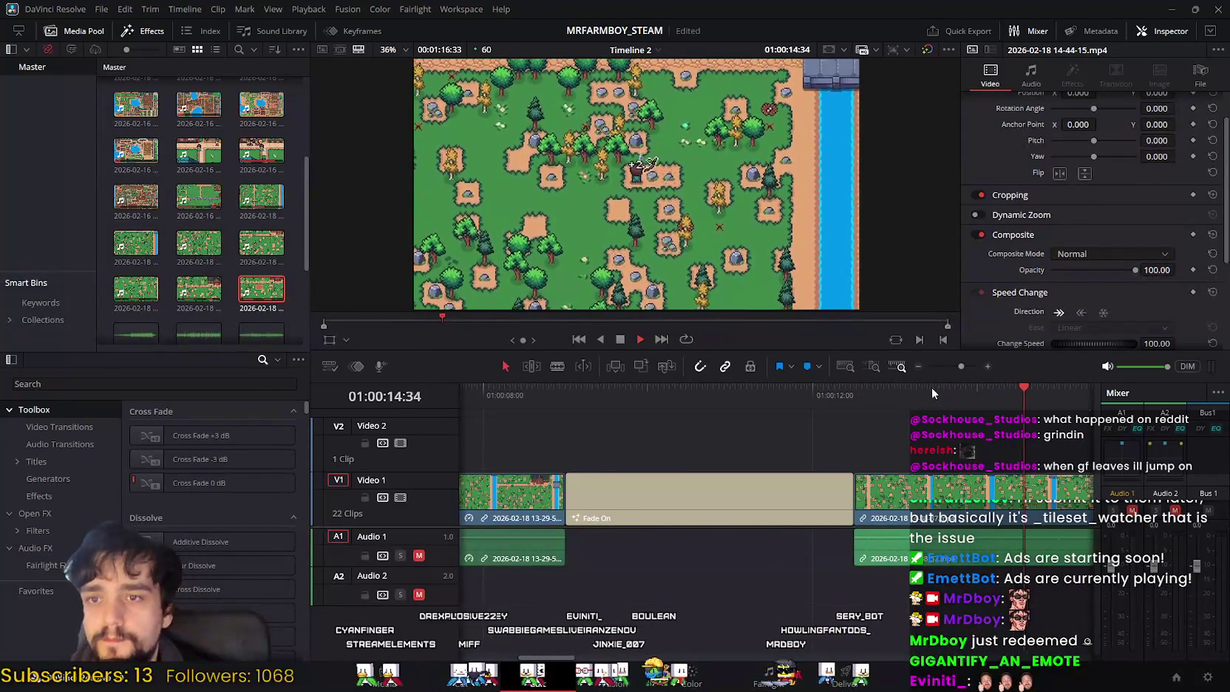
{"action": "left_click", "coordinate": [628, 342]}
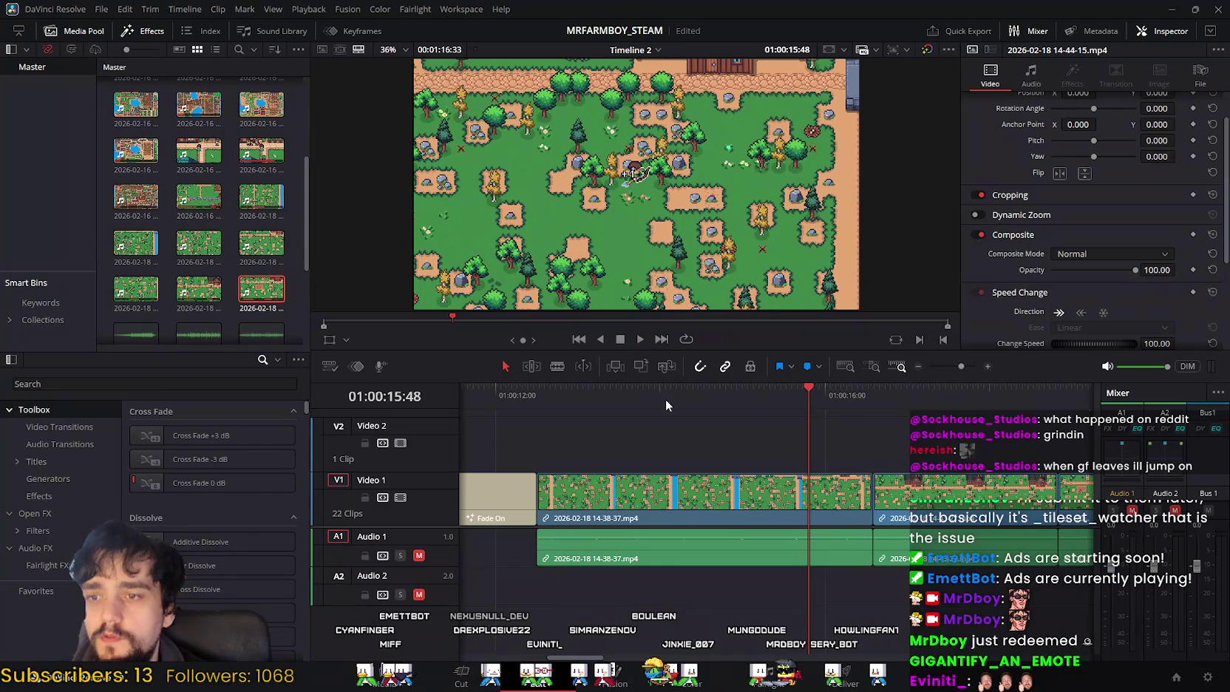
{"action": "key", "text": "Home"}
{"action": "left_click", "coordinate": [701, 428]}
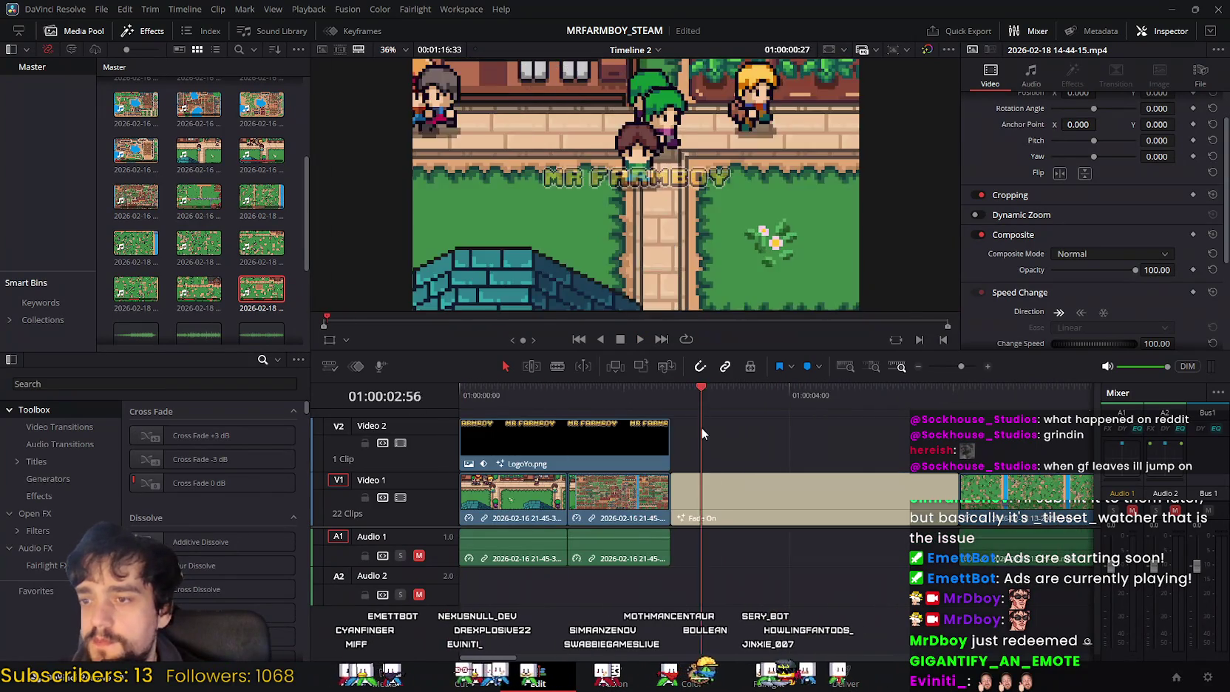
{"action": "key", "text": "Right"}
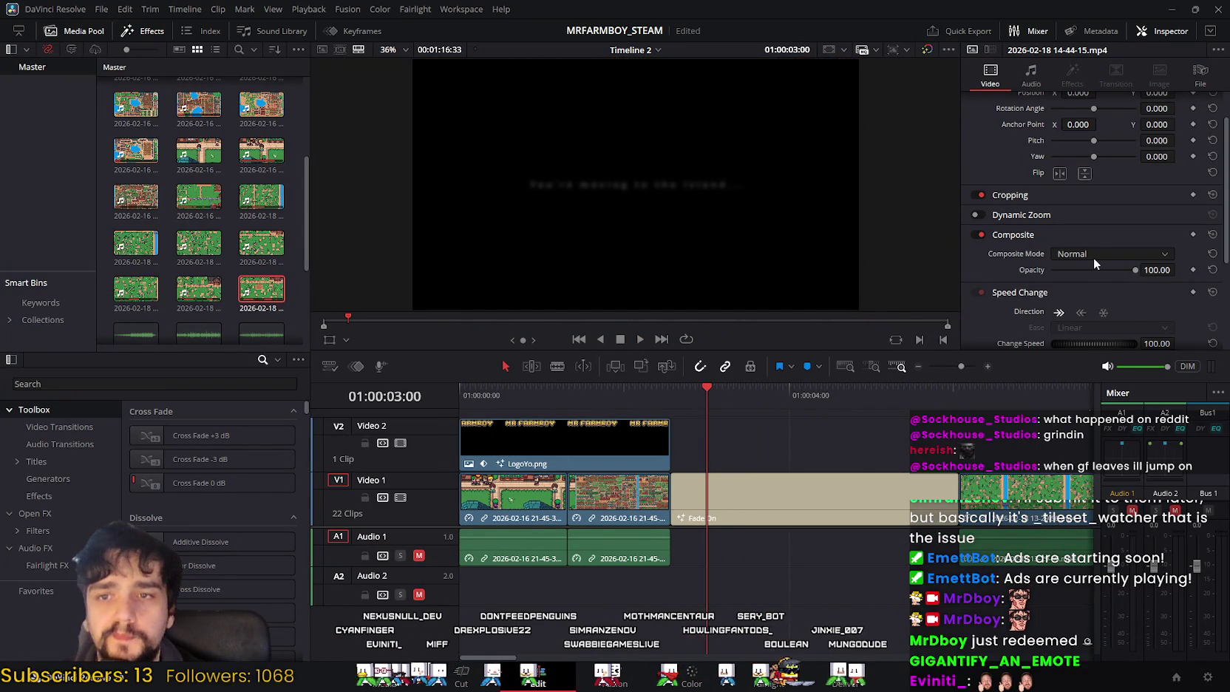
{"action": "scroll", "coordinate": [1093, 257], "scroll_direction": "up", "scroll_amount": 1}
Step: Inspect the 'You're moving to the Island...' title's settings, leaving the blend mode unchanged
{"action": "left_click", "coordinate": [820, 482]}
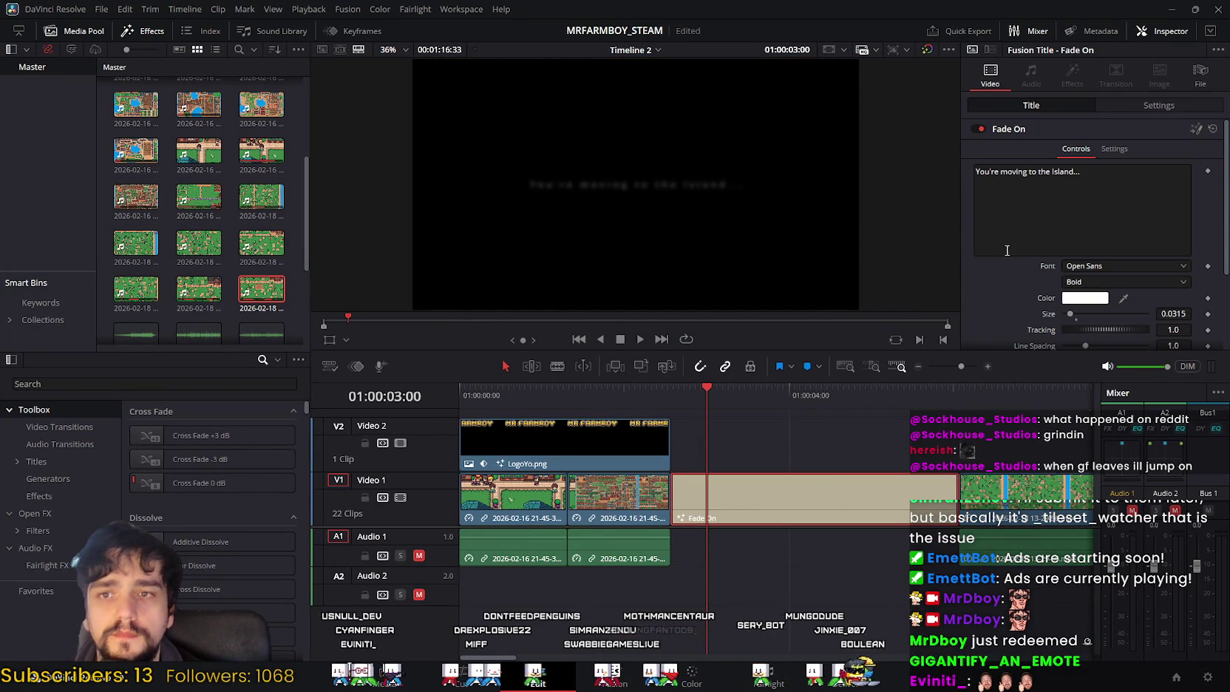
{"action": "scroll", "coordinate": [1000, 265], "scroll_direction": "down", "scroll_amount": 3}
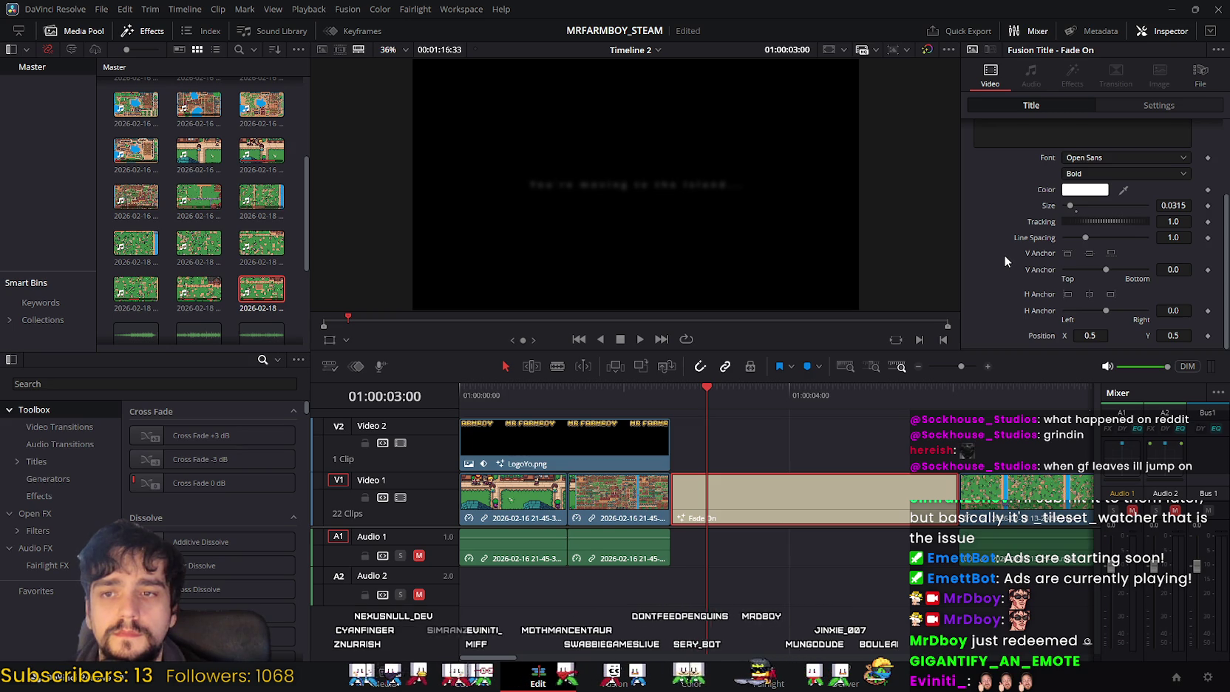
{"action": "scroll", "coordinate": [1004, 252], "scroll_direction": "up", "scroll_amount": 1}
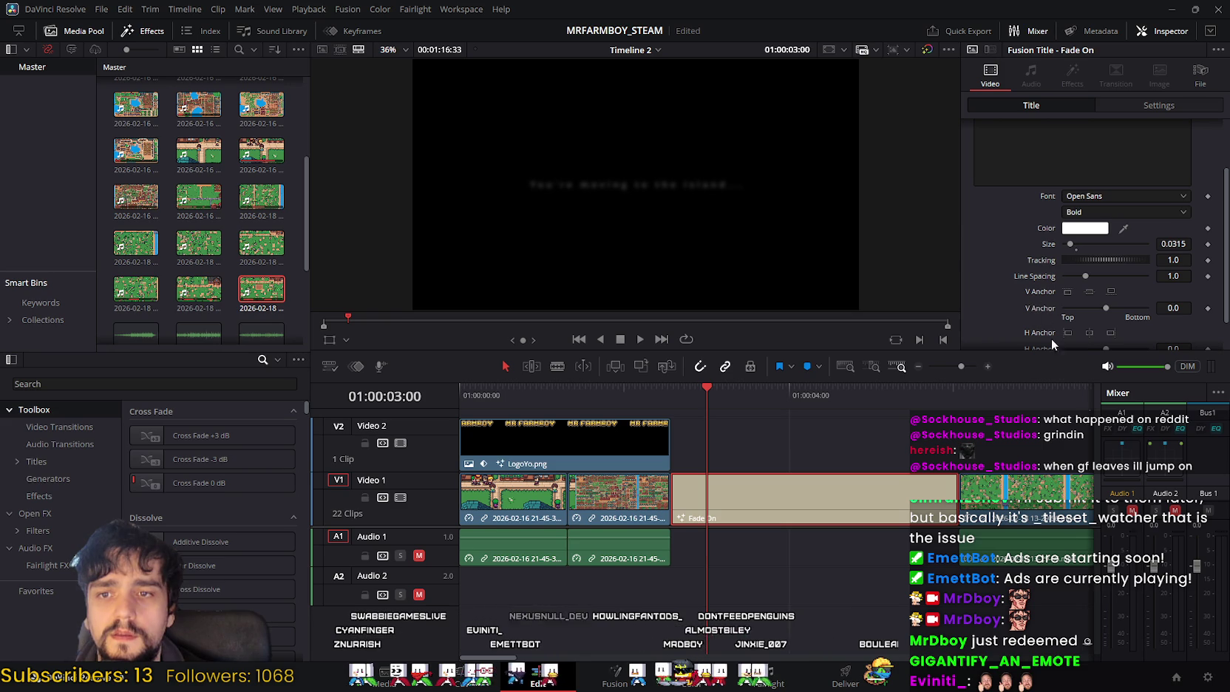
{"action": "scroll", "coordinate": [1051, 326], "scroll_direction": "up", "scroll_amount": 2}
{"action": "left_click", "coordinate": [1161, 108]}
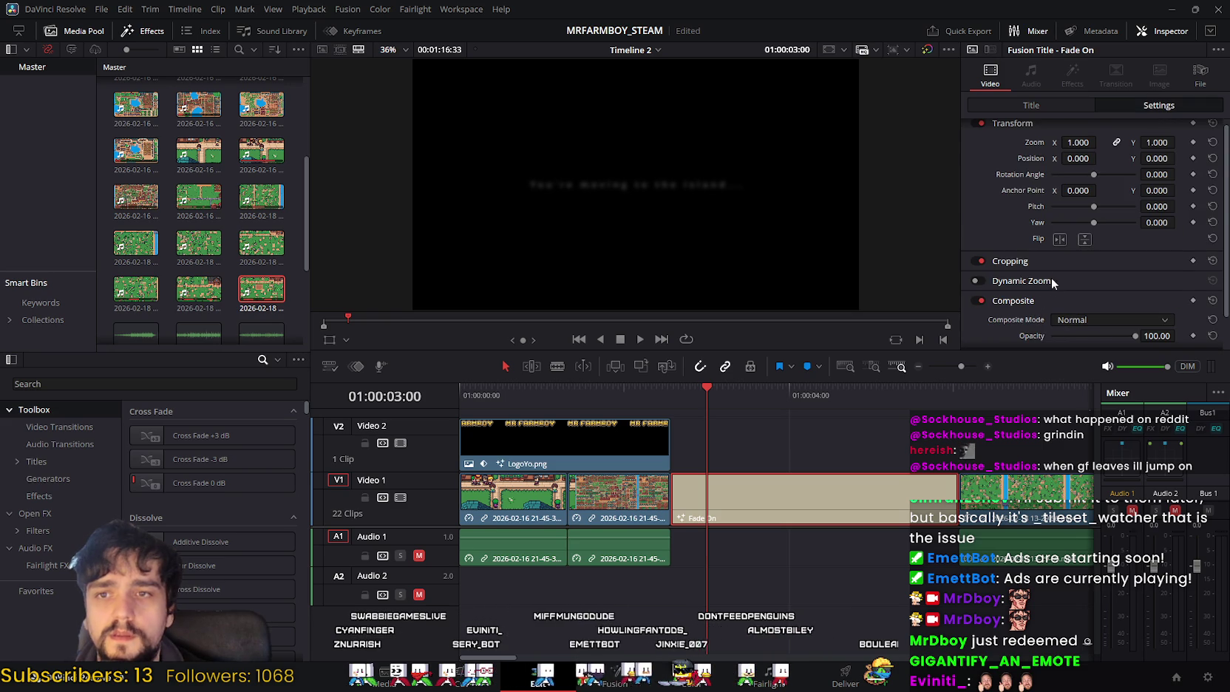
{"action": "scroll", "coordinate": [1043, 281], "scroll_direction": "down", "scroll_amount": 1}
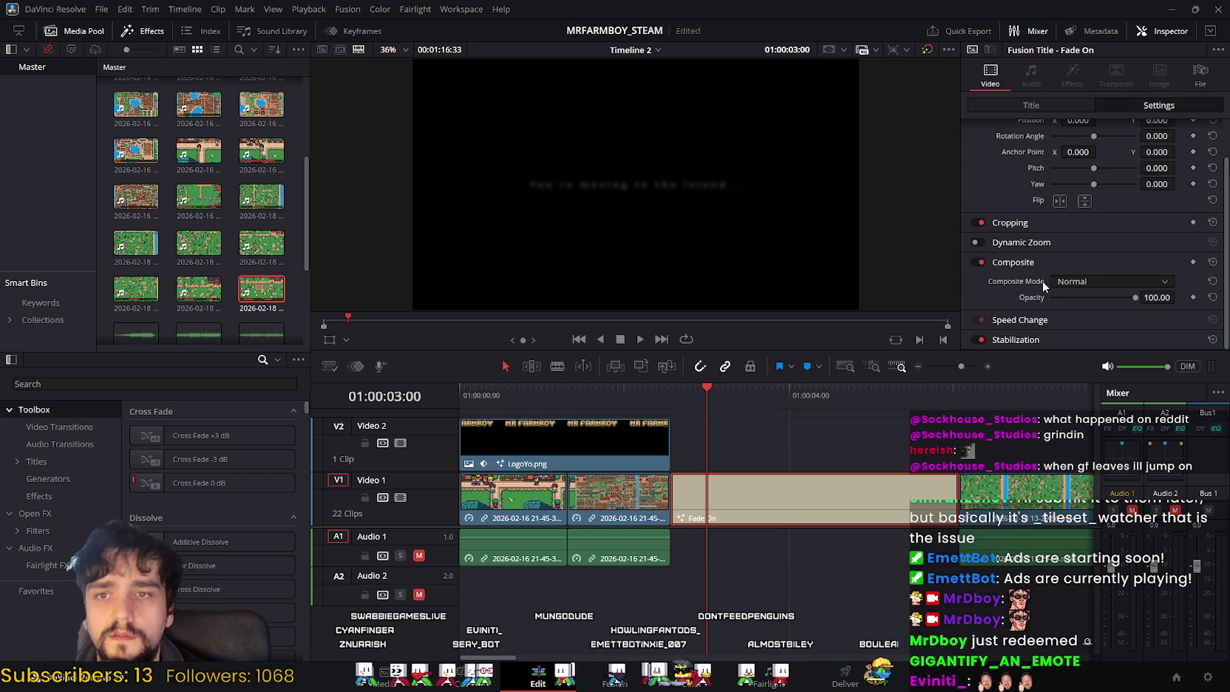
{"action": "left_click", "coordinate": [1091, 281]}
{"action": "left_click", "coordinate": [1090, 281]}
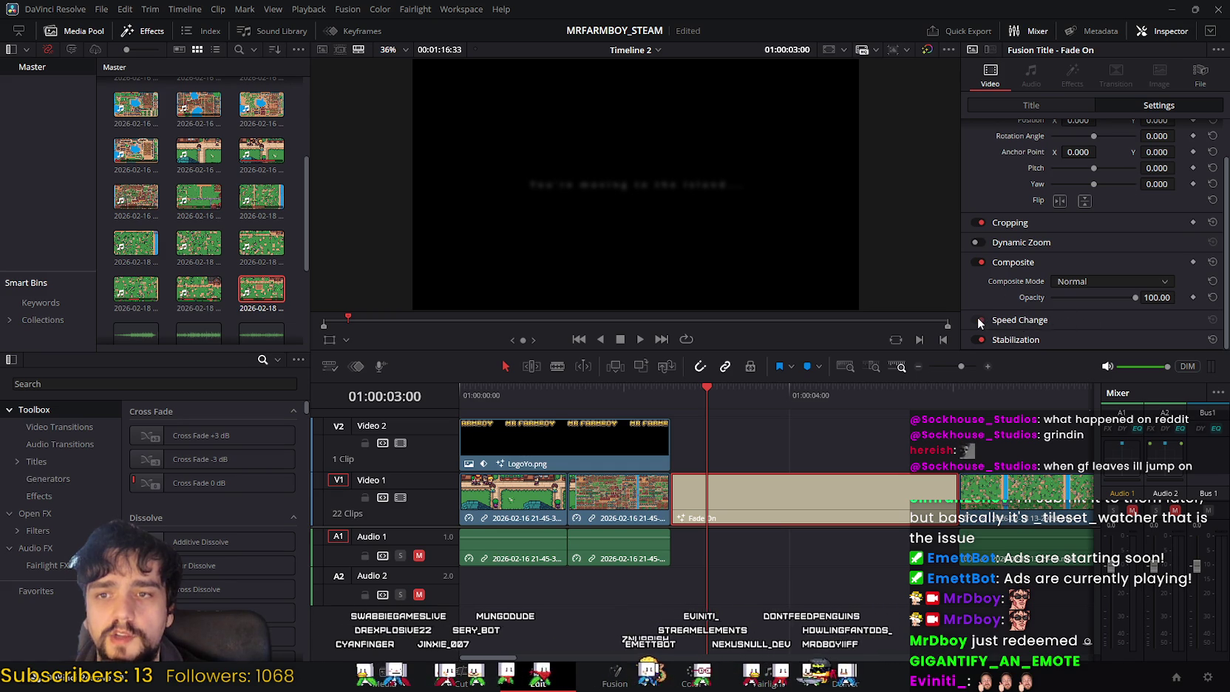
{"action": "scroll", "coordinate": [990, 342], "scroll_direction": "up", "scroll_amount": 2}
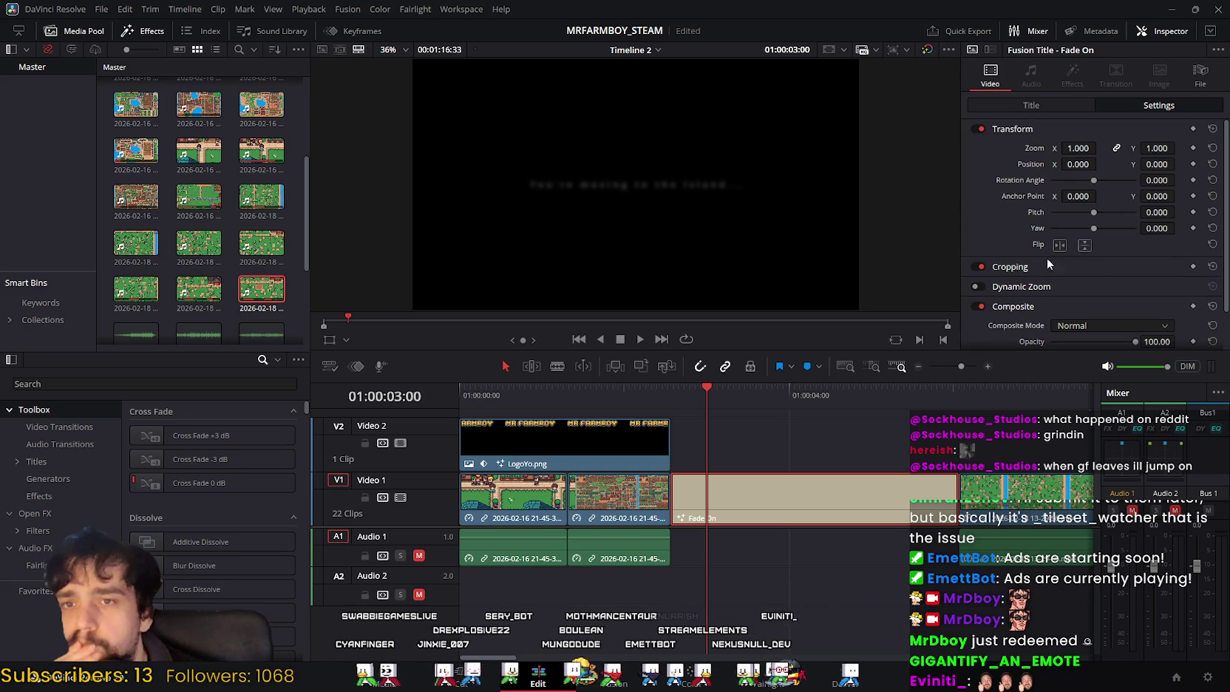
Step: Try tracking, line spacing and V Anchor values in Fade On Controls, then reset to defaults
{"action": "left_click", "coordinate": [1050, 103]}
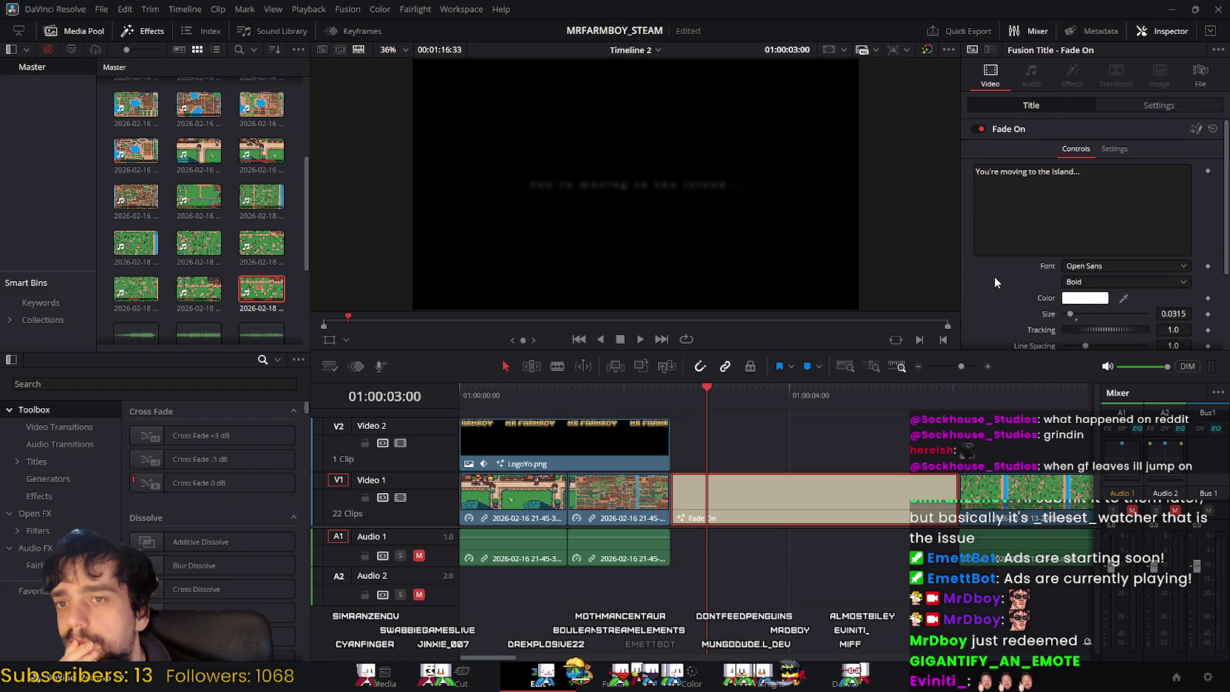
{"action": "left_click", "coordinate": [1116, 150]}
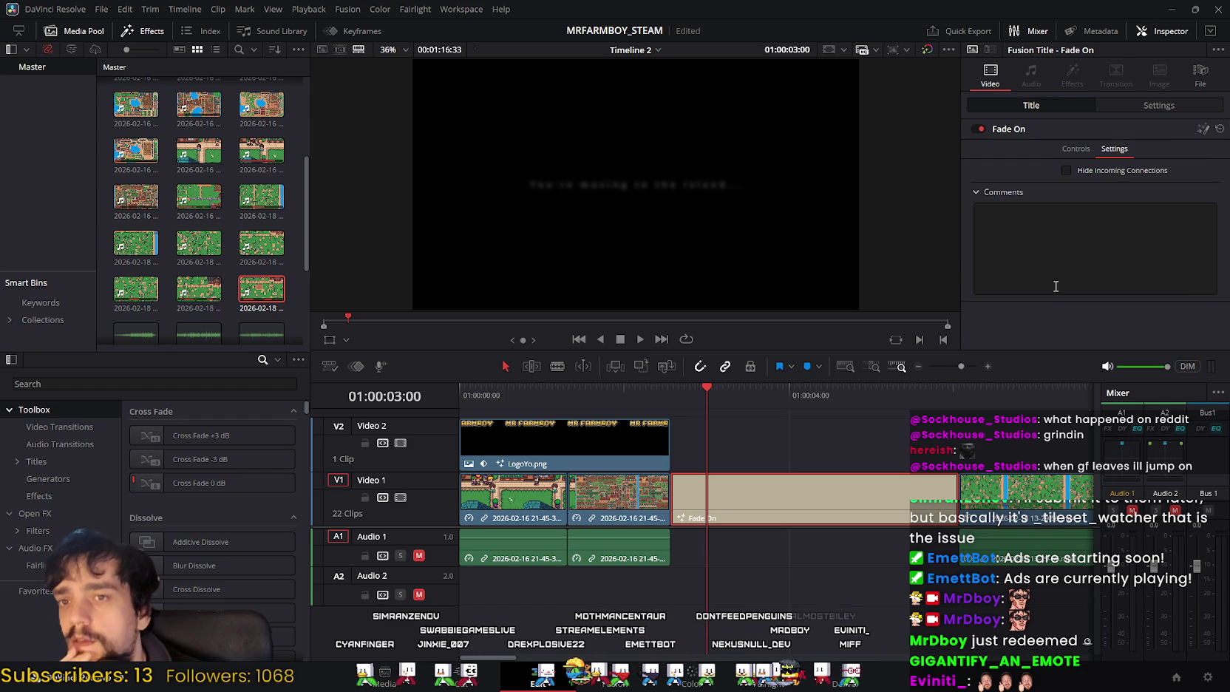
{"action": "left_click", "coordinate": [1076, 151]}
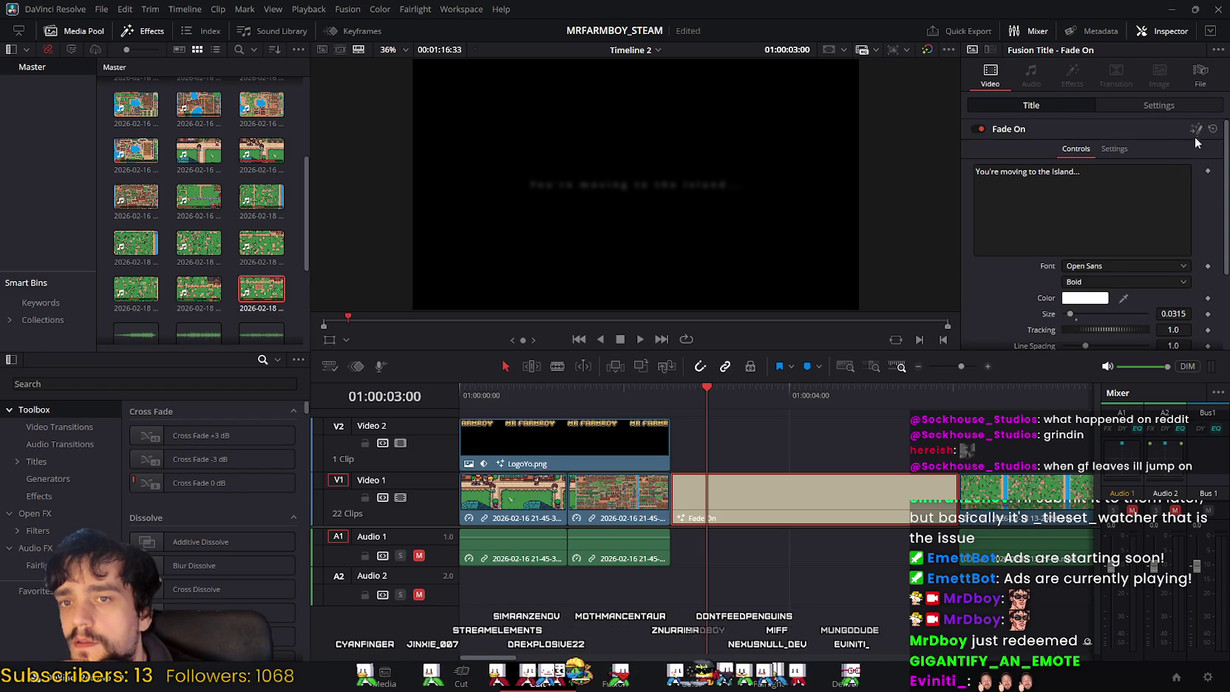
{"action": "scroll", "coordinate": [1045, 242], "scroll_direction": "down", "scroll_amount": 2}
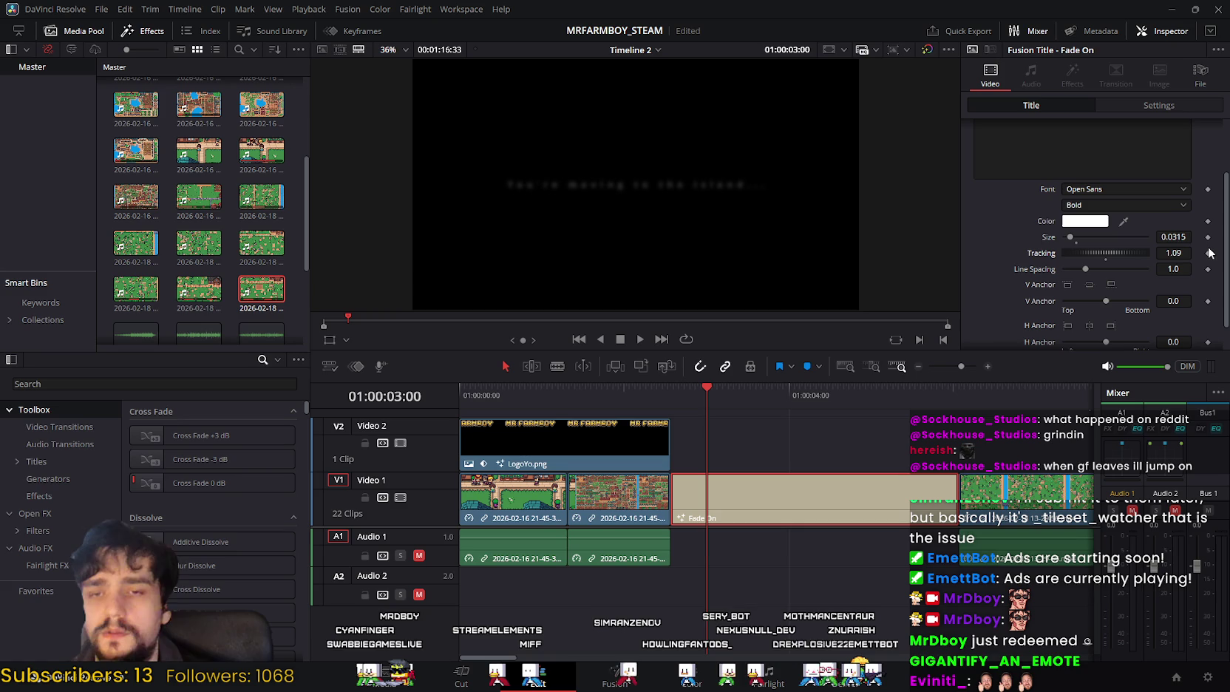
{"action": "left_click", "coordinate": [1172, 252]}
{"action": "type", "text": "1"}
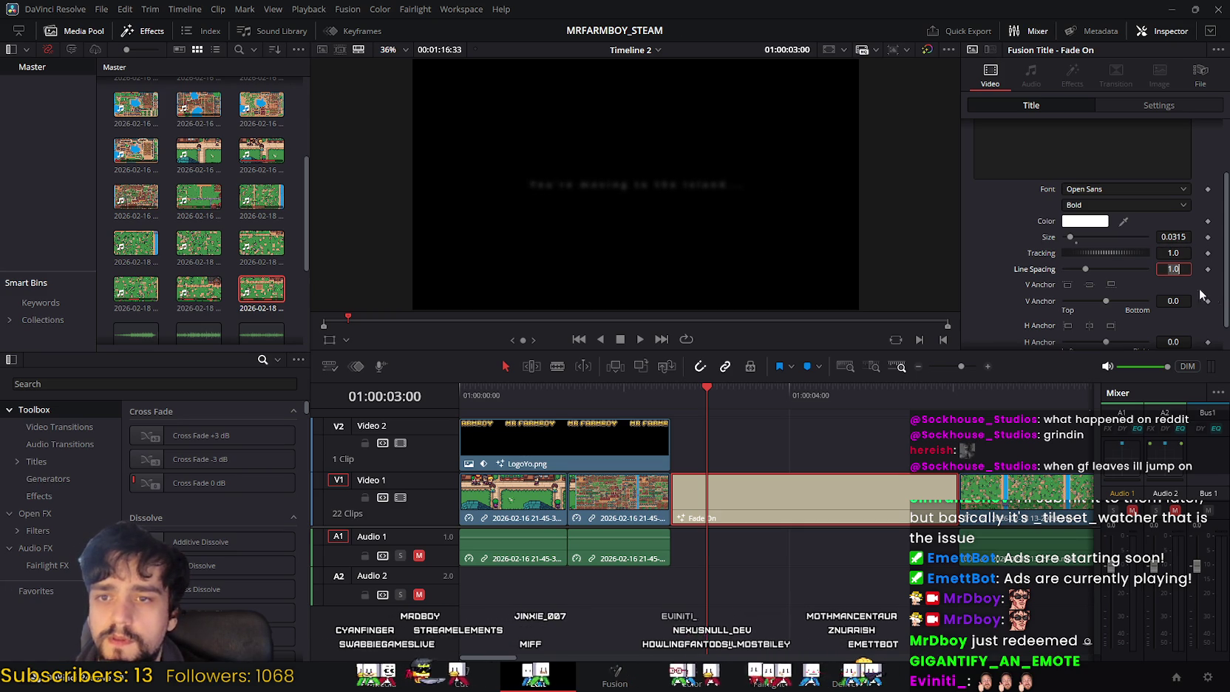
{"action": "key", "text": "Return"}
{"action": "left_click_drag", "start_coordinate": [1173, 268], "coordinate": [1185, 268]}
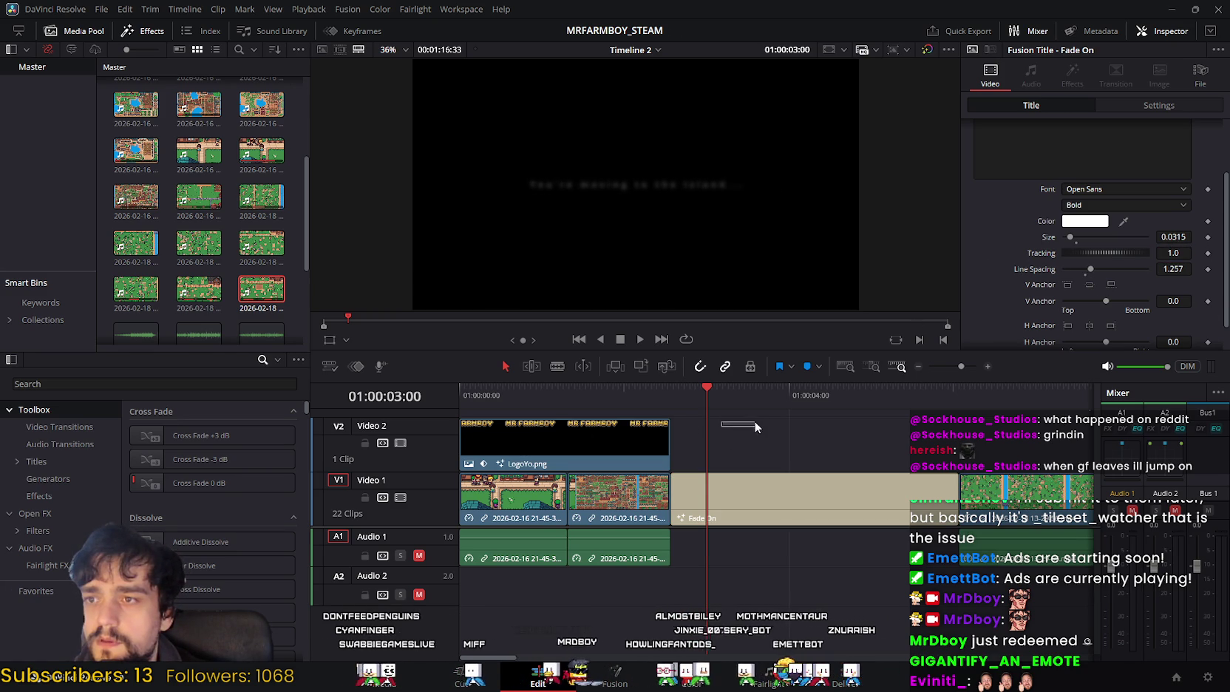
{"action": "left_click_drag", "start_coordinate": [710, 391], "coordinate": [841, 396]}
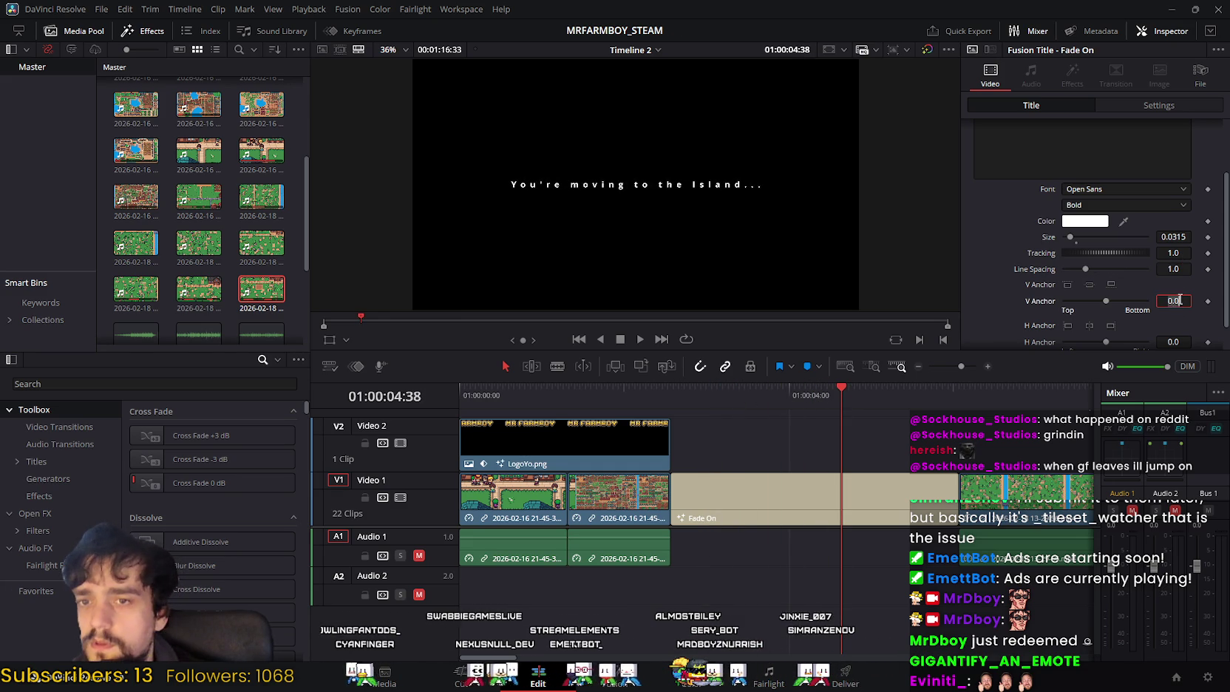
{"action": "left_click_drag", "start_coordinate": [1107, 301], "coordinate": [1113, 301]}
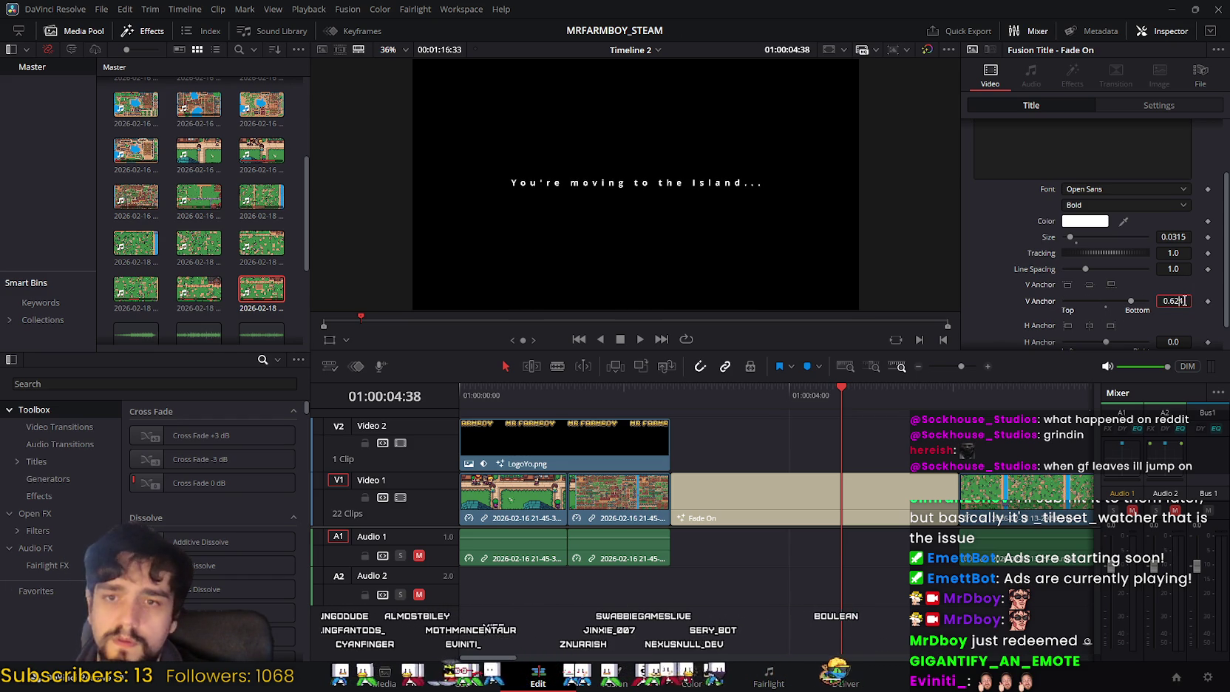
{"action": "key", "text": "Return"}
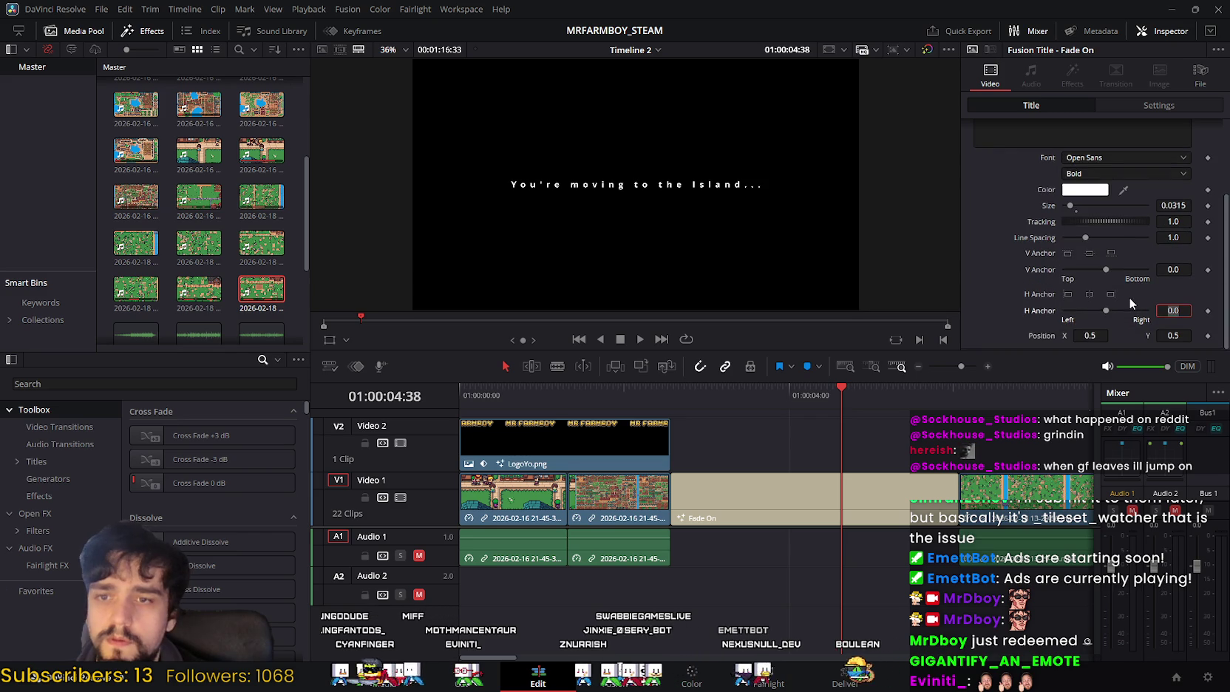
Step: Save the project with Ctrl+S
{"action": "scroll", "coordinate": [1110, 306], "scroll_direction": "up", "scroll_amount": 2}
{"action": "key", "text": "ctrl+s"}
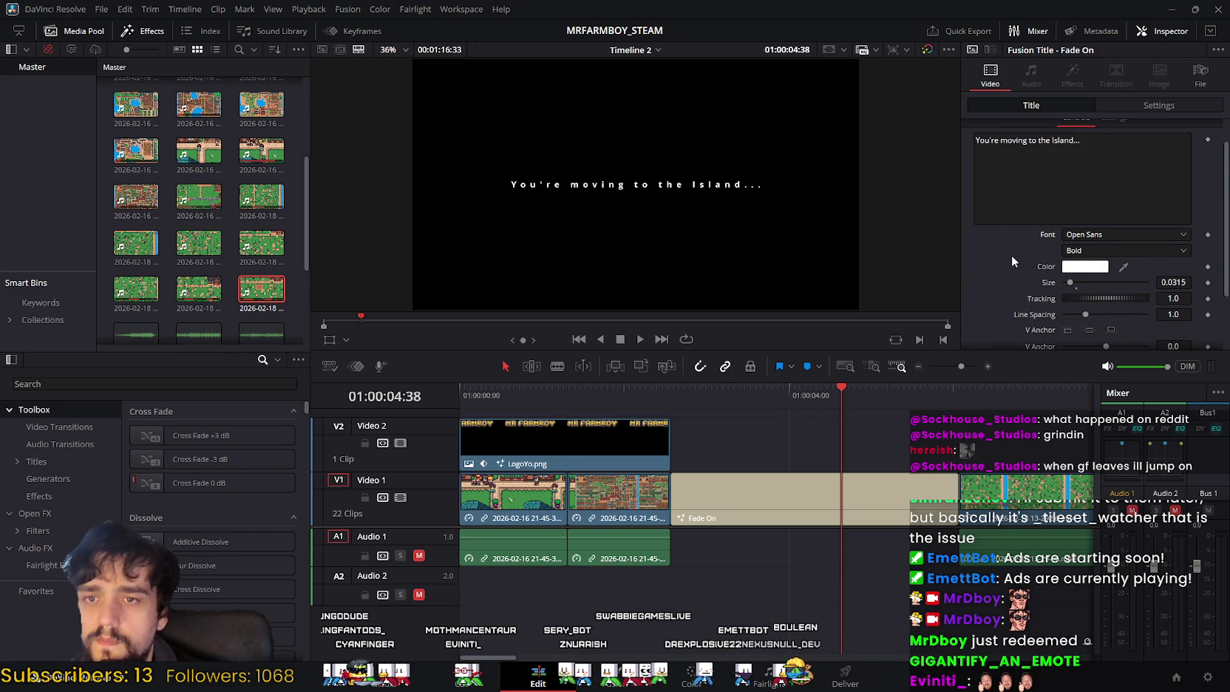
{"action": "scroll", "coordinate": [983, 248], "scroll_direction": "up", "scroll_amount": 1}
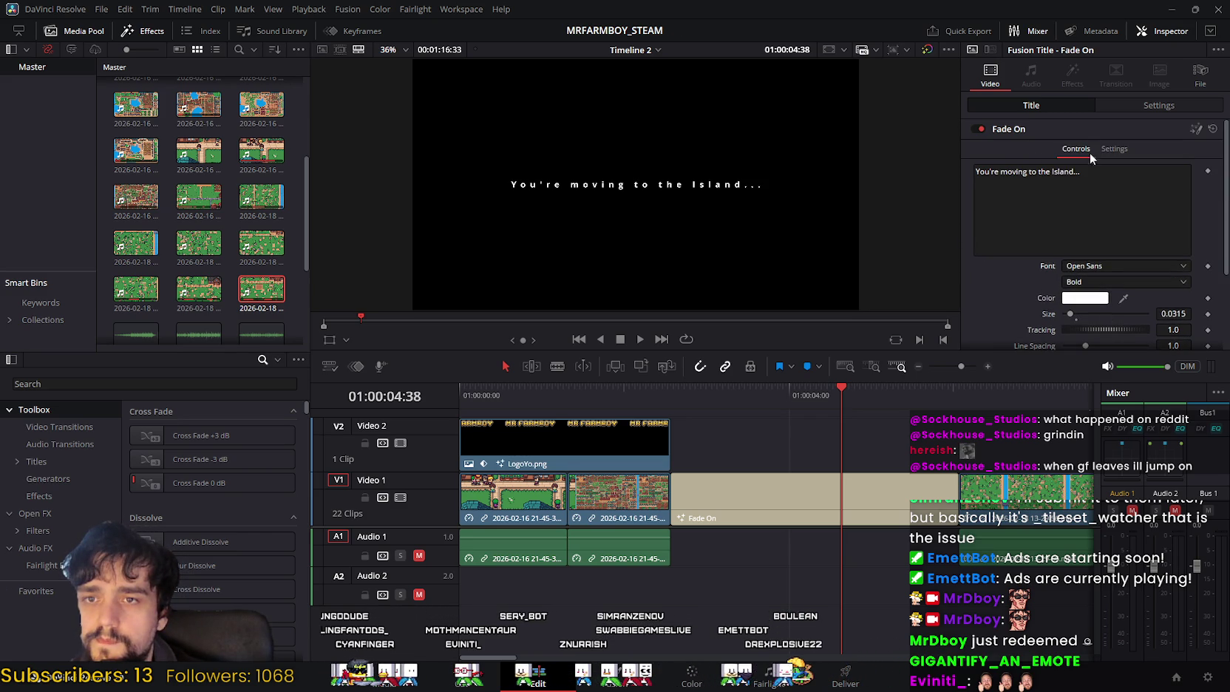
Step: Change the Fade On title's font to Yu Gothic
{"action": "left_click", "coordinate": [1098, 268]}
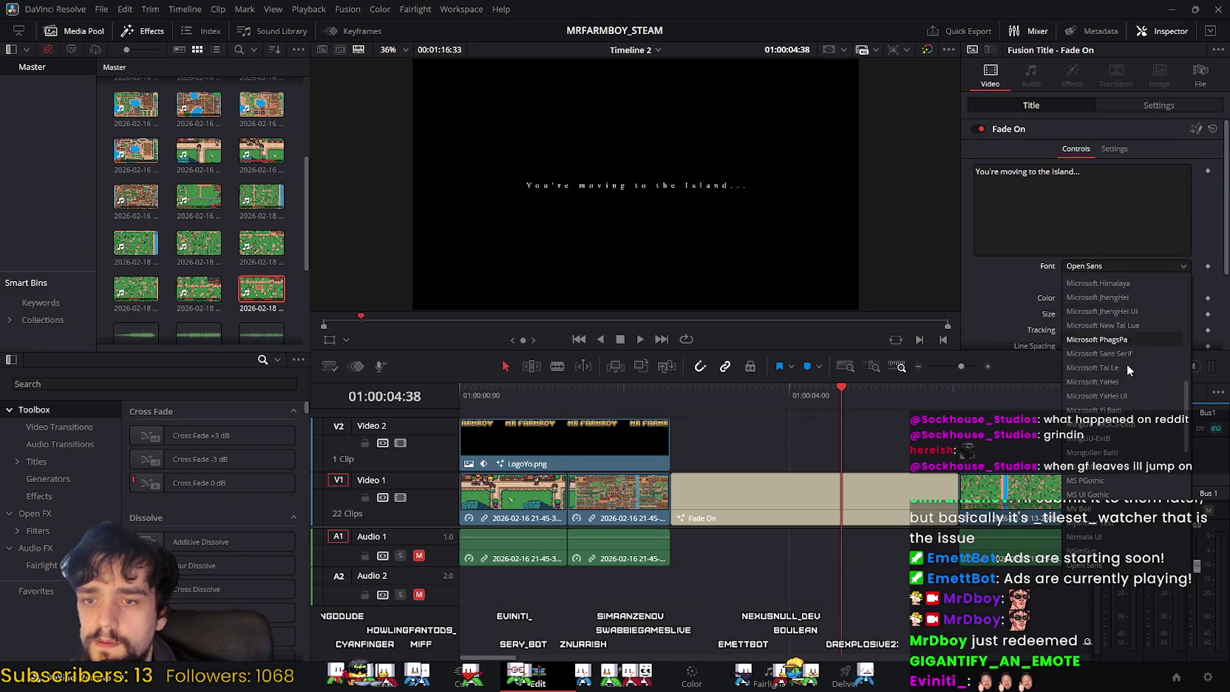
{"action": "scroll", "coordinate": [1128, 444], "scroll_direction": "down", "scroll_amount": 4}
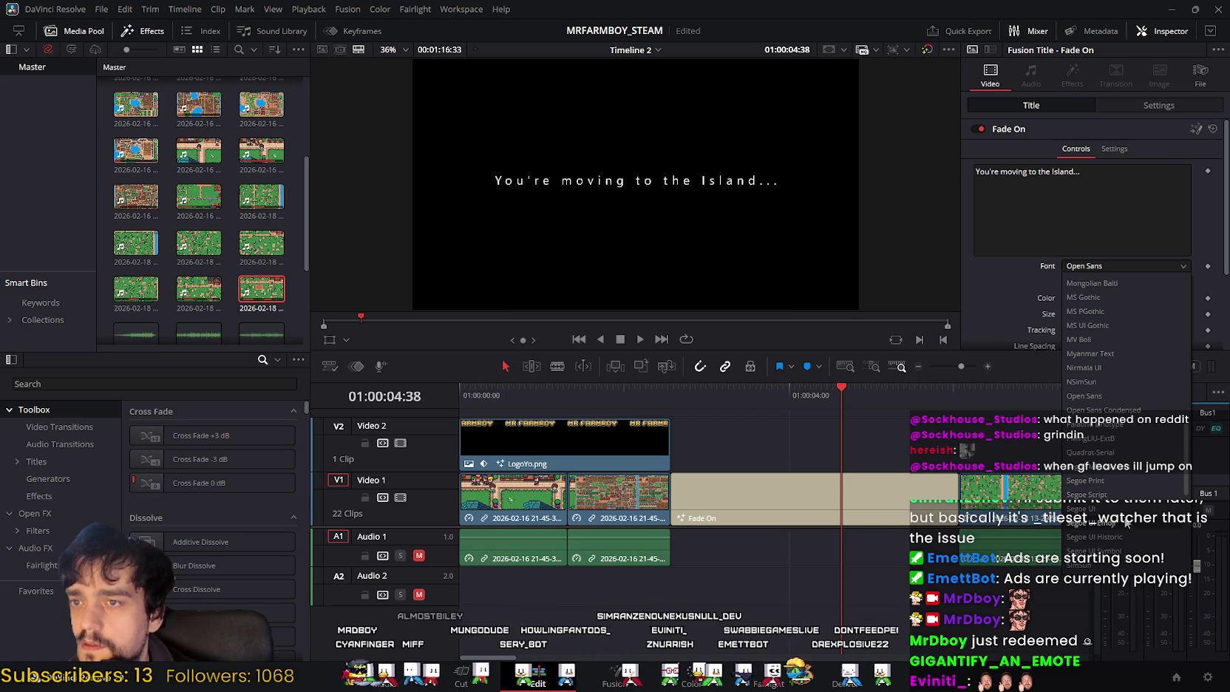
{"action": "scroll", "coordinate": [1129, 526], "scroll_direction": "down", "scroll_amount": 5}
{"action": "scroll", "coordinate": [1138, 323], "scroll_direction": "down", "scroll_amount": 2}
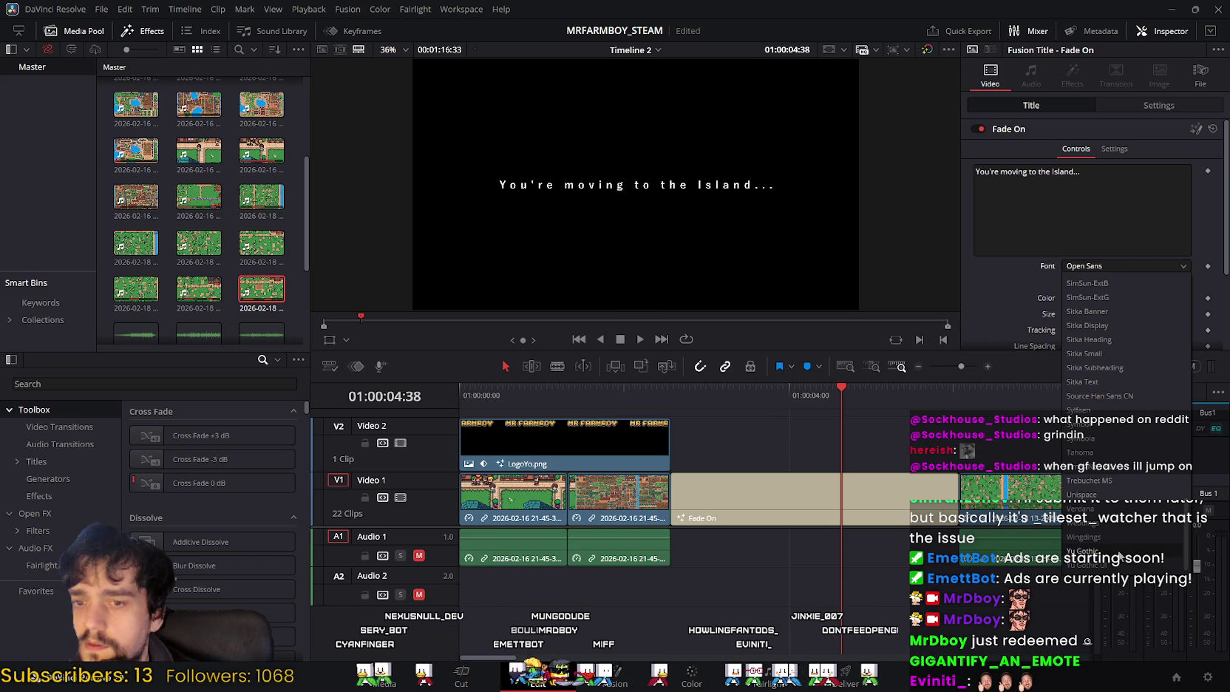
{"action": "left_click", "coordinate": [1120, 554]}
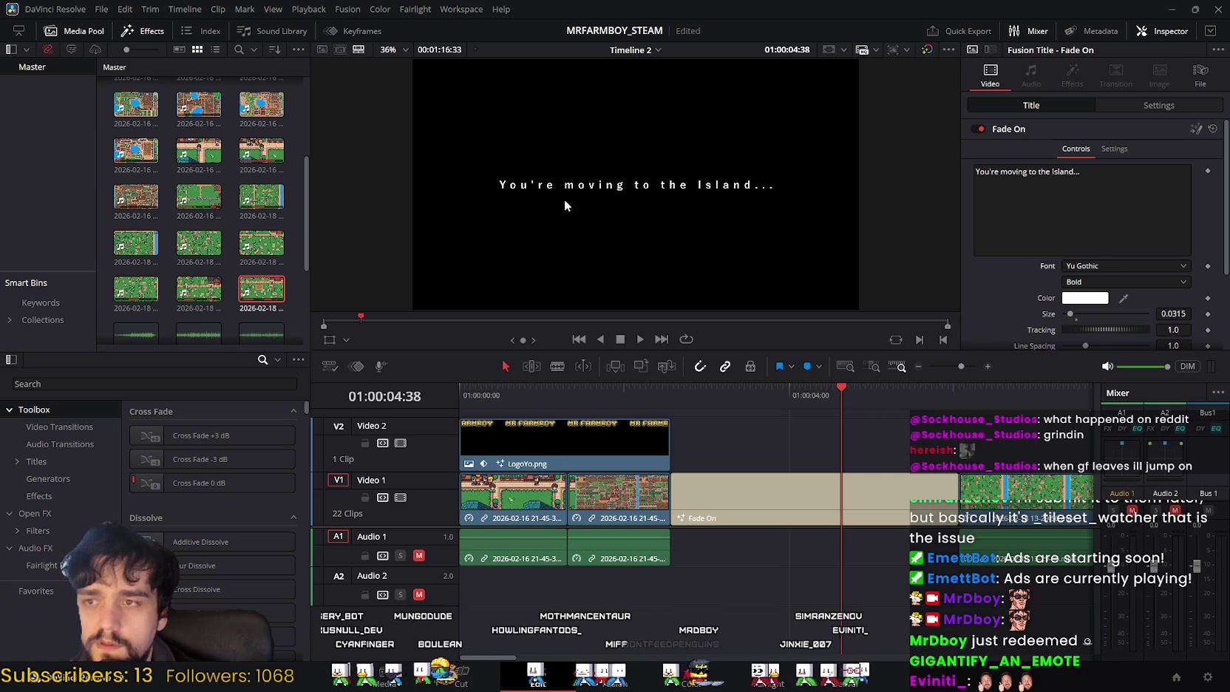
Step: Preview the fade from the logo shot into the title, then open it in Fusion
{"action": "left_click_drag", "start_coordinate": [835, 395], "coordinate": [602, 388]}
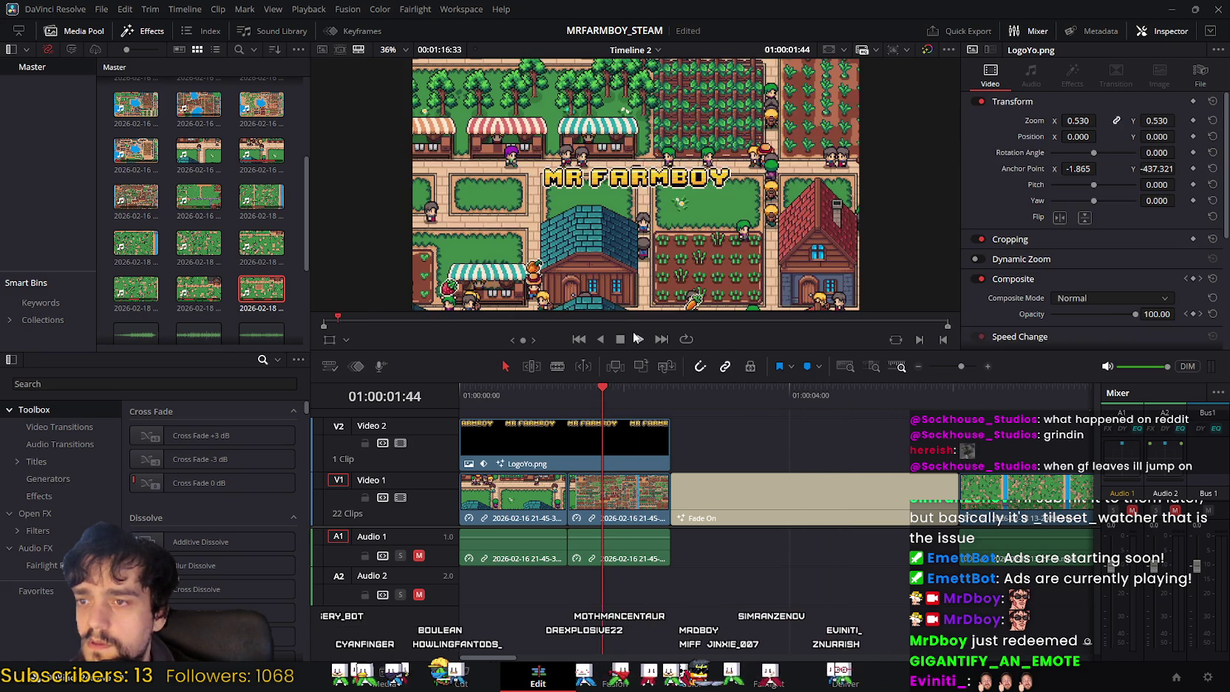
{"action": "left_click", "coordinate": [640, 340]}
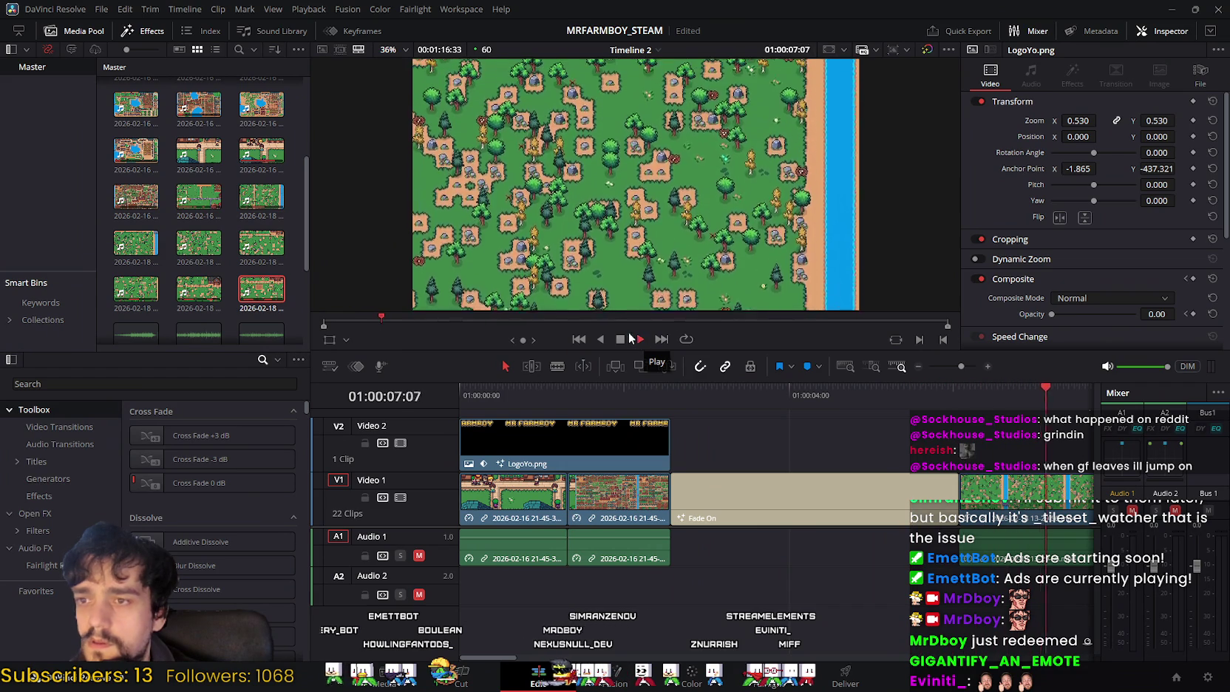
{"action": "left_click", "coordinate": [621, 339]}
{"action": "left_click_drag", "start_coordinate": [1088, 392], "coordinate": [688, 392]}
{"action": "scroll", "coordinate": [1092, 255], "scroll_direction": "down", "scroll_amount": 3}
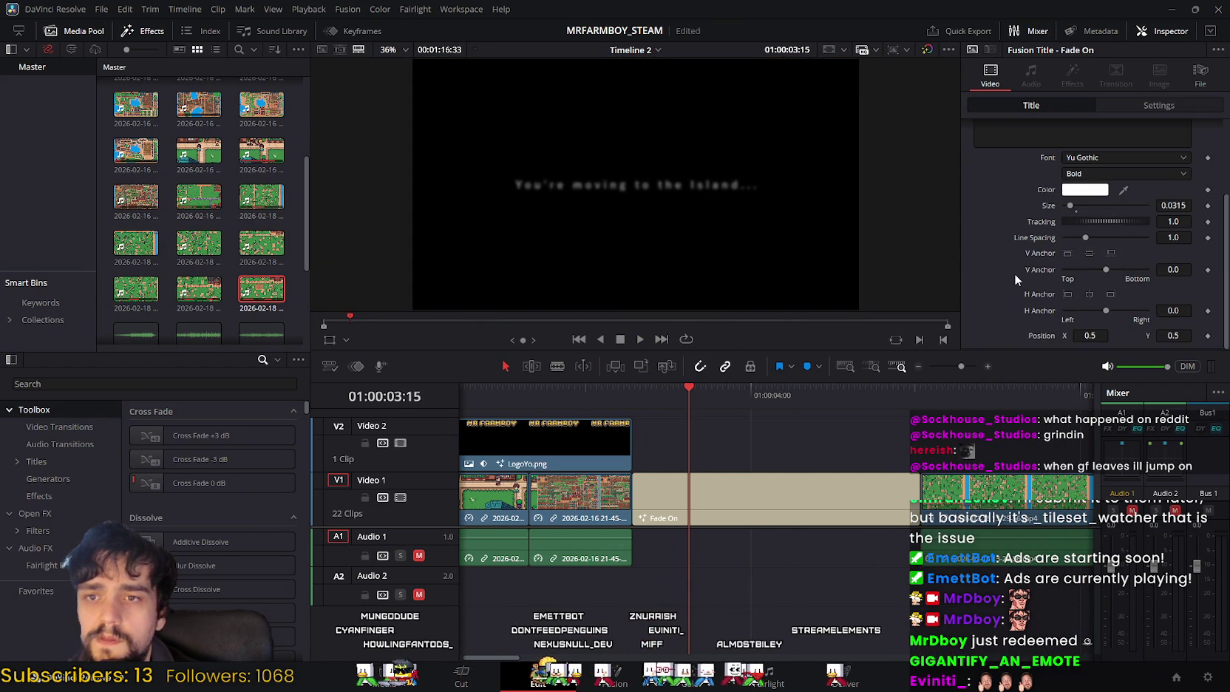
{"action": "scroll", "coordinate": [1015, 273], "scroll_direction": "up", "scroll_amount": 3}
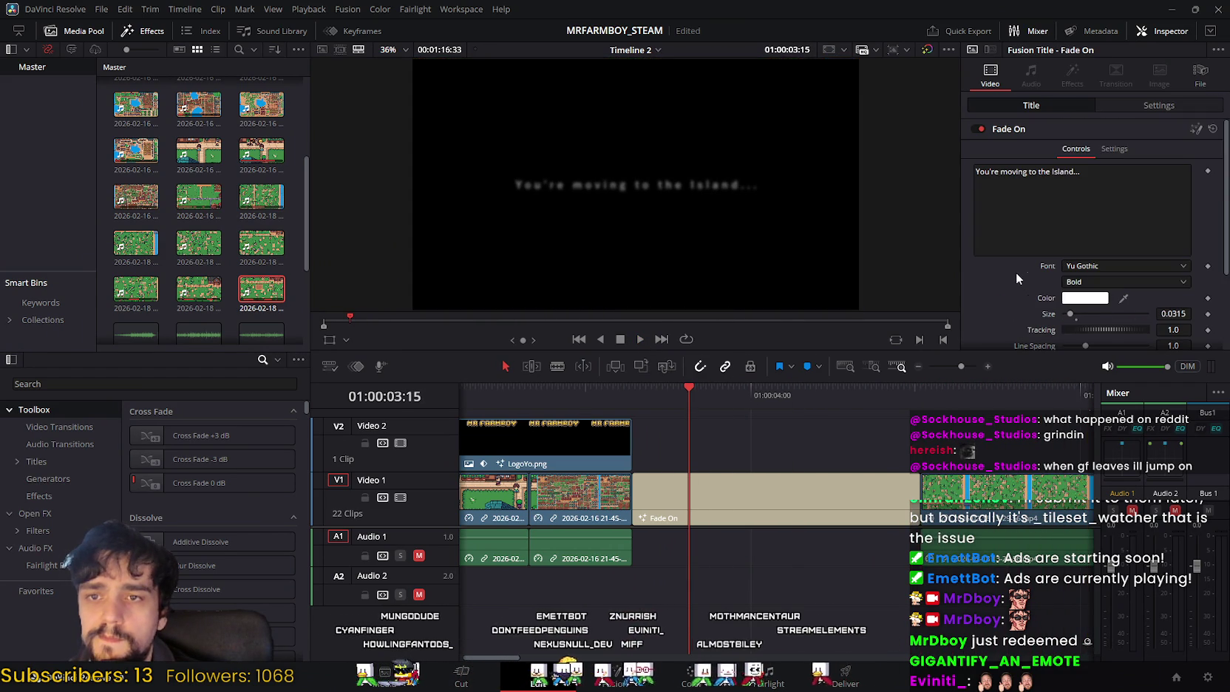
{"action": "left_click", "coordinate": [1198, 129]}
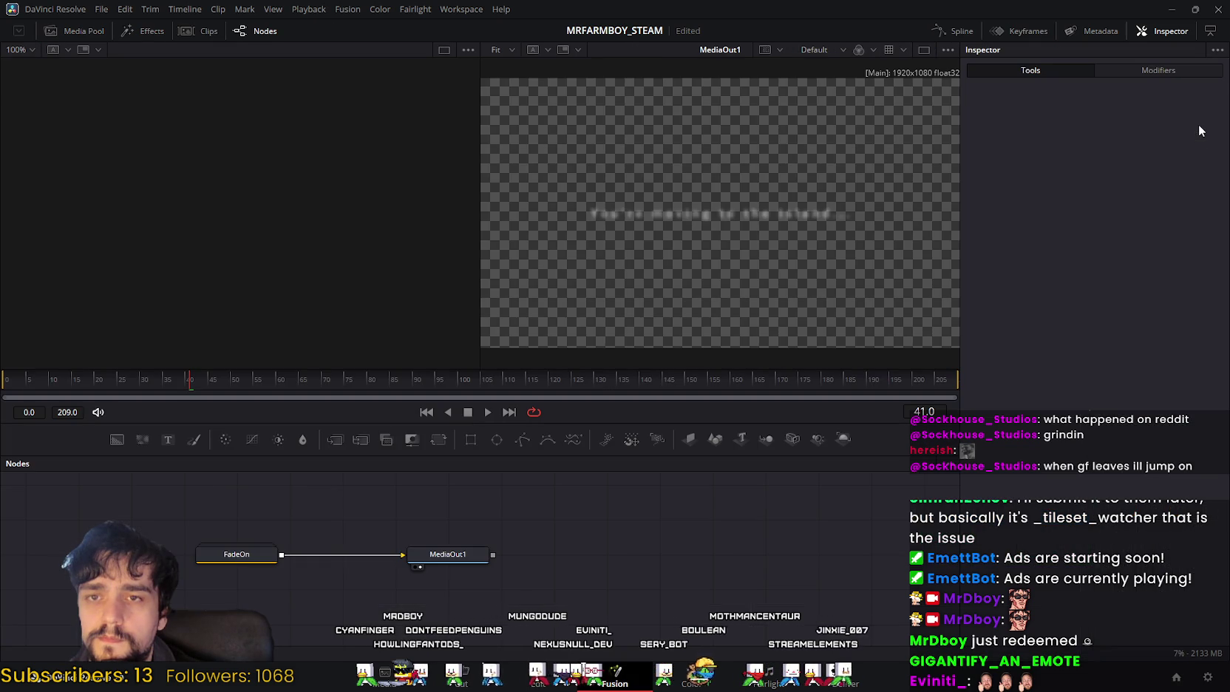
{"action": "left_click_drag", "start_coordinate": [363, 539], "coordinate": [476, 536]}
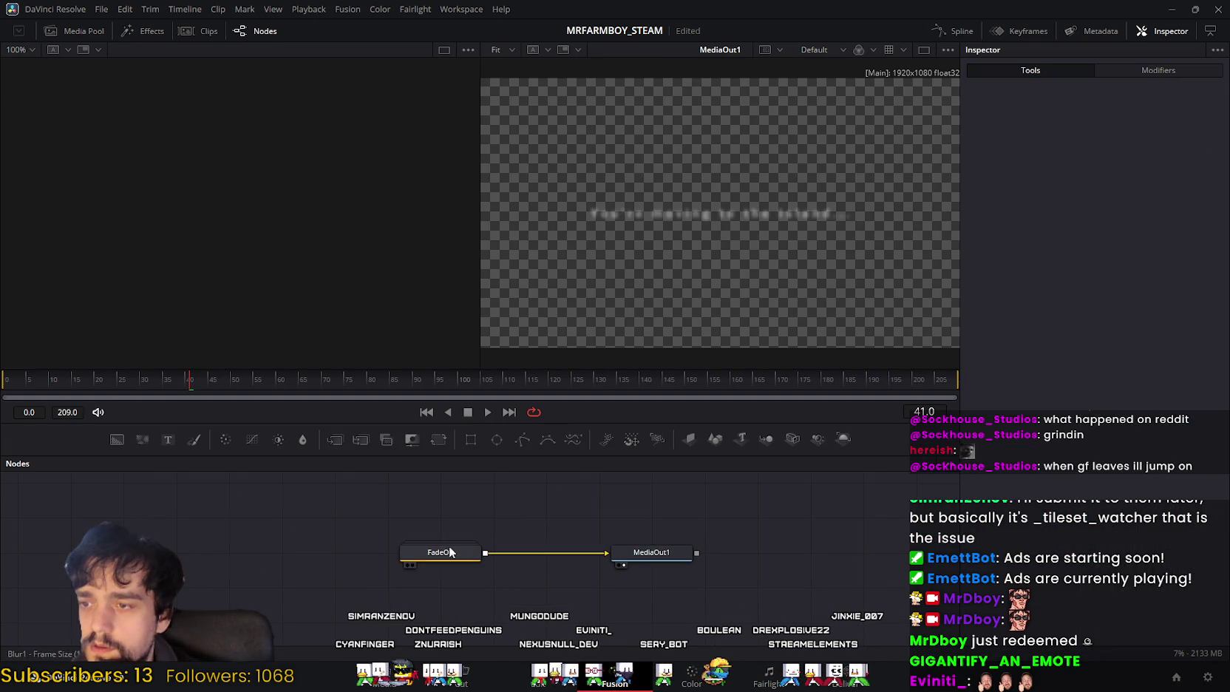
{"action": "left_click", "coordinate": [456, 554]}
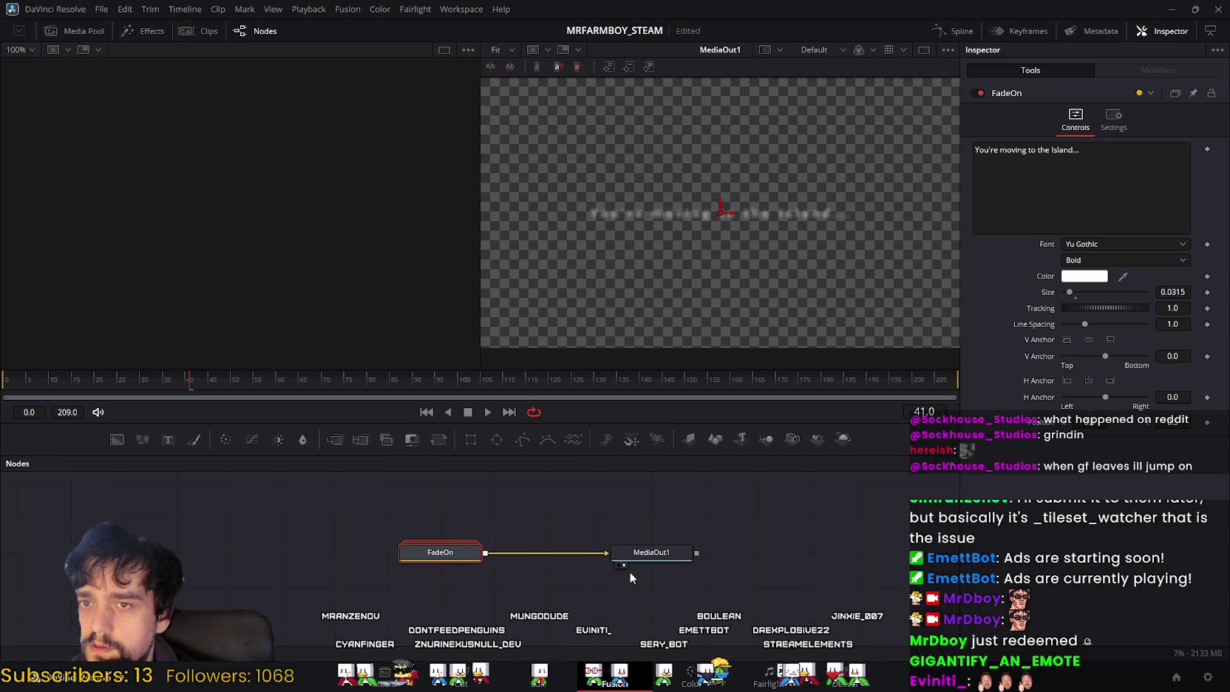
{"action": "left_click", "coordinate": [646, 555]}
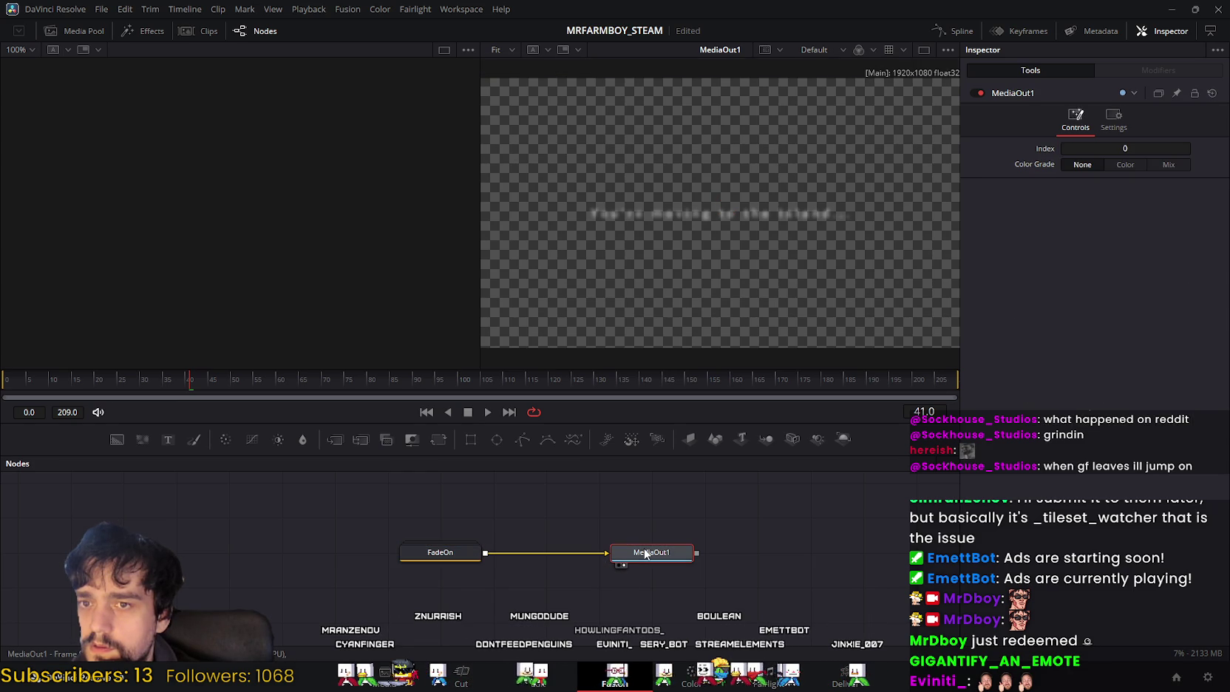
{"action": "left_click", "coordinate": [447, 552]}
{"action": "left_click_drag", "start_coordinate": [687, 507], "coordinate": [638, 504]}
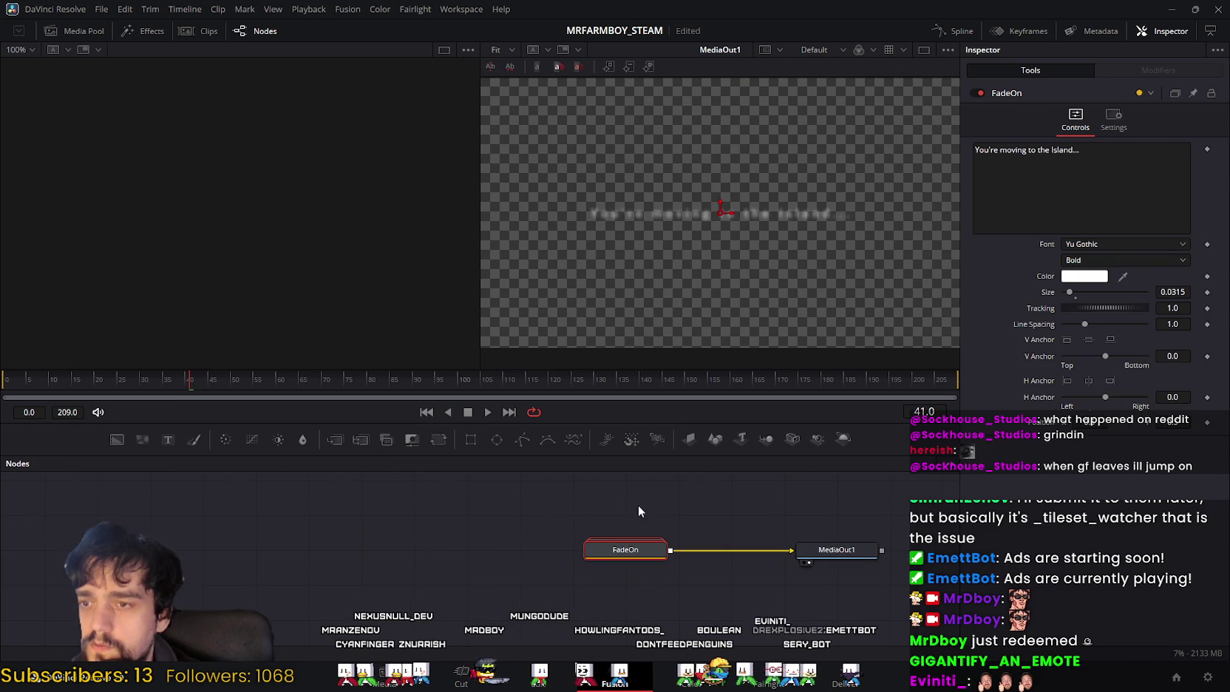
{"action": "left_click", "coordinate": [487, 412]}
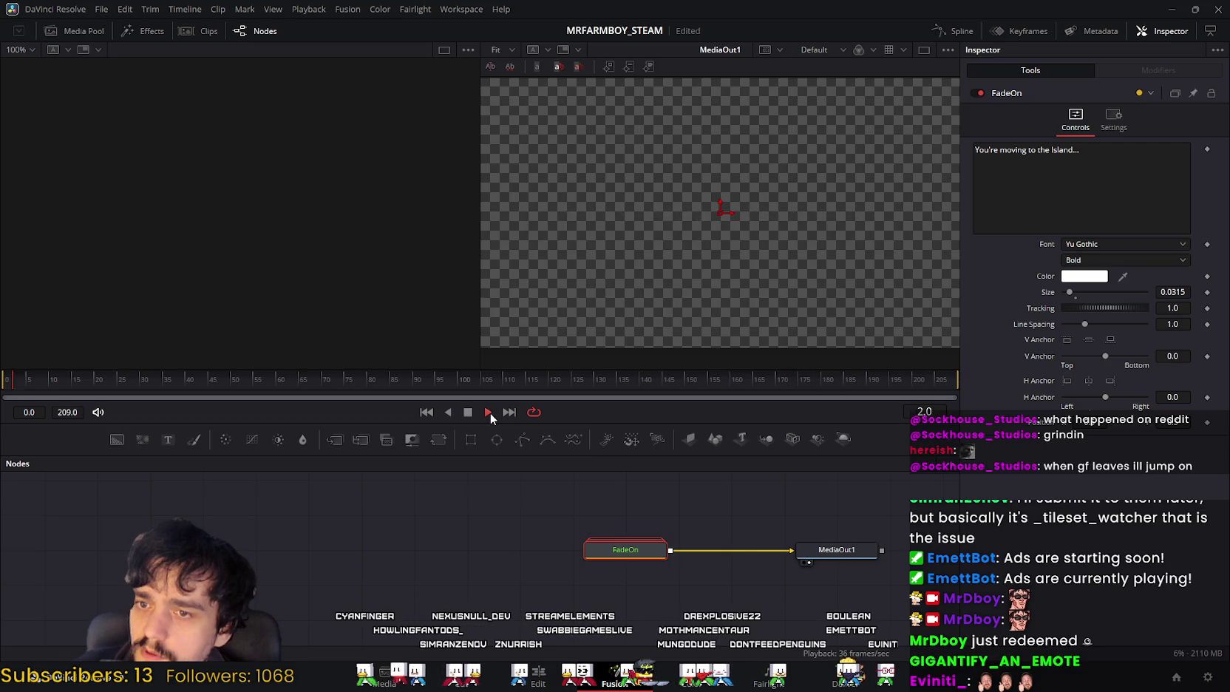
{"action": "left_click", "coordinate": [470, 412]}
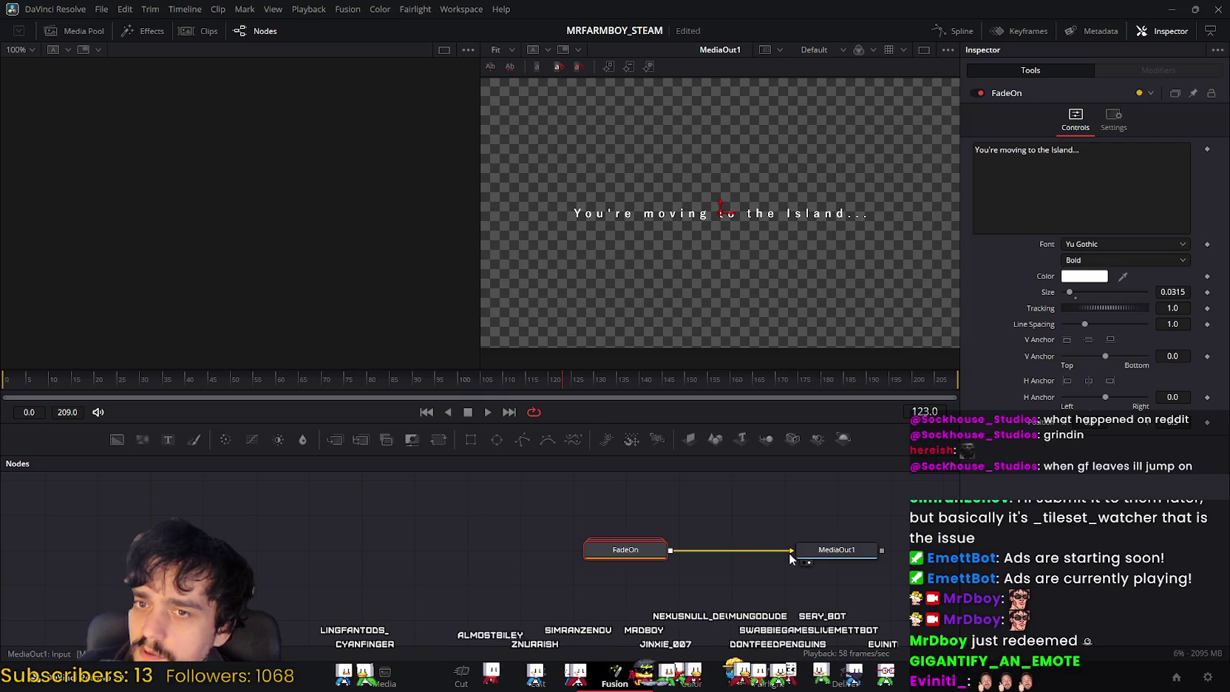
{"action": "left_click_drag", "start_coordinate": [776, 550], "coordinate": [741, 511]}
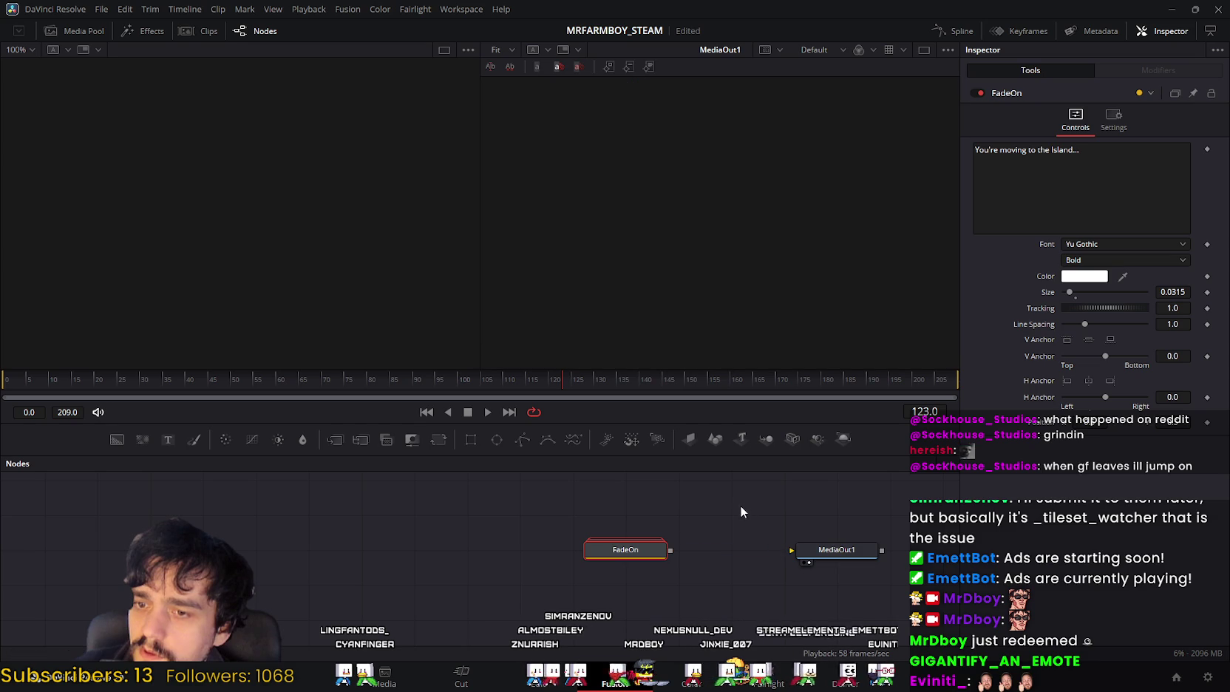
{"action": "left_click", "coordinate": [720, 553]}
{"action": "key", "text": "ctrl+z"}
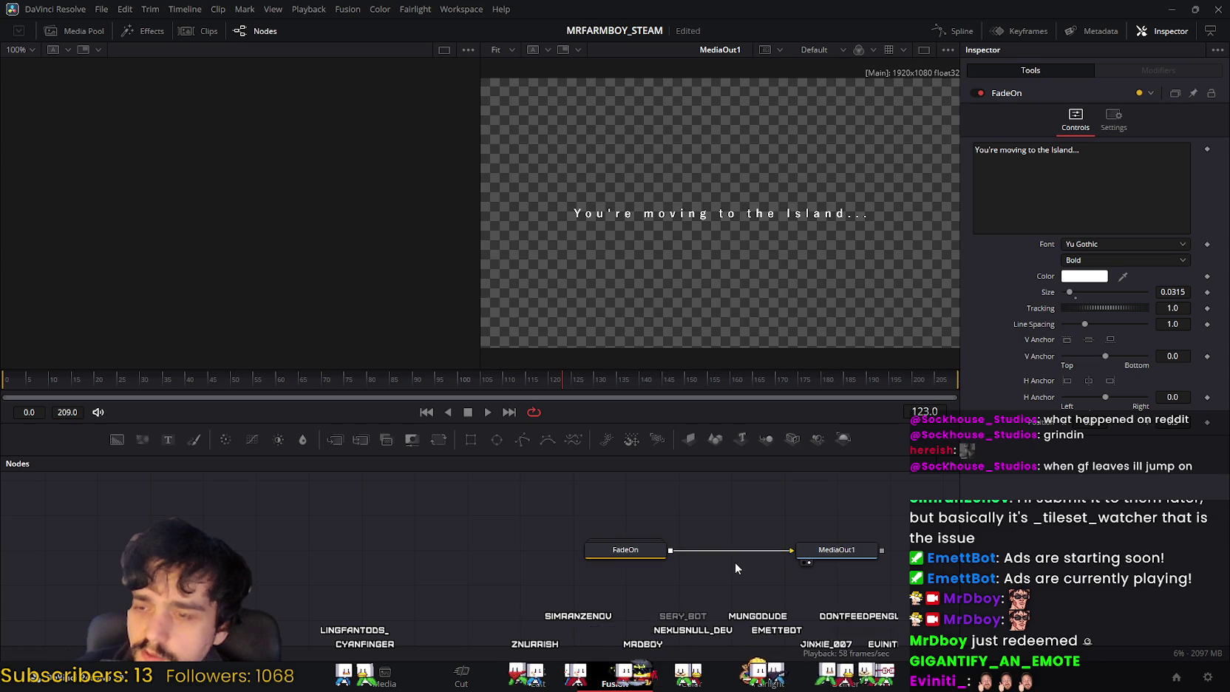
{"action": "mouse_move", "coordinate": [625, 550]}
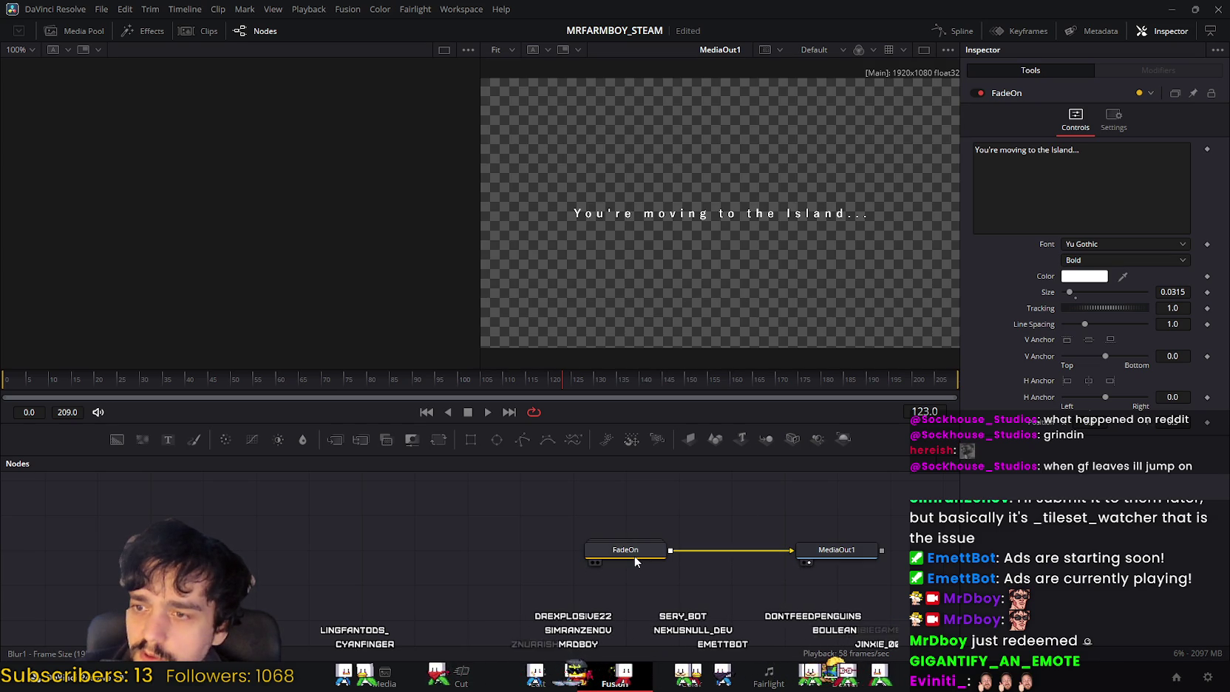
{"action": "left_click", "coordinate": [635, 556]}
{"action": "left_click", "coordinate": [1113, 118]}
{"action": "left_click", "coordinate": [1075, 118]}
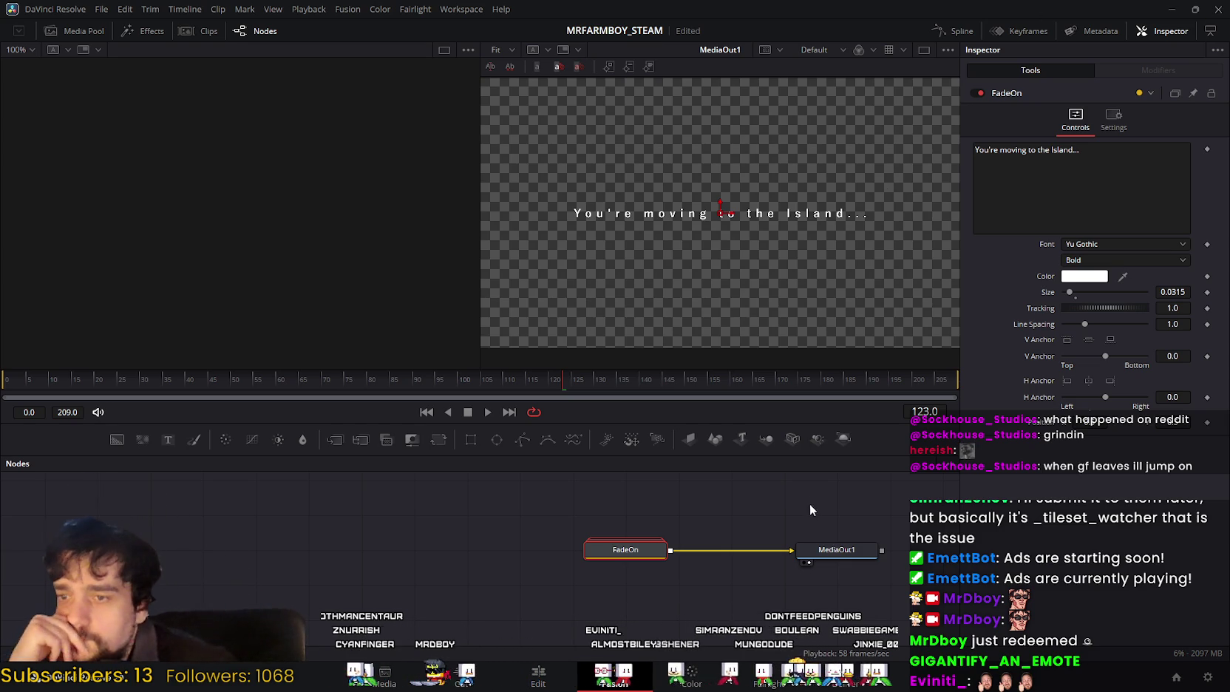
{"action": "left_click", "coordinate": [827, 550]}
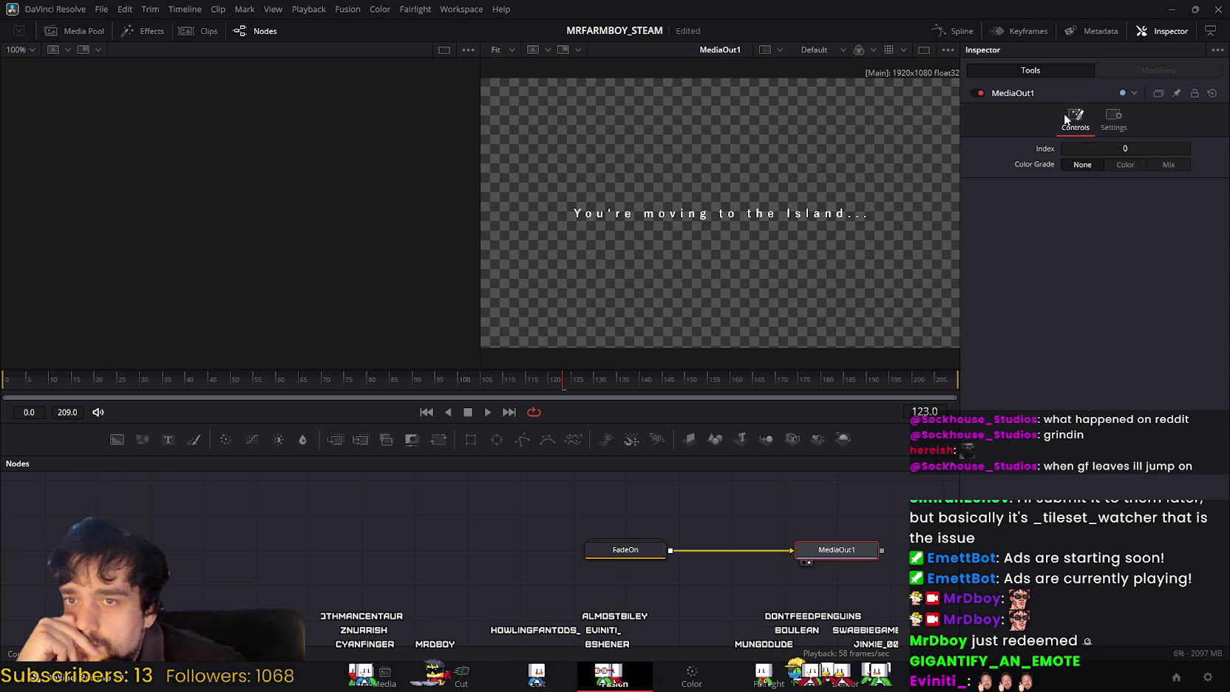
{"action": "left_click", "coordinate": [1116, 128]}
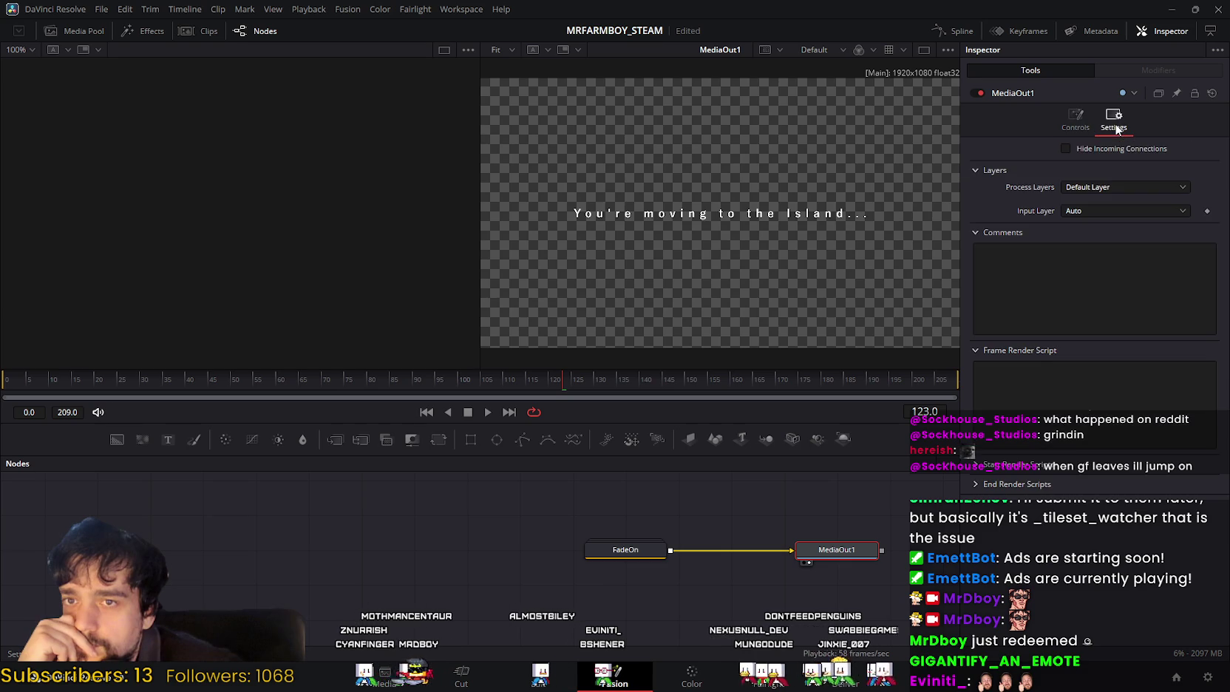
{"action": "left_click", "coordinate": [1076, 122]}
Step: Pan the node graph and play the comp from frame 37 to watch the title fade
{"action": "left_click_drag", "start_coordinate": [508, 514], "coordinate": [444, 497]}
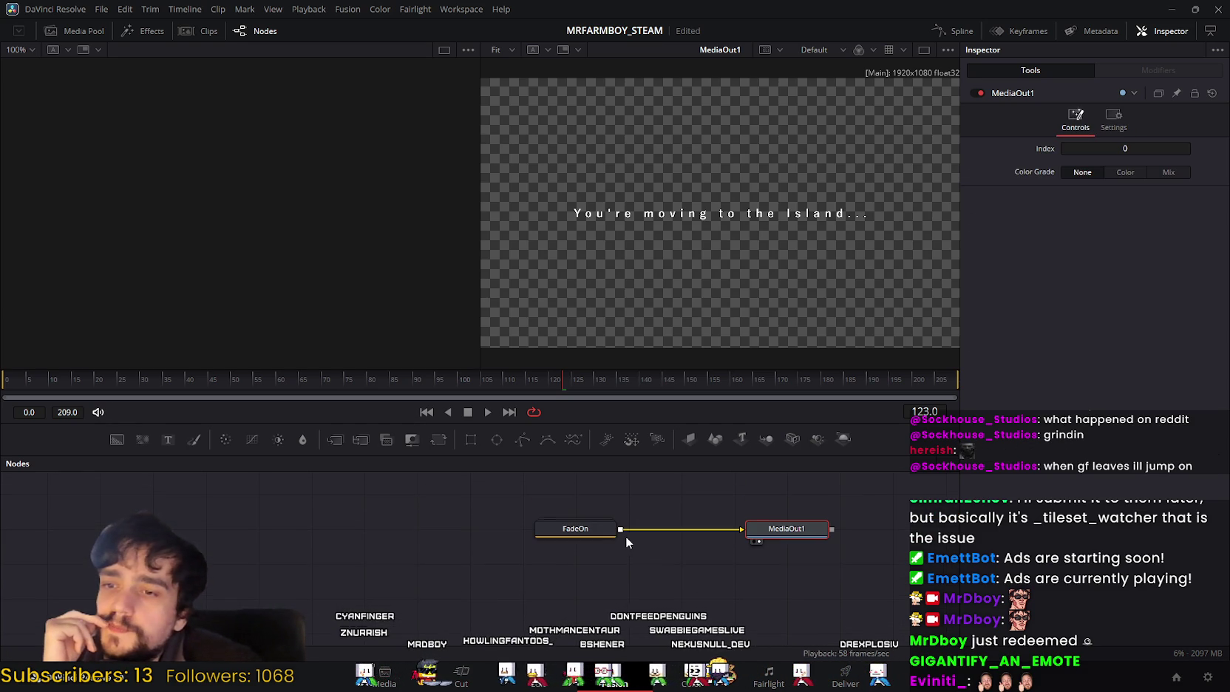
{"action": "left_click_drag", "start_coordinate": [671, 576], "coordinate": [603, 592]}
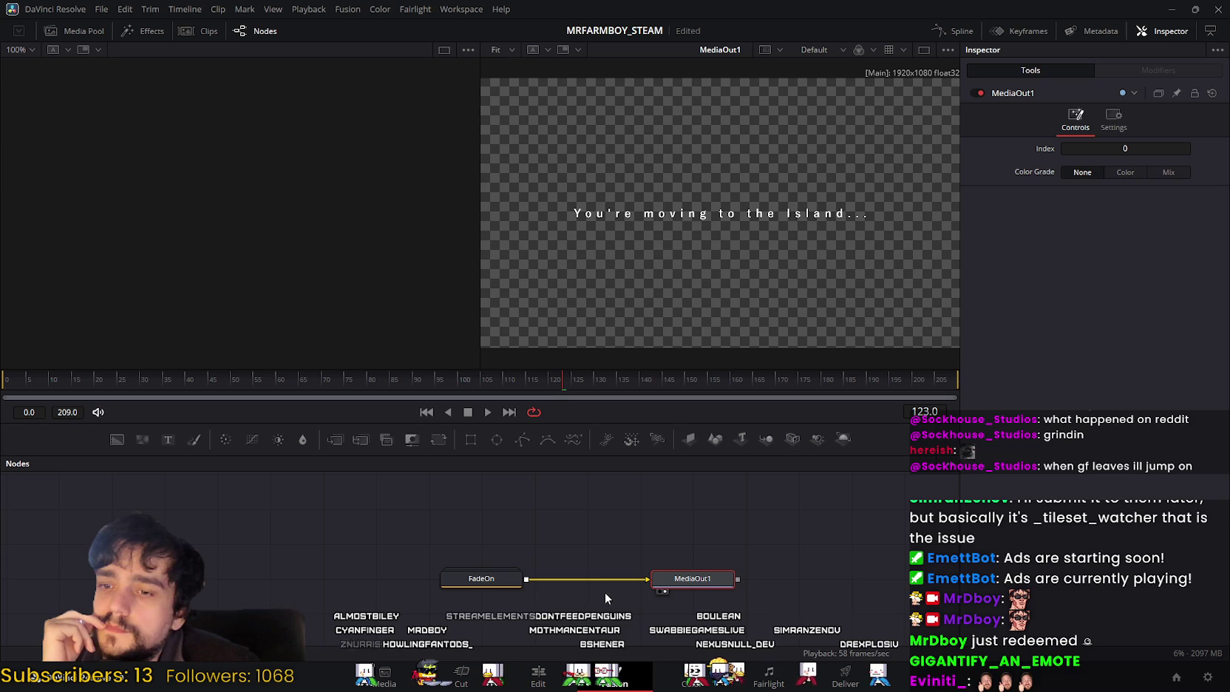
{"action": "left_click", "coordinate": [485, 416]}
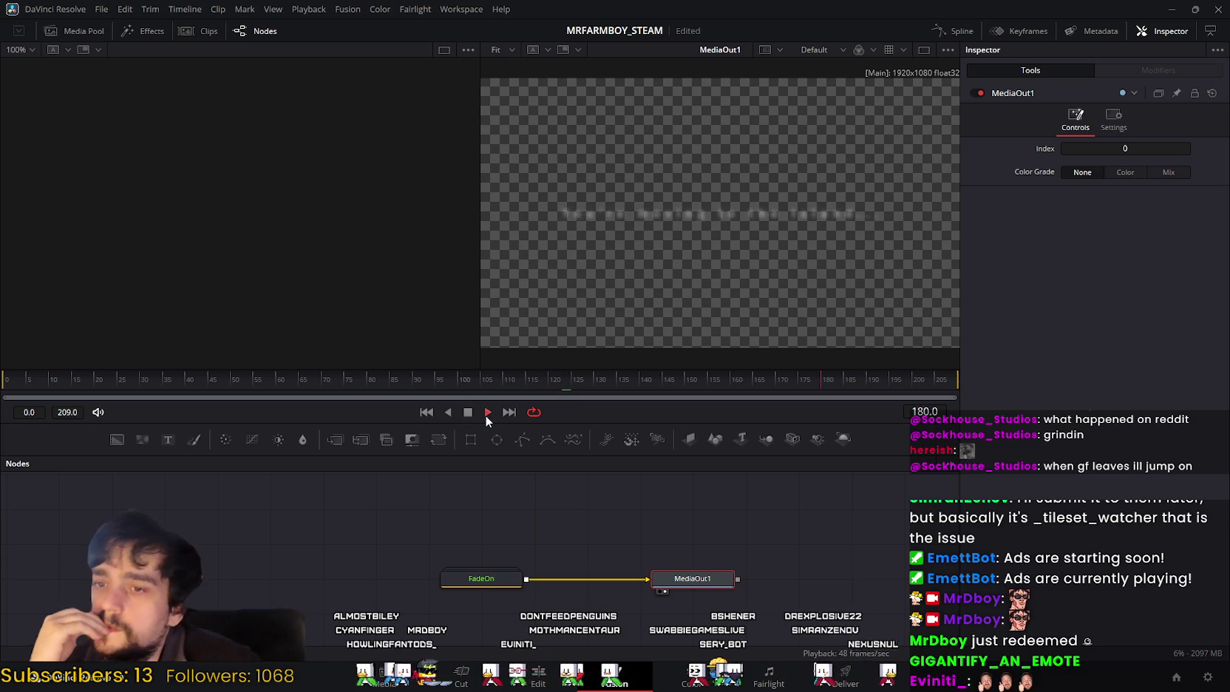
{"action": "left_click", "coordinate": [487, 415]}
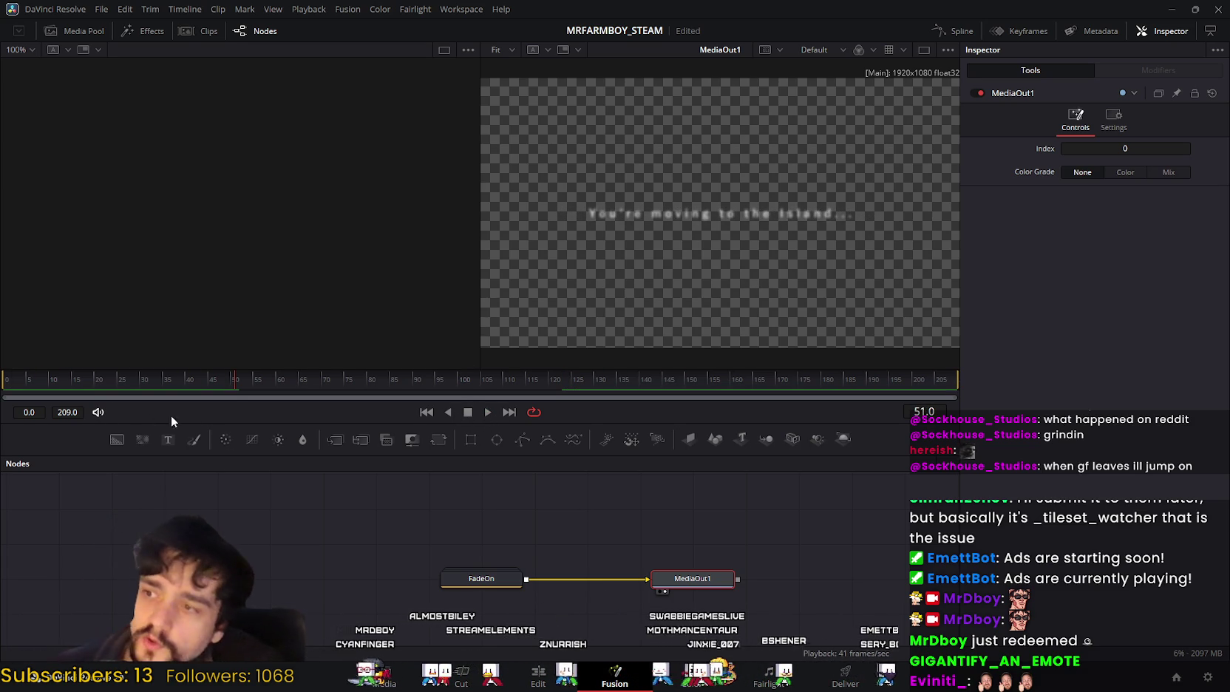
{"action": "left_click", "coordinate": [490, 412]}
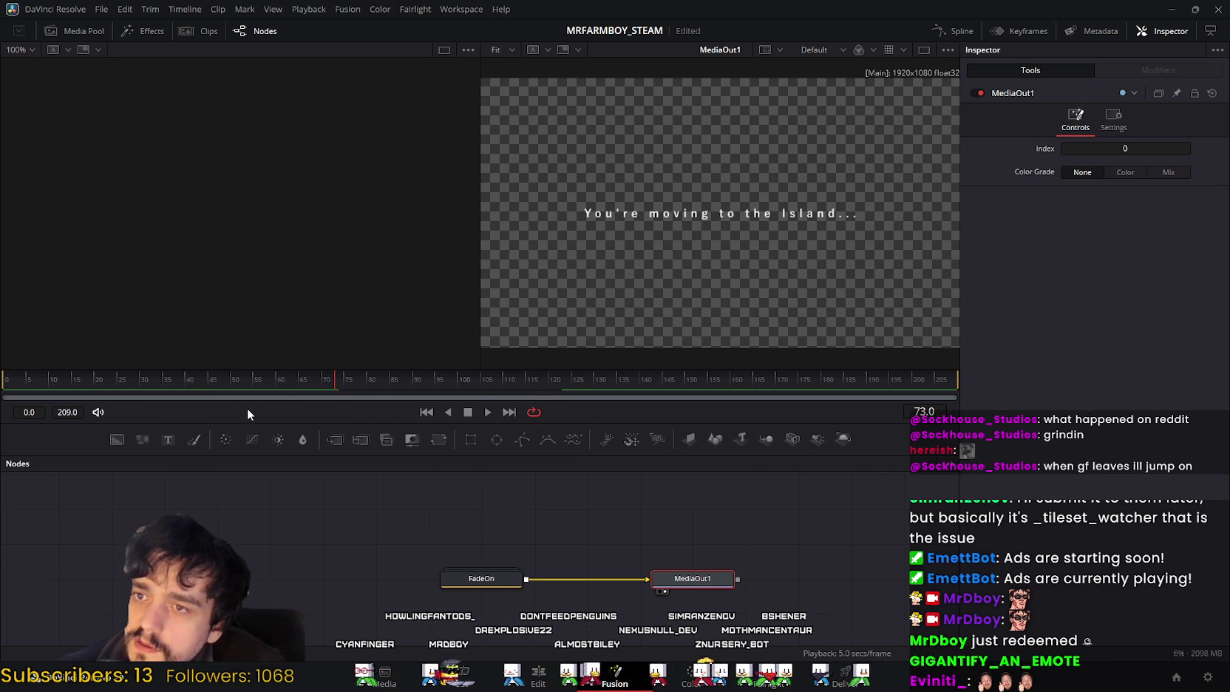
{"action": "mouse_move", "coordinate": [315, 384]}
{"action": "left_mouse_down"}
{"action": "mouse_move", "coordinate": [214, 386]}
{"action": "mouse_move", "coordinate": [340, 386]}
{"action": "left_mouse_up"}
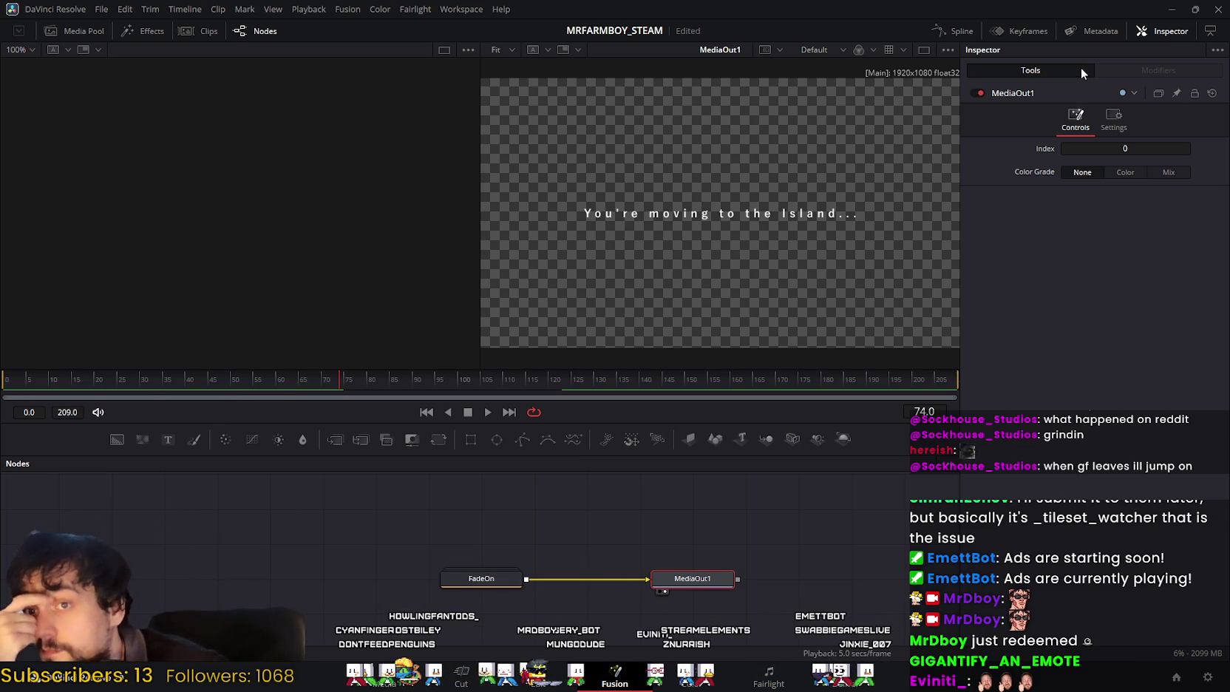
Step: Check the FadeOn and MediaOut1 nodes, then save the project
{"action": "left_click", "coordinate": [480, 581]}
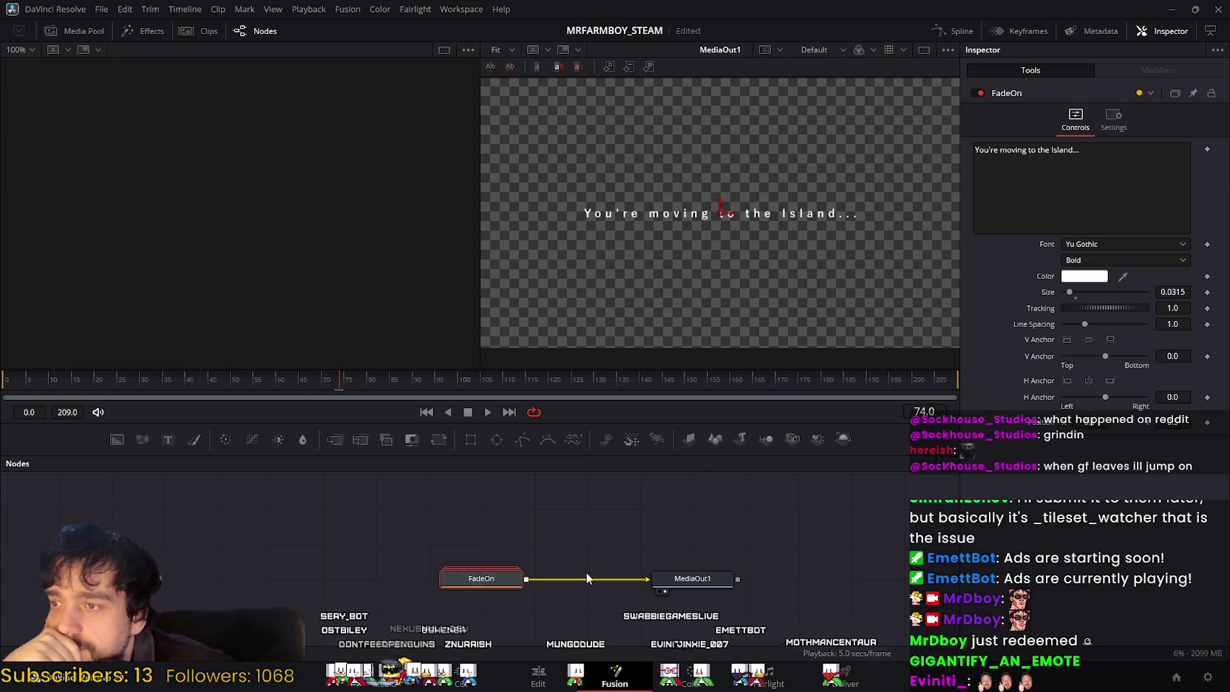
{"action": "left_click", "coordinate": [708, 580]}
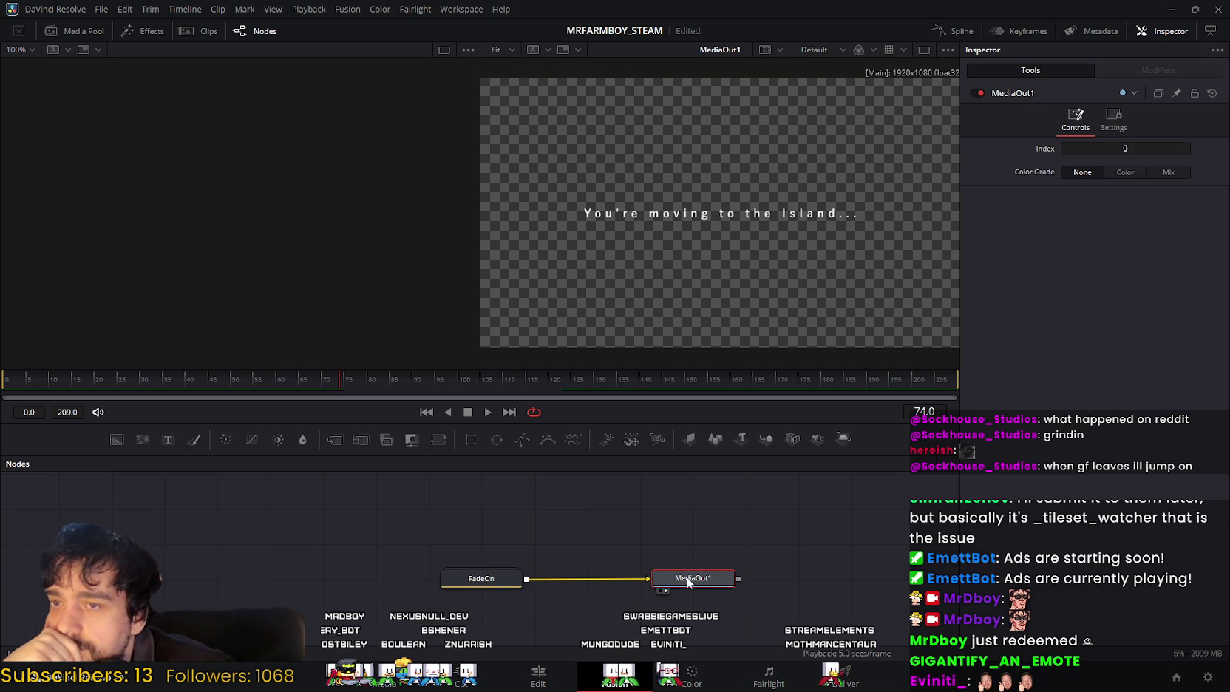
{"action": "key", "text": "ctrl+s"}
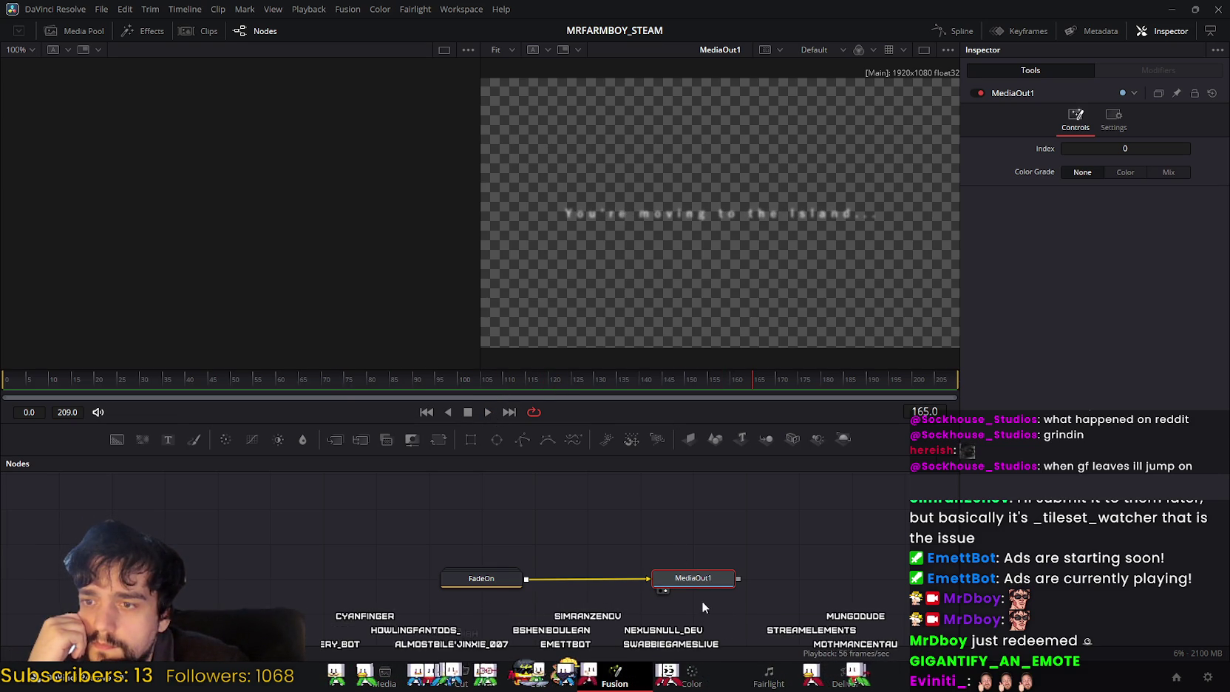
{"action": "right_click", "coordinate": [670, 584]}
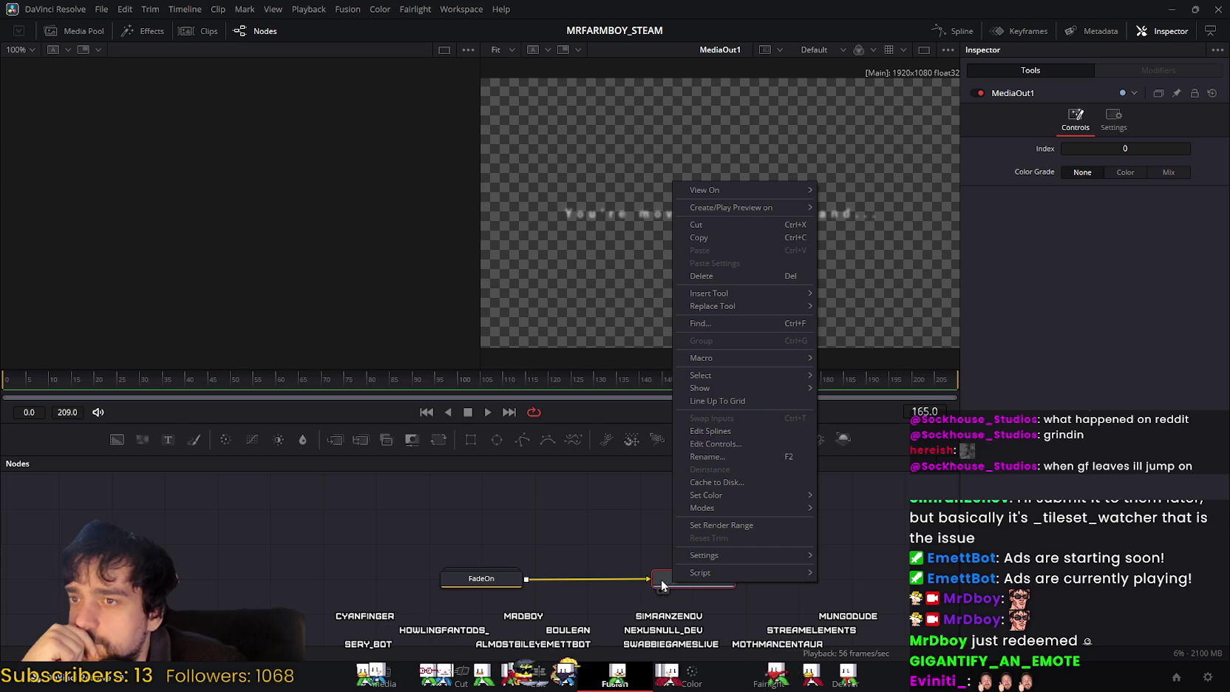
{"action": "right_click", "coordinate": [624, 547]}
{"action": "right_click", "coordinate": [625, 547]}
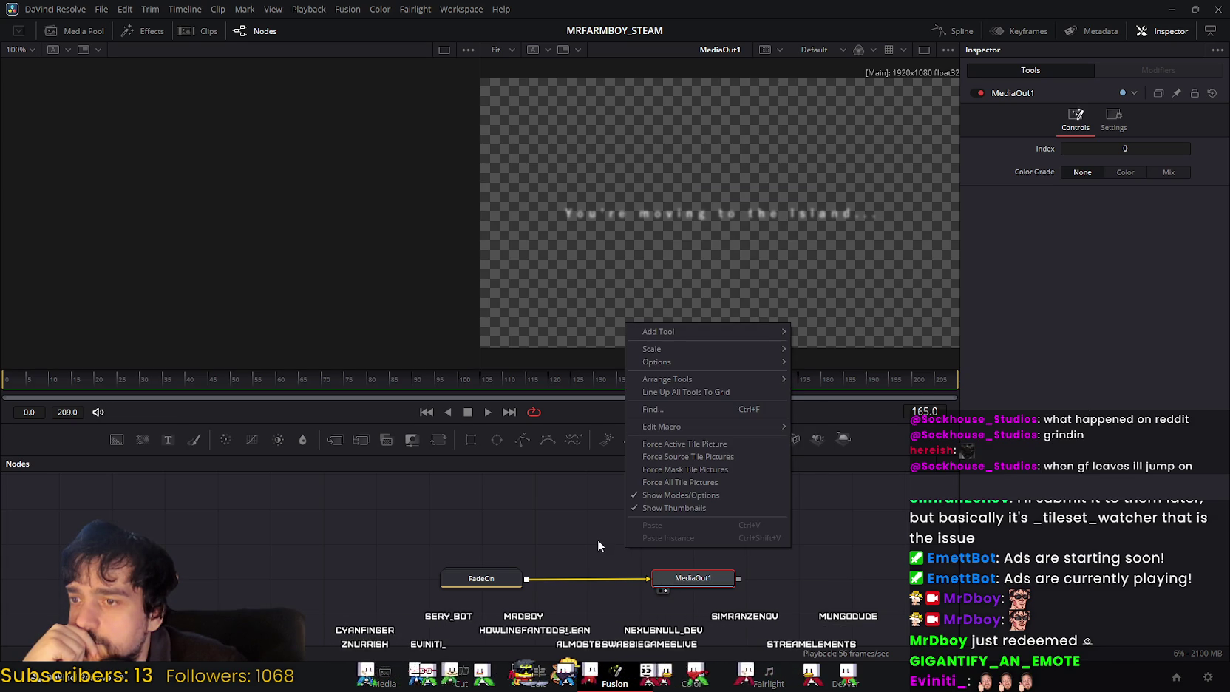
{"action": "mouse_move", "coordinate": [706, 331]}
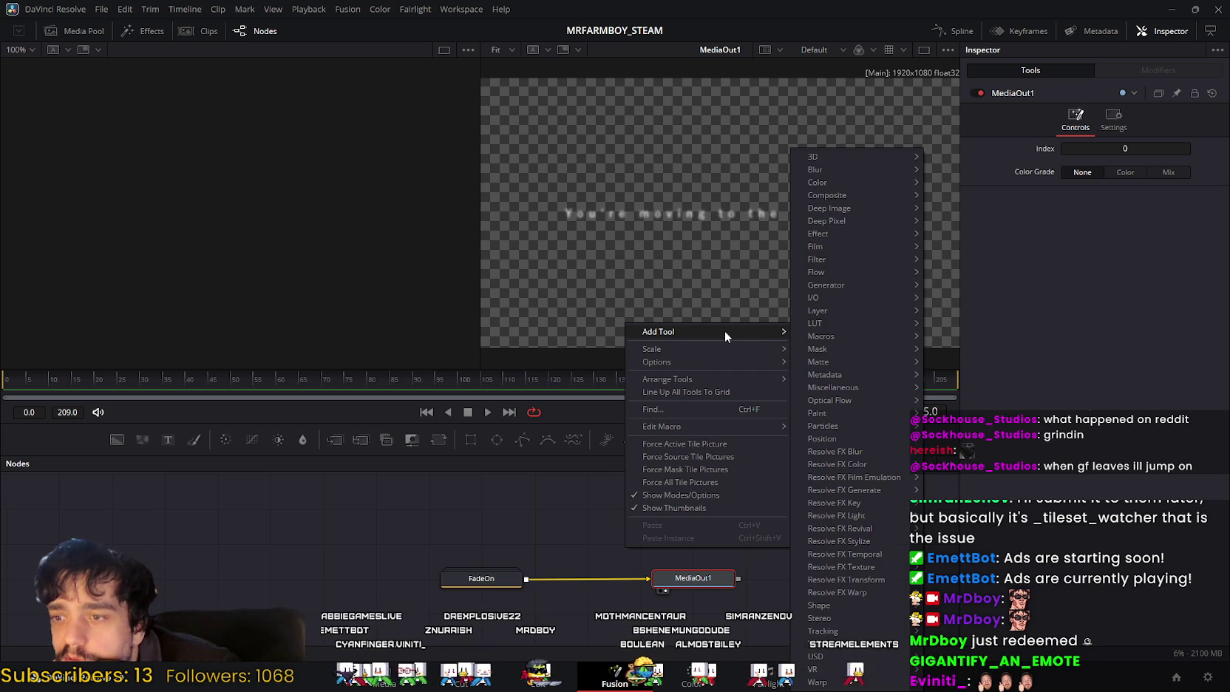
{"action": "mouse_move", "coordinate": [663, 331]}
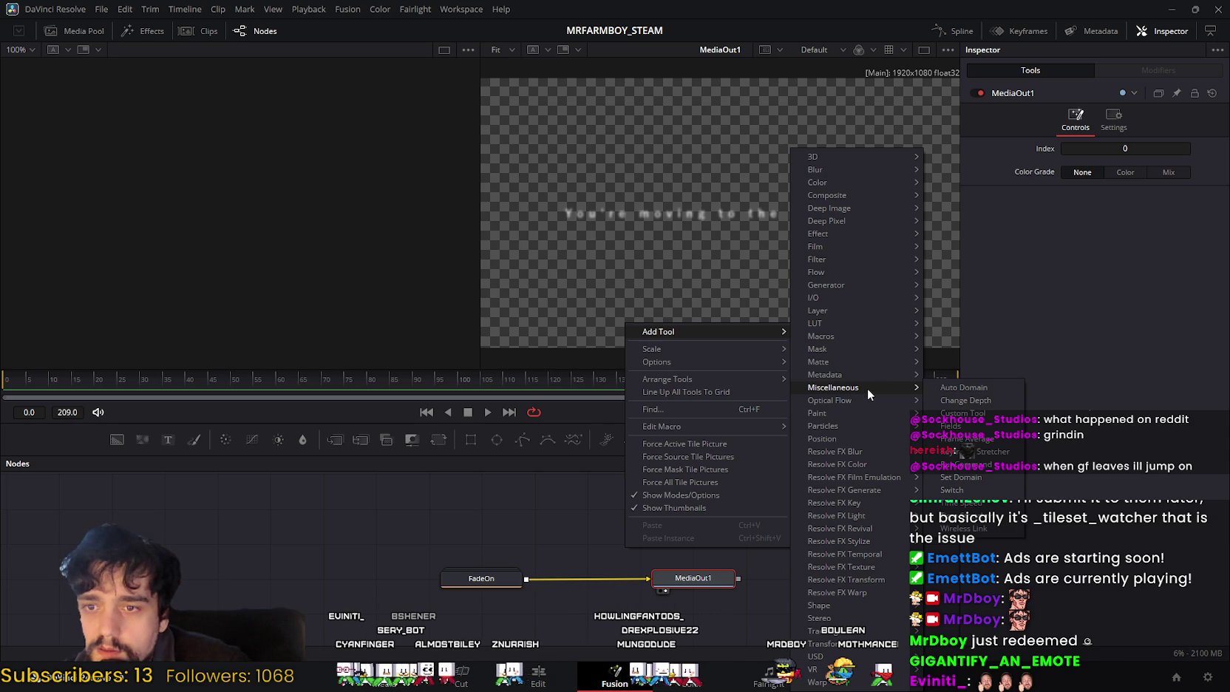
{"action": "key", "text": "Escape"}
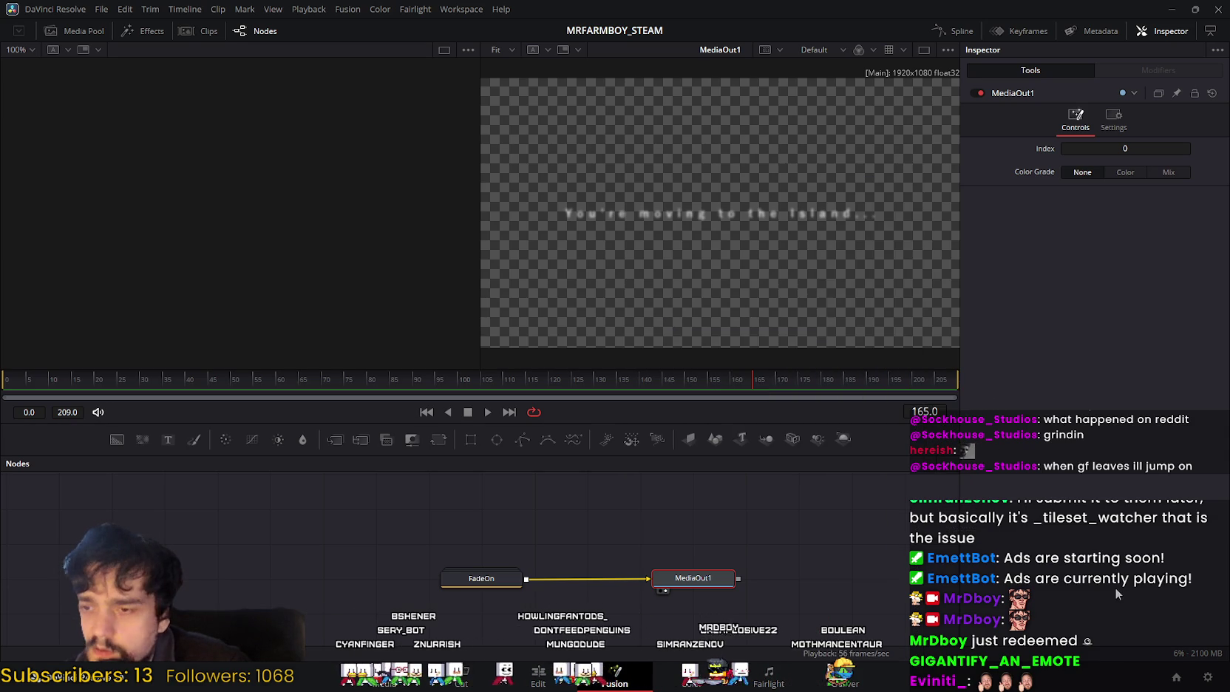
{"action": "left_click_drag", "start_coordinate": [632, 641], "coordinate": [724, 612]}
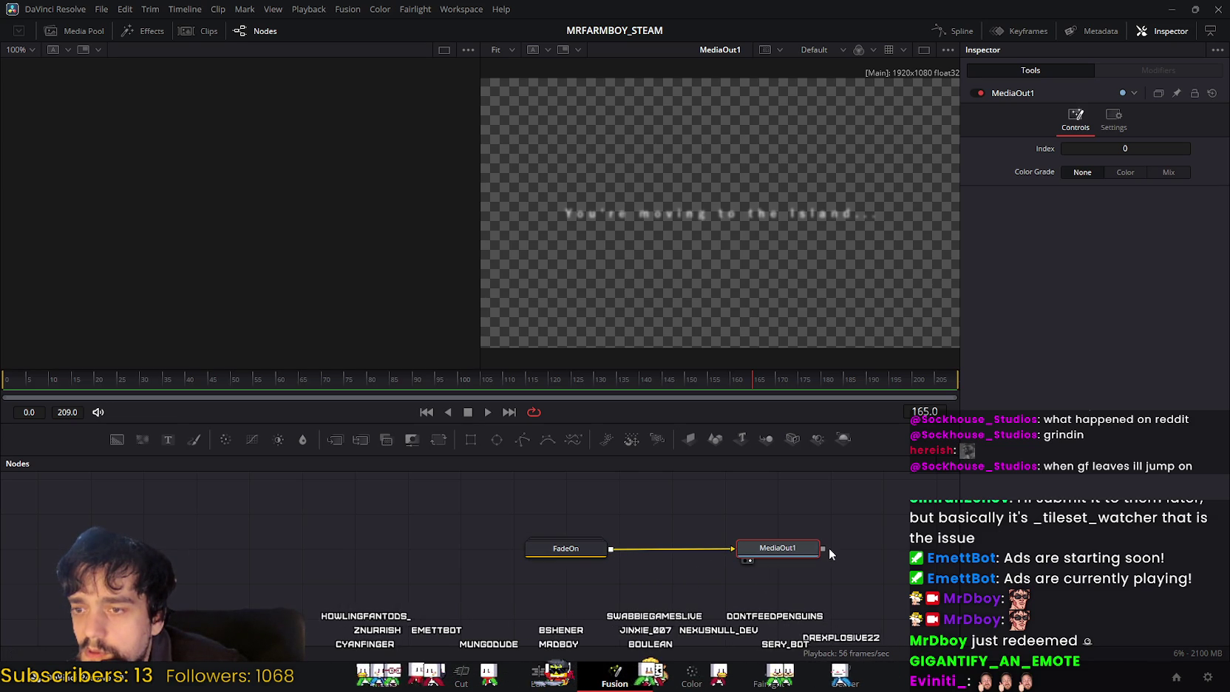
Step: Toggle MediaOut1's output between the left and right viewers, leaving it off the left viewer
{"action": "left_click", "coordinate": [745, 561]}
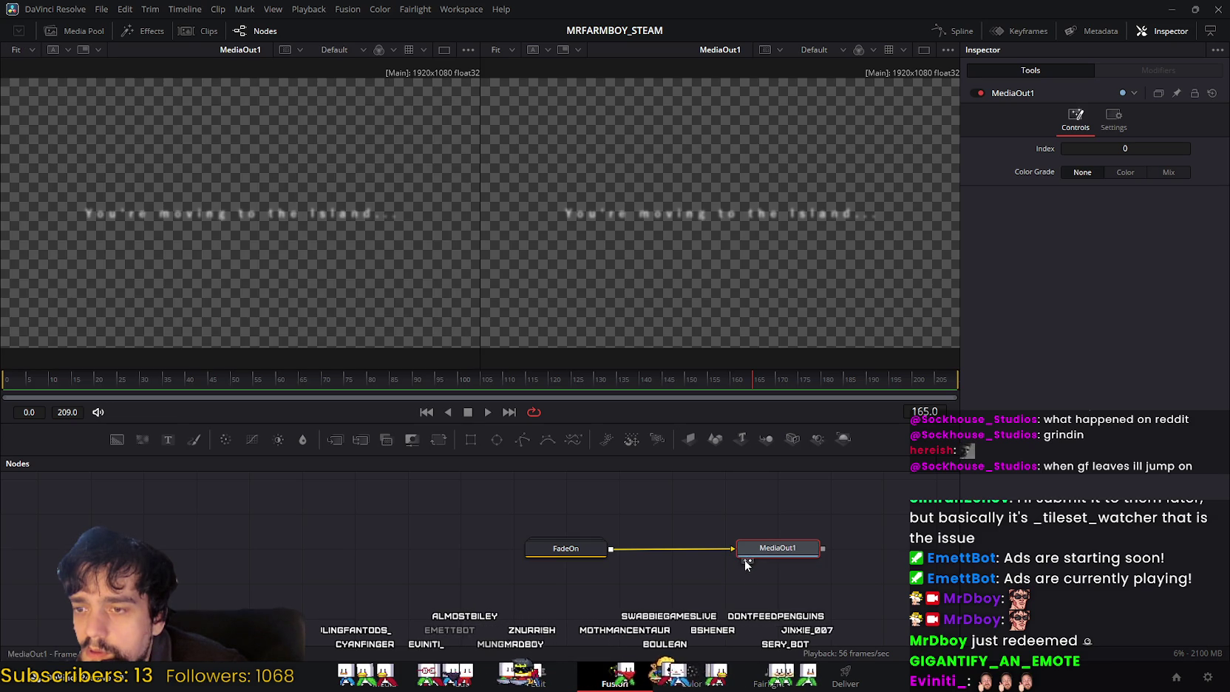
{"action": "left_click", "coordinate": [746, 561]}
{"action": "left_click", "coordinate": [746, 560]}
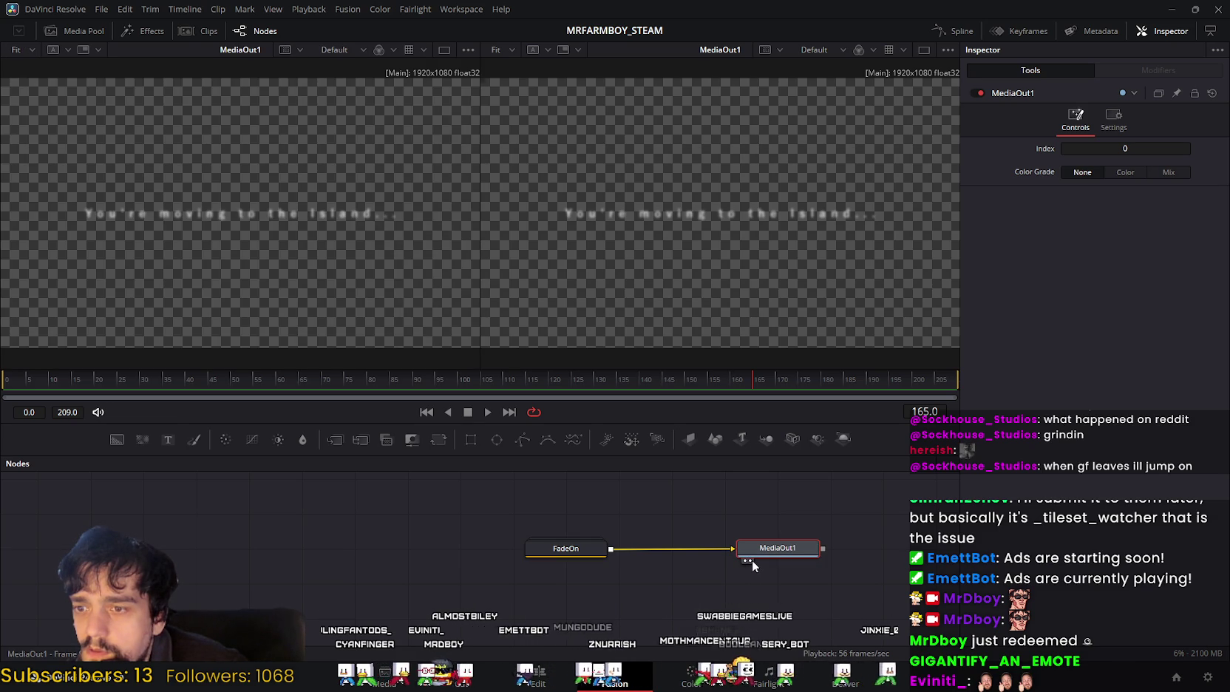
{"action": "left_click", "coordinate": [751, 560]}
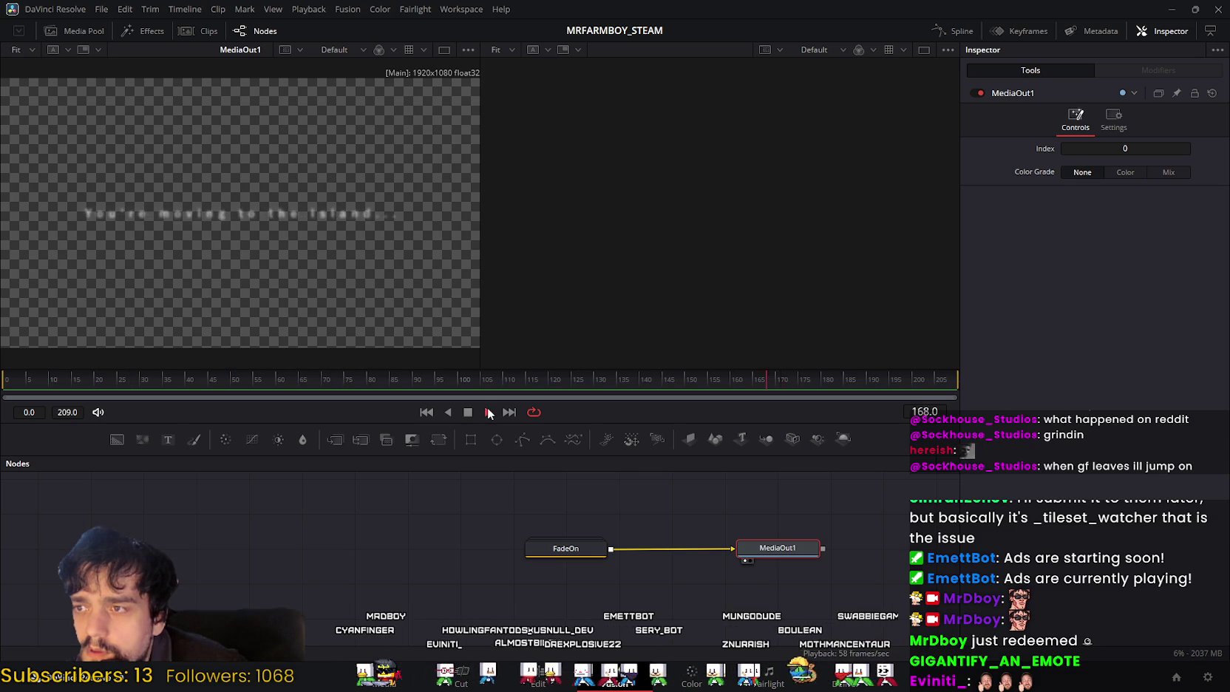
{"action": "left_click", "coordinate": [750, 560]}
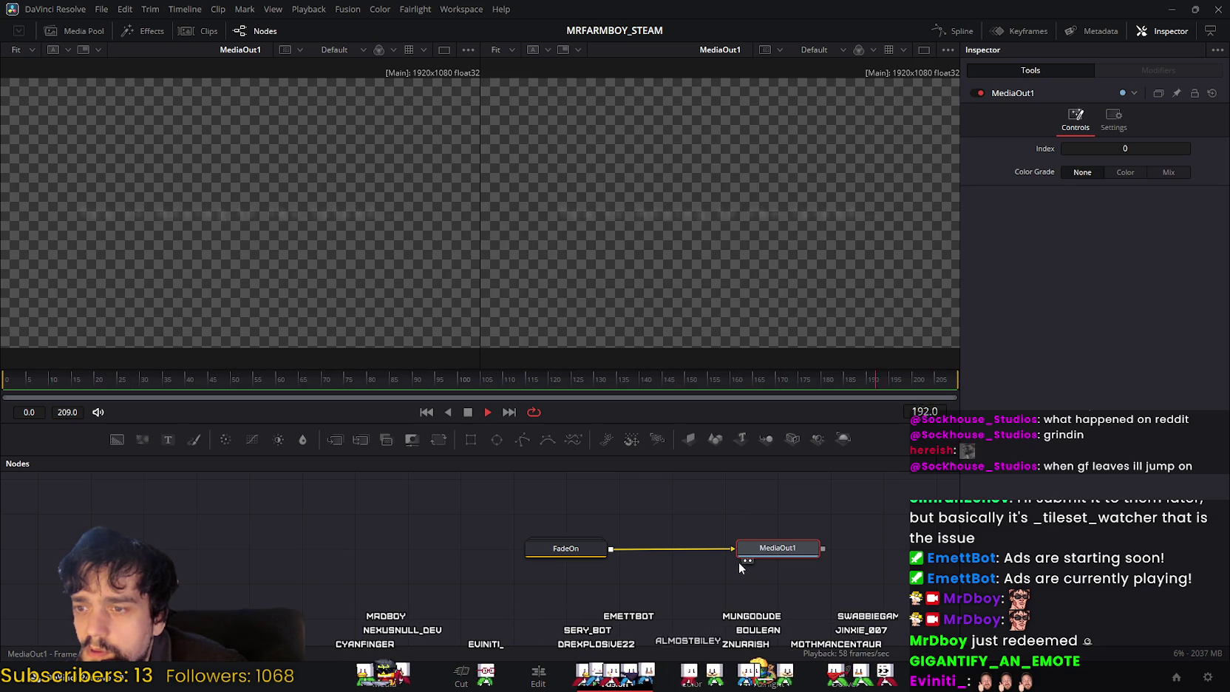
{"action": "left_click", "coordinate": [743, 560]}
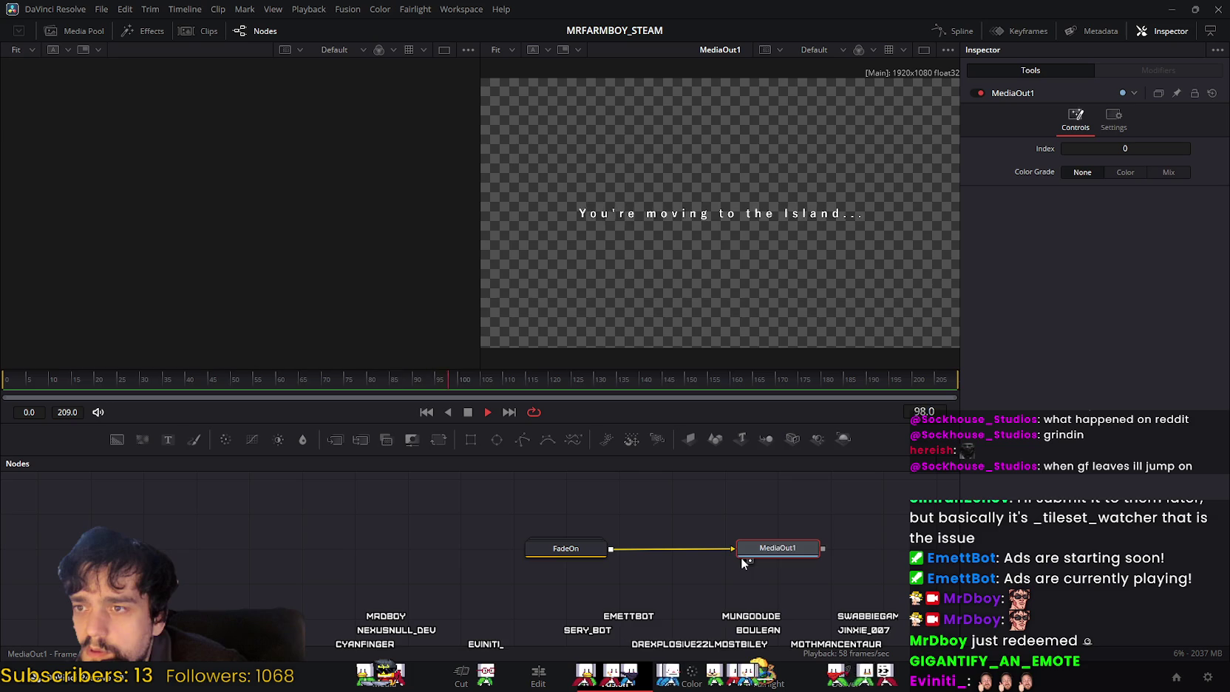
Step: Preview the FadeOn text node alone and check its colour and settings without changes
{"action": "left_click", "coordinate": [564, 549]}
{"action": "left_click", "coordinate": [532, 560]}
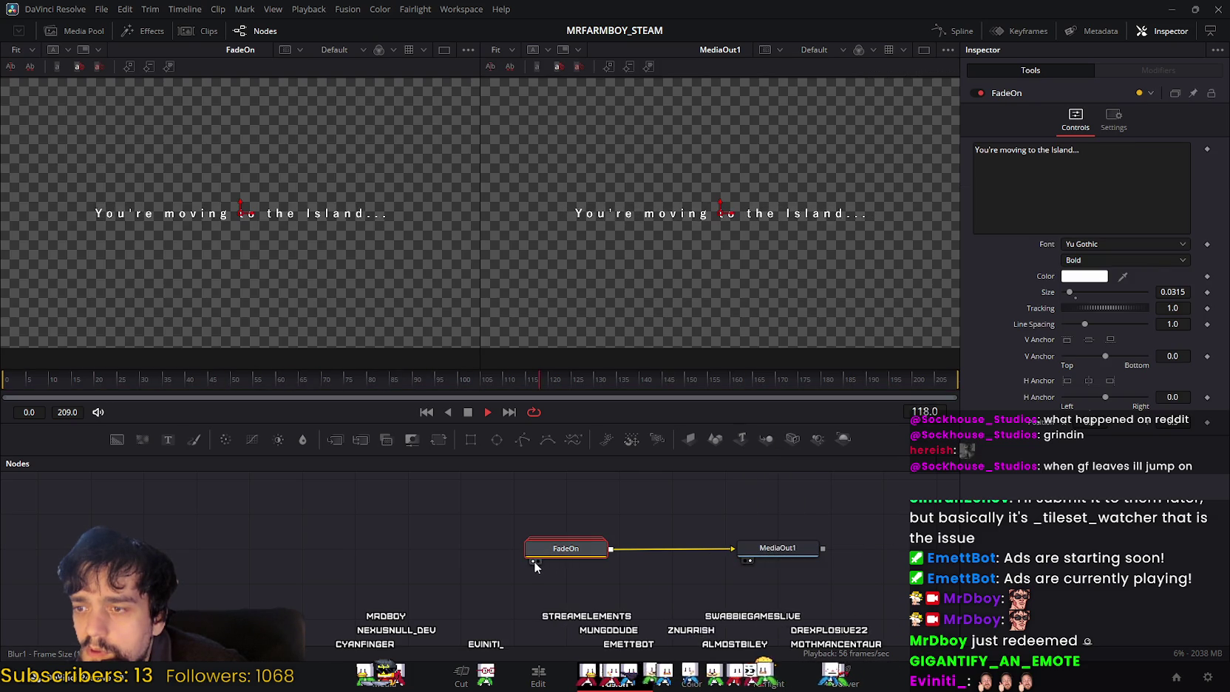
{"action": "left_click", "coordinate": [533, 561]}
{"action": "left_click", "coordinate": [538, 560]}
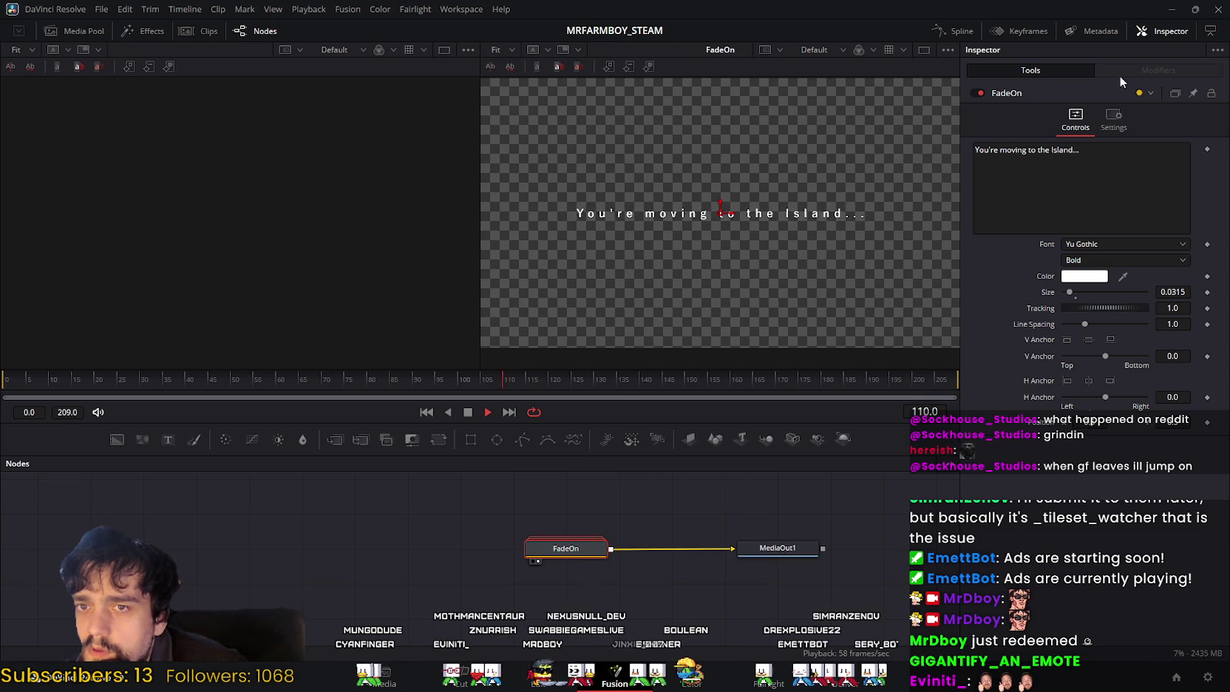
{"action": "left_click", "coordinate": [1145, 94]}
{"action": "left_click", "coordinate": [1145, 93]}
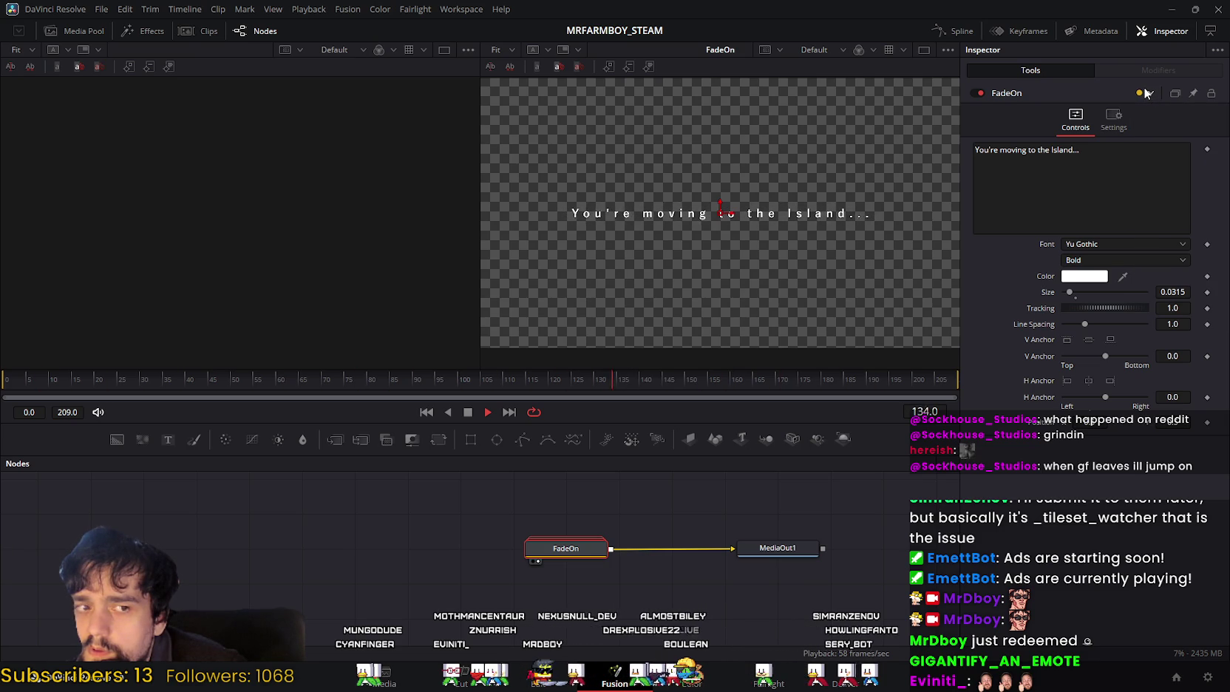
{"action": "left_click", "coordinate": [1123, 126]}
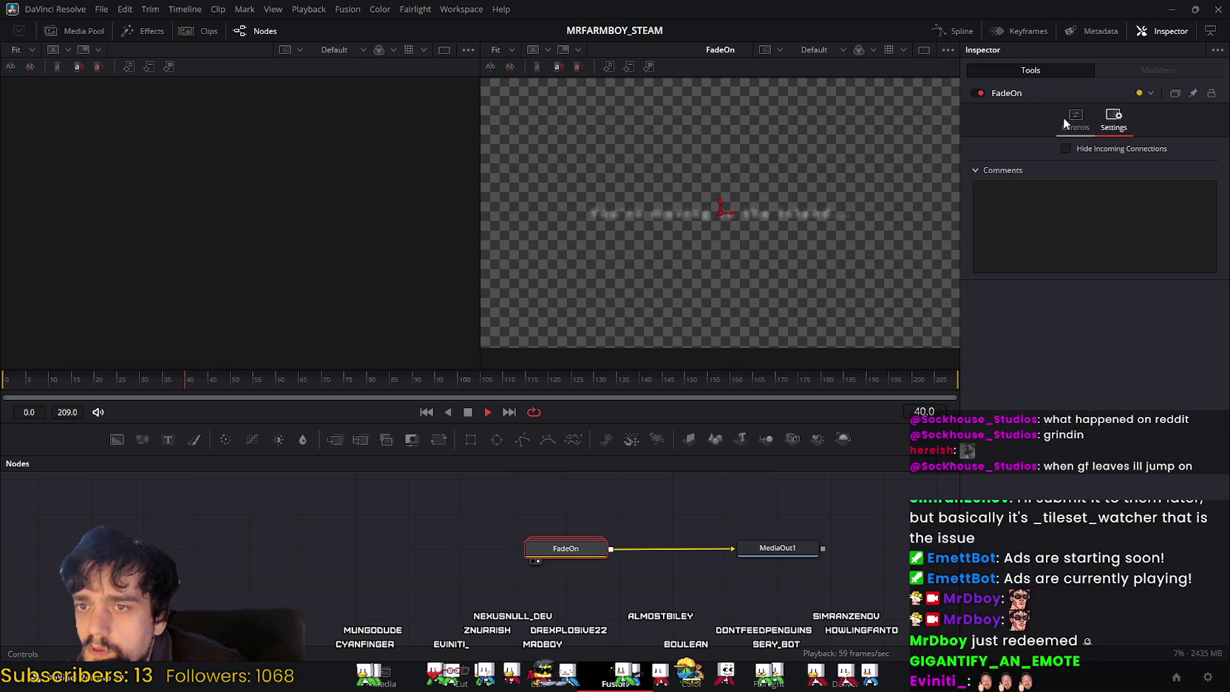
{"action": "left_click", "coordinate": [1064, 117]}
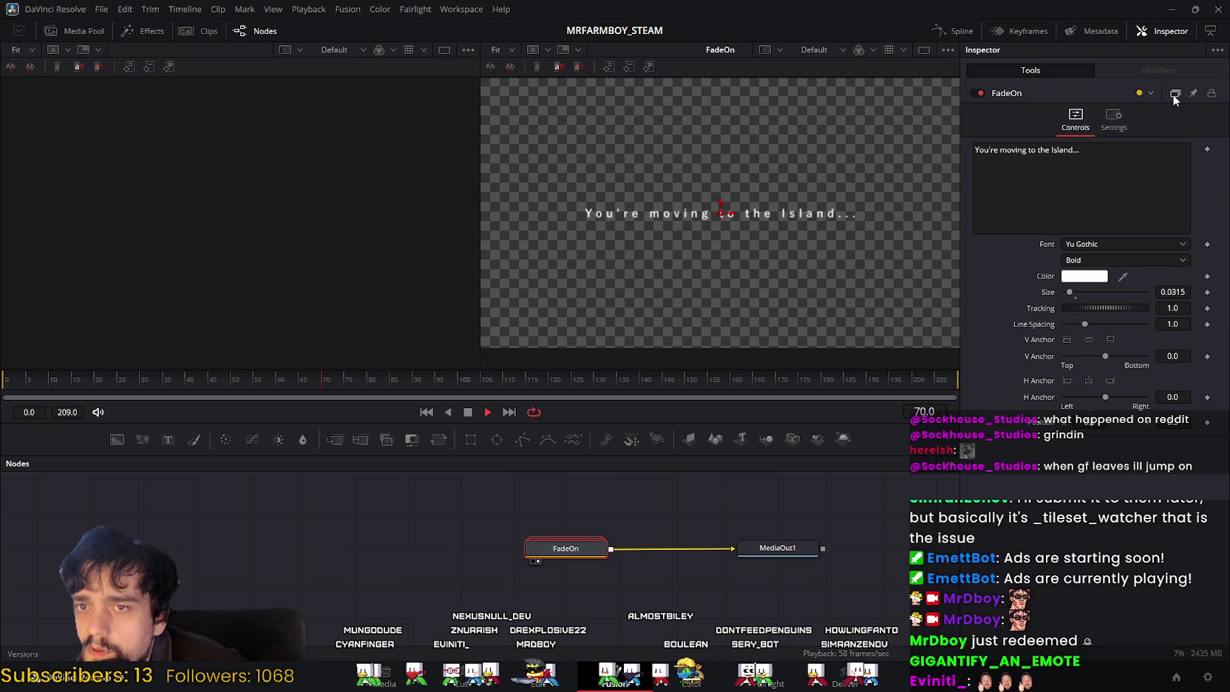
Step: Stop playback at frame 123, turn off Loop, and select the Fade On clip on the Edit page
{"action": "left_click", "coordinate": [946, 50]}
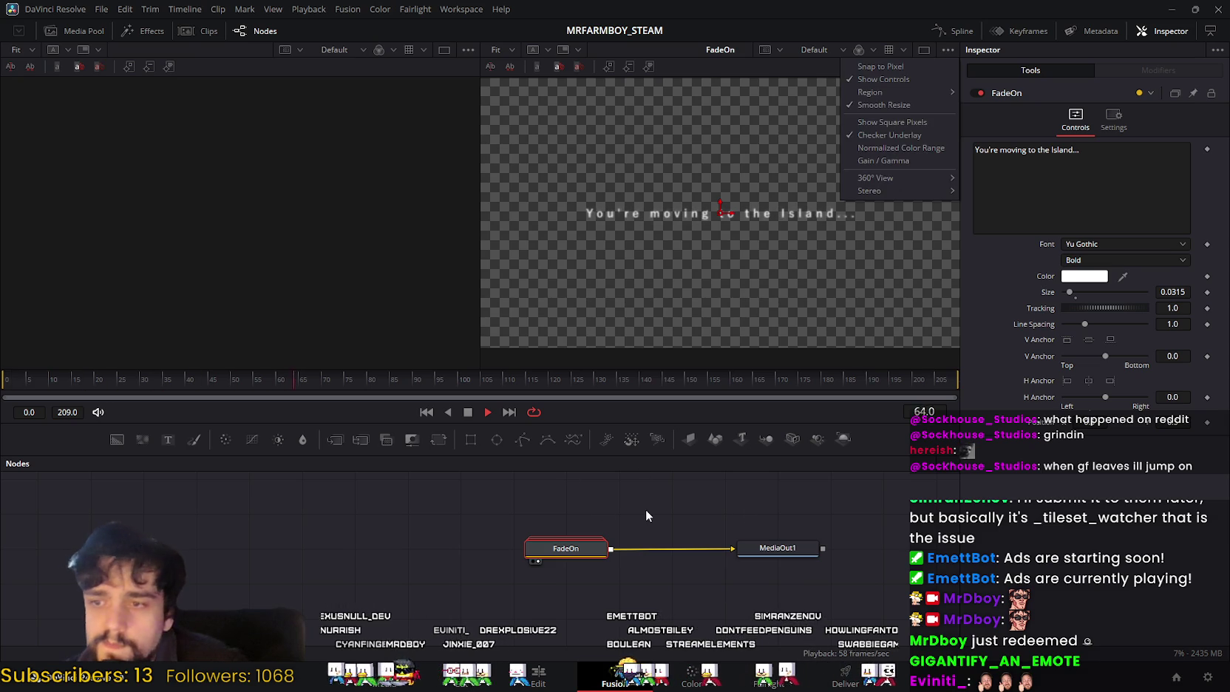
{"action": "left_click", "coordinate": [469, 411]}
{"action": "left_click", "coordinate": [535, 414]}
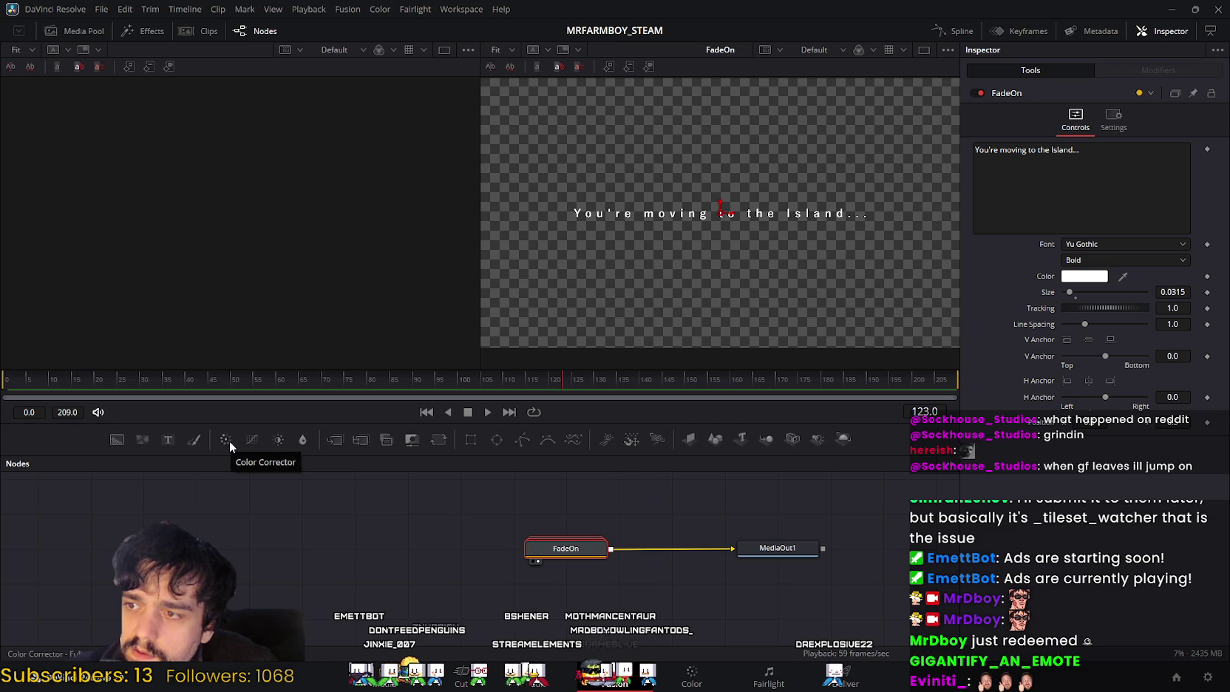
{"action": "left_click", "coordinate": [547, 685]}
{"action": "left_click", "coordinate": [676, 477]}
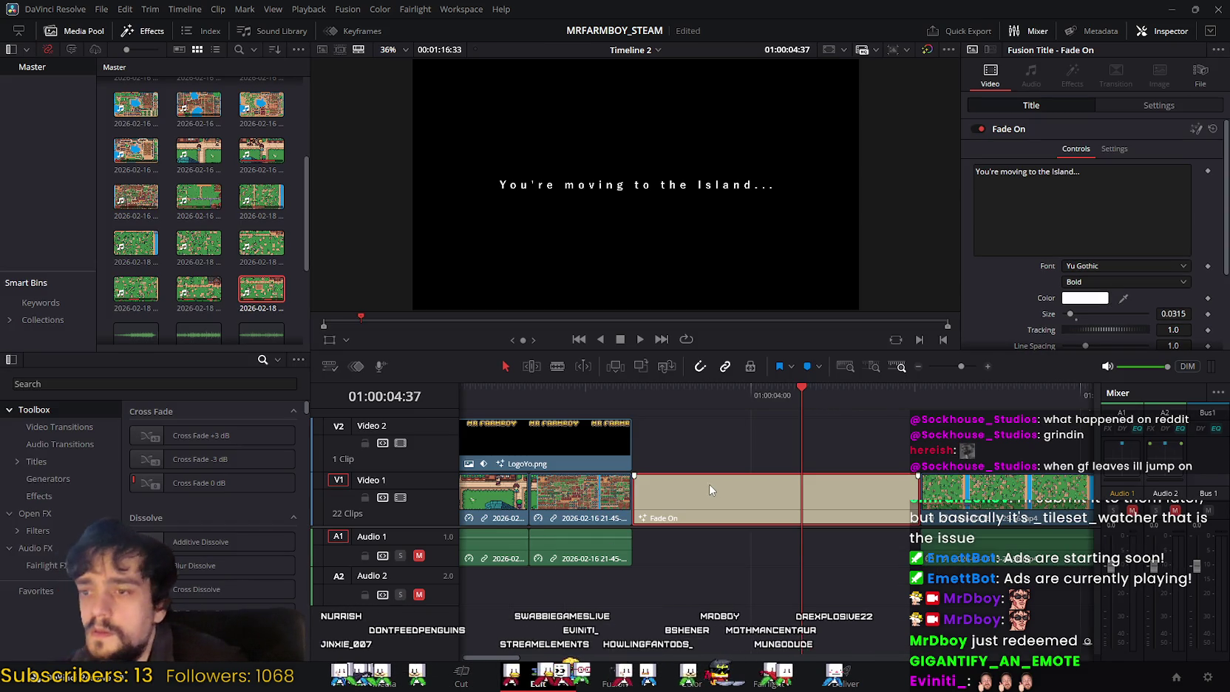
Step: Play from the Fade On title, show its transform and composite settings, then stop and scroll back
{"action": "left_click", "coordinate": [641, 338]}
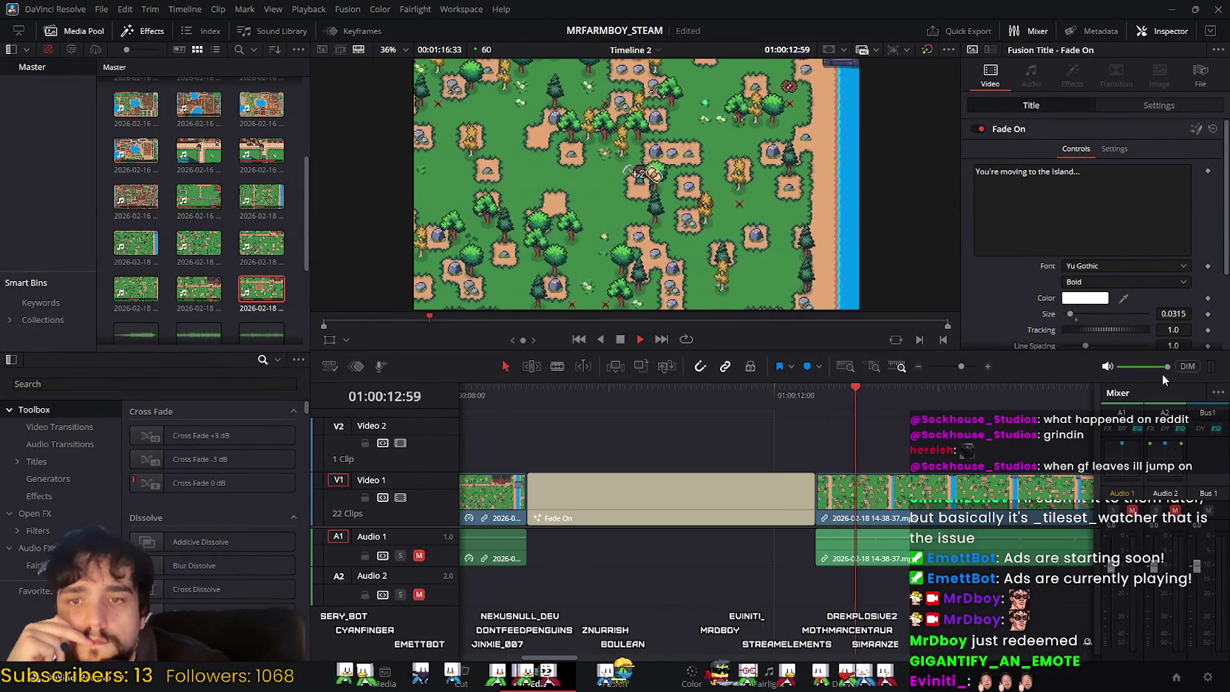
{"action": "scroll", "coordinate": [1146, 199], "scroll_direction": "down", "scroll_amount": 3}
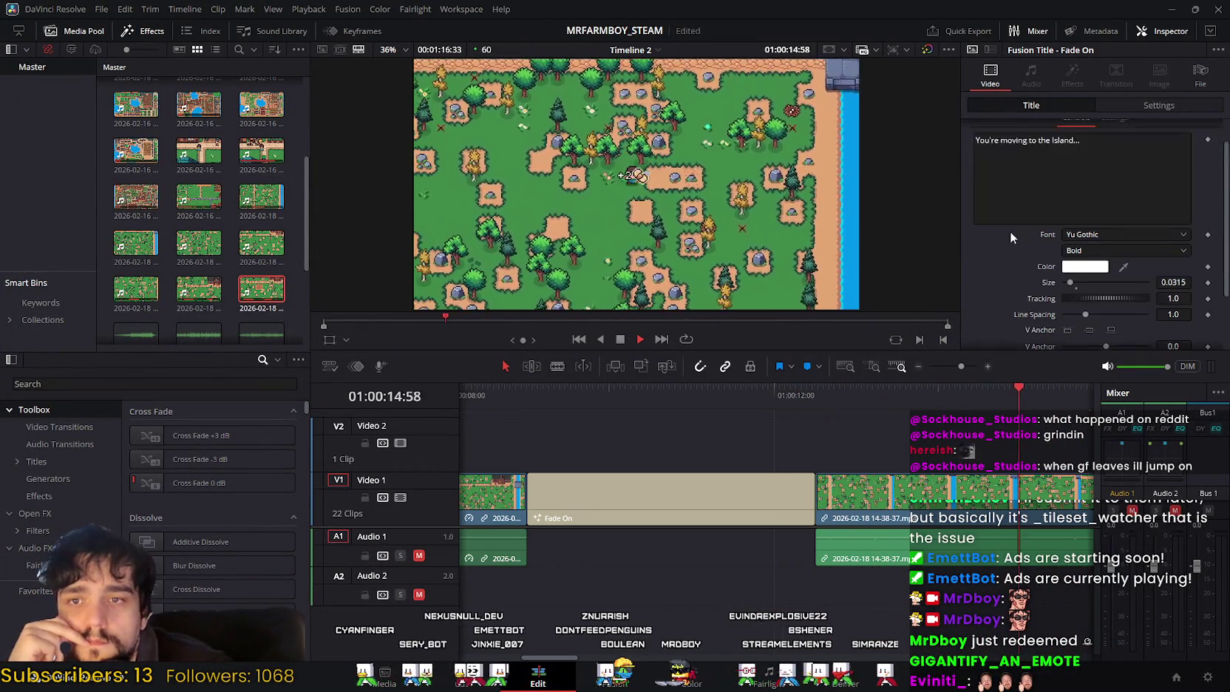
{"action": "left_click", "coordinate": [1139, 106]}
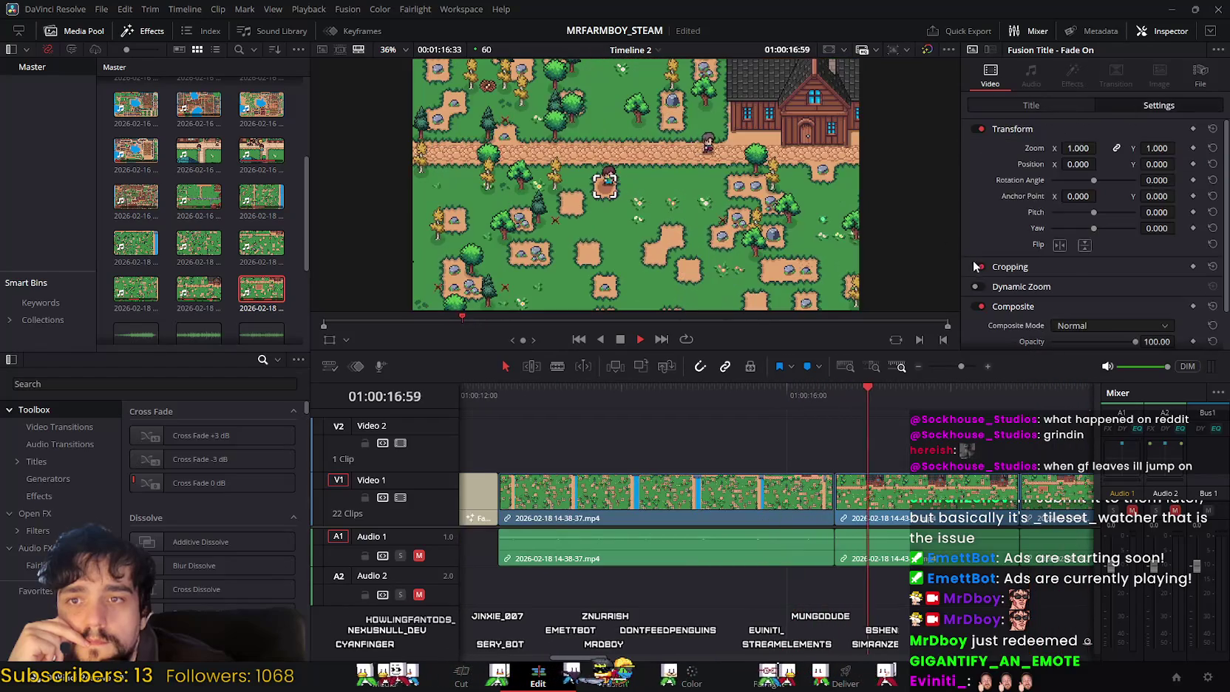
{"action": "scroll", "coordinate": [992, 217], "scroll_direction": "down", "scroll_amount": 1}
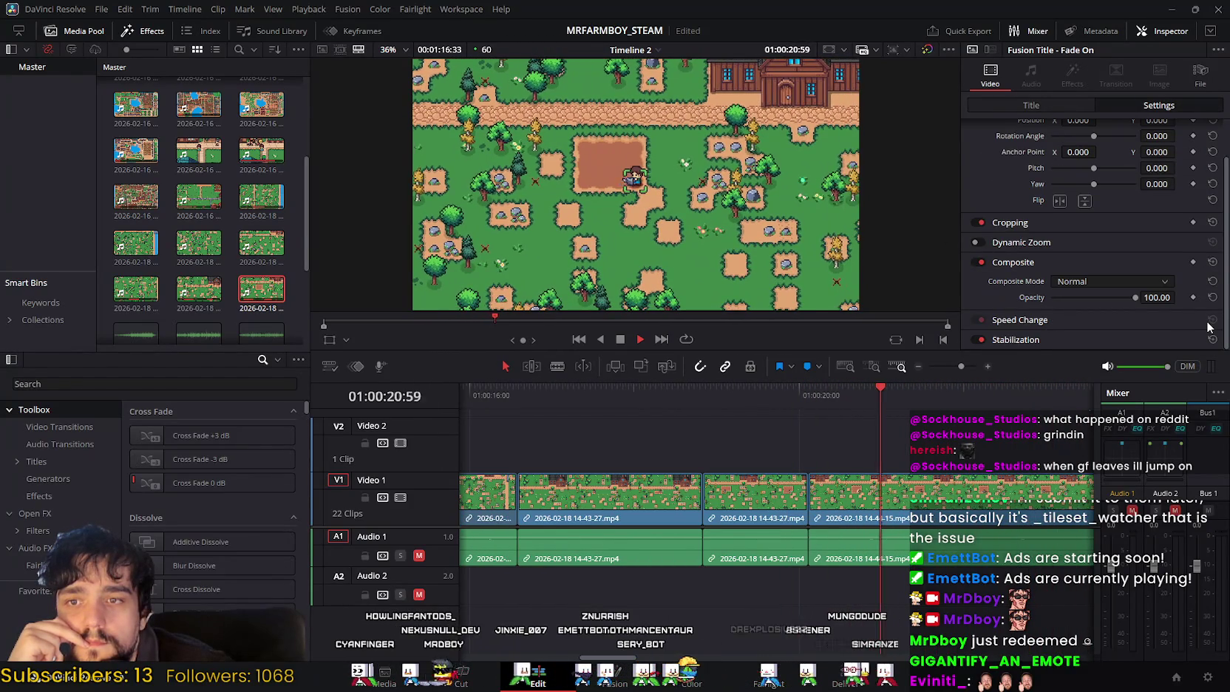
{"action": "scroll", "coordinate": [1210, 325], "scroll_direction": "up", "scroll_amount": 1}
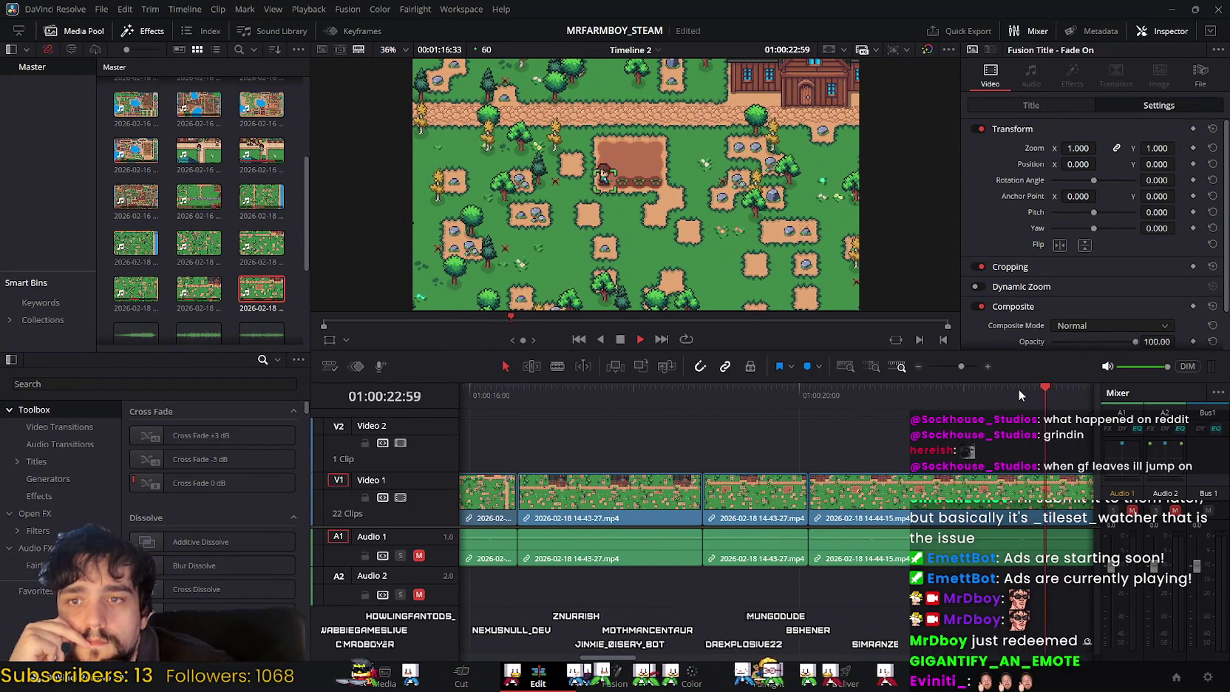
{"action": "key", "text": "space"}
{"action": "scroll", "coordinate": [821, 419], "scroll_direction": "left", "scroll_amount": 3}
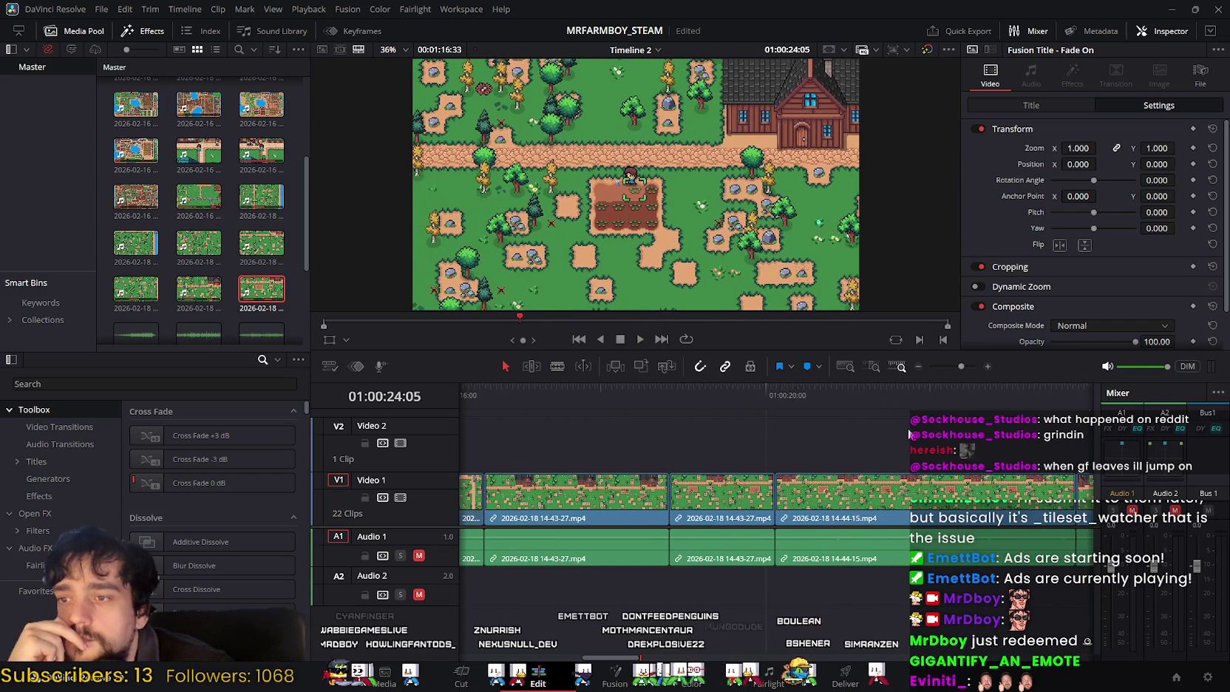
{"action": "scroll", "coordinate": [813, 444], "scroll_direction": "left", "scroll_amount": 3}
{"action": "scroll", "coordinate": [742, 489], "scroll_direction": "left", "scroll_amount": 3}
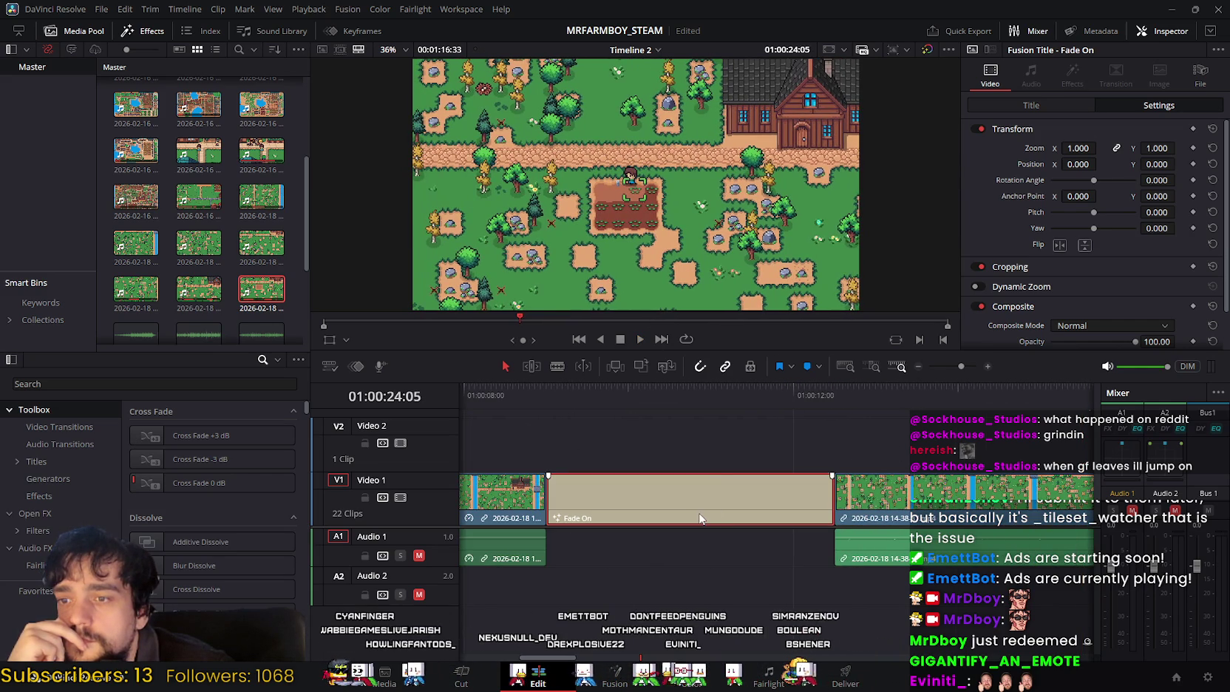
{"action": "mouse_move", "coordinate": [689, 498]}
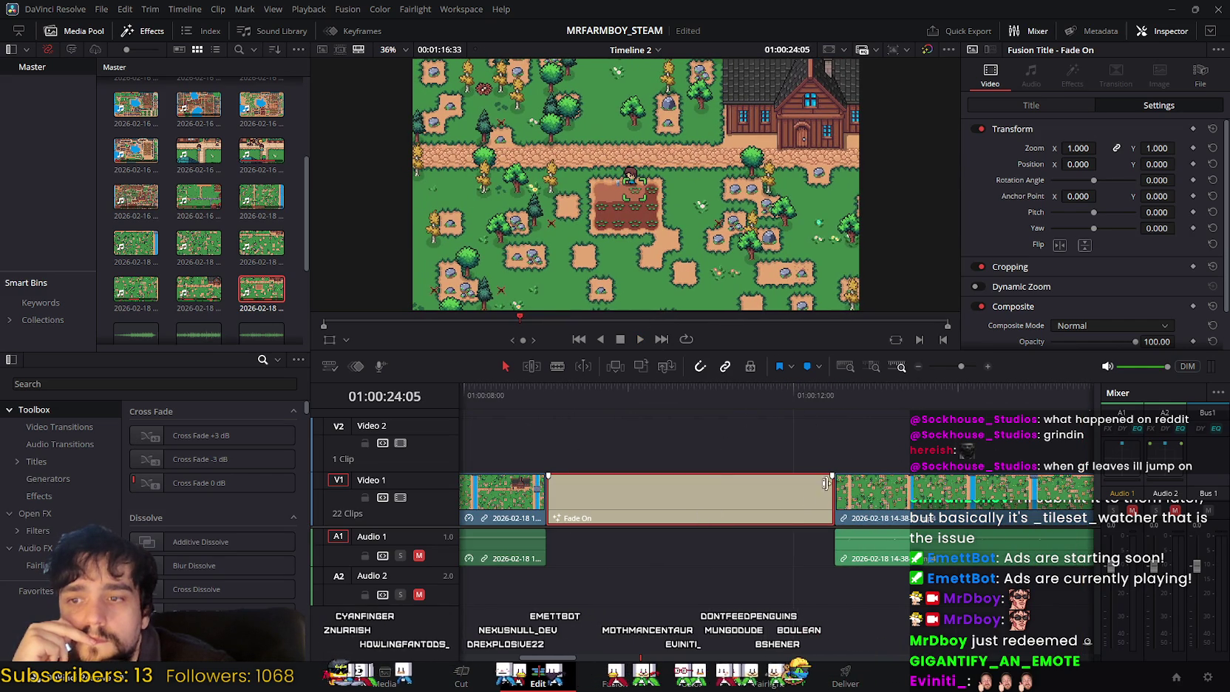
Step: Expand the title's Composite options and keep the composite mode at Normal
{"action": "scroll", "coordinate": [1028, 323], "scroll_direction": "down", "scroll_amount": 2}
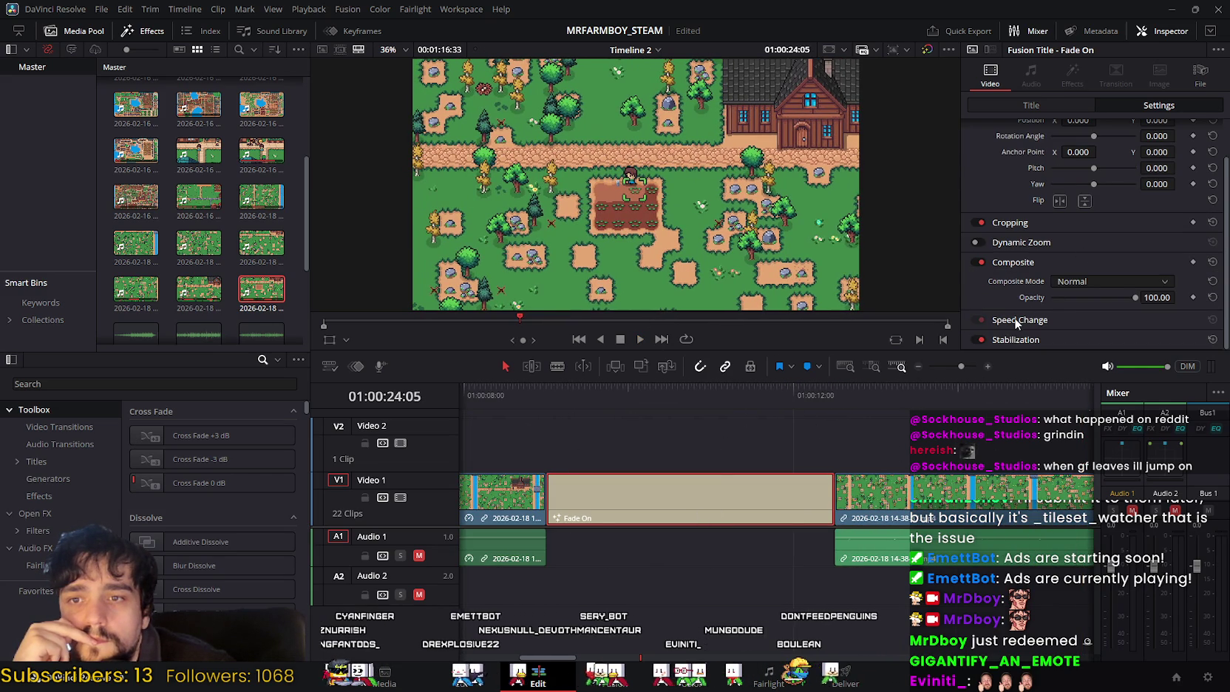
{"action": "scroll", "coordinate": [1050, 327], "scroll_direction": "down", "scroll_amount": 5}
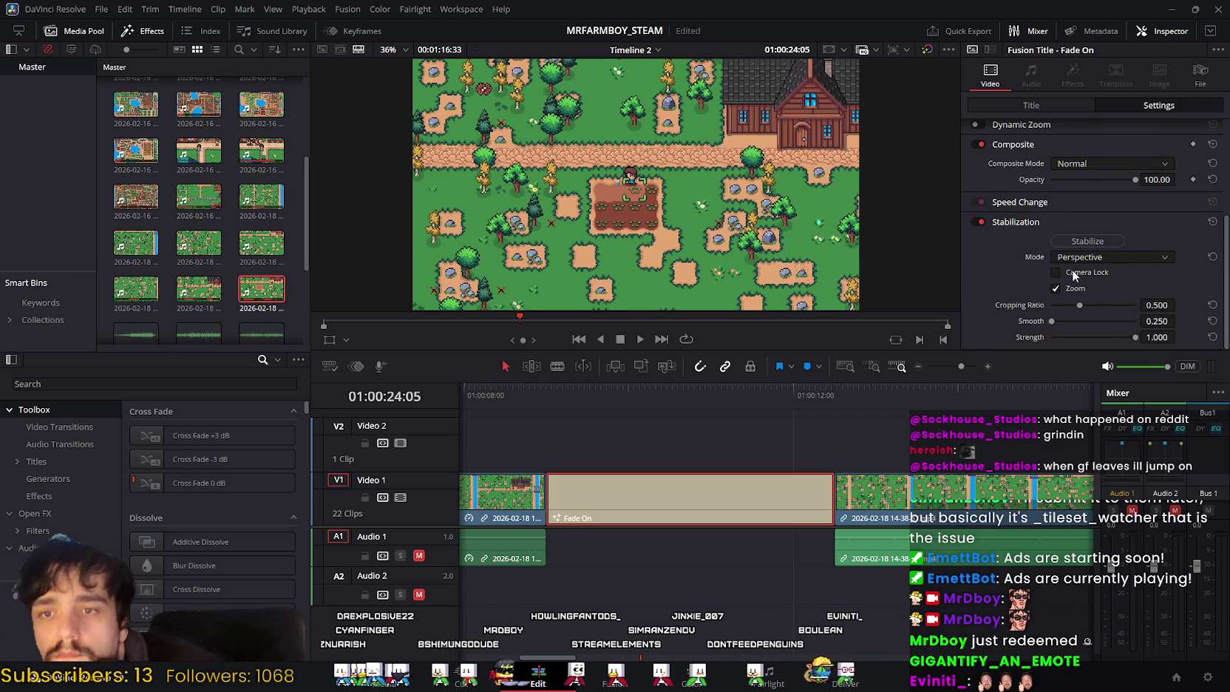
{"action": "scroll", "coordinate": [1010, 265], "scroll_direction": "up", "scroll_amount": 3}
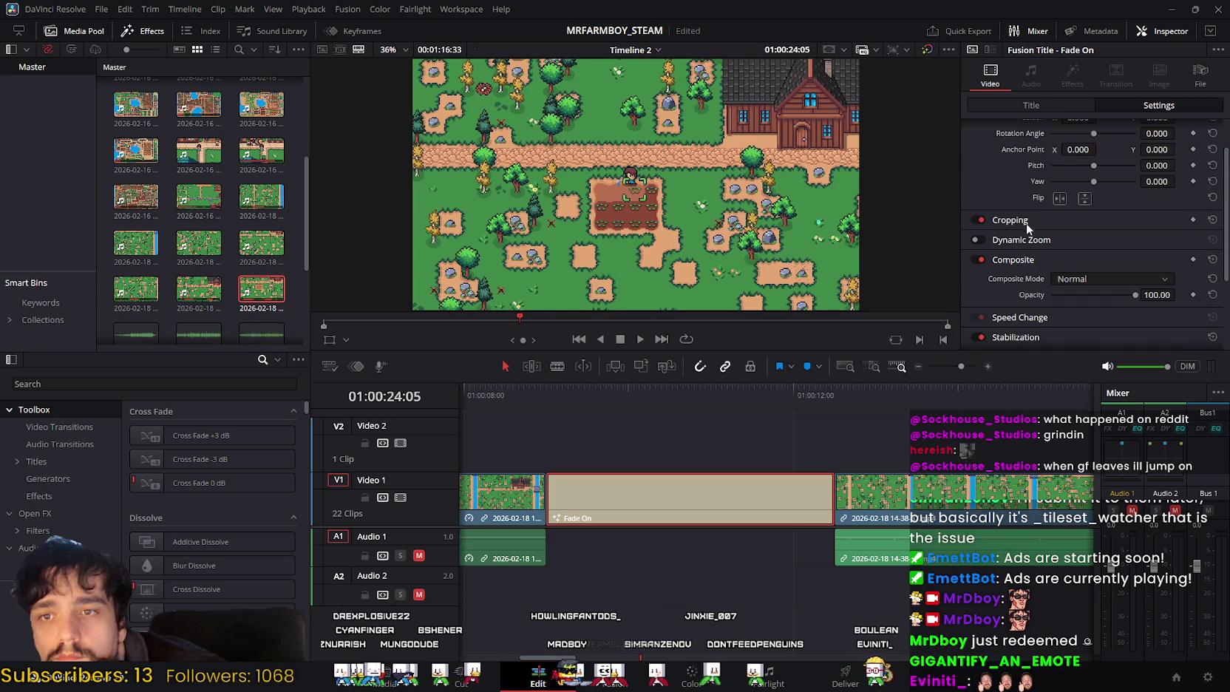
{"action": "left_click", "coordinate": [1029, 237]}
{"action": "left_click", "coordinate": [1029, 237]}
{"action": "left_click", "coordinate": [1023, 261]}
{"action": "left_click", "coordinate": [1060, 259]}
{"action": "left_click", "coordinate": [1102, 279]}
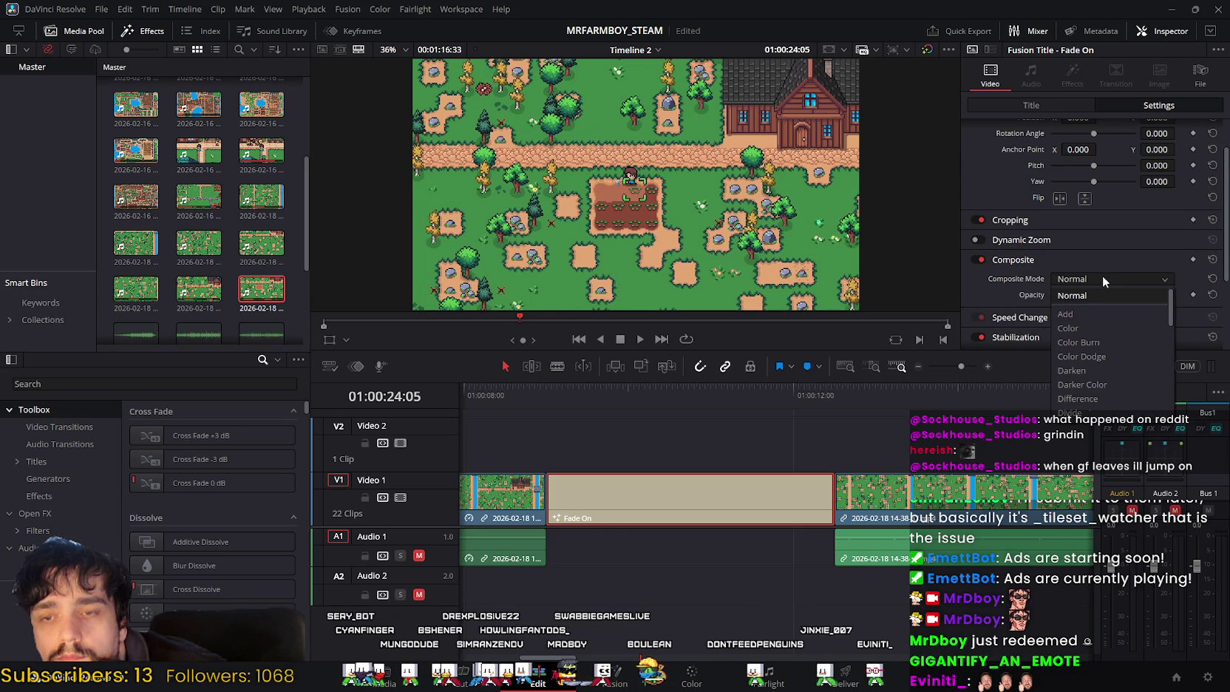
{"action": "left_click", "coordinate": [1160, 295]}
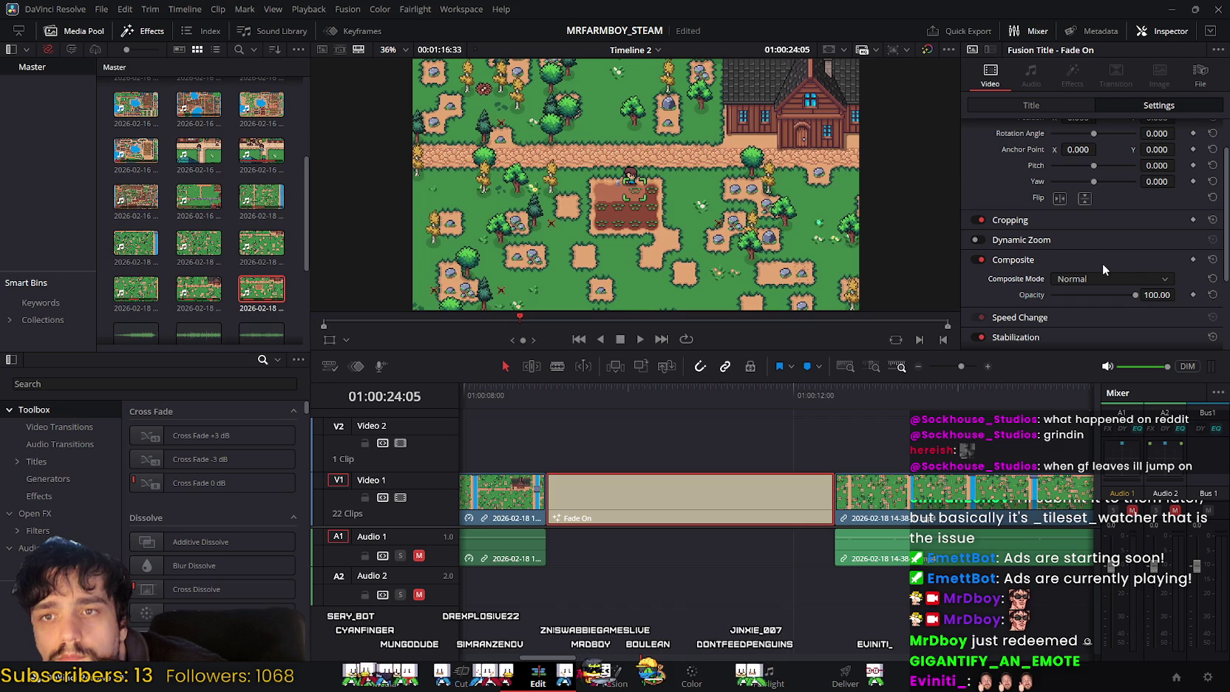
Step: Bring up the Fade On title's font and text settings in the Title tab
{"action": "left_click", "coordinate": [1035, 104]}
{"action": "scroll", "coordinate": [1012, 222], "scroll_direction": "down", "scroll_amount": 4}
{"action": "scroll", "coordinate": [1009, 284], "scroll_direction": "up", "scroll_amount": 4}
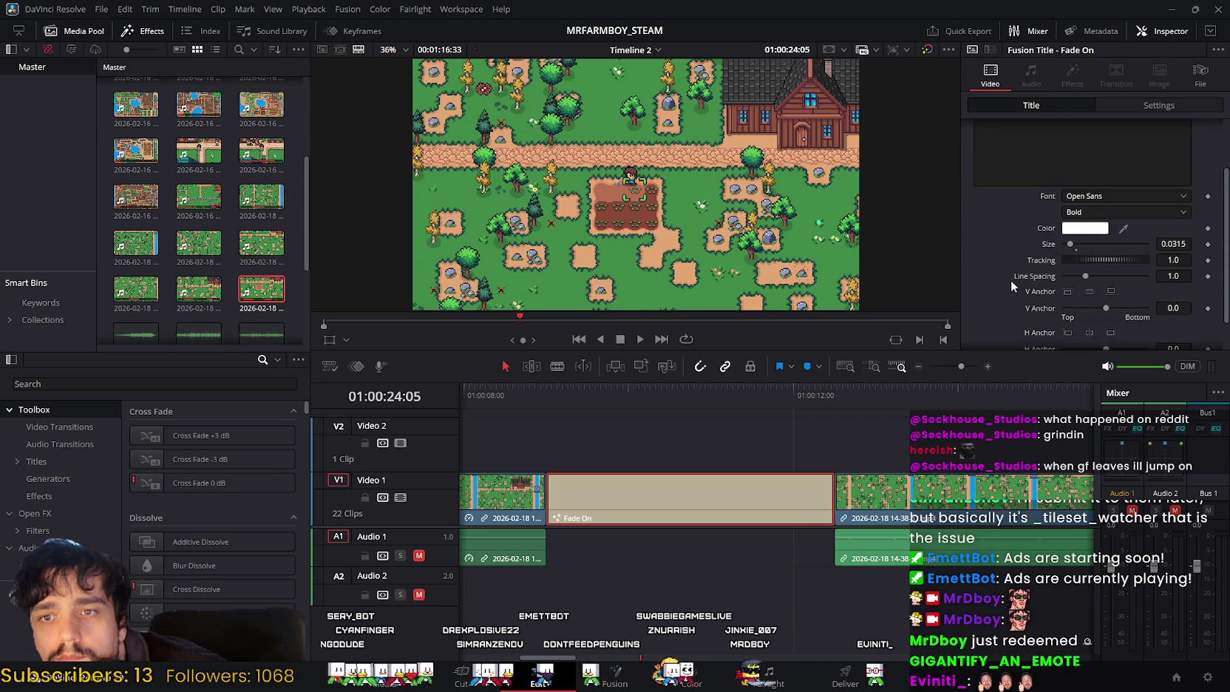
Step: Select the Fade On title clip with its Title text controls showing
{"action": "left_click", "coordinate": [1113, 149]}
{"action": "left_click", "coordinate": [1079, 148]}
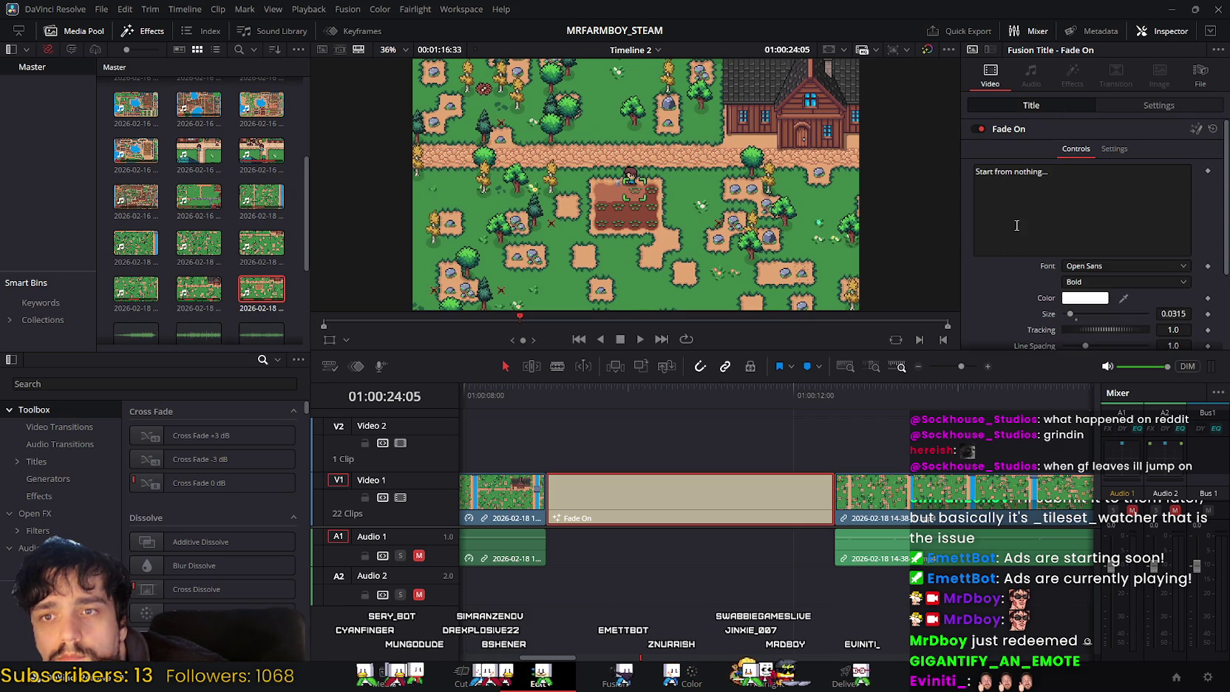
{"action": "scroll", "coordinate": [1002, 284], "scroll_direction": "down", "scroll_amount": 4}
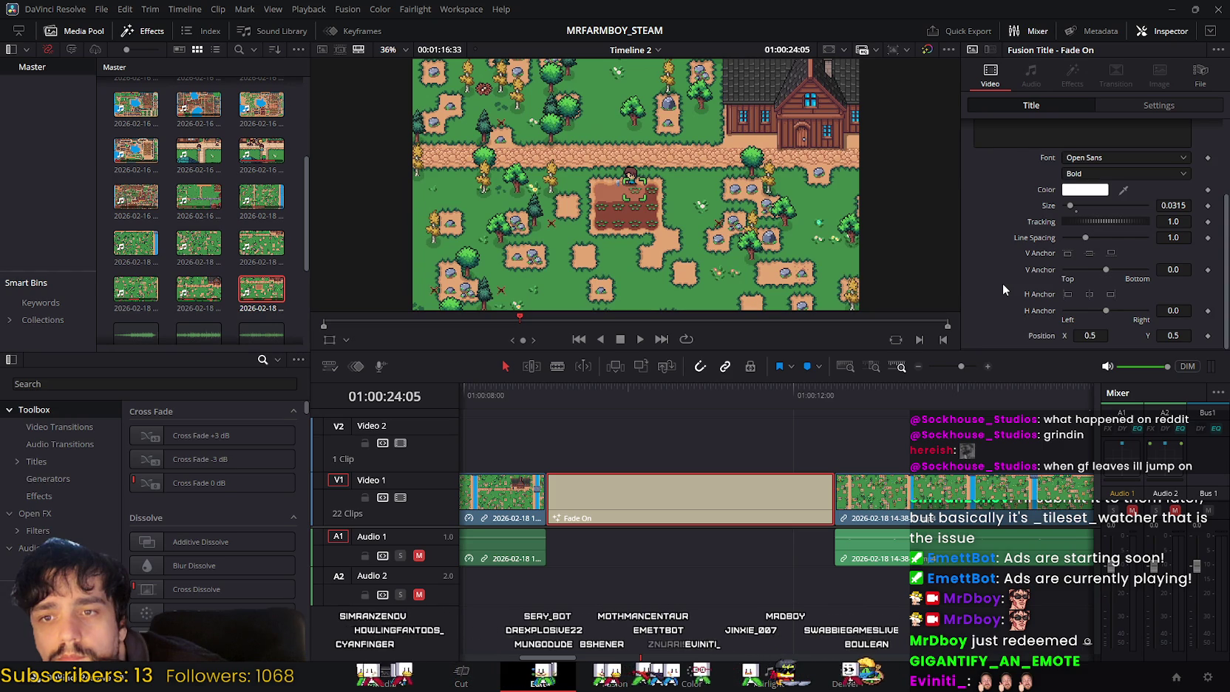
{"action": "scroll", "coordinate": [999, 280], "scroll_direction": "up", "scroll_amount": 2}
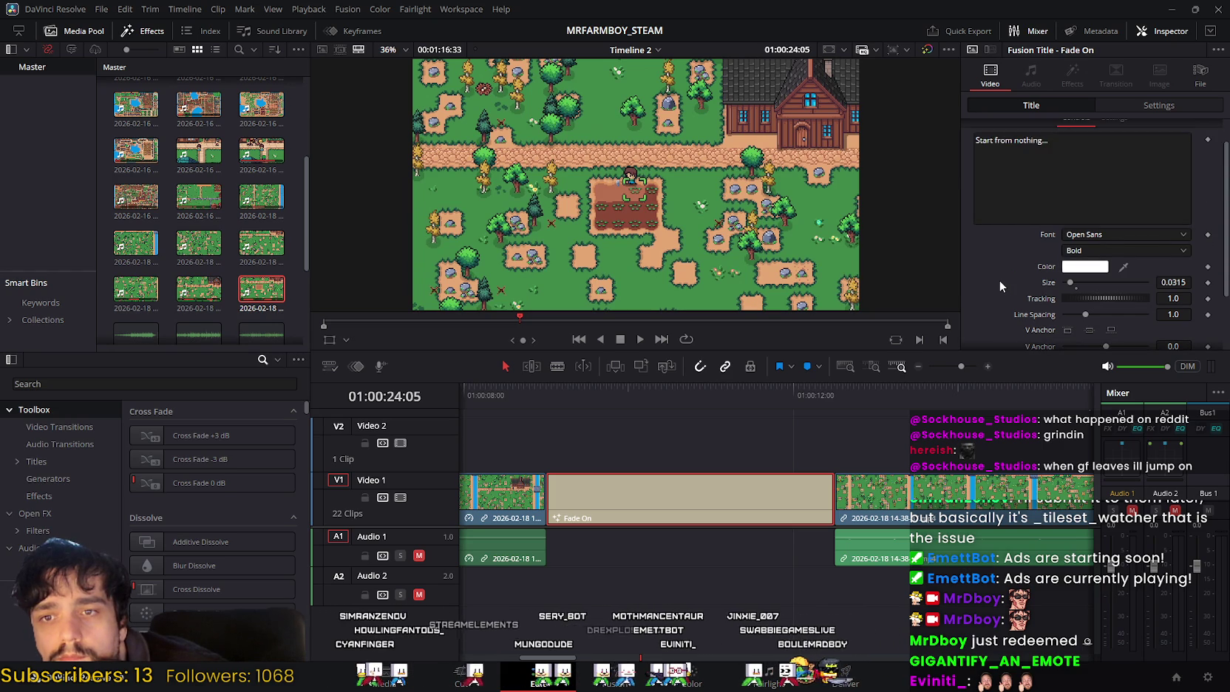
{"action": "scroll", "coordinate": [999, 280], "scroll_direction": "up", "scroll_amount": 2}
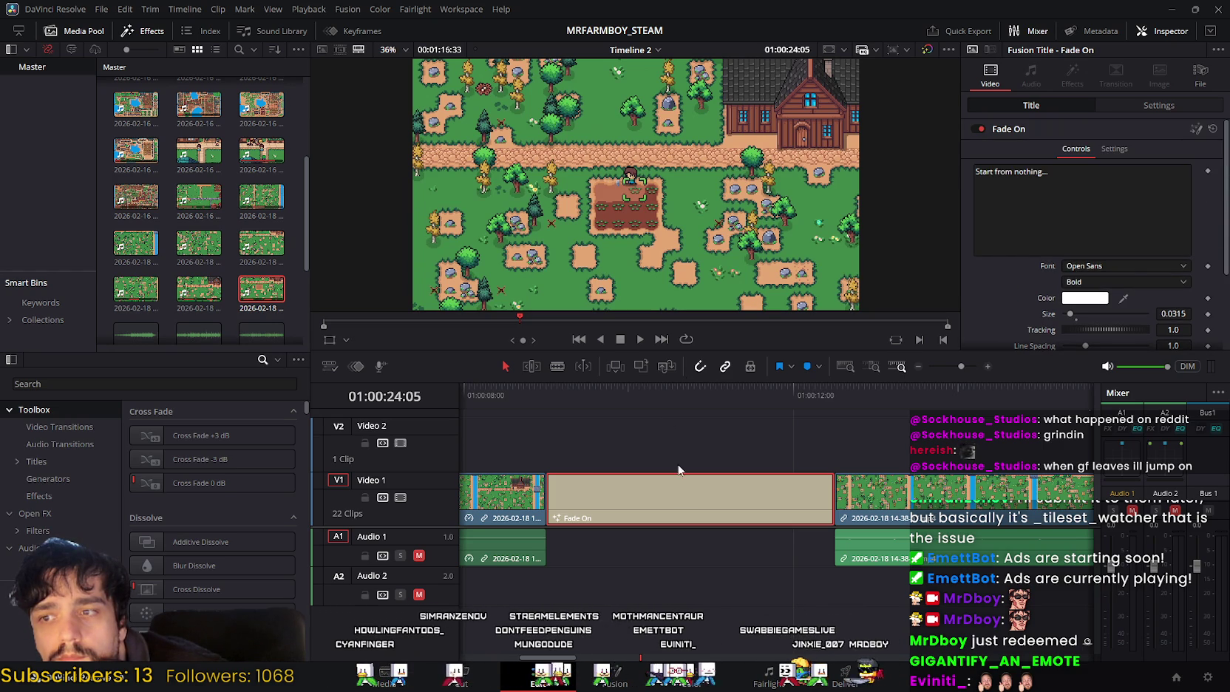
{"action": "scroll", "coordinate": [820, 419], "scroll_direction": "left", "scroll_amount": 3}
{"action": "scroll", "coordinate": [558, 419], "scroll_direction": "left", "scroll_amount": 3}
{"action": "scroll", "coordinate": [728, 487], "scroll_direction": "left", "scroll_amount": 3}
{"action": "left_click", "coordinate": [740, 489]}
{"action": "scroll", "coordinate": [777, 473], "scroll_direction": "right", "scroll_amount": 3}
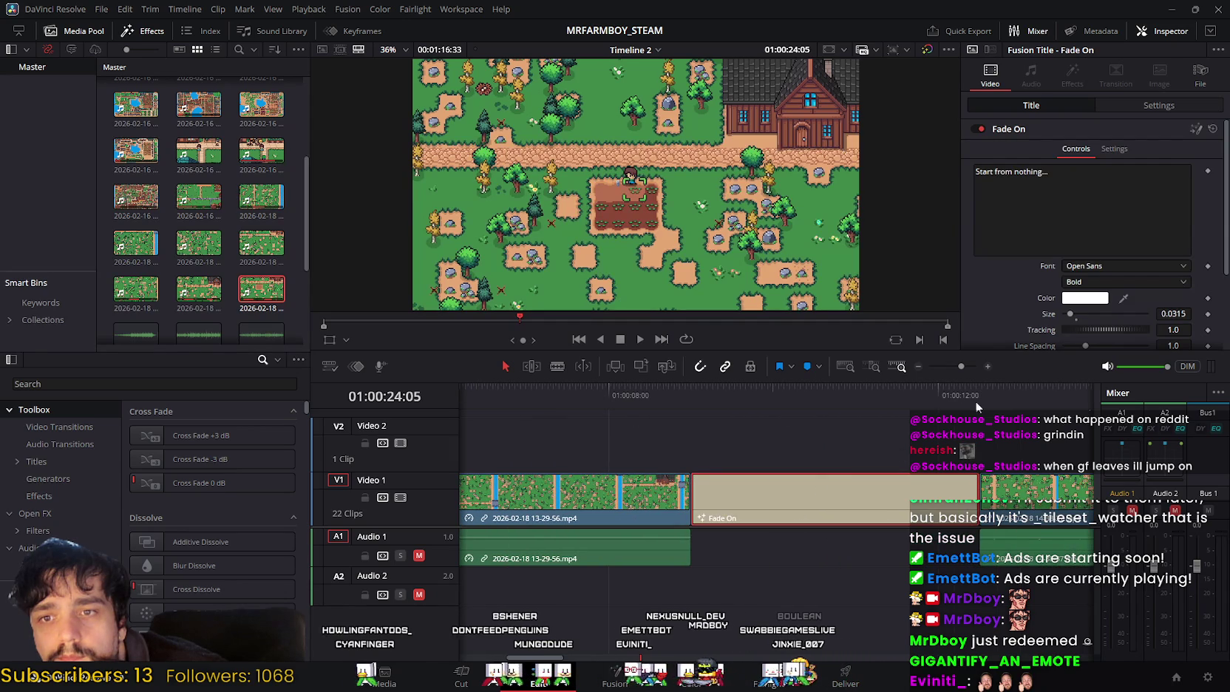
Step: Set the title font to Yu Gothic and play from about 7 seconds to preview it
{"action": "left_click", "coordinate": [1086, 266]}
{"action": "type", "text": "yu"}
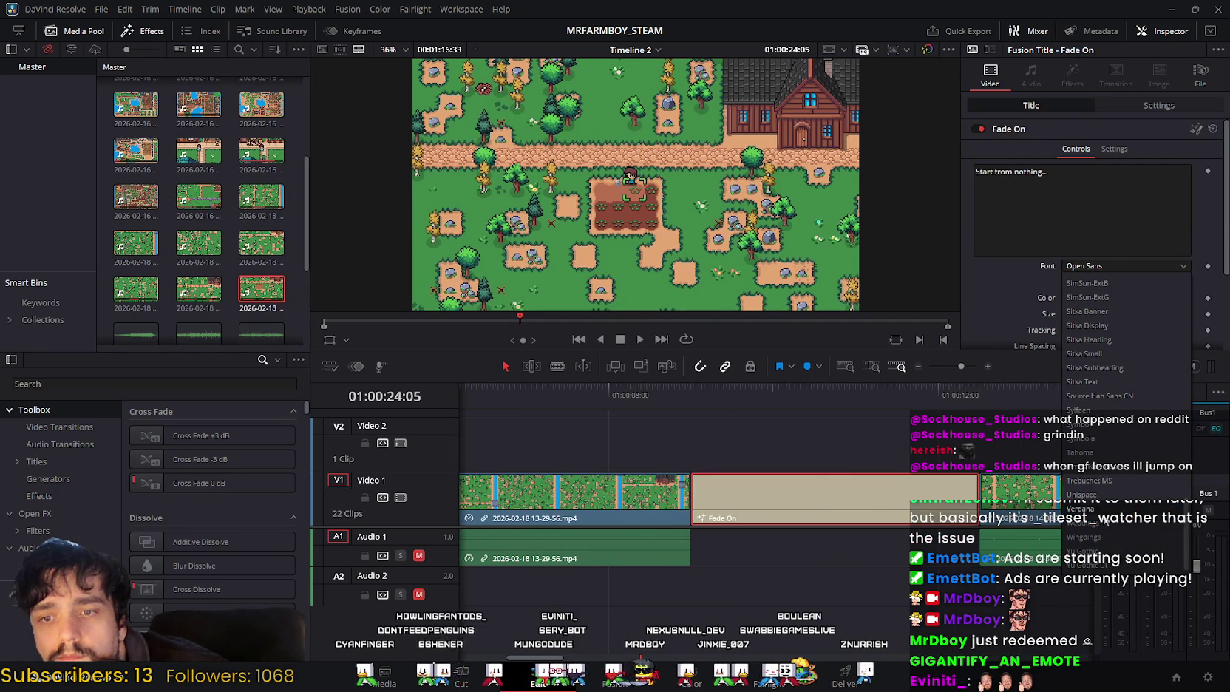
{"action": "key", "text": "Return"}
{"action": "left_click", "coordinate": [560, 392]}
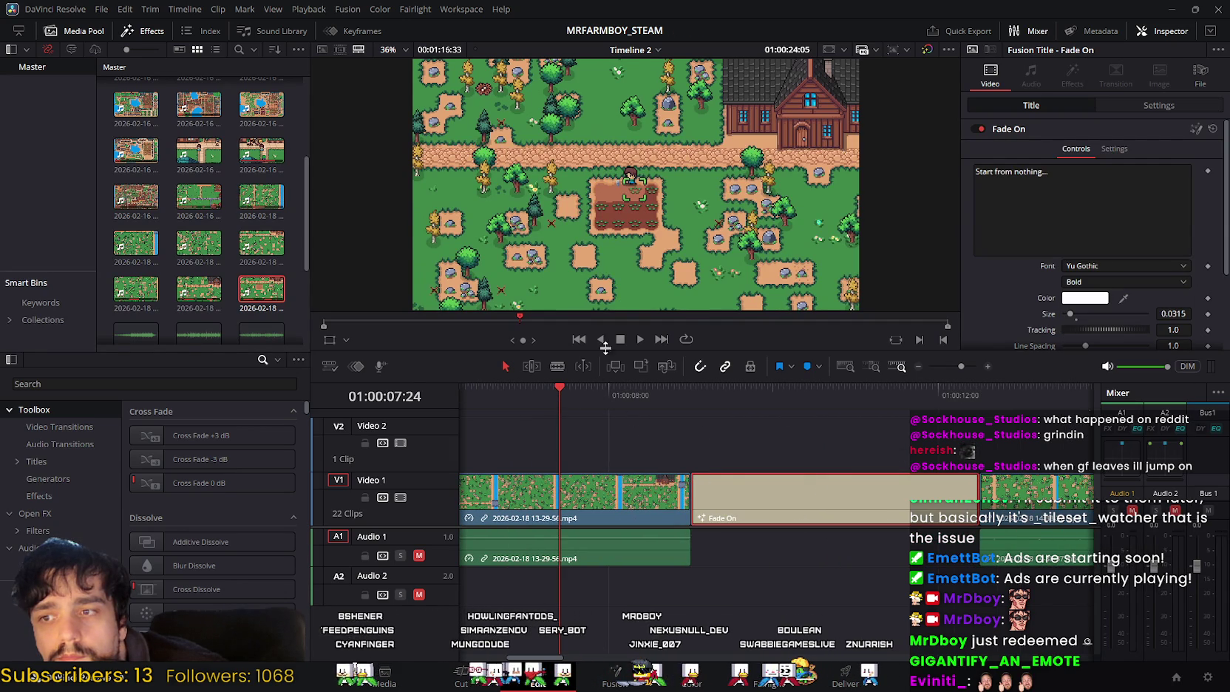
{"action": "left_click", "coordinate": [640, 340]}
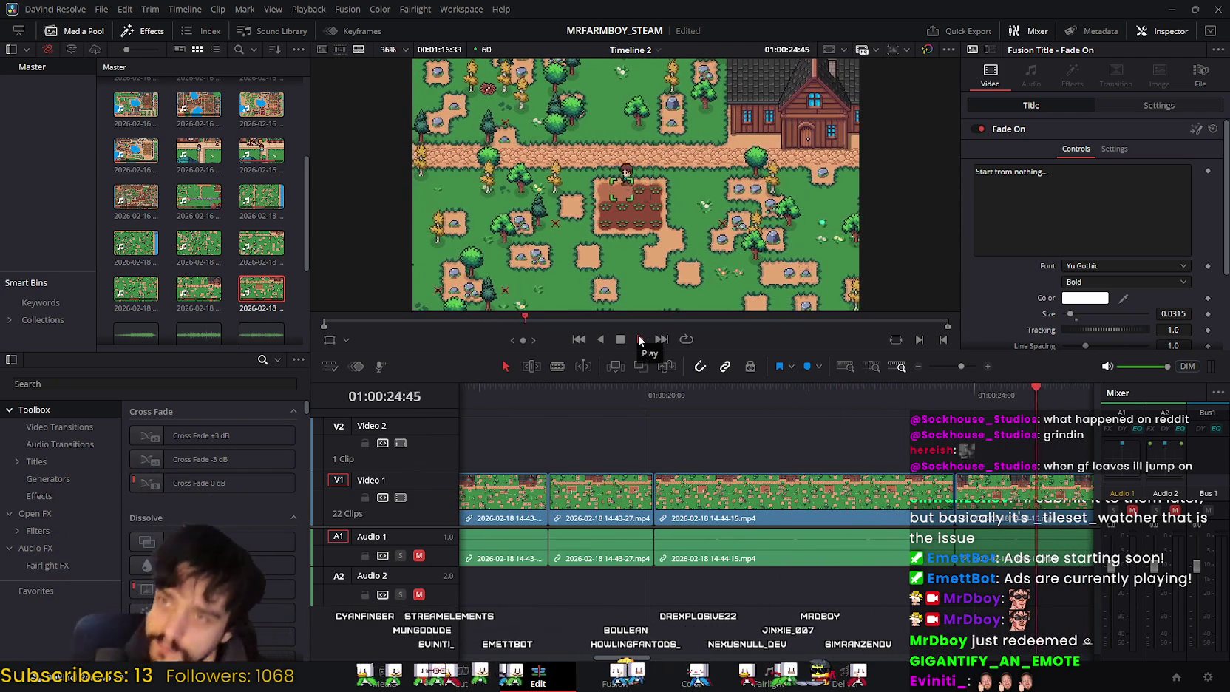
Step: Stop playback and drag the playhead back to around 22 seconds
{"action": "left_click", "coordinate": [619, 340]}
{"action": "mouse_move", "coordinate": [913, 388]}
{"action": "left_mouse_down"}
{"action": "mouse_move", "coordinate": [599, 404]}
{"action": "mouse_move", "coordinate": [669, 397]}
{"action": "mouse_move", "coordinate": [856, 418]}
{"action": "left_mouse_up"}
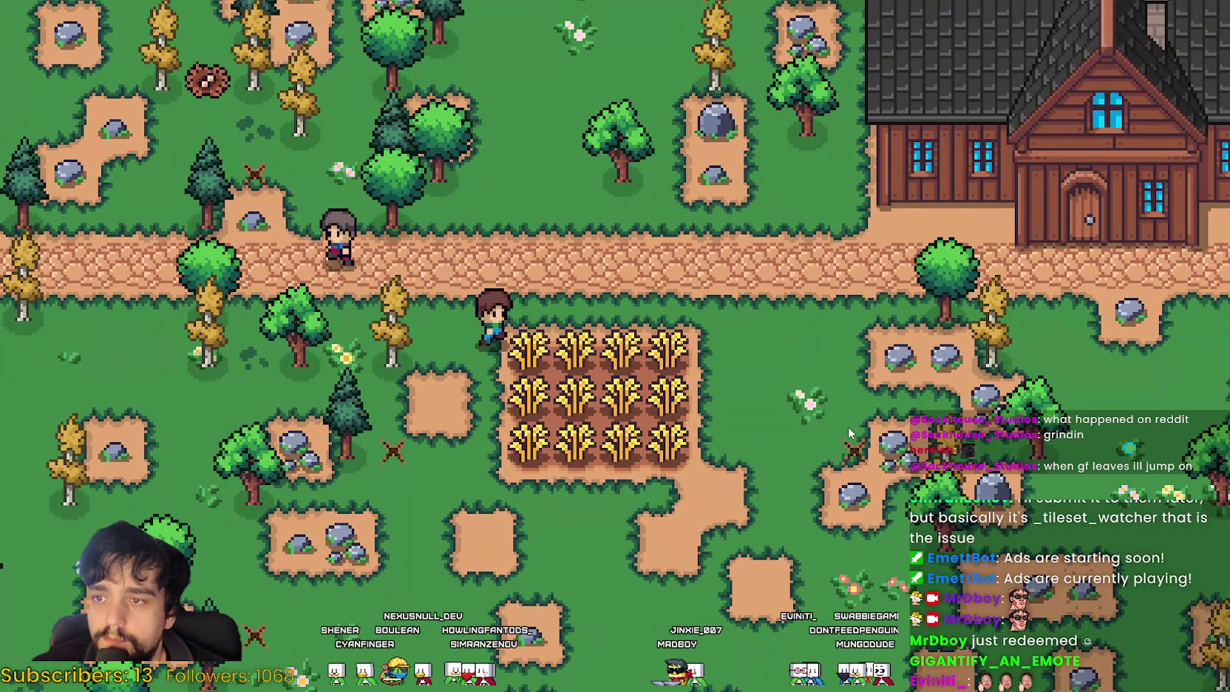
Step: Walk the character beside the wheat field, exit the game, and scrub past the last clip's end
{"action": "key", "text": "d"}
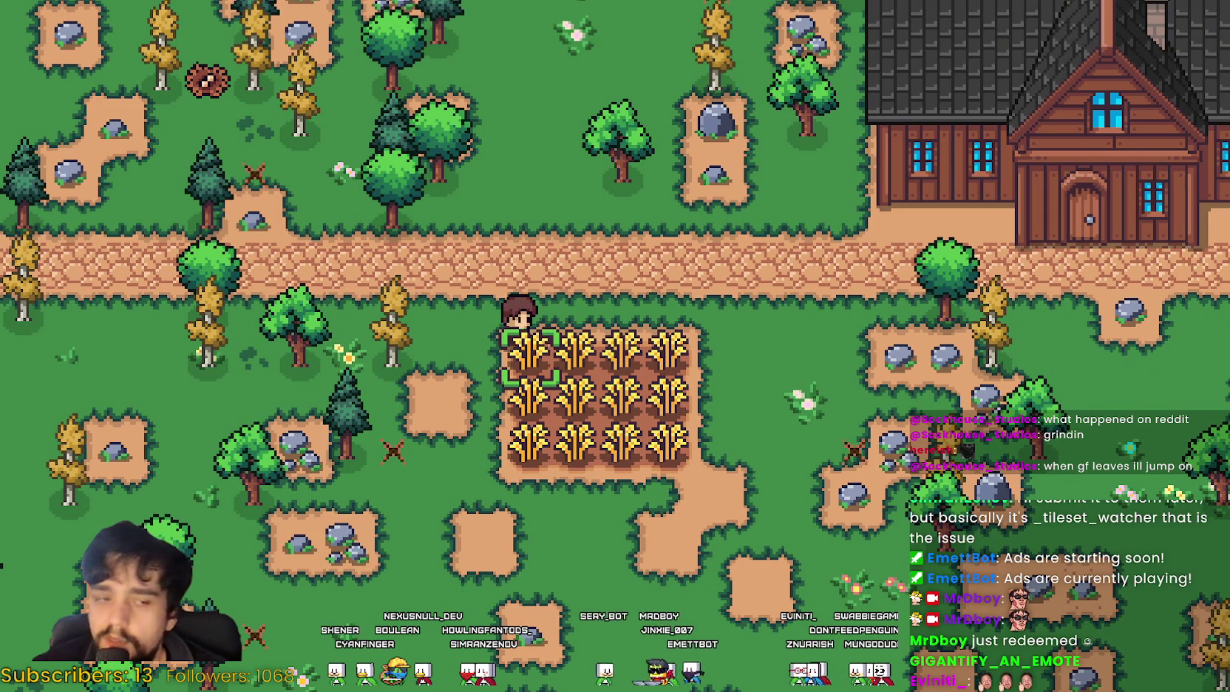
{"action": "key", "text": "Escape"}
{"action": "mouse_move", "coordinate": [863, 400]}
{"action": "left_mouse_down"}
{"action": "mouse_move", "coordinate": [840, 404]}
{"action": "mouse_move", "coordinate": [861, 403]}
{"action": "left_mouse_up"}
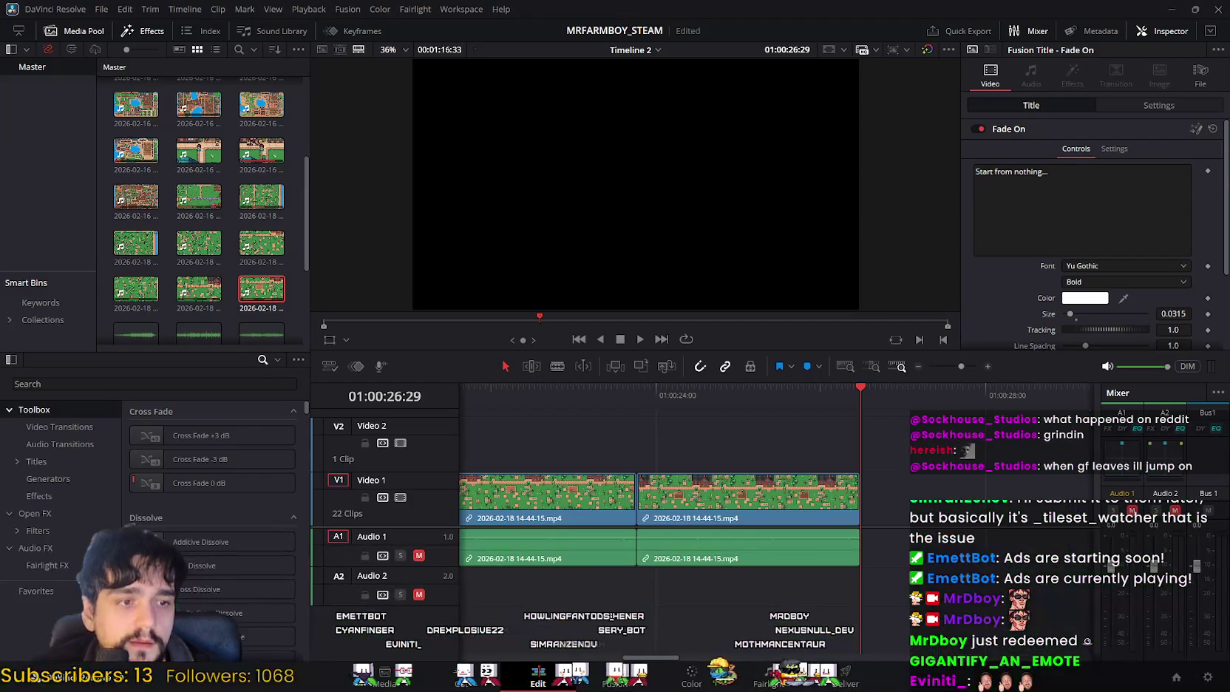
{"action": "mouse_move", "coordinate": [135, 333]}
{"action": "left_mouse_down"}
{"action": "mouse_move", "coordinate": [932, 497]}
{"action": "mouse_move", "coordinate": [743, 446]}
{"action": "left_mouse_up"}
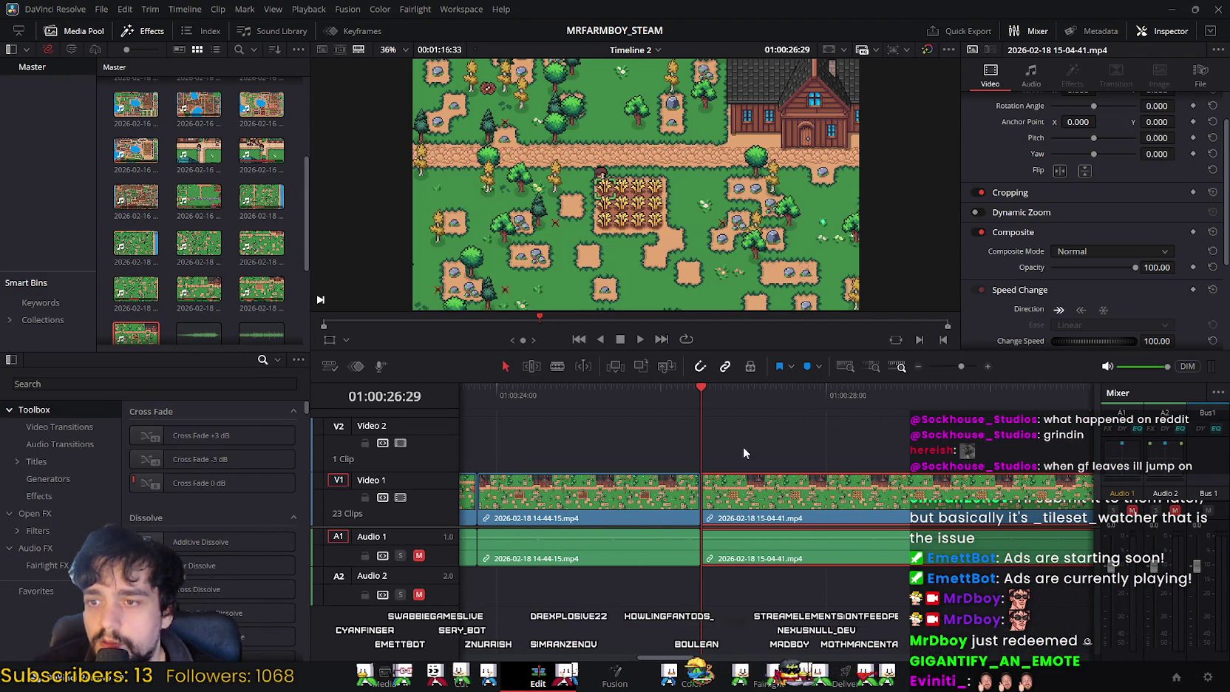
{"action": "left_click", "coordinate": [640, 339]}
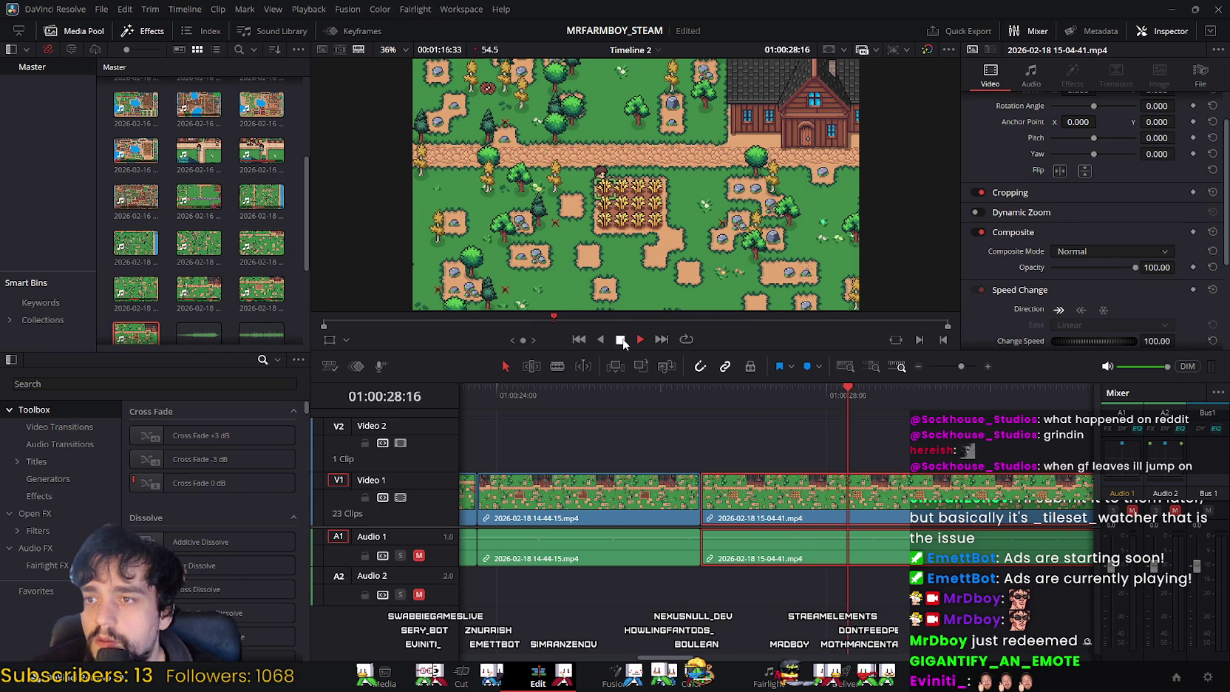
{"action": "left_click", "coordinate": [888, 391]}
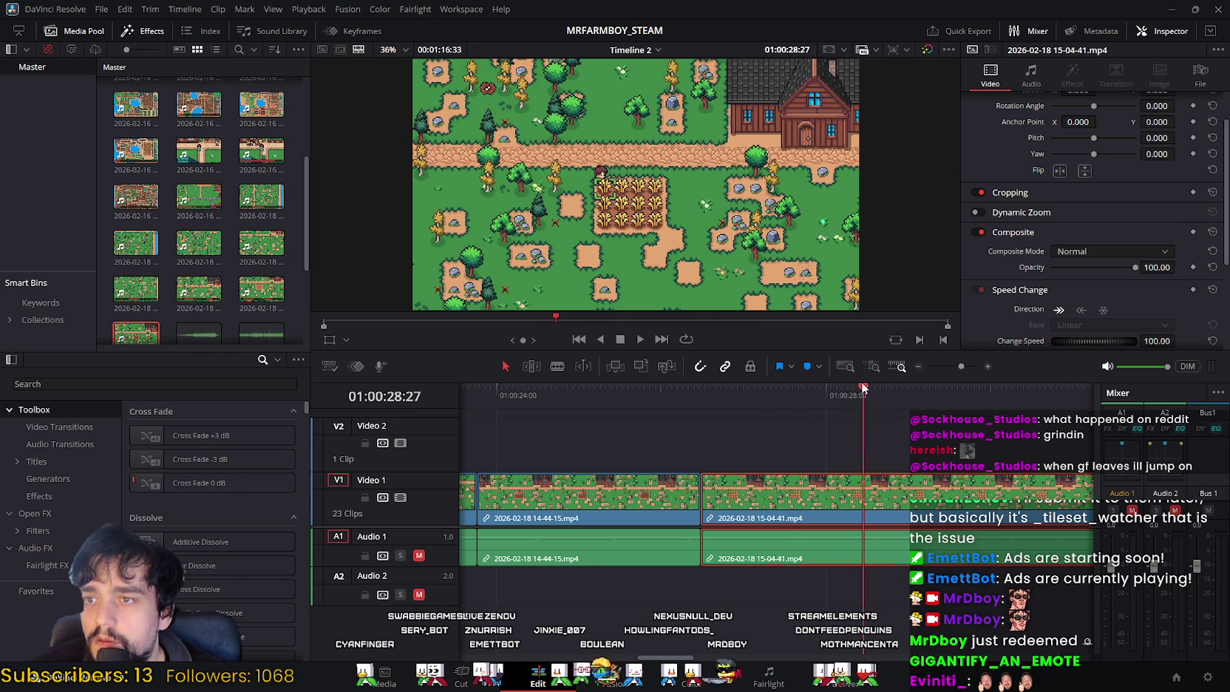
{"action": "mouse_move", "coordinate": [863, 386]}
{"action": "left_mouse_down"}
{"action": "mouse_move", "coordinate": [875, 387]}
{"action": "mouse_move", "coordinate": [864, 387]}
{"action": "left_mouse_up"}
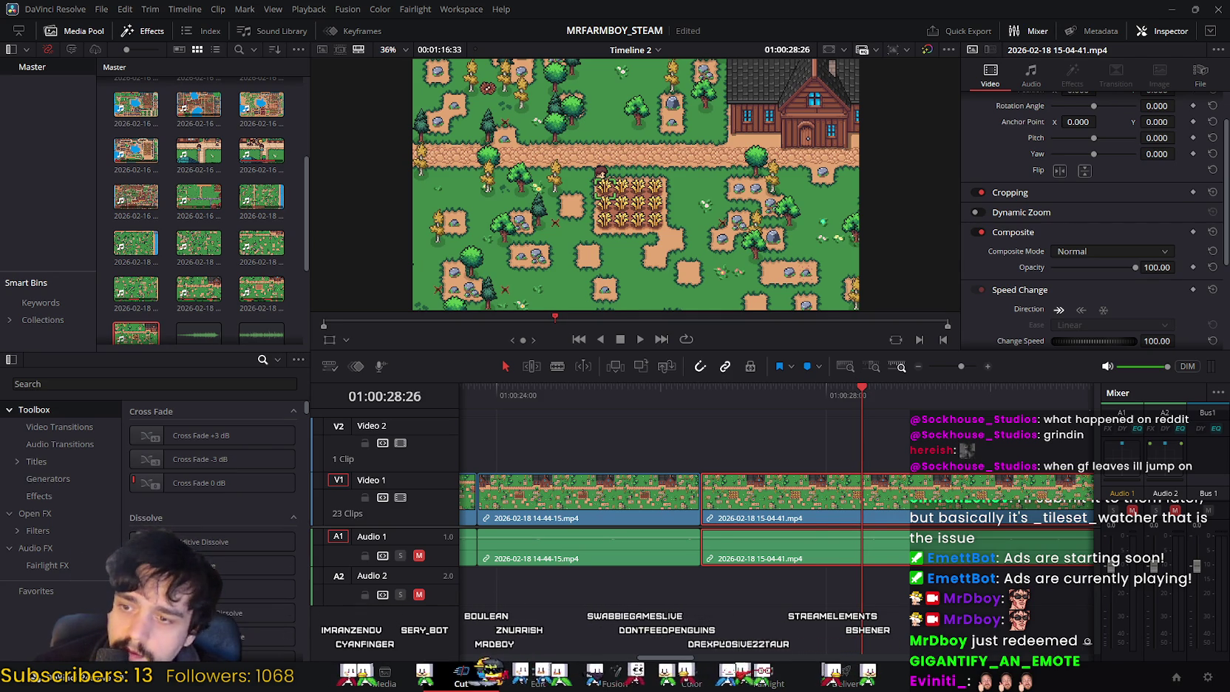
{"action": "left_click", "coordinate": [461, 674]}
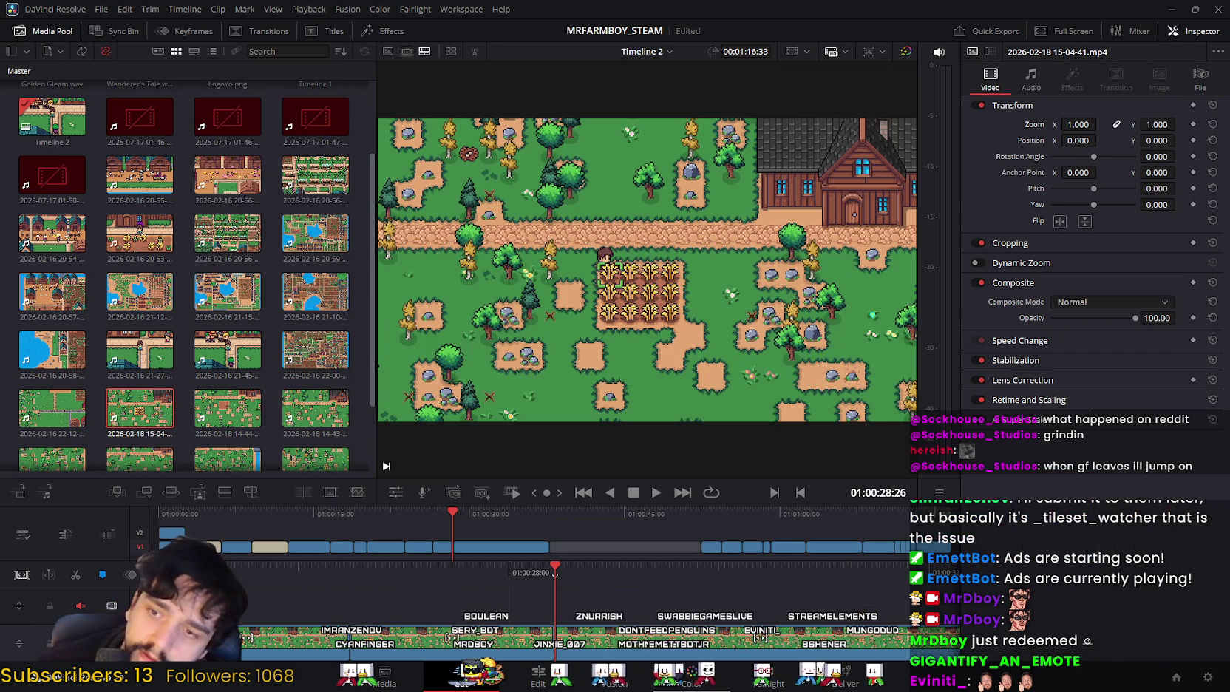
{"action": "key", "text": "shift+4"}
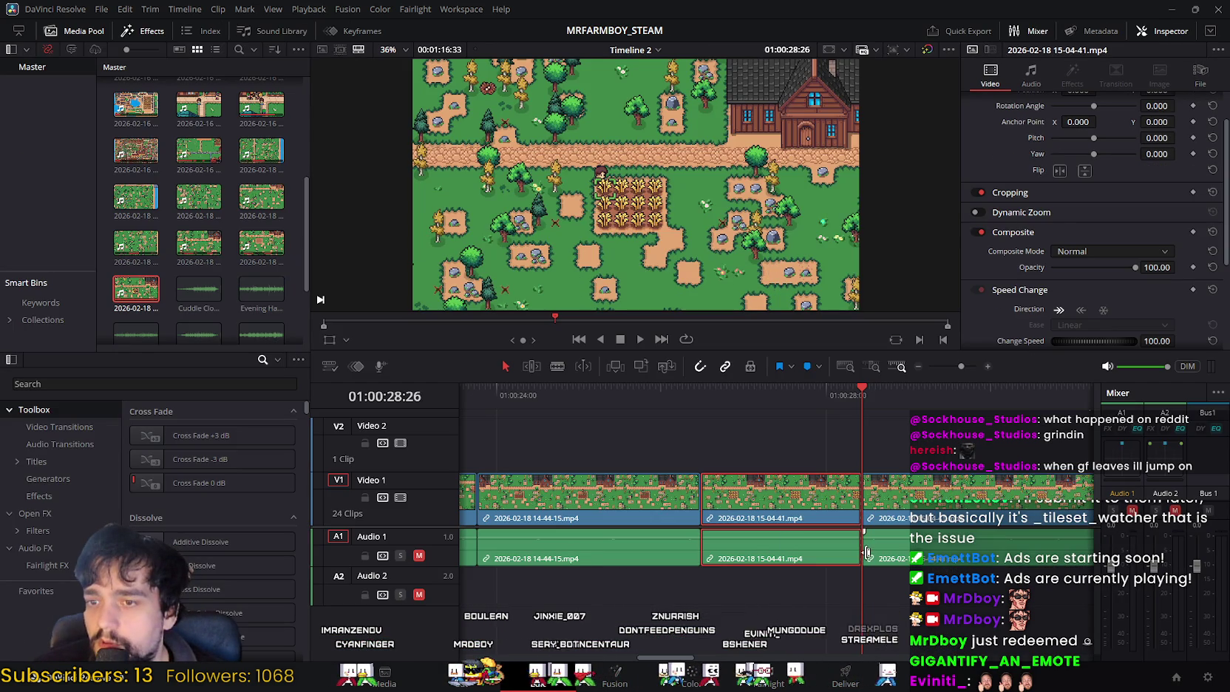
{"action": "key", "text": "Delete"}
Step: Check the tightened join, then cut the new clip's tail so it ends at 01:00:32:49
{"action": "left_click", "coordinate": [630, 392]}
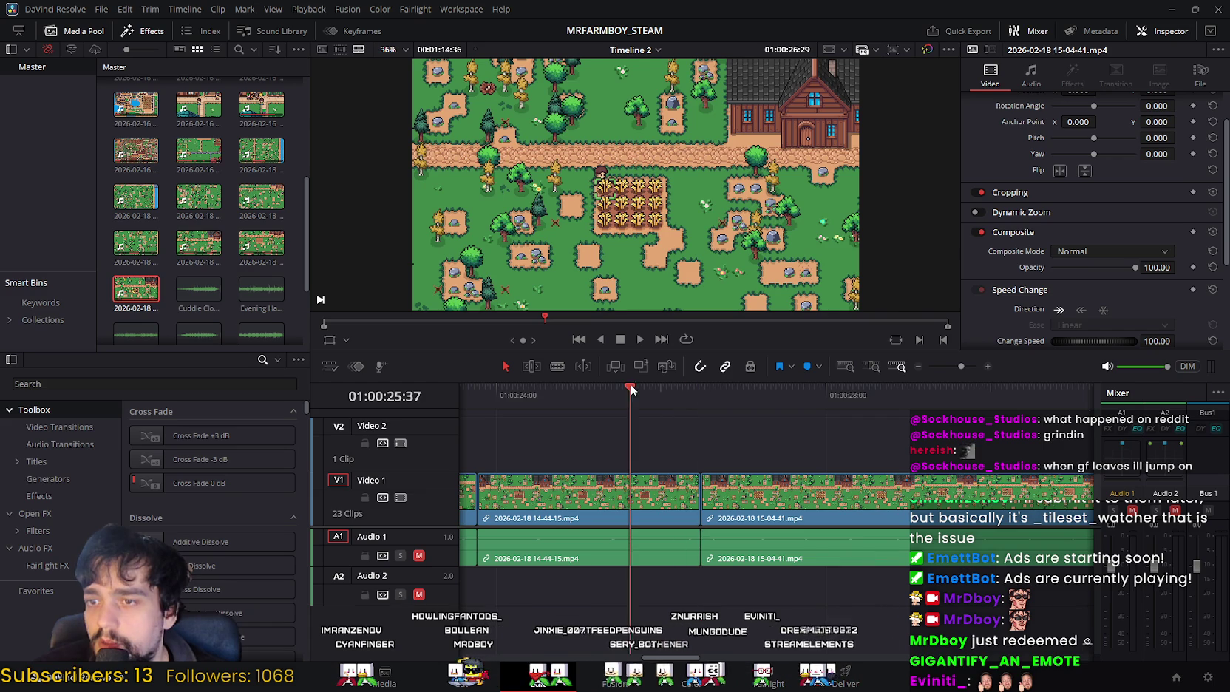
{"action": "left_click", "coordinate": [640, 340]}
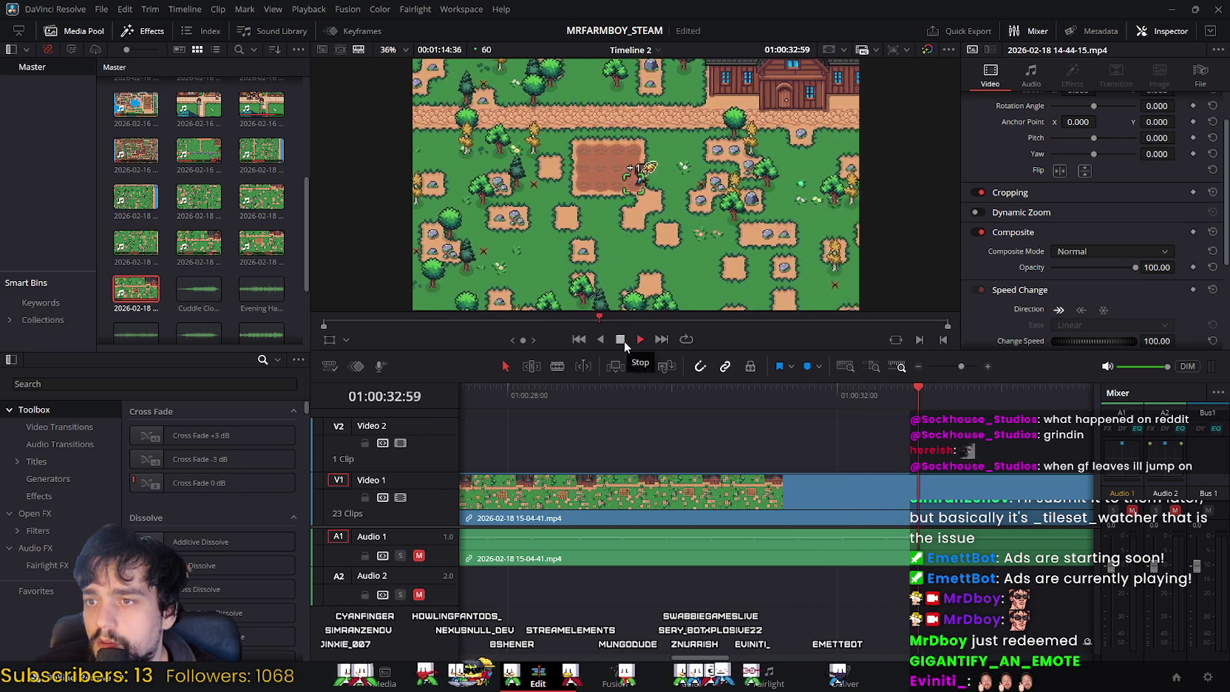
{"action": "left_click", "coordinate": [624, 341]}
{"action": "left_click_drag", "start_coordinate": [954, 390], "coordinate": [905, 399]}
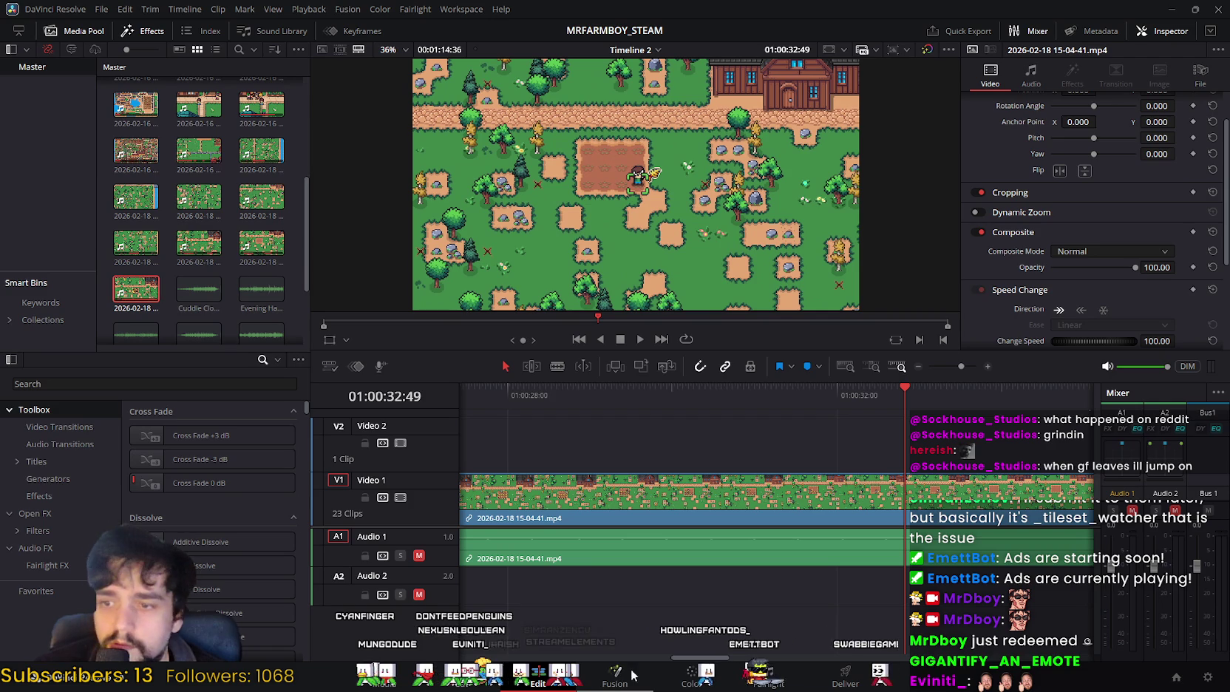
{"action": "key", "text": "shift+3"}
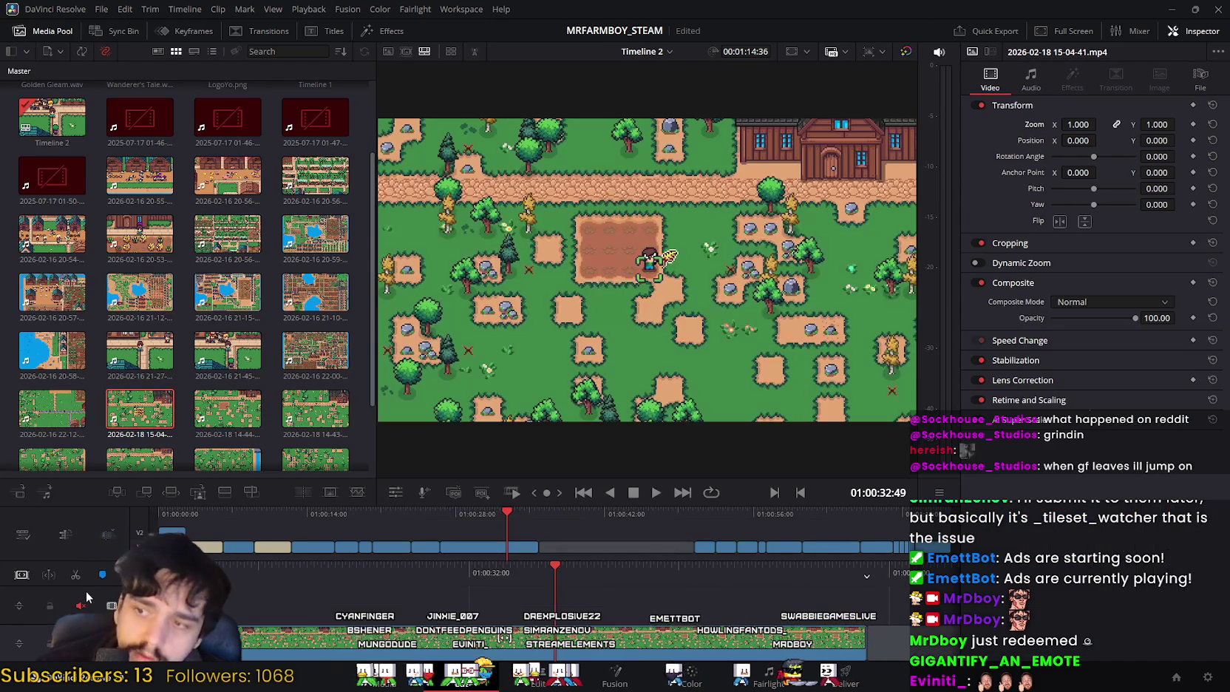
{"action": "key", "text": "shift+4"}
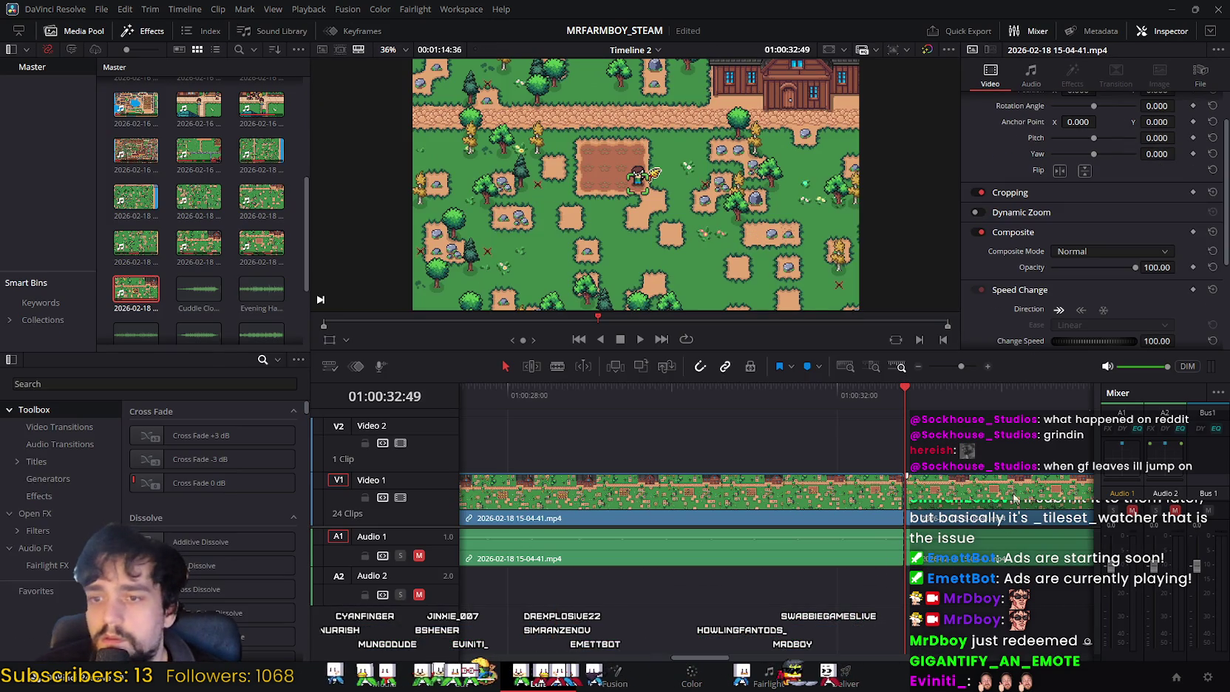
{"action": "key", "text": "Delete"}
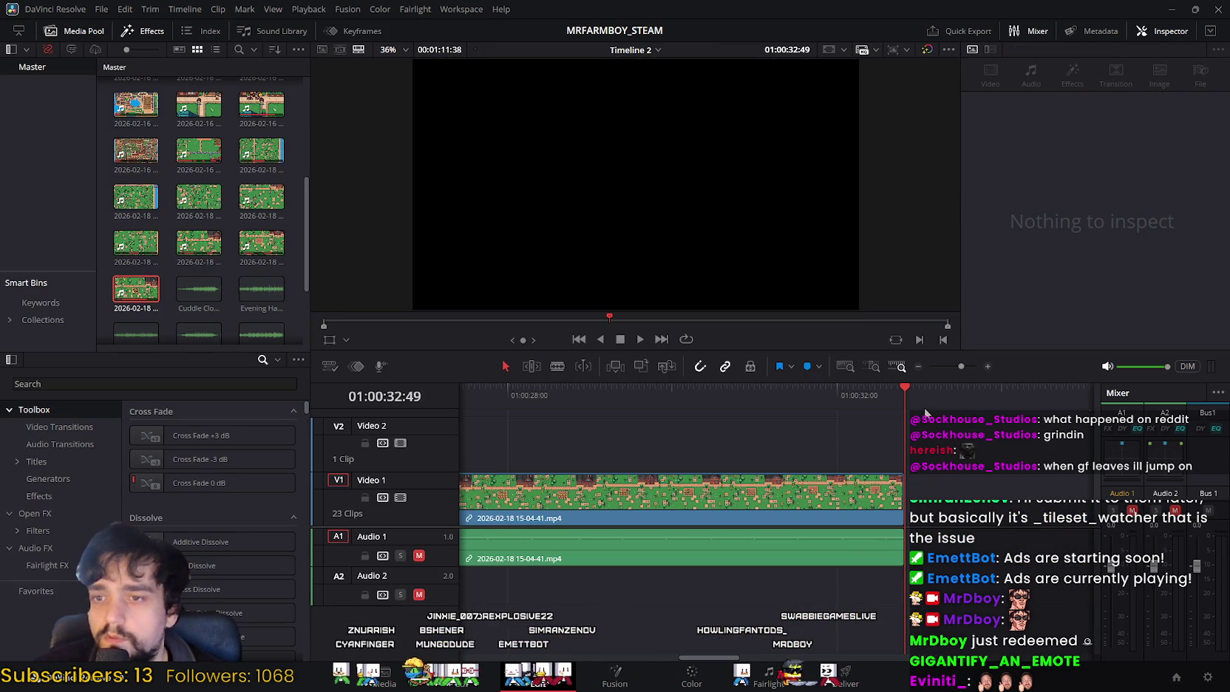
{"action": "left_click_drag", "start_coordinate": [849, 397], "coordinate": [494, 389]}
{"action": "key", "text": "Home"}
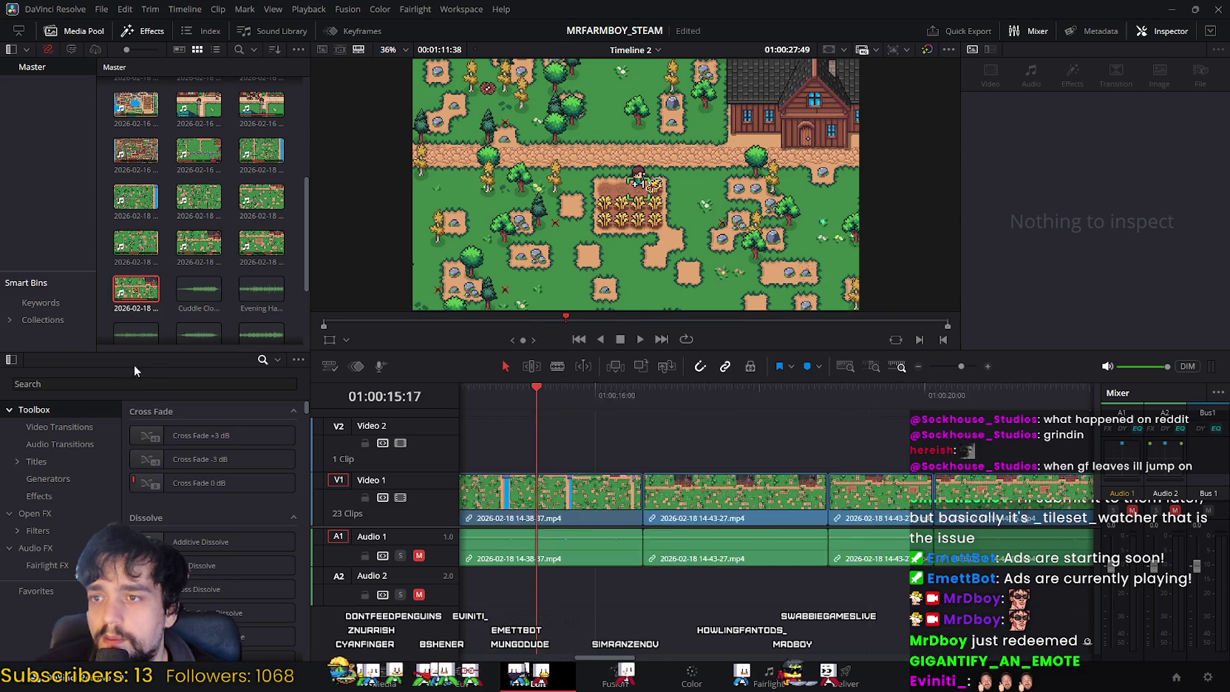
{"action": "left_click", "coordinate": [641, 340]}
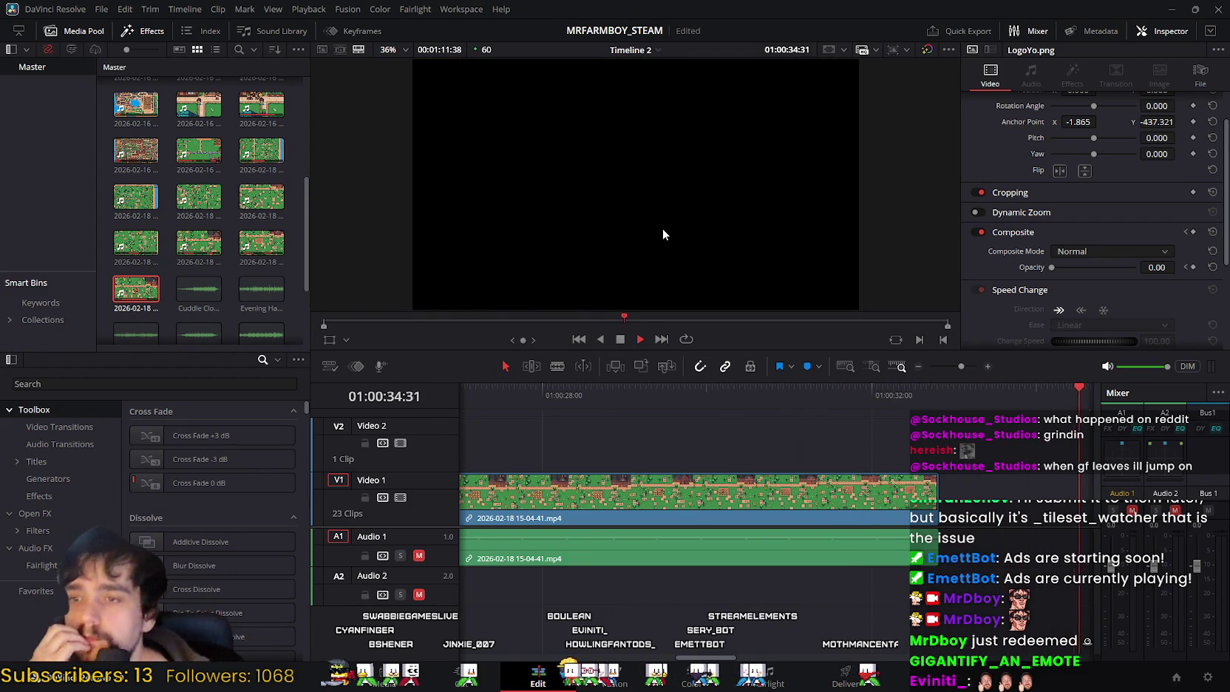
{"action": "left_click", "coordinate": [640, 338]}
{"action": "mouse_move", "coordinate": [759, 397]}
{"action": "left_mouse_down"}
{"action": "mouse_move", "coordinate": [579, 400]}
{"action": "mouse_move", "coordinate": [567, 407]}
{"action": "mouse_move", "coordinate": [581, 421]}
{"action": "mouse_move", "coordinate": [580, 455]}
{"action": "mouse_move", "coordinate": [564, 454]}
{"action": "mouse_move", "coordinate": [533, 410]}
{"action": "mouse_move", "coordinate": [545, 408]}
{"action": "mouse_move", "coordinate": [341, 407]}
{"action": "left_mouse_up"}
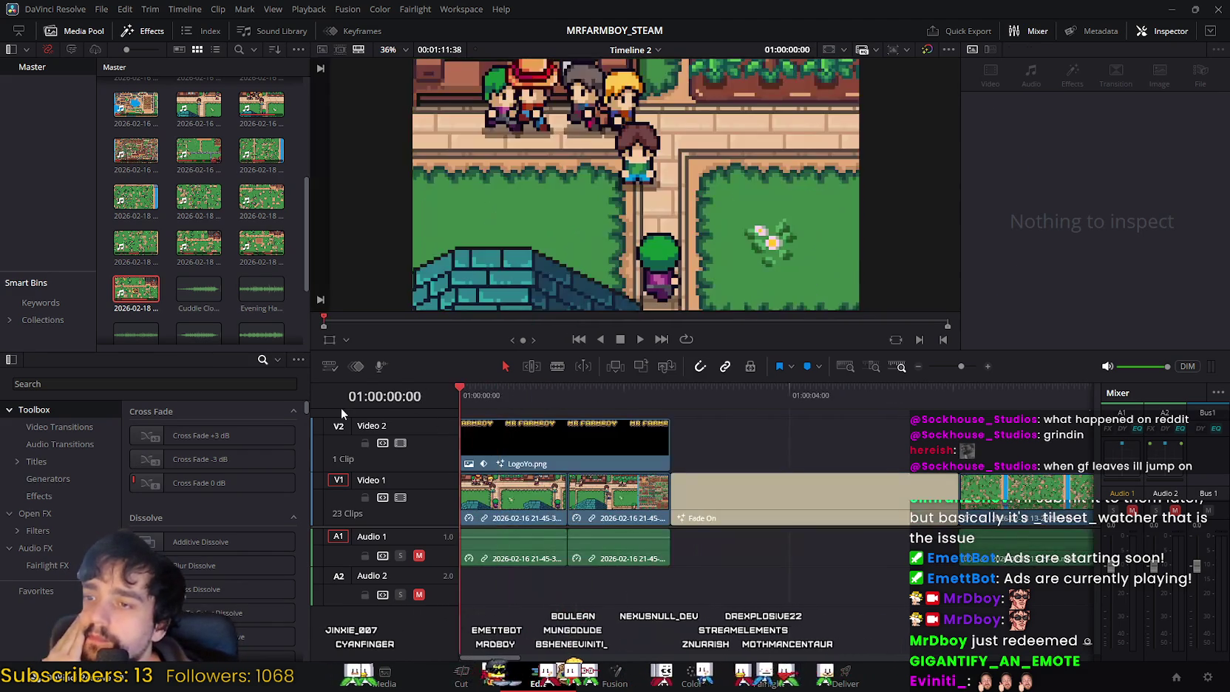
Step: Move the LogoYo.png logo and opening gameplay clips to around 01:00:40
{"action": "left_click", "coordinate": [636, 462]}
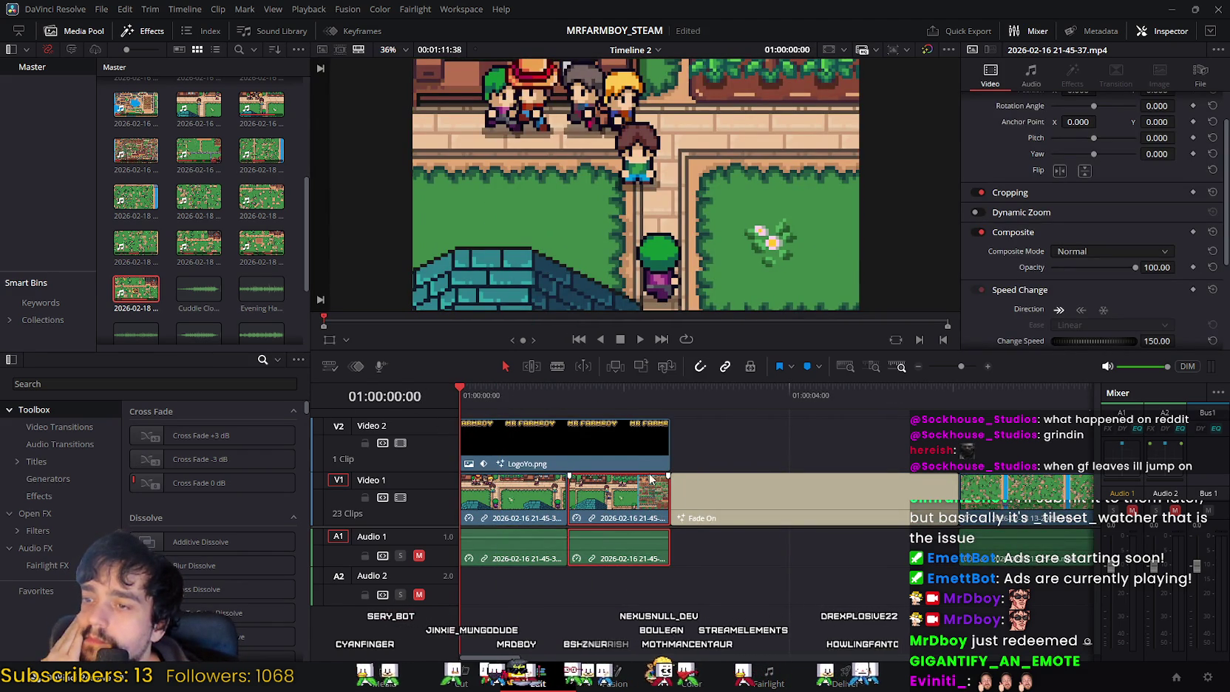
{"action": "left_click", "coordinate": [543, 500], "text": "shift"}
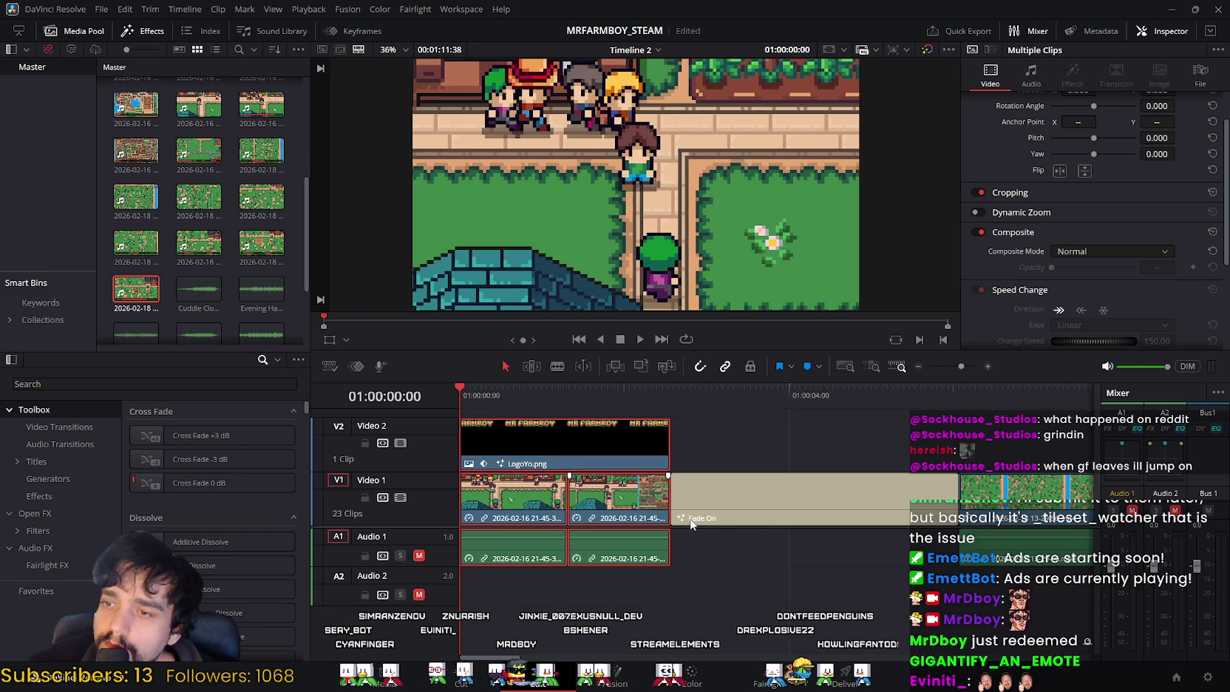
{"action": "key", "text": "Delete"}
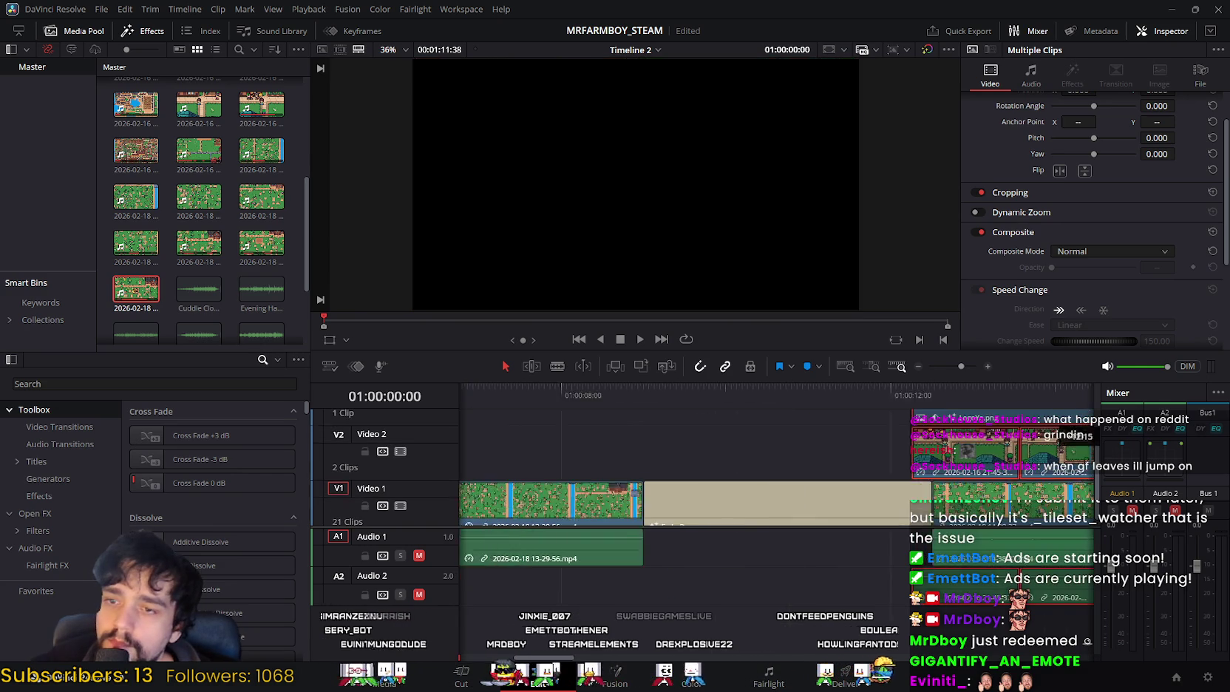
{"action": "left_click_drag", "start_coordinate": [1059, 414], "coordinate": [877, 515]}
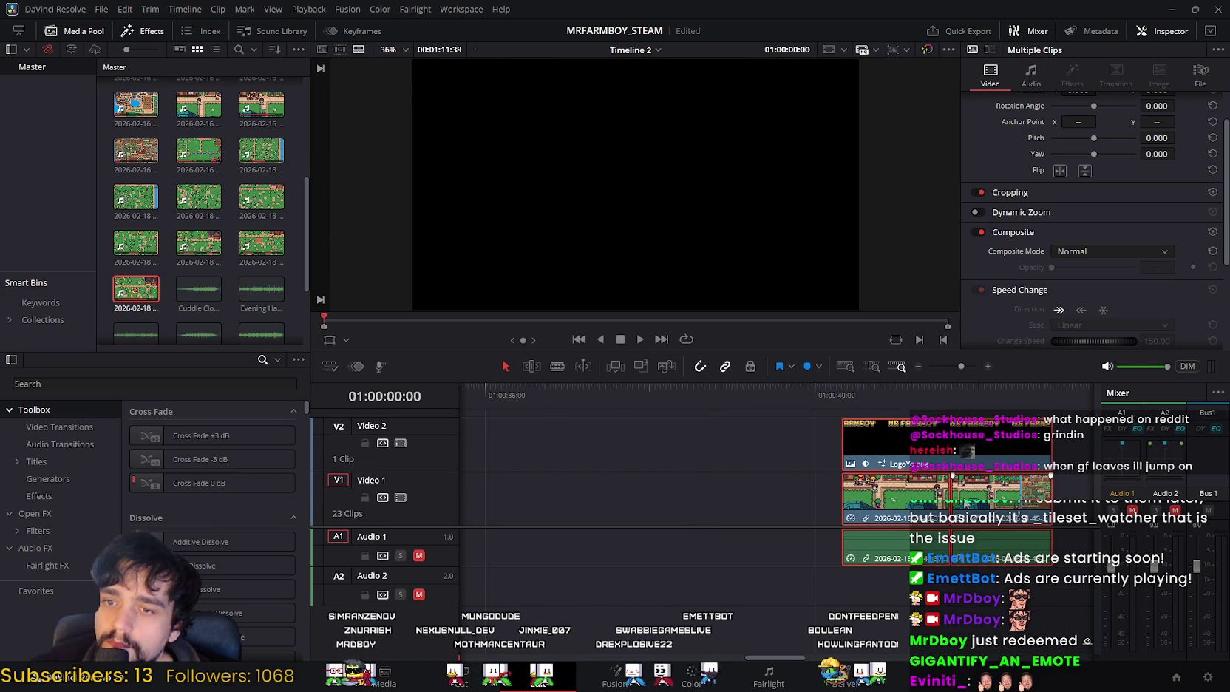
{"action": "mouse_move", "coordinate": [877, 515]}
{"action": "left_mouse_down"}
{"action": "mouse_move", "coordinate": [399, 462]}
{"action": "mouse_move", "coordinate": [897, 445]}
{"action": "left_mouse_up"}
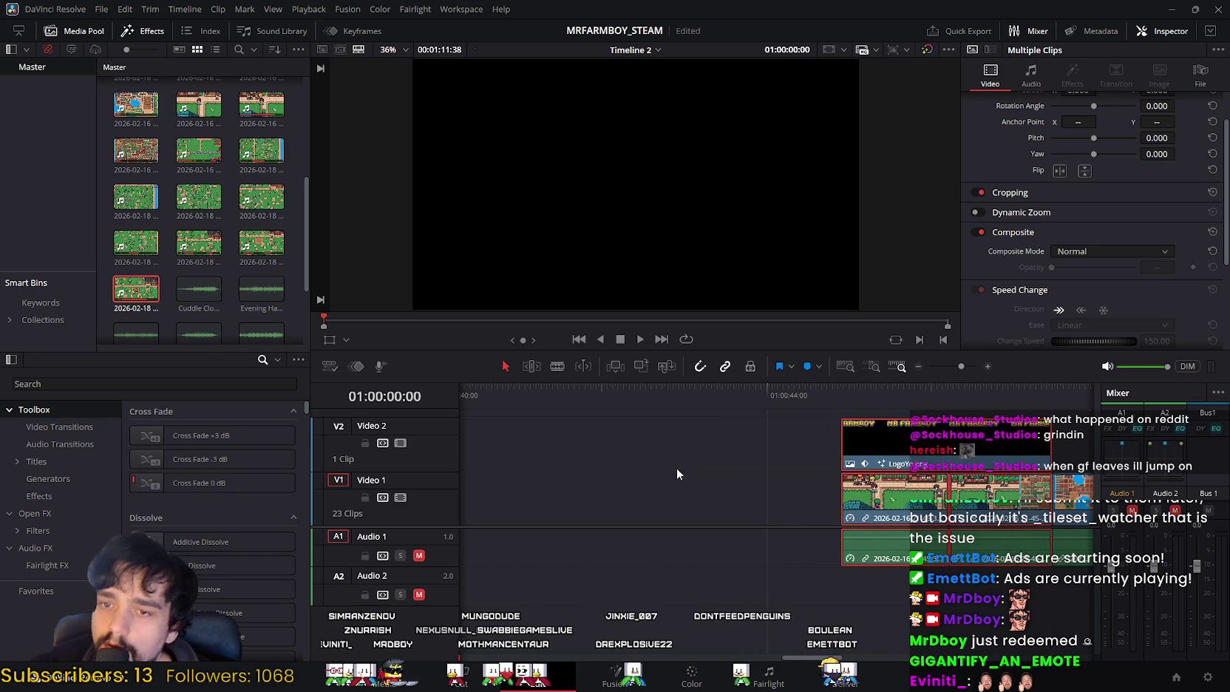
Step: Select the Fade On title and following clips and slide them to 01:00:00
{"action": "scroll", "coordinate": [676, 468], "scroll_direction": "left", "scroll_amount": 5}
{"action": "scroll", "coordinate": [669, 502], "scroll_direction": "left", "scroll_amount": 4}
{"action": "scroll", "coordinate": [629, 495], "scroll_direction": "left", "scroll_amount": 4}
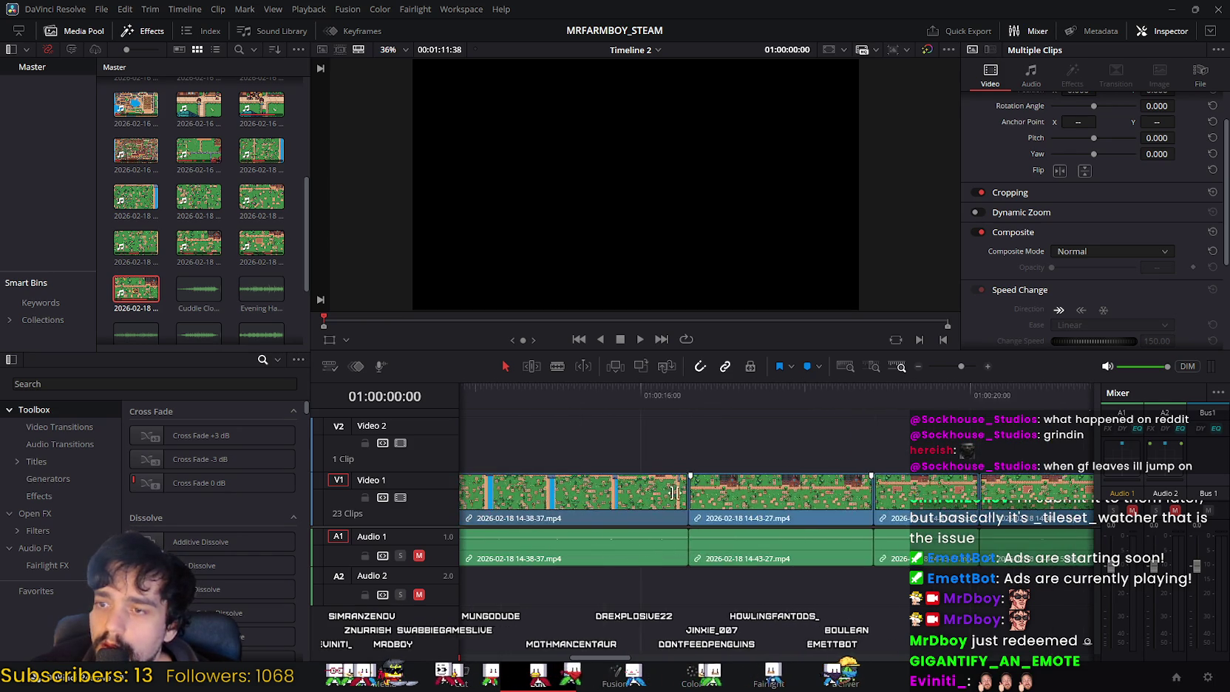
{"action": "scroll", "coordinate": [577, 484], "scroll_direction": "left", "scroll_amount": 4}
{"action": "scroll", "coordinate": [535, 478], "scroll_direction": "left", "scroll_amount": 4}
{"action": "left_click_drag", "start_coordinate": [492, 436], "coordinate": [1111, 590]}
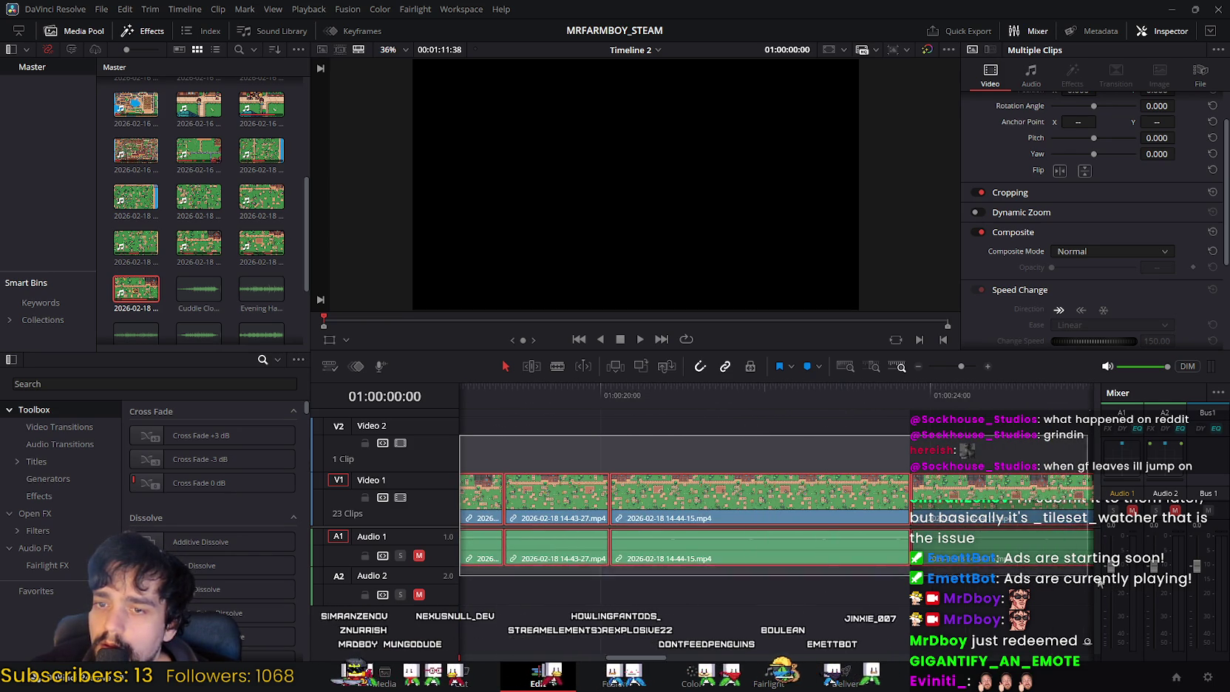
{"action": "left_click_drag", "start_coordinate": [1112, 589], "coordinate": [775, 565]}
{"action": "left_click_drag", "start_coordinate": [746, 657], "coordinate": [329, 639]}
{"action": "left_click_drag", "start_coordinate": [741, 497], "coordinate": [528, 489]}
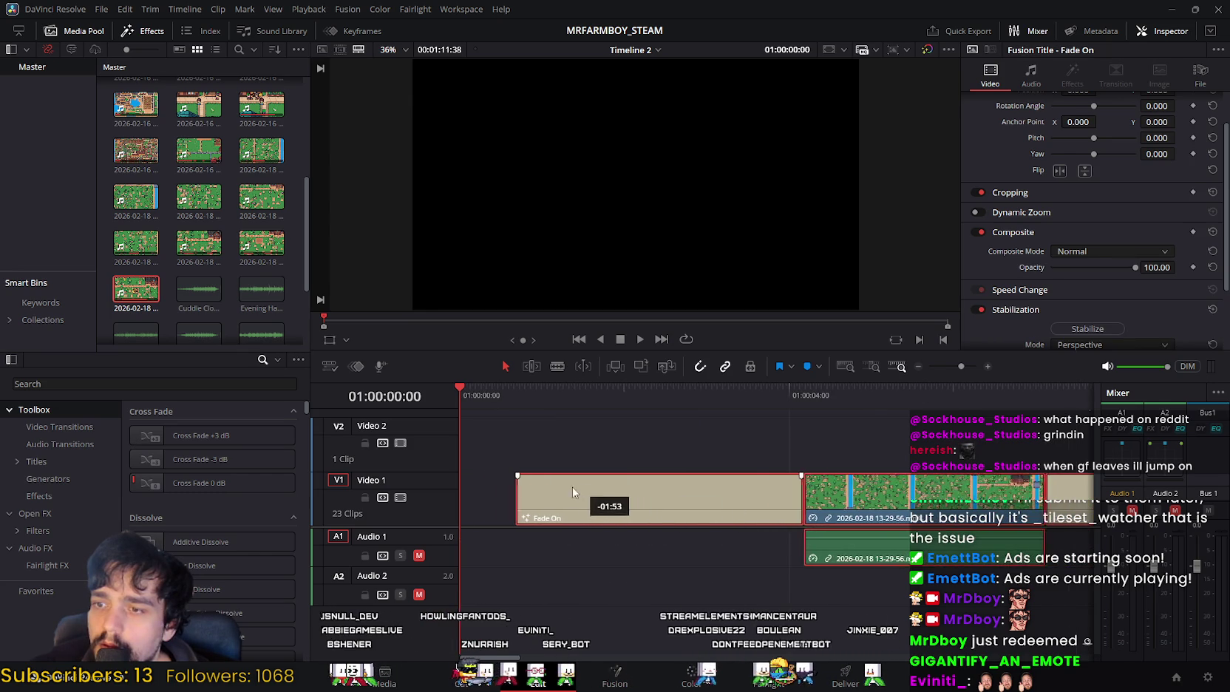
{"action": "left_click", "coordinate": [540, 440]}
{"action": "left_click_drag", "start_coordinate": [468, 394], "coordinate": [459, 394]}
{"action": "left_click", "coordinate": [640, 340]}
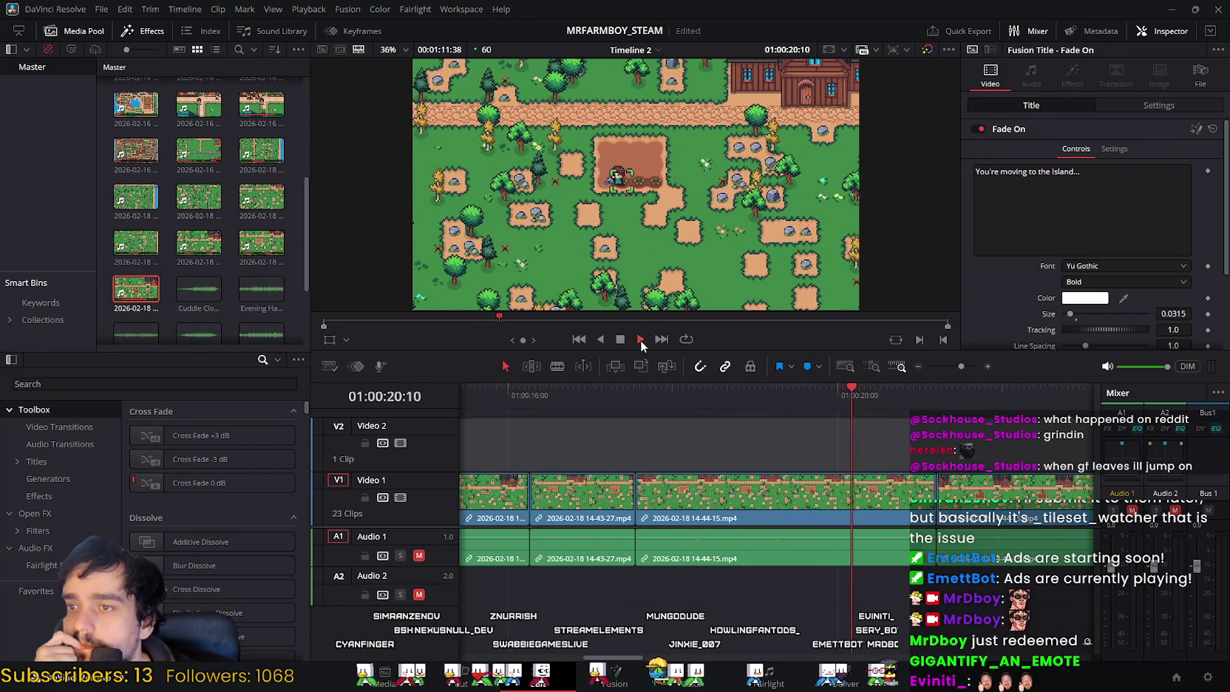
{"action": "left_click", "coordinate": [621, 339]}
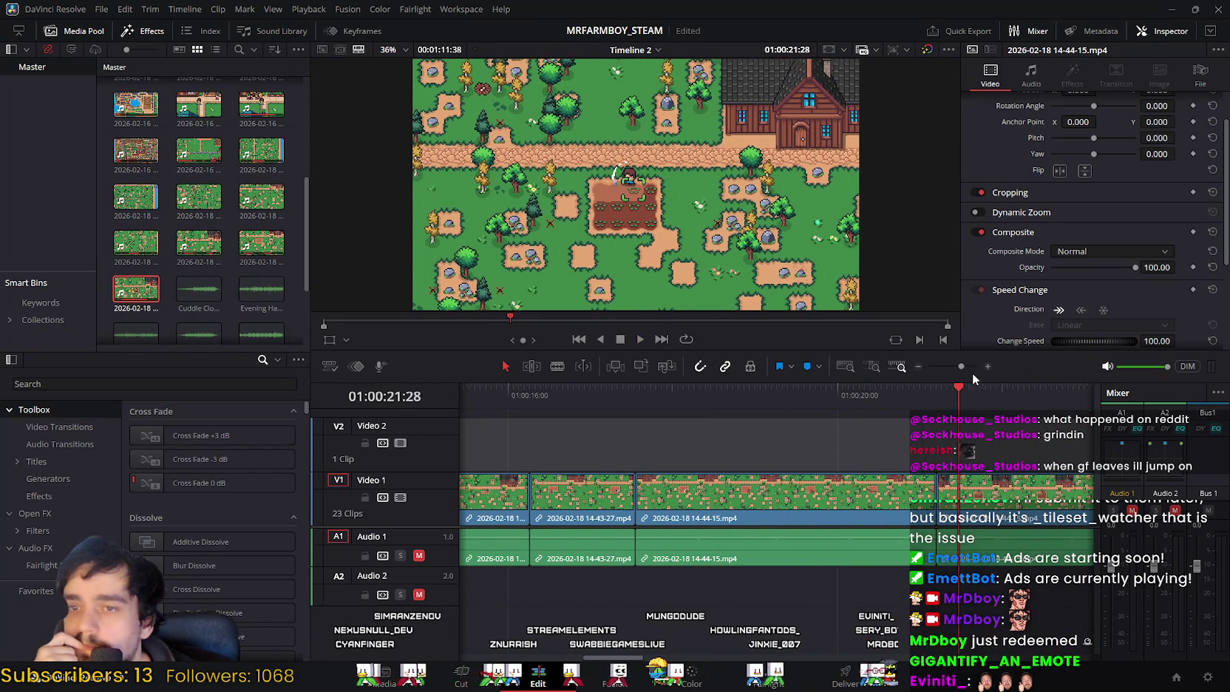
Step: Cut the extra frames at the 14-43-27/14-44-15 join, close the gap, and replay to check
{"action": "left_click_drag", "start_coordinate": [957, 388], "coordinate": [623, 407]}
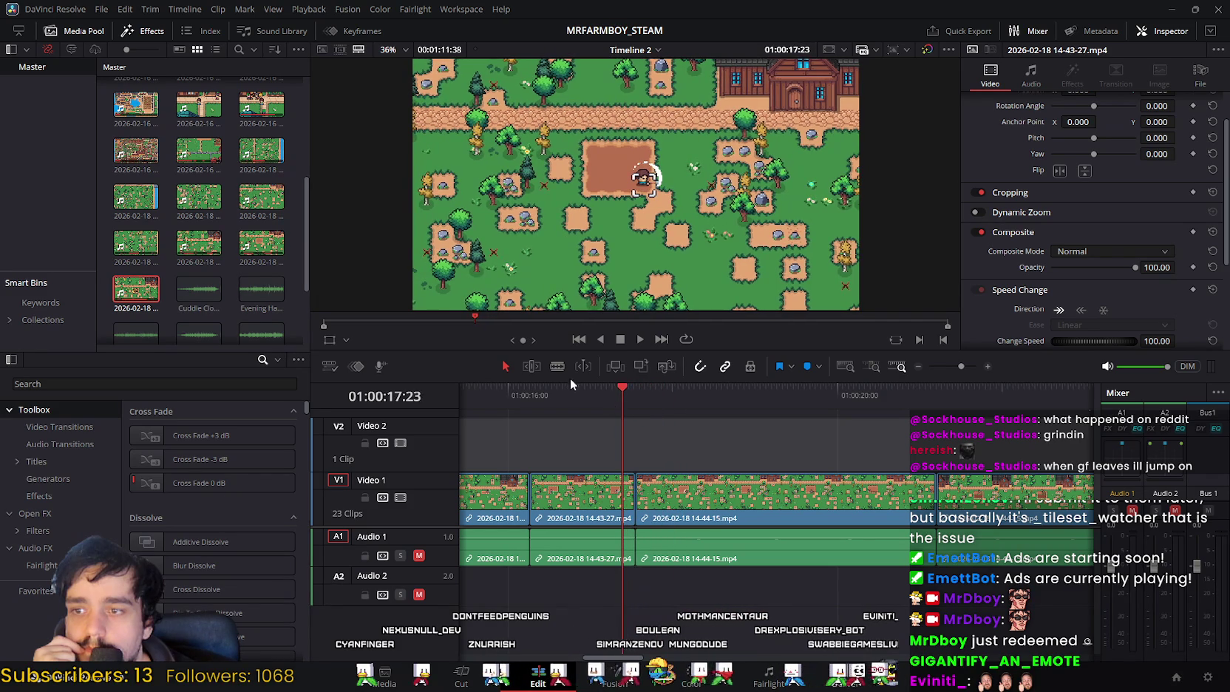
{"action": "left_click", "coordinate": [638, 339]}
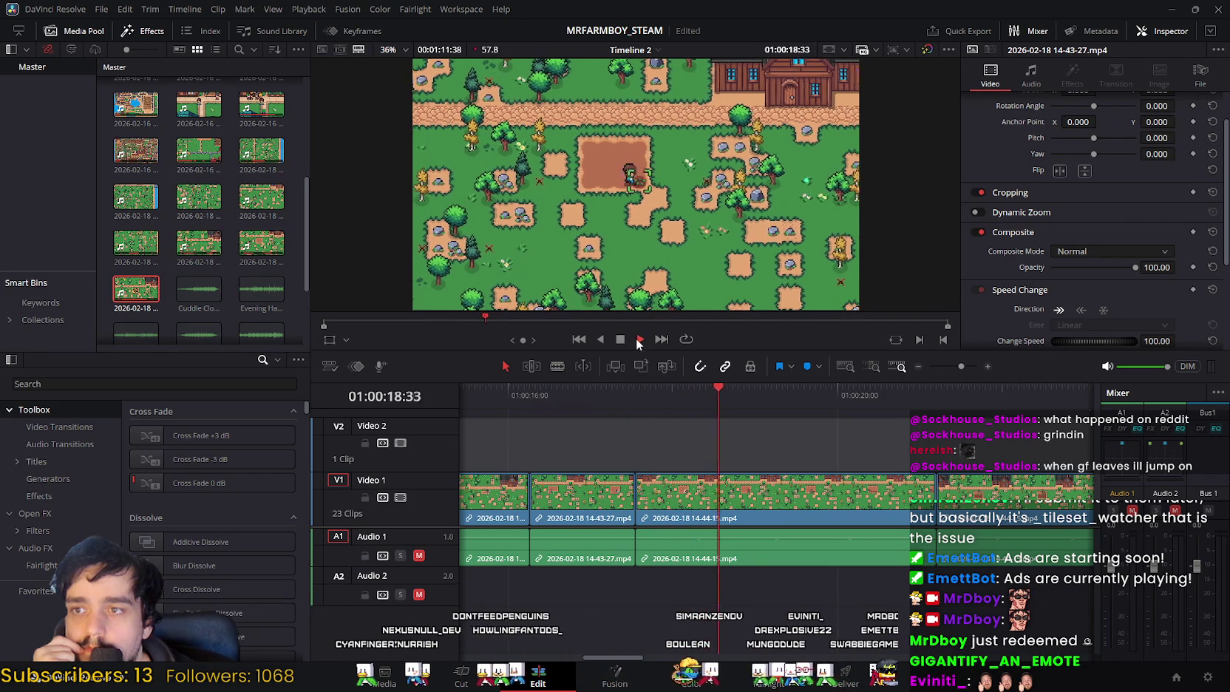
{"action": "mouse_move", "coordinate": [800, 387]}
{"action": "left_mouse_down"}
{"action": "mouse_move", "coordinate": [652, 411]}
{"action": "mouse_move", "coordinate": [647, 423]}
{"action": "left_mouse_up"}
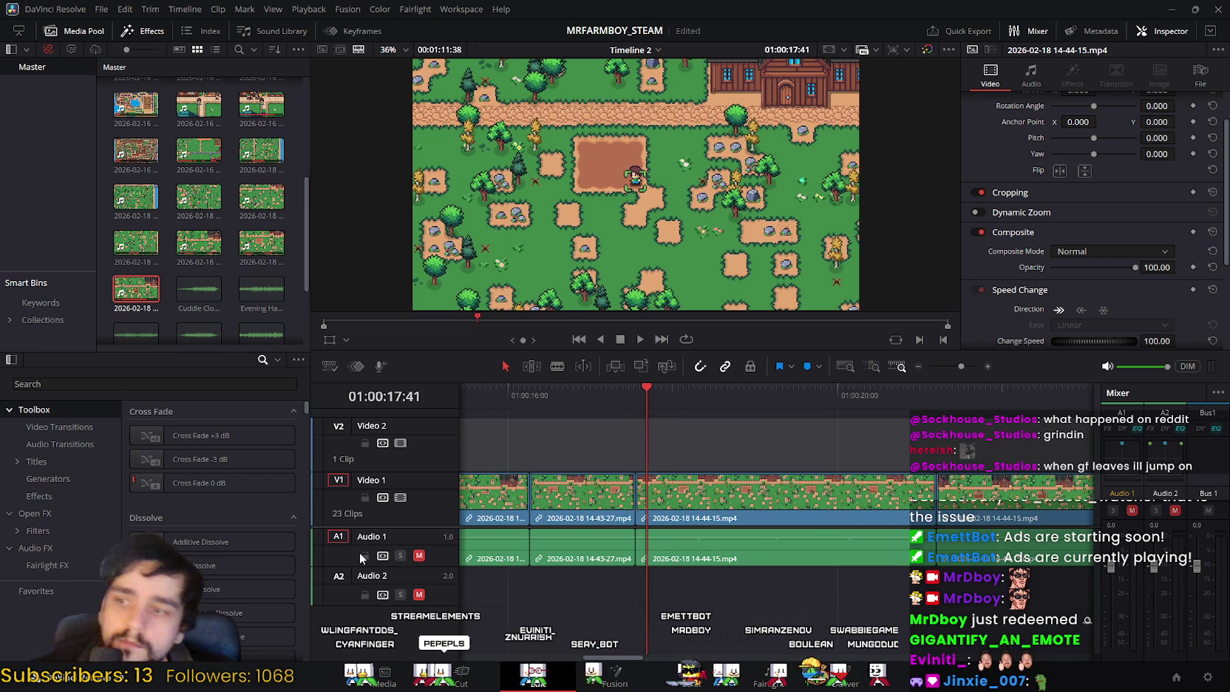
{"action": "left_click", "coordinate": [447, 673]}
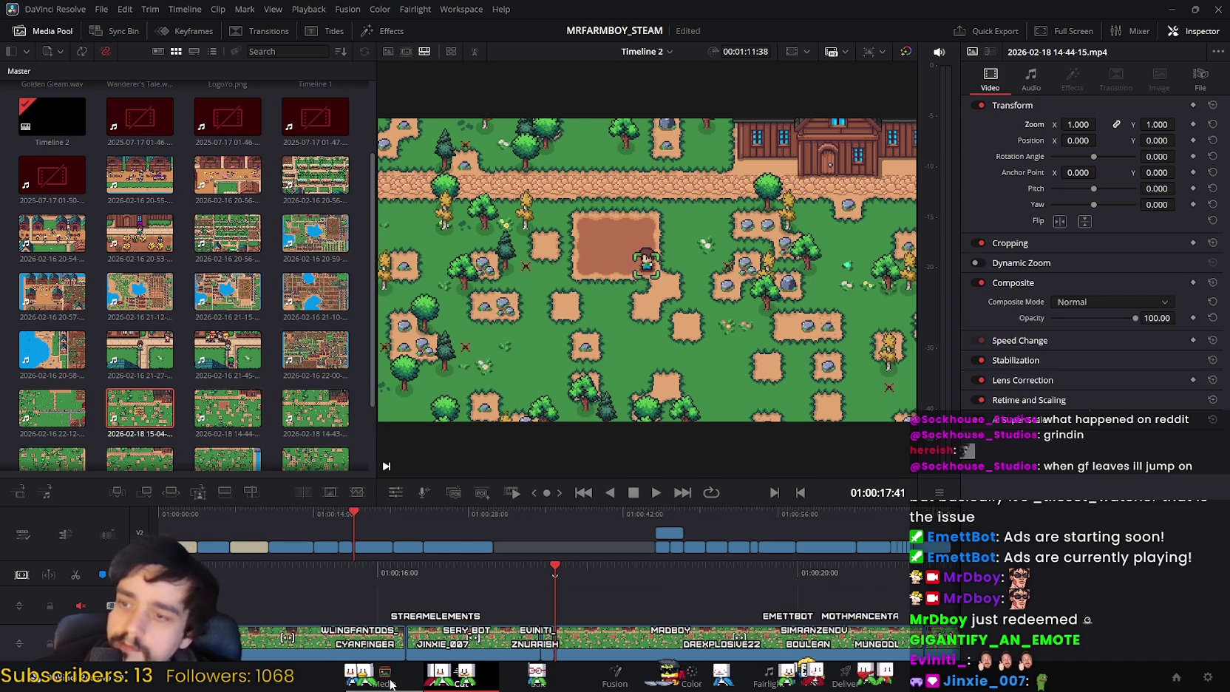
{"action": "key", "text": "shift+4"}
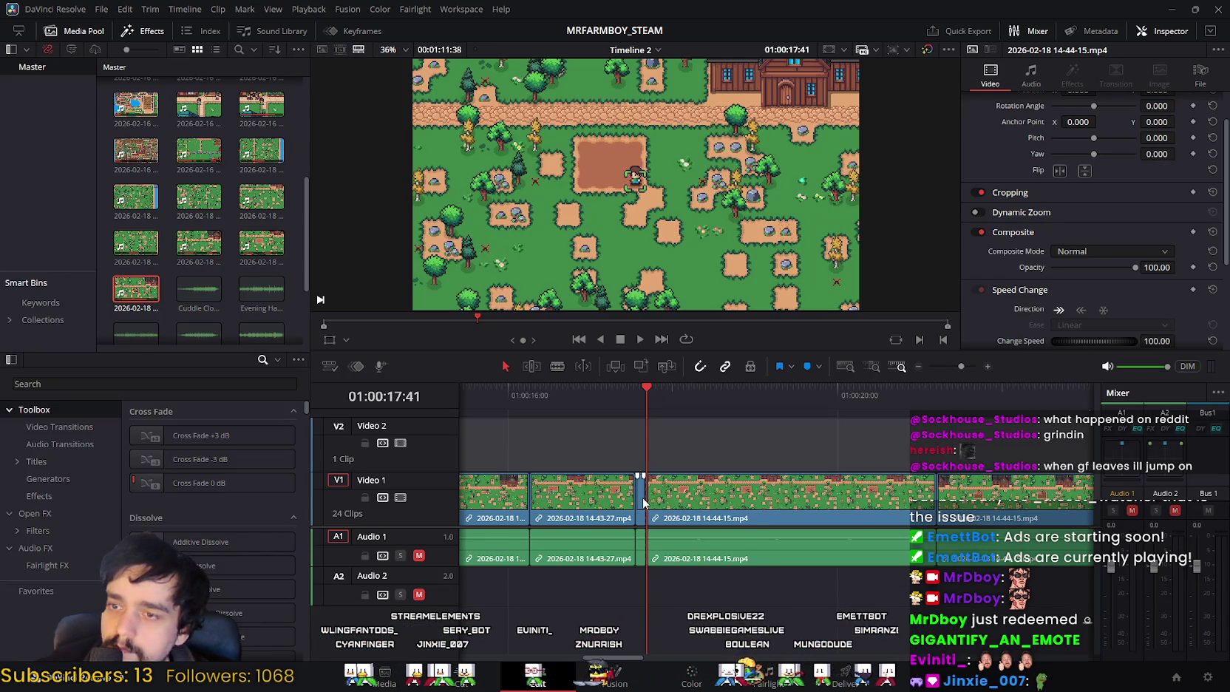
{"action": "key", "text": "Delete"}
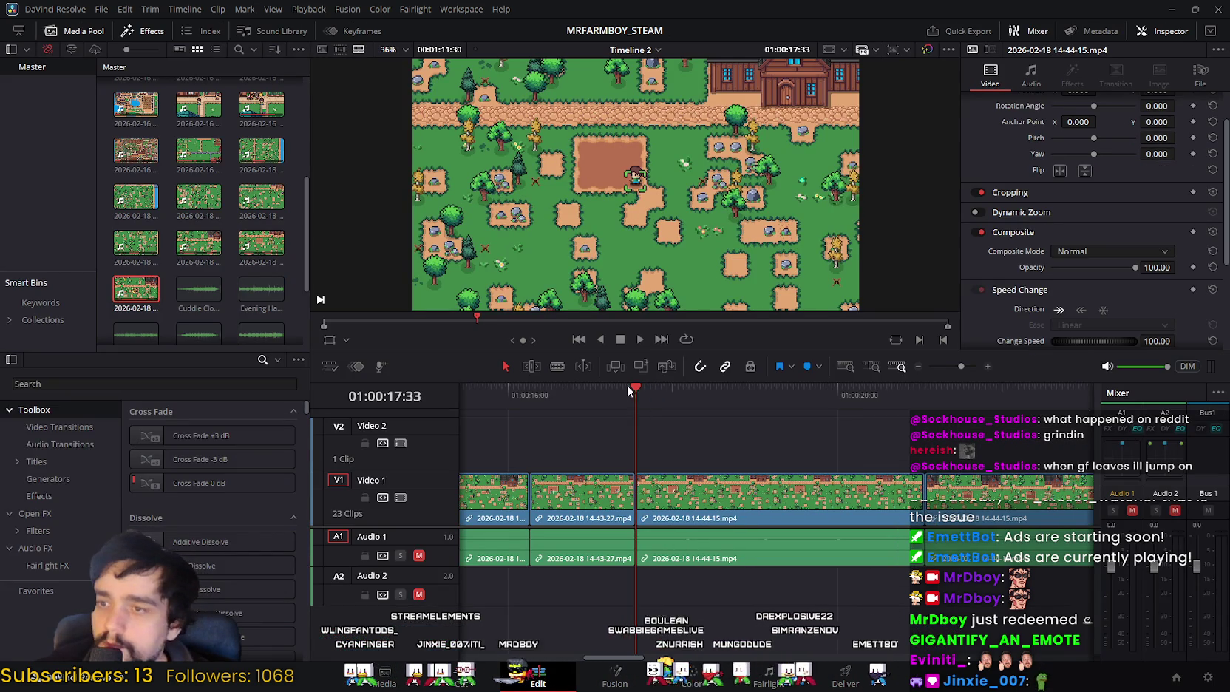
{"action": "left_click", "coordinate": [596, 389]}
{"action": "left_click", "coordinate": [639, 339]}
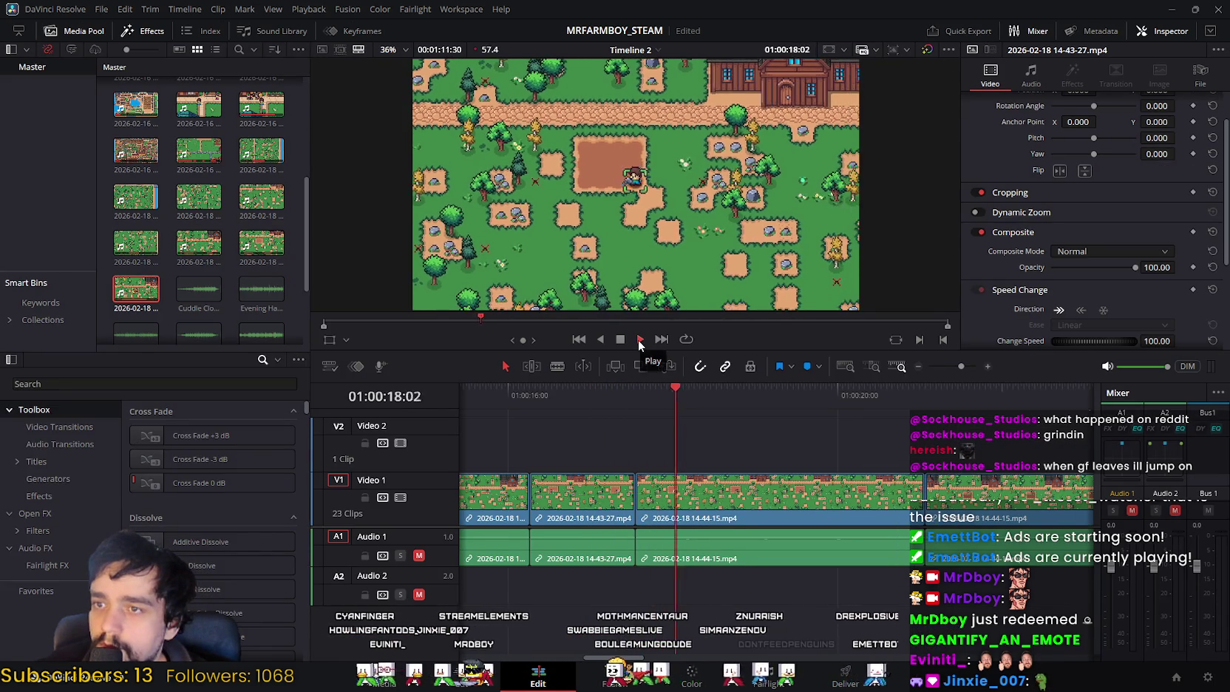
{"action": "left_click", "coordinate": [620, 339]}
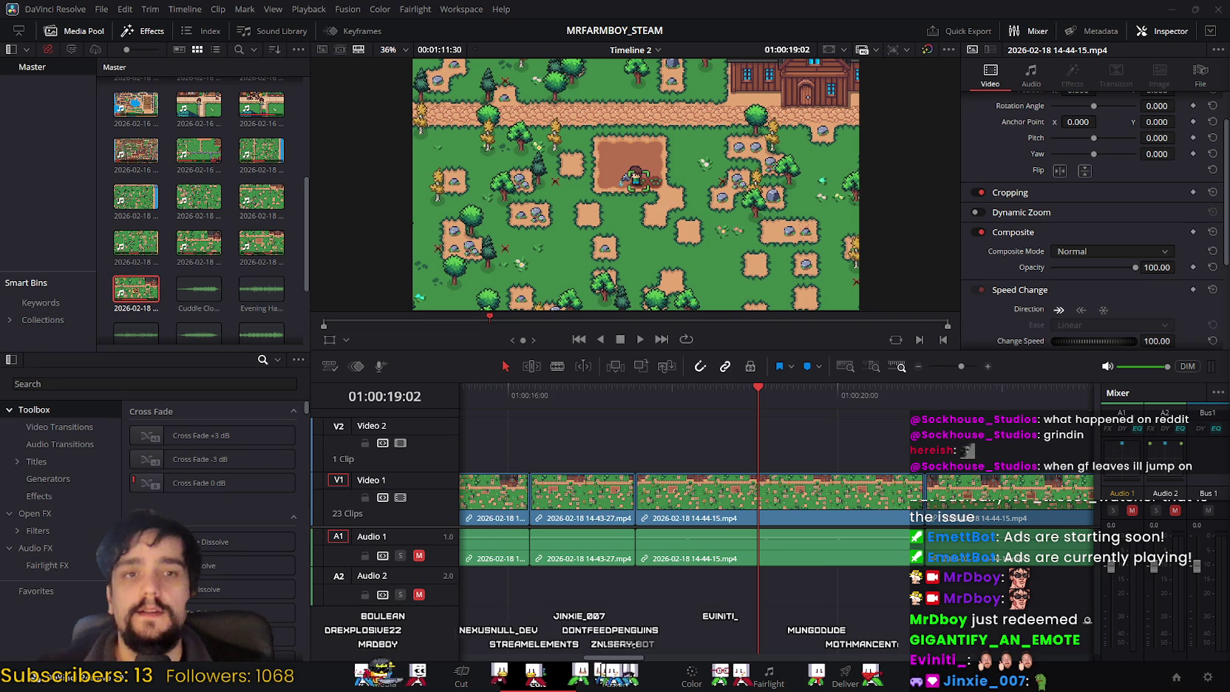
{"action": "mouse_move", "coordinate": [753, 392]}
{"action": "left_mouse_down"}
{"action": "mouse_move", "coordinate": [589, 411]}
{"action": "mouse_move", "coordinate": [846, 435]}
{"action": "mouse_move", "coordinate": [913, 427]}
{"action": "mouse_move", "coordinate": [936, 394]}
{"action": "mouse_move", "coordinate": [949, 397]}
{"action": "mouse_move", "coordinate": [837, 402]}
{"action": "left_mouse_up"}
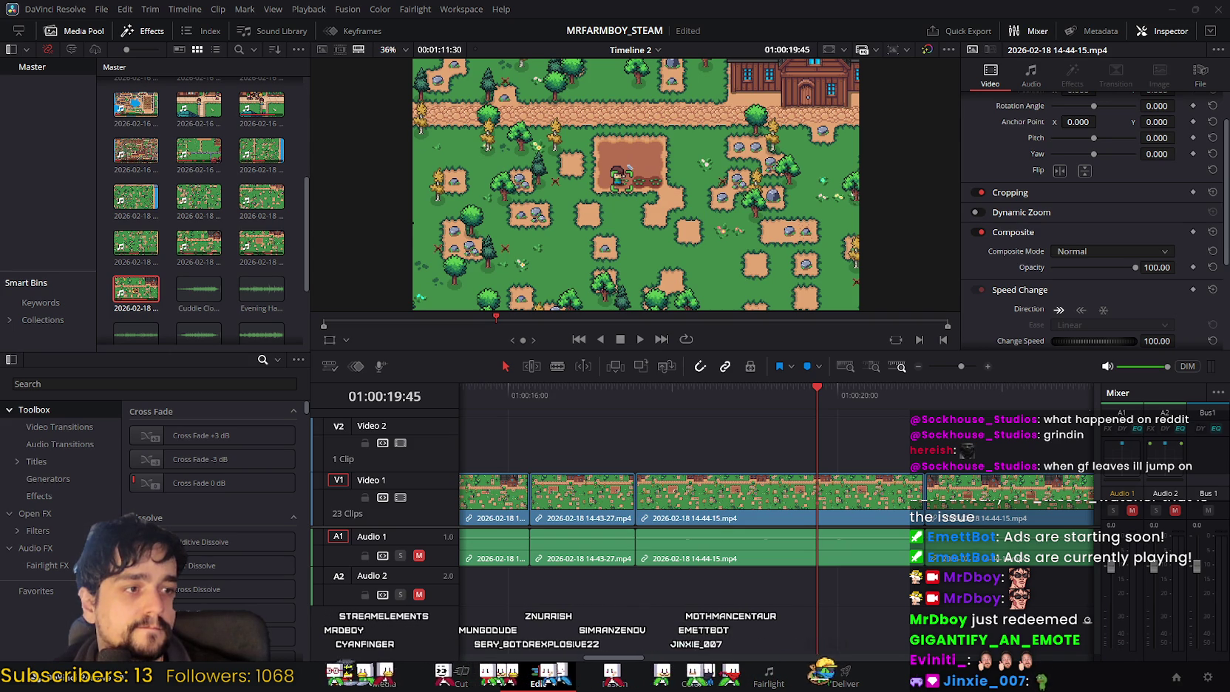
{"action": "mouse_move", "coordinate": [814, 400]}
{"action": "left_mouse_down"}
{"action": "mouse_move", "coordinate": [644, 413]}
{"action": "mouse_move", "coordinate": [1017, 431]}
{"action": "left_mouse_up"}
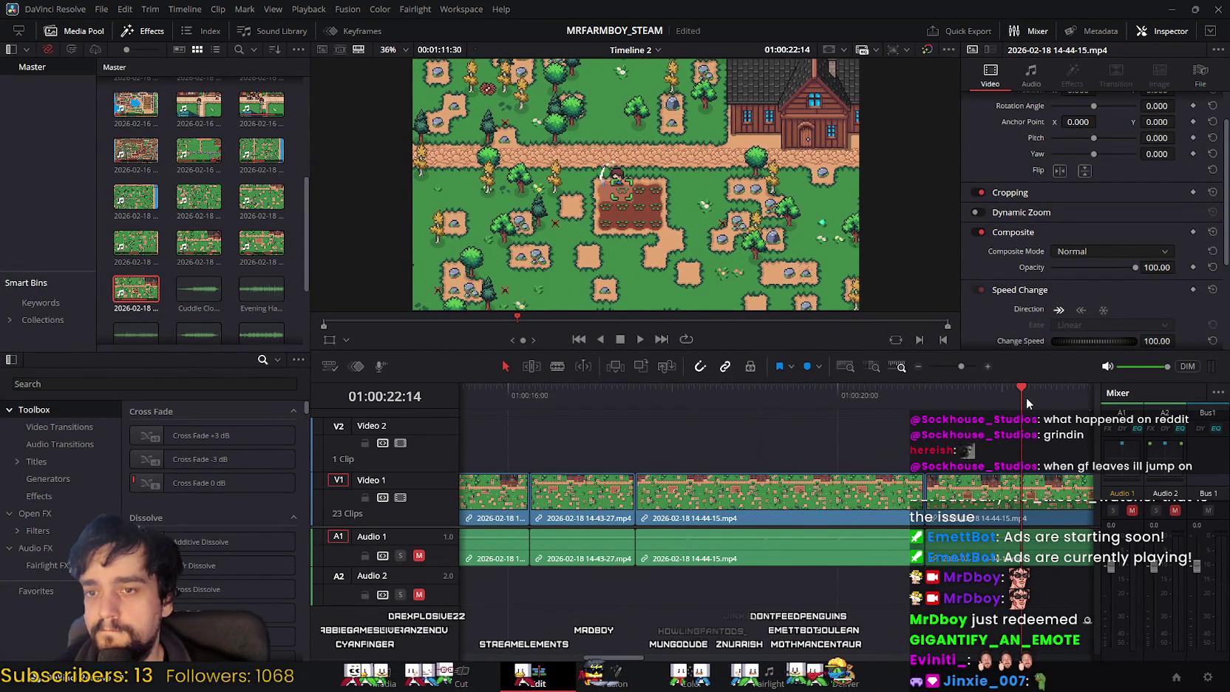
{"action": "scroll", "coordinate": [805, 411], "scroll_direction": "right", "scroll_amount": 3}
{"action": "left_click_drag", "start_coordinate": [807, 387], "coordinate": [850, 396]}
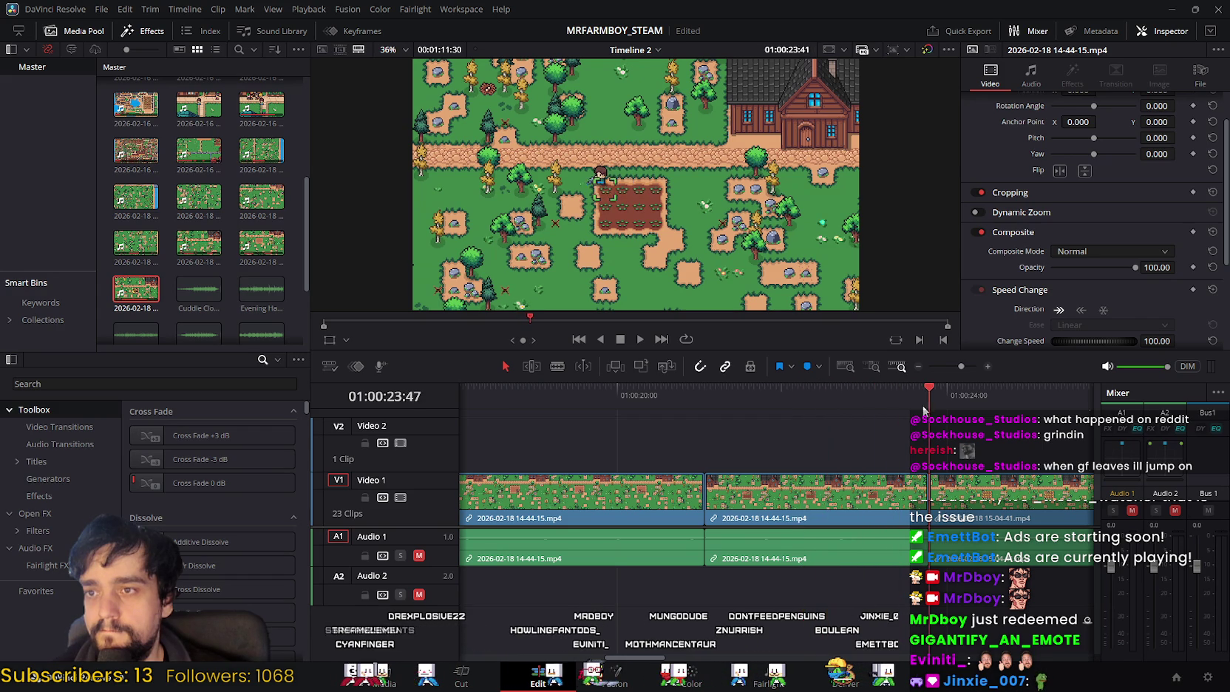
{"action": "left_click_drag", "start_coordinate": [923, 411], "coordinate": [966, 416]}
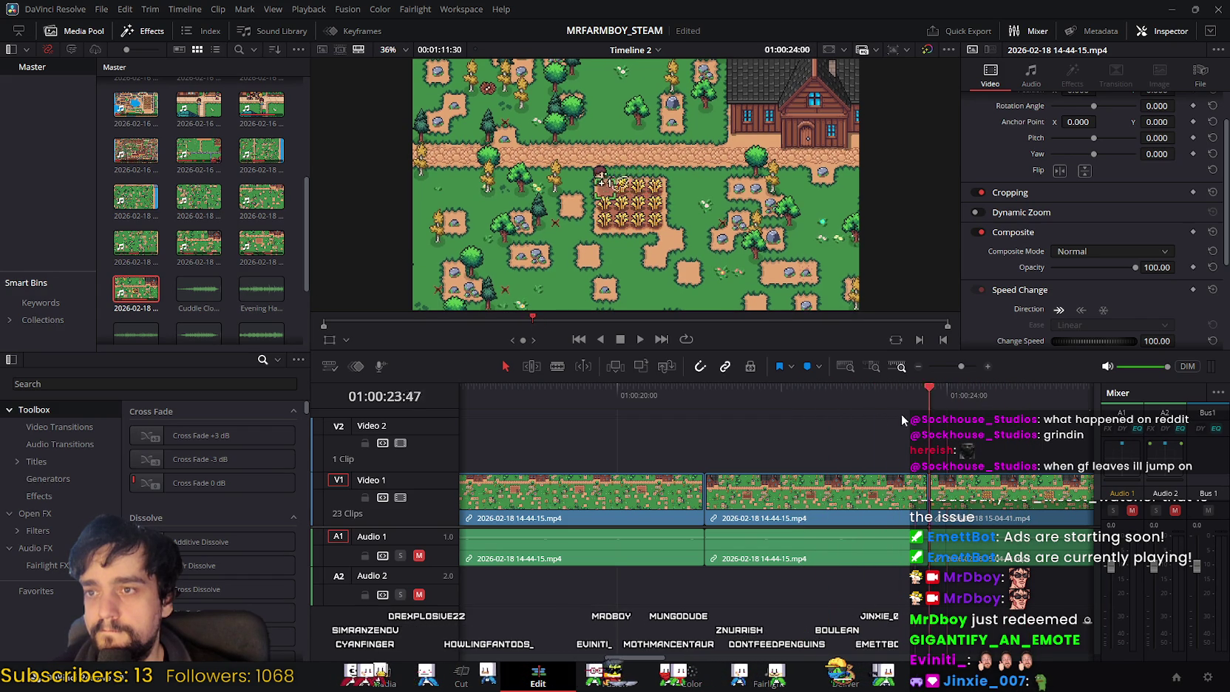
{"action": "left_click", "coordinate": [797, 419]}
{"action": "left_click_drag", "start_coordinate": [1066, 397], "coordinate": [787, 400]}
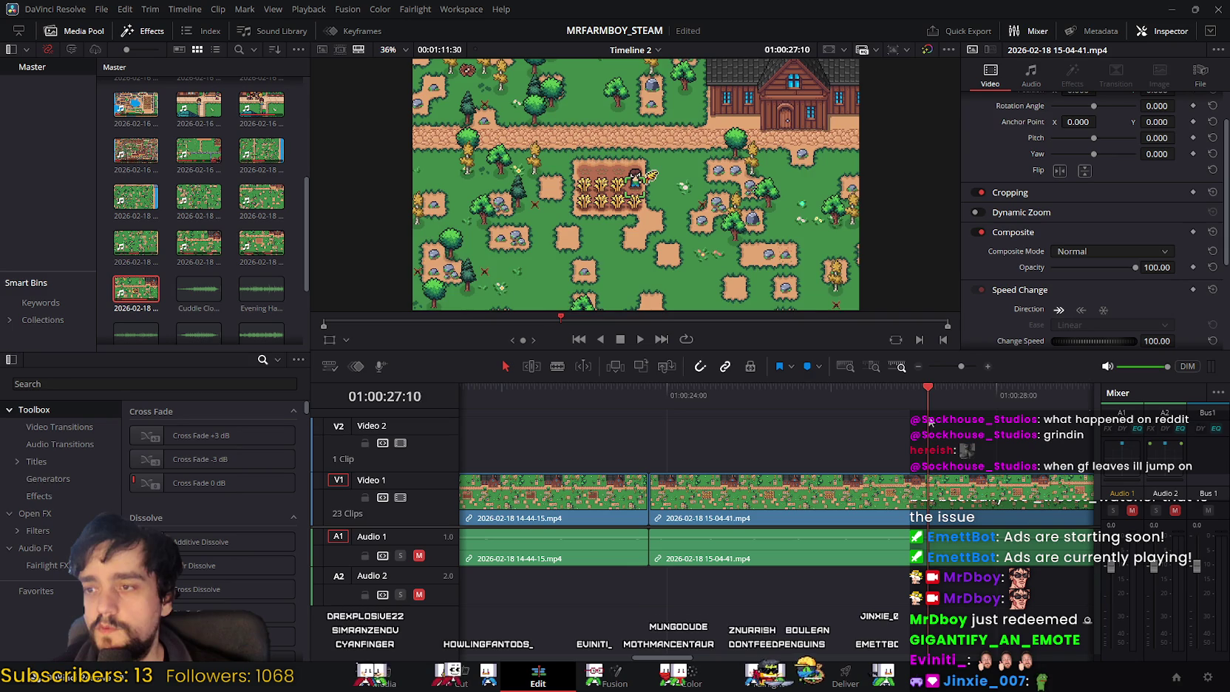
{"action": "left_click_drag", "start_coordinate": [929, 423], "coordinate": [714, 421]}
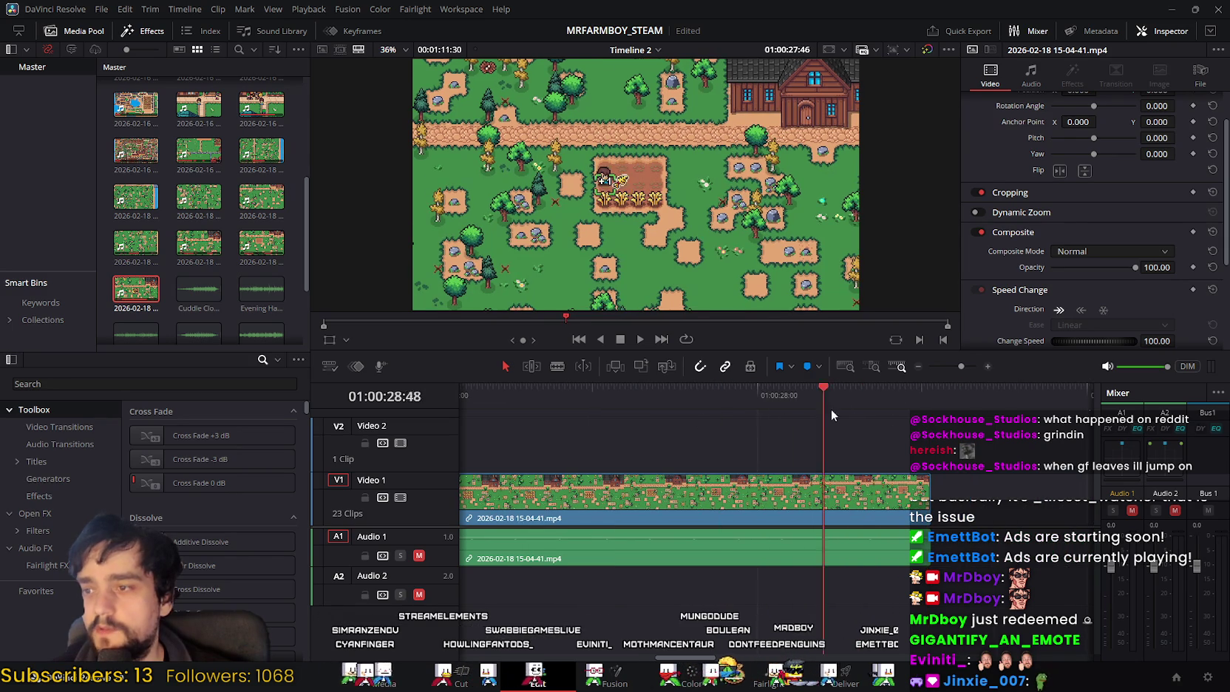
{"action": "left_click_drag", "start_coordinate": [723, 414], "coordinate": [696, 425]}
{"action": "mouse_move", "coordinate": [586, 420]}
{"action": "left_mouse_down"}
{"action": "mouse_move", "coordinate": [786, 423]}
{"action": "mouse_move", "coordinate": [578, 406]}
{"action": "mouse_move", "coordinate": [981, 436]}
{"action": "mouse_move", "coordinate": [860, 442]}
{"action": "mouse_move", "coordinate": [880, 442]}
{"action": "left_mouse_up"}
{"action": "left_click_drag", "start_coordinate": [882, 442], "coordinate": [913, 443]}
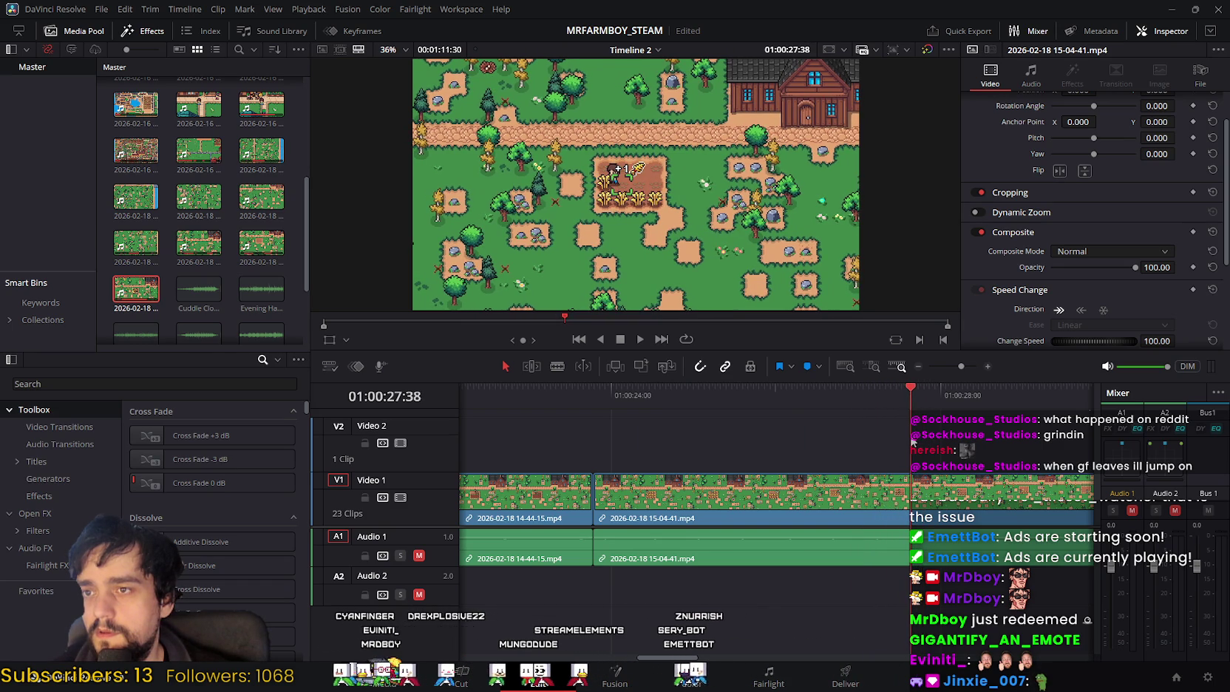
{"action": "left_click_drag", "start_coordinate": [914, 440], "coordinate": [912, 438]}
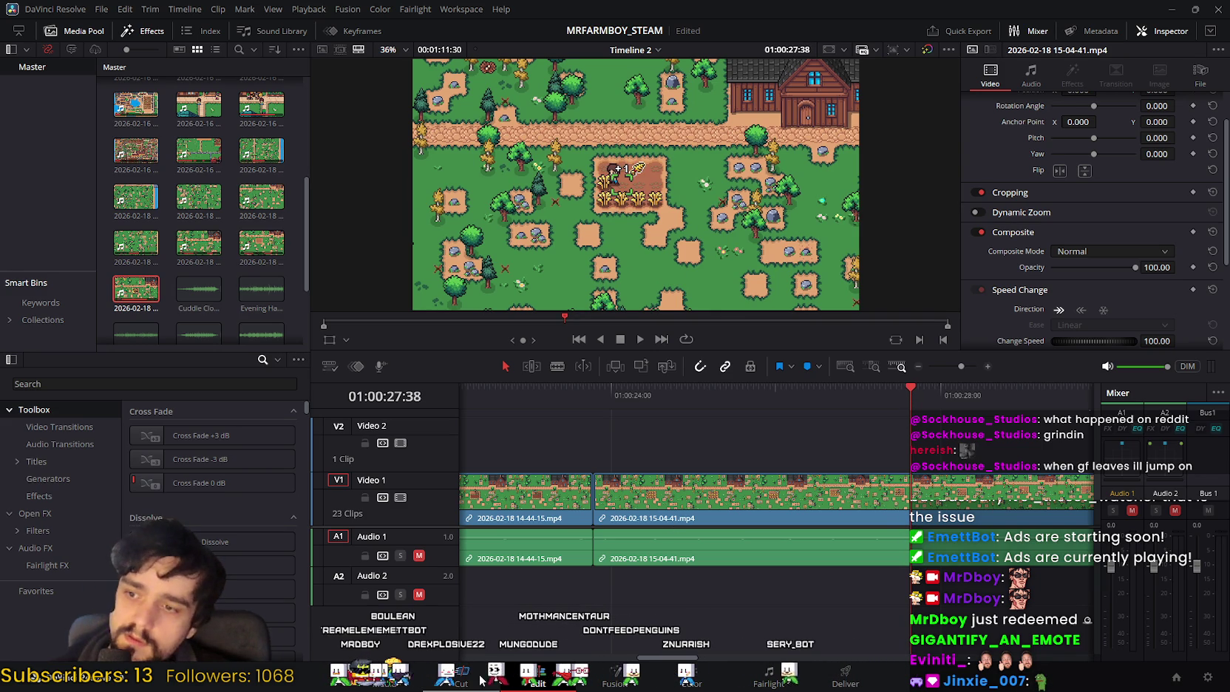
Step: Scrub back through the harvesting clip to find the split point
{"action": "key", "text": "shift+3"}
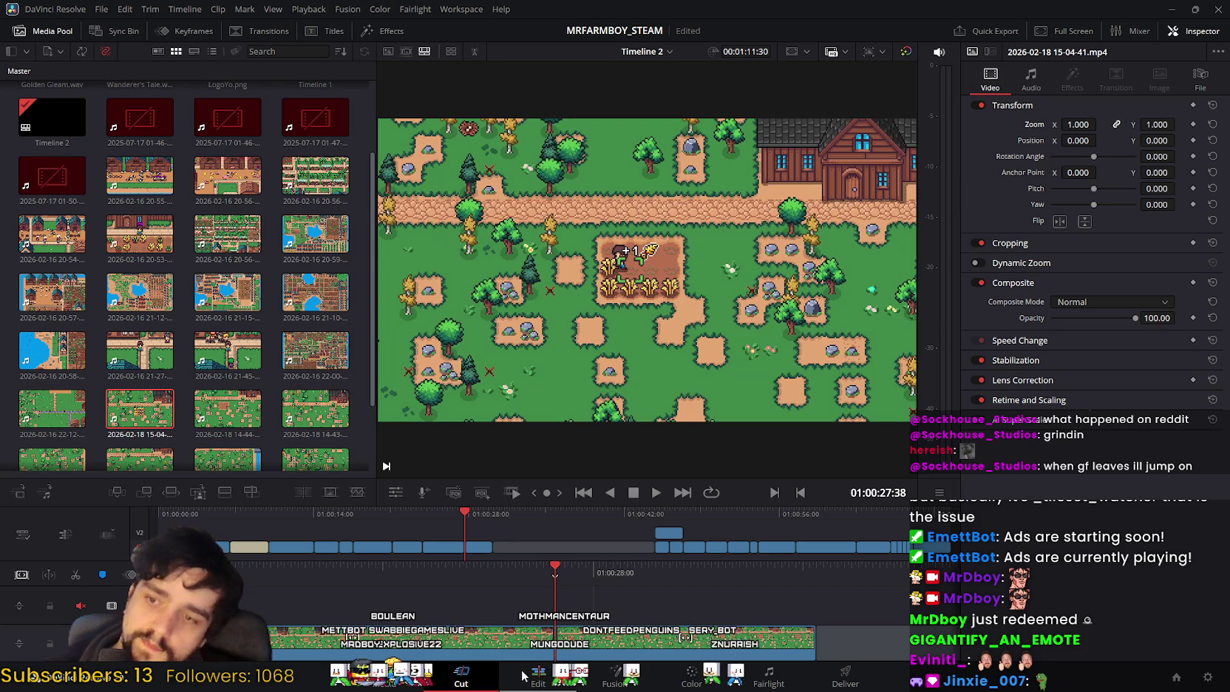
{"action": "left_click", "coordinate": [538, 673]}
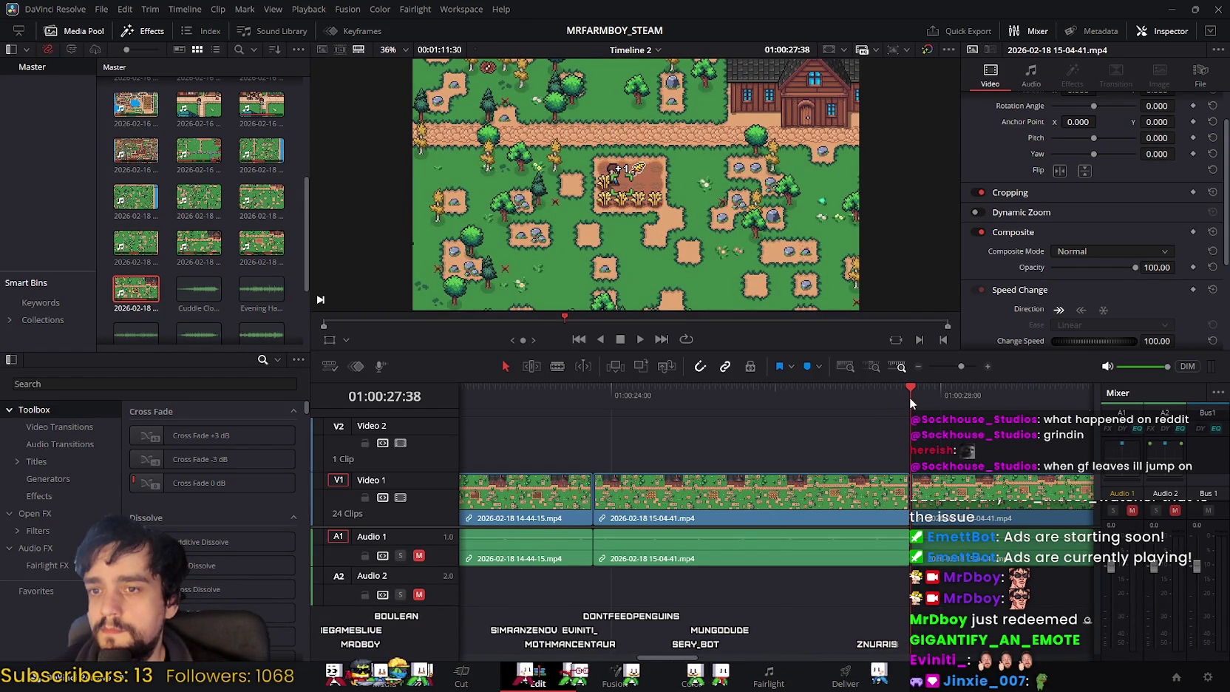
{"action": "left_click_drag", "start_coordinate": [911, 396], "coordinate": [798, 412]}
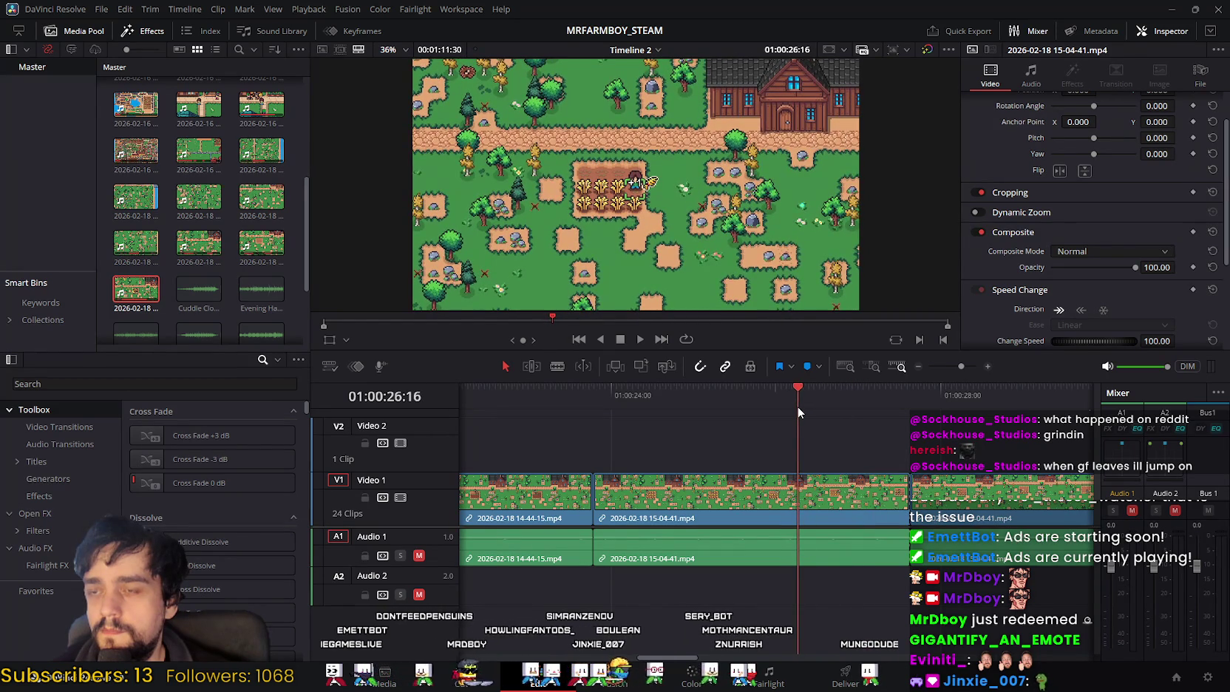
{"action": "mouse_move", "coordinate": [797, 407]}
{"action": "left_mouse_down"}
{"action": "mouse_move", "coordinate": [611, 429]}
{"action": "mouse_move", "coordinate": [748, 437]}
{"action": "left_mouse_up"}
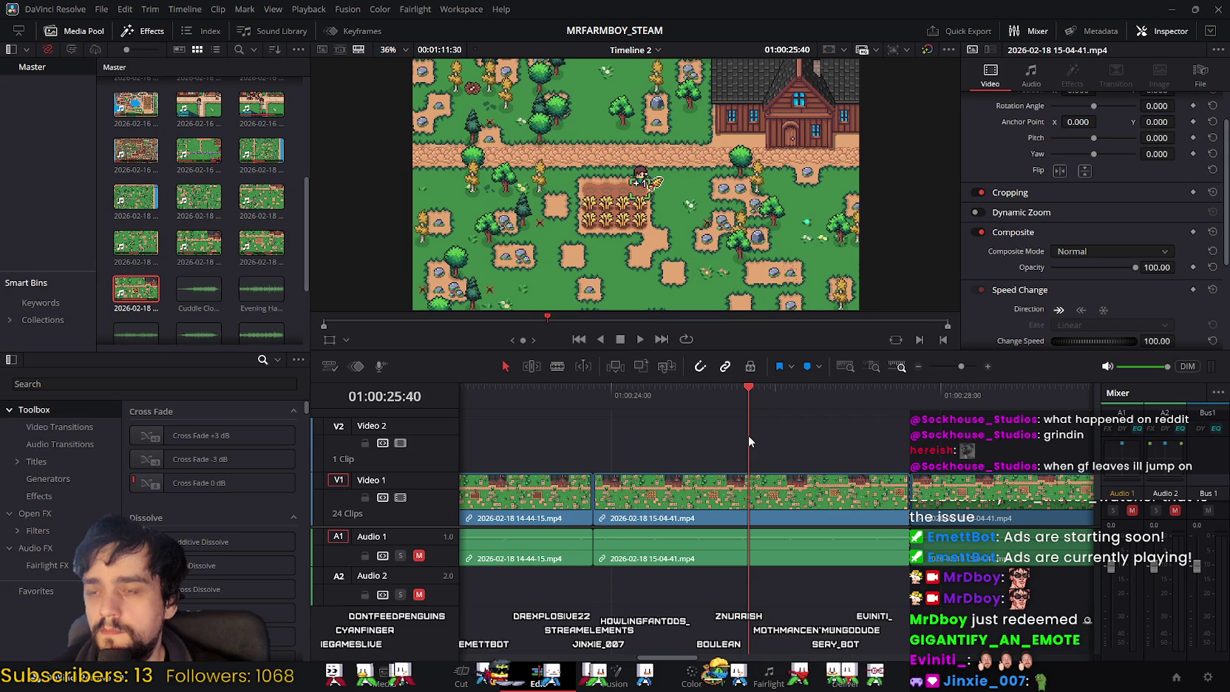
{"action": "left_click_drag", "start_coordinate": [748, 441], "coordinate": [756, 437]}
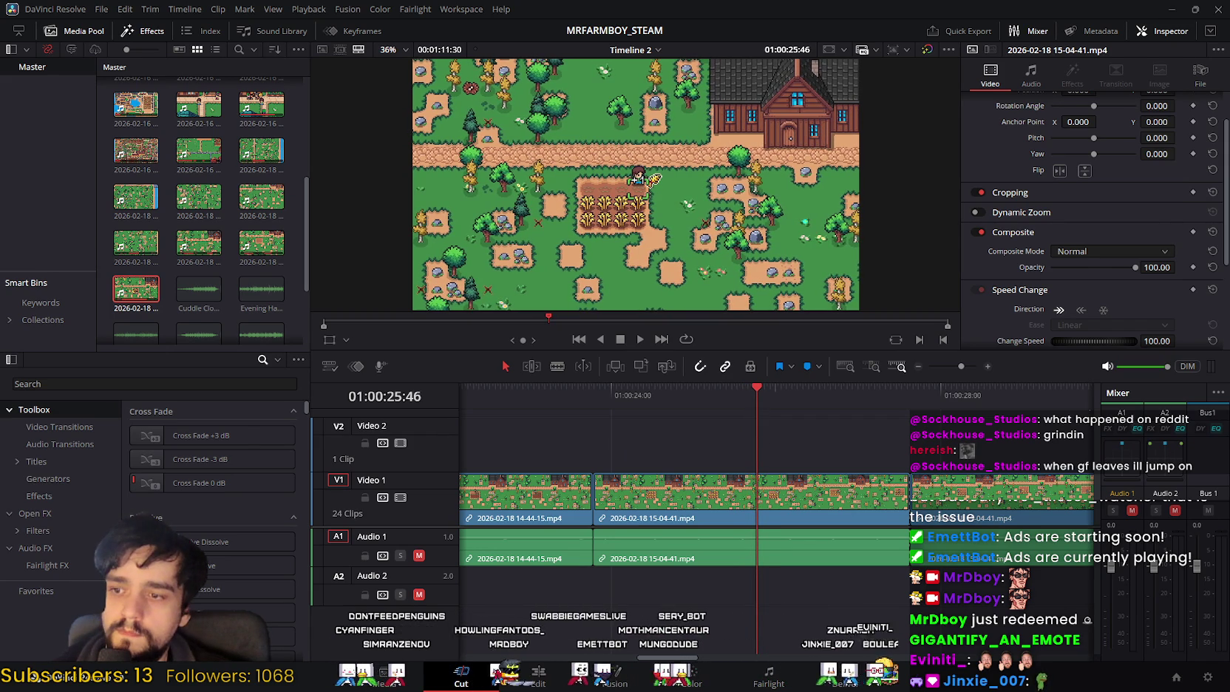
{"action": "left_click", "coordinate": [461, 677]}
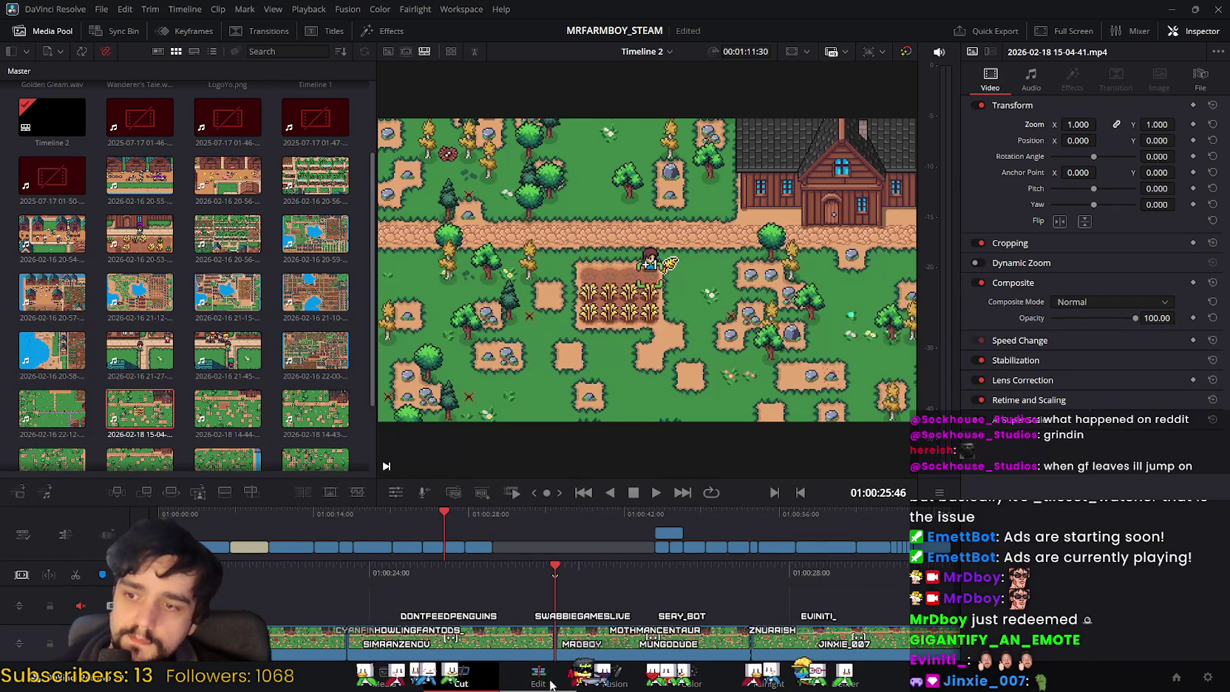
{"action": "left_click", "coordinate": [538, 673]}
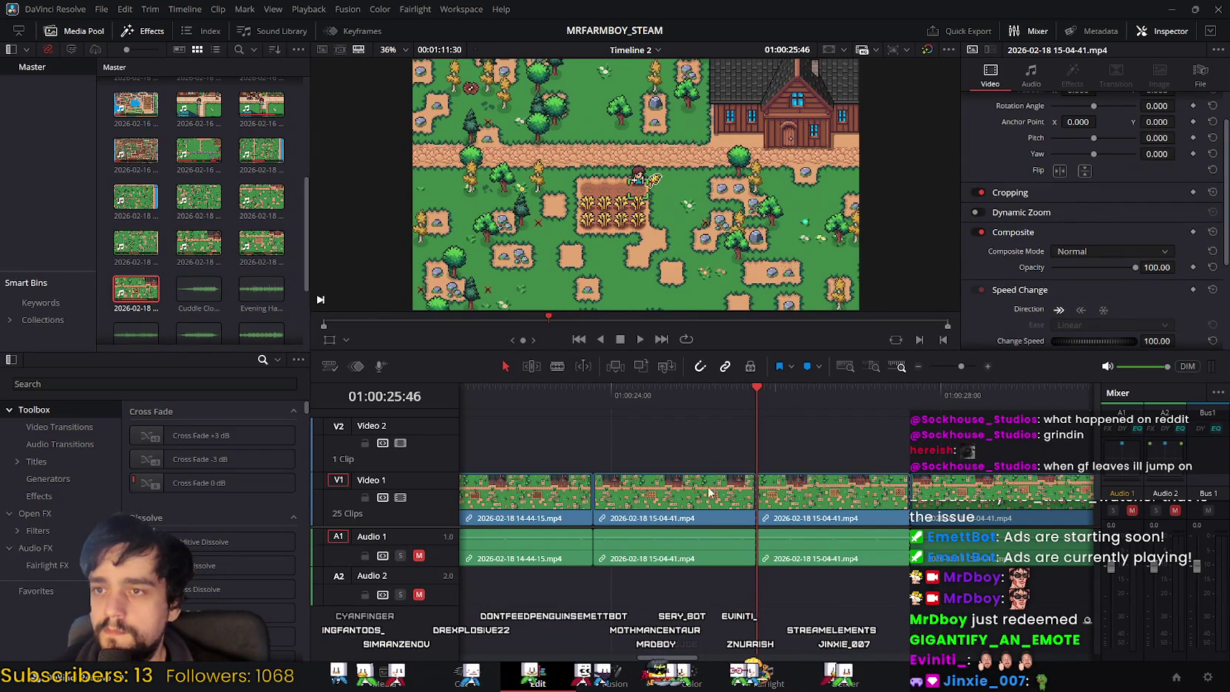
Step: Ripple delete the short clip starting at 01:00:25:46, leaving 24 clips
{"action": "left_click_drag", "start_coordinate": [741, 400], "coordinate": [758, 414]}
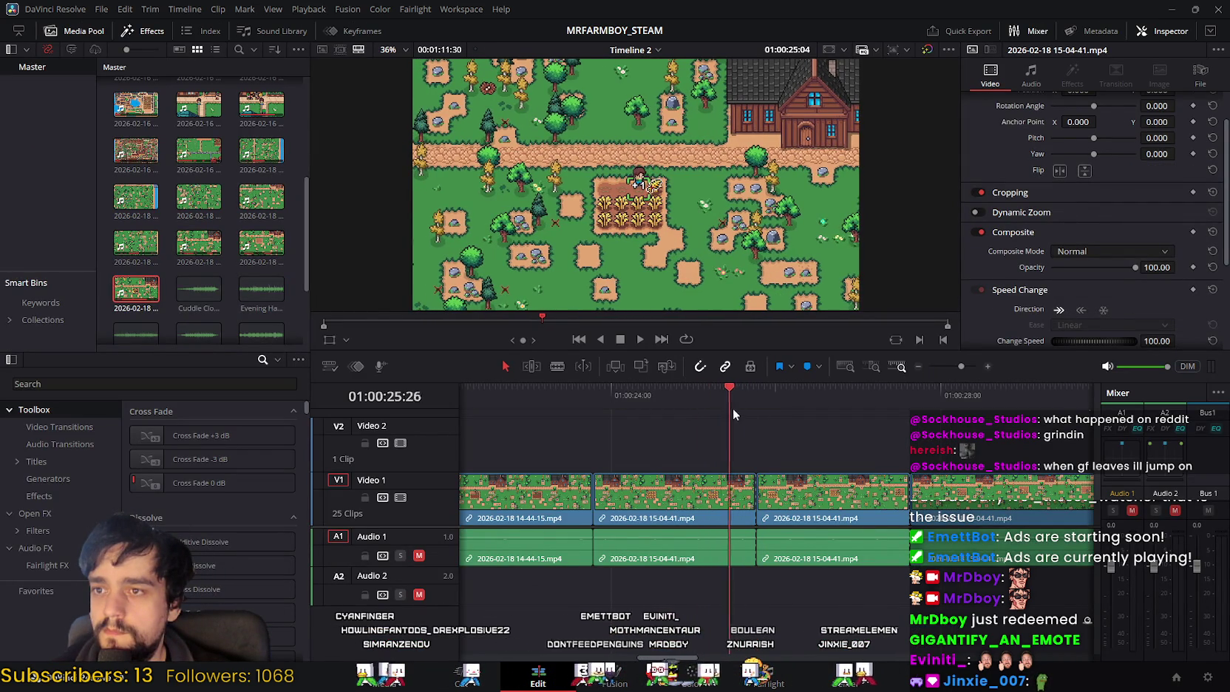
{"action": "left_click_drag", "start_coordinate": [761, 416], "coordinate": [908, 421]}
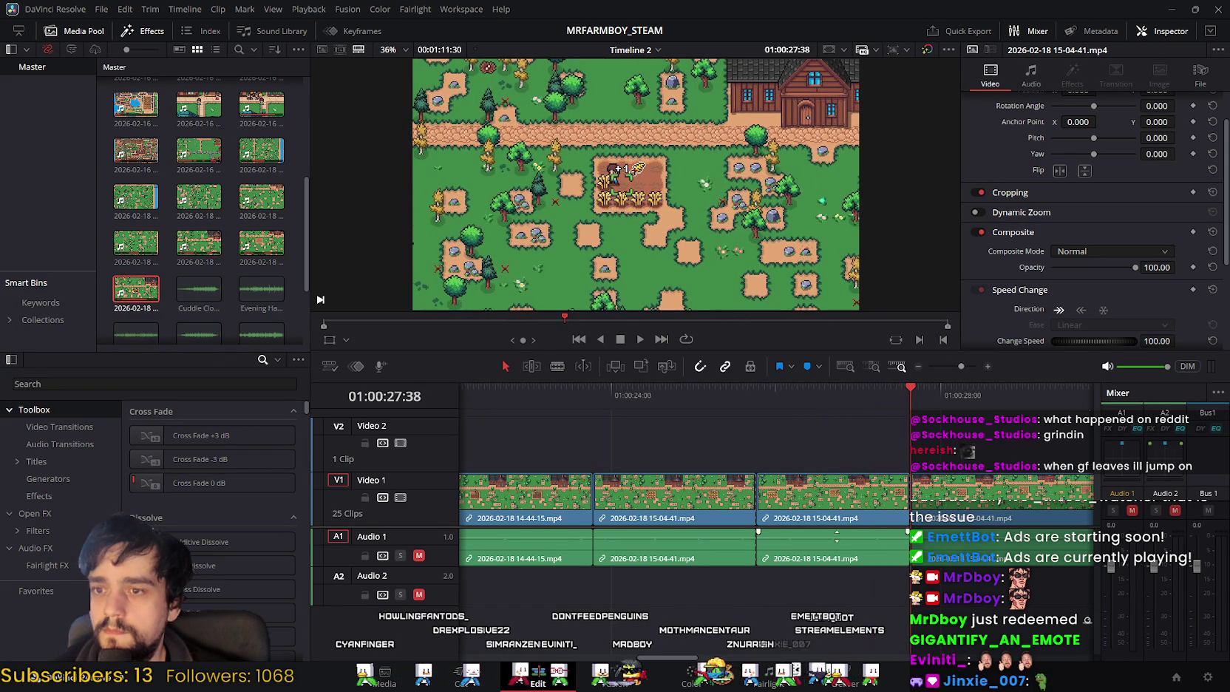
{"action": "left_click", "coordinate": [835, 491]}
{"action": "key", "text": "Delete"}
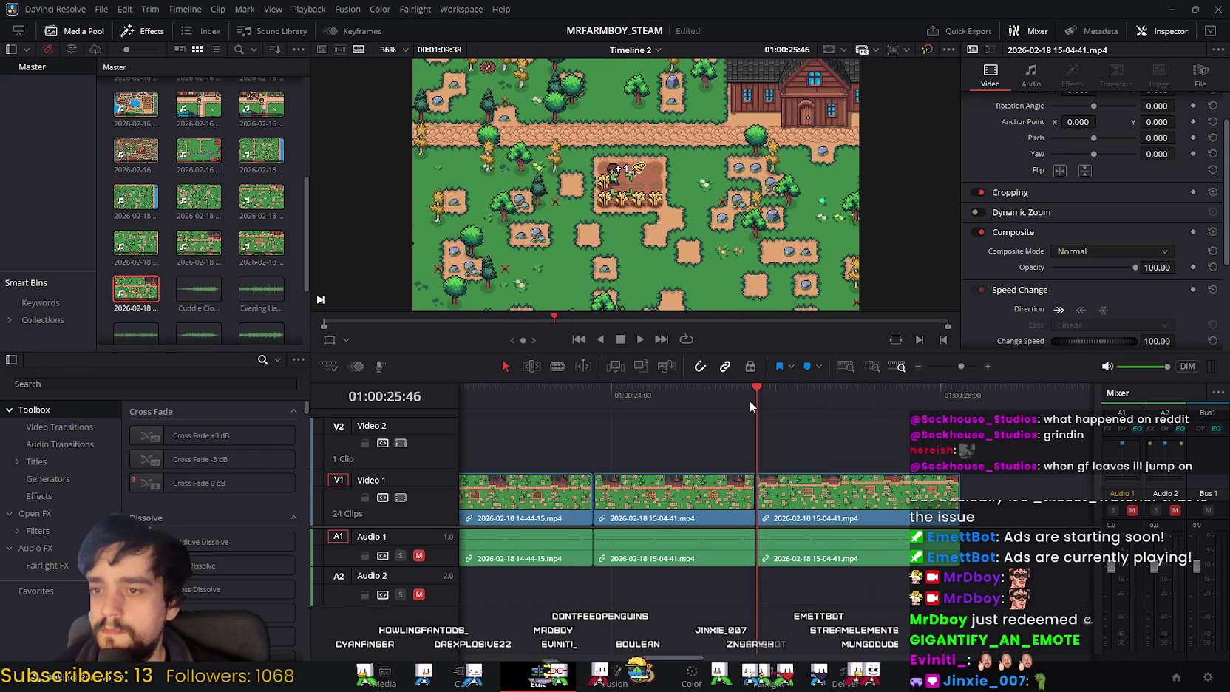
{"action": "left_click", "coordinate": [640, 338]}
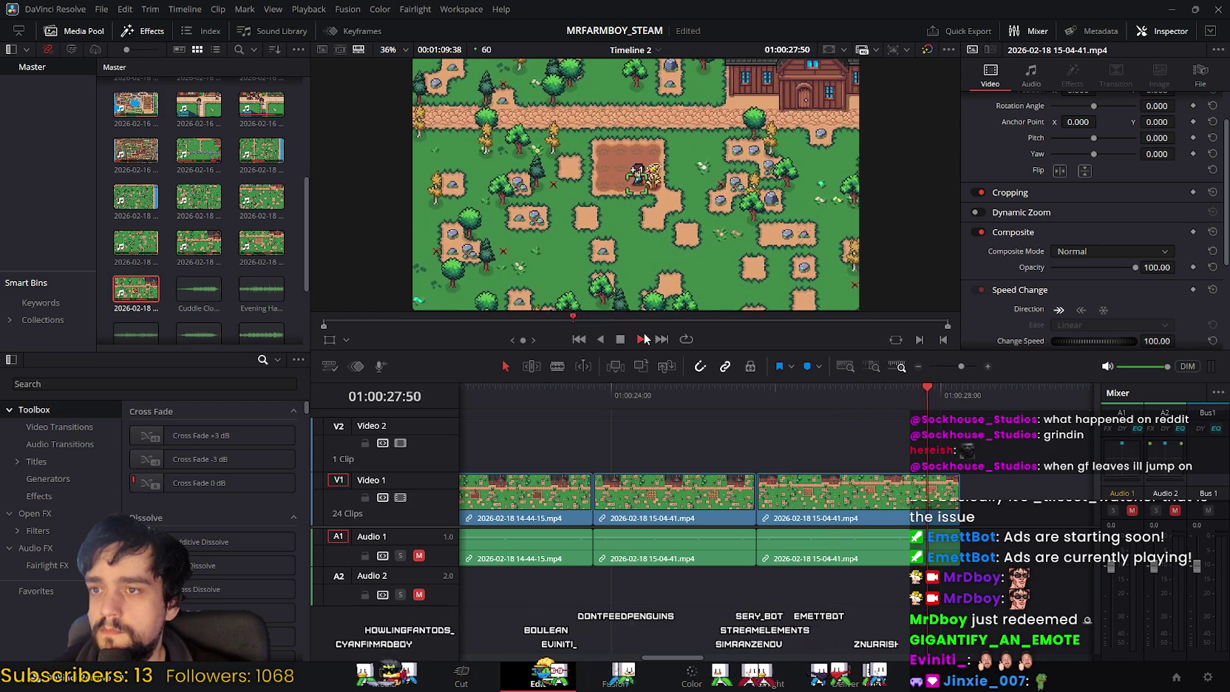
{"action": "key", "text": "space"}
{"action": "left_click_drag", "start_coordinate": [1002, 389], "coordinate": [700, 393]}
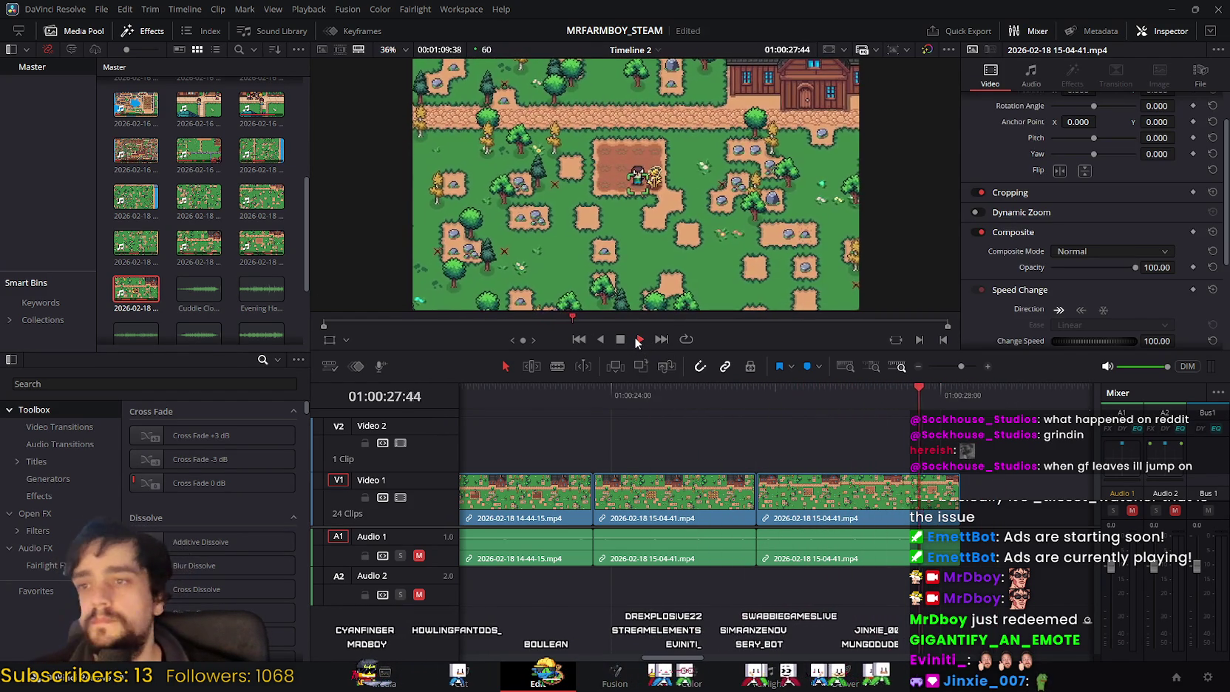
{"action": "key", "text": "space"}
{"action": "mouse_move", "coordinate": [1018, 391]}
{"action": "left_mouse_down"}
{"action": "mouse_move", "coordinate": [747, 420]}
{"action": "mouse_move", "coordinate": [742, 432]}
{"action": "left_mouse_up"}
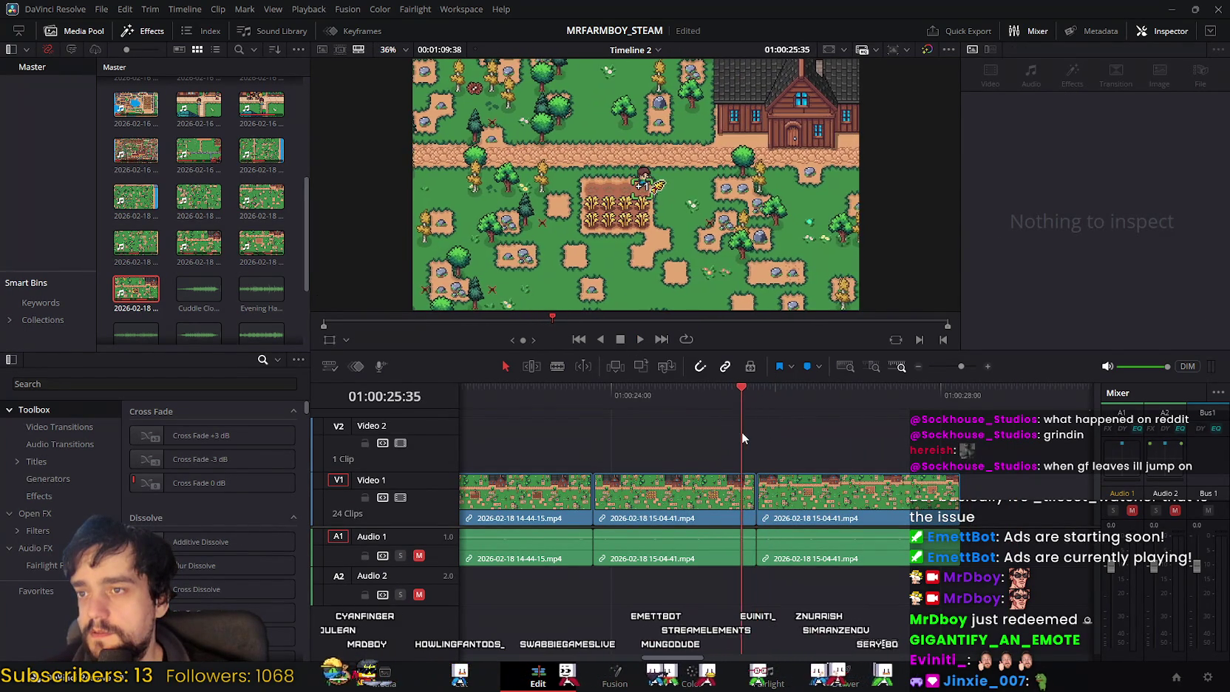
{"action": "mouse_move", "coordinate": [742, 432]}
{"action": "left_mouse_down"}
{"action": "mouse_move", "coordinate": [766, 447]}
{"action": "mouse_move", "coordinate": [758, 440]}
{"action": "left_mouse_up"}
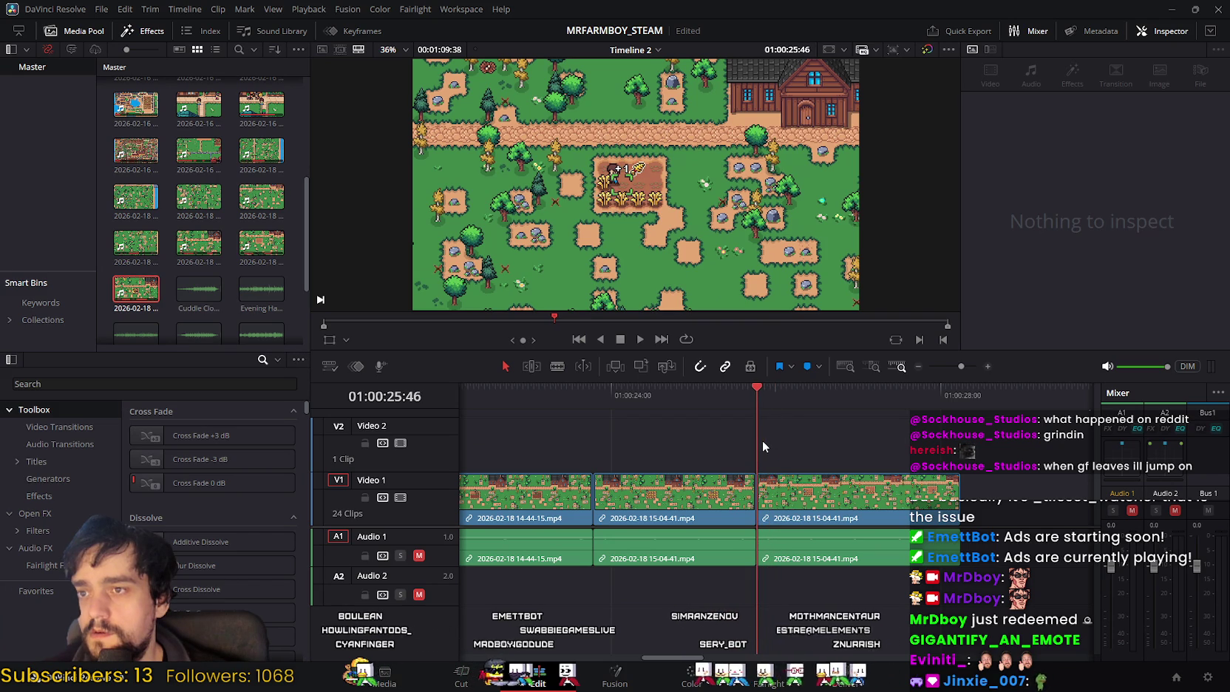
{"action": "mouse_move", "coordinate": [757, 438]}
{"action": "left_mouse_down"}
{"action": "mouse_move", "coordinate": [944, 471]}
{"action": "mouse_move", "coordinate": [720, 455]}
{"action": "left_mouse_up"}
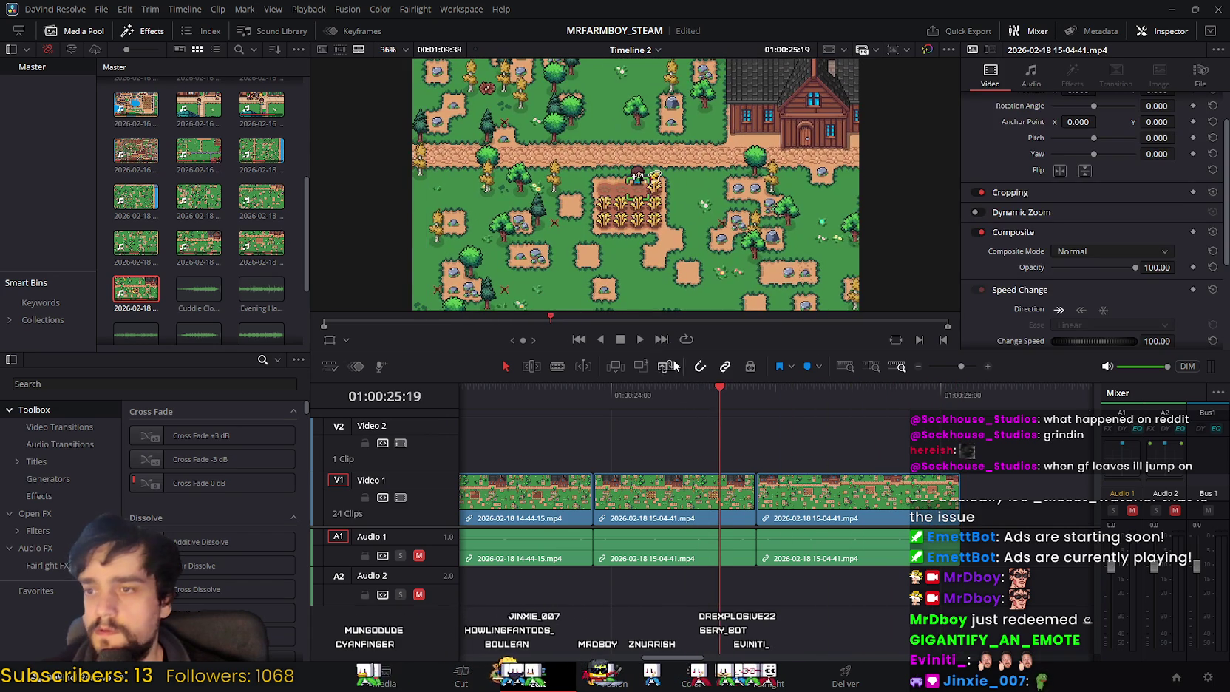
{"action": "left_click", "coordinate": [644, 338]}
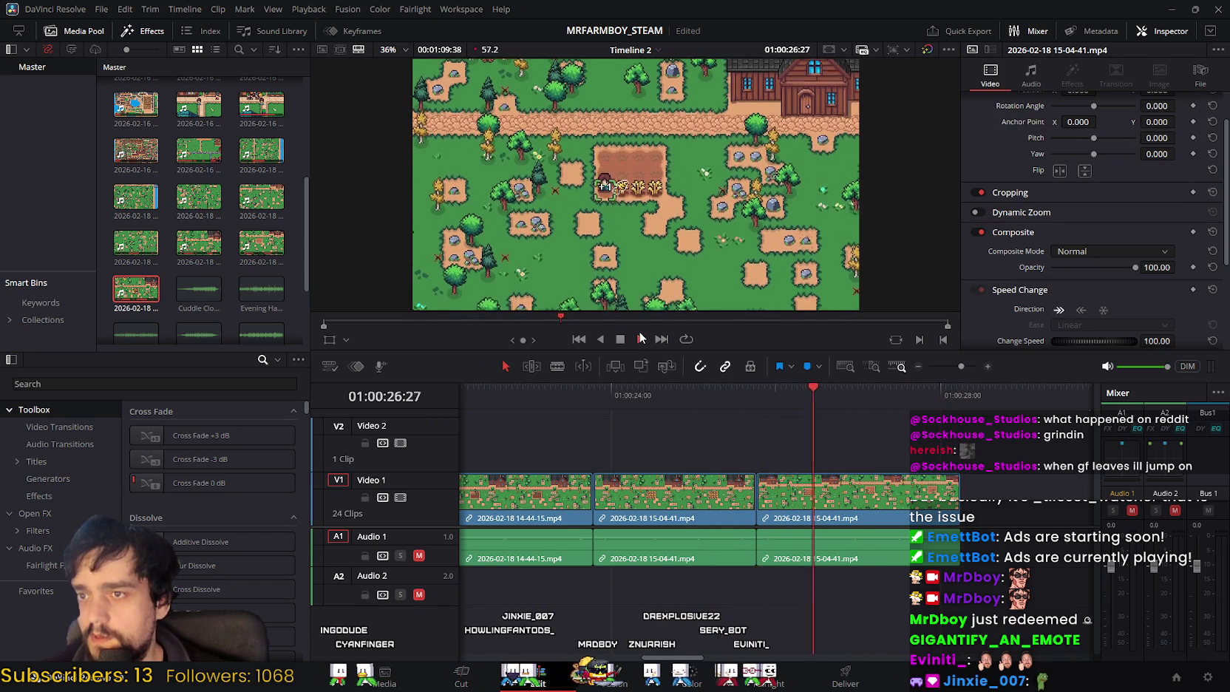
{"action": "left_click_drag", "start_coordinate": [884, 394], "coordinate": [734, 400]}
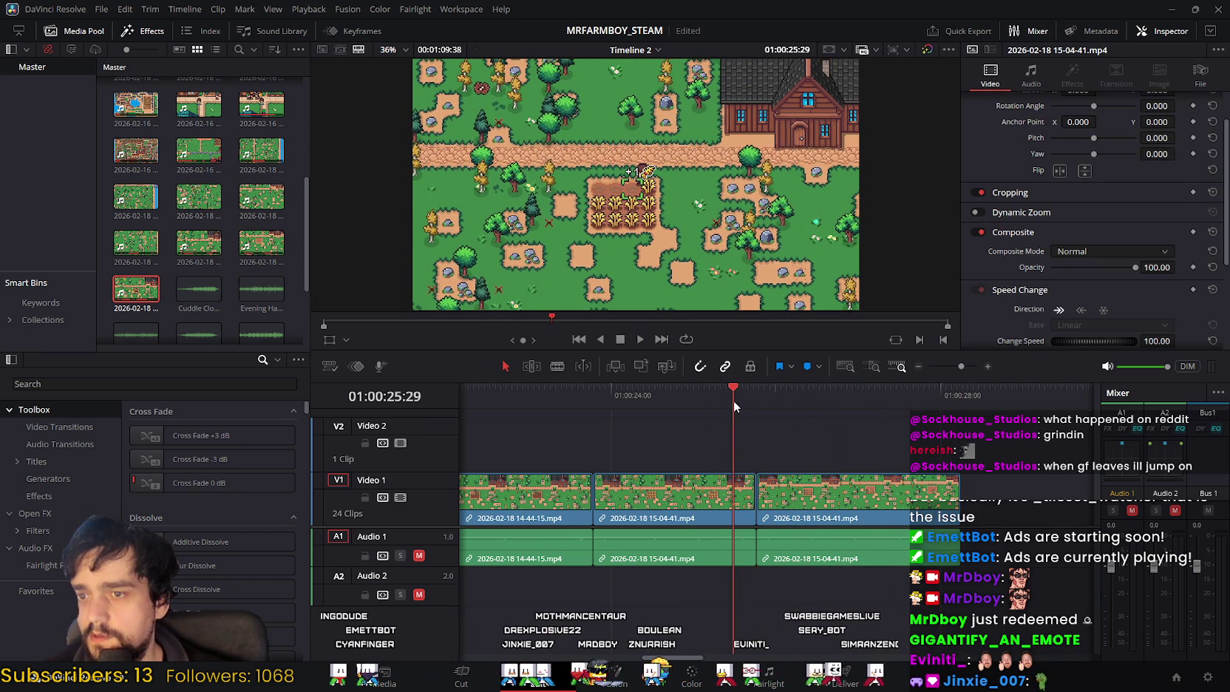
{"action": "left_click", "coordinate": [641, 340]}
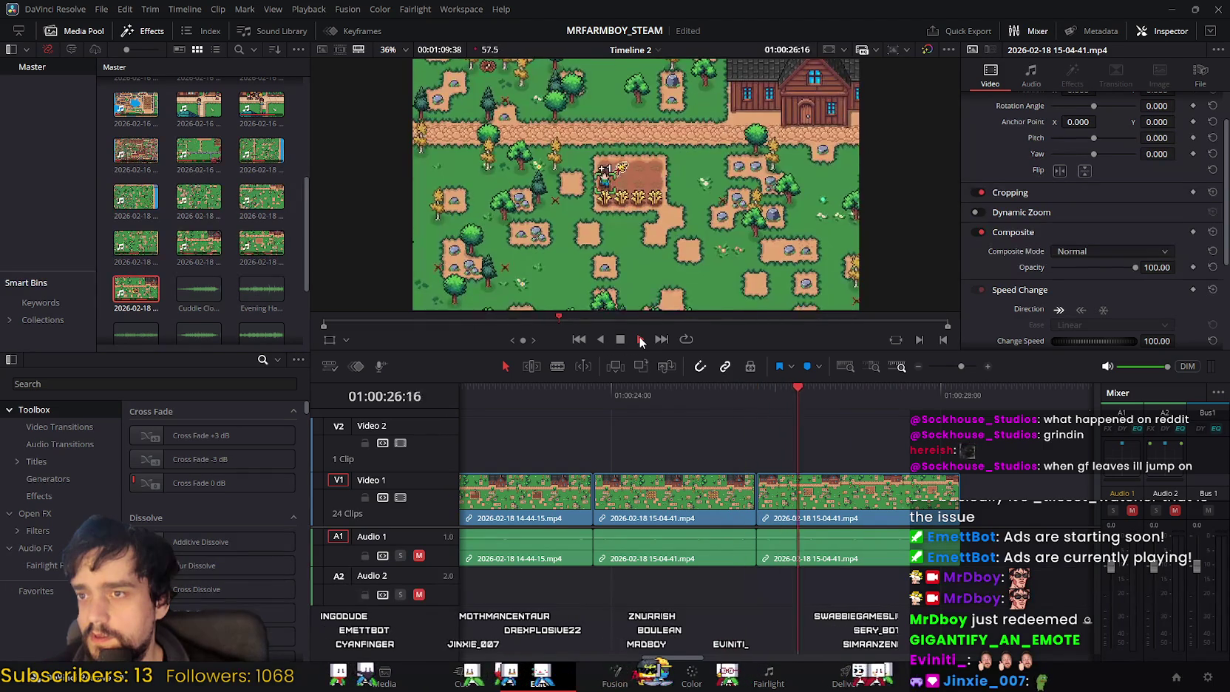
{"action": "mouse_move", "coordinate": [824, 389]}
{"action": "left_mouse_down"}
{"action": "mouse_move", "coordinate": [703, 397]}
{"action": "mouse_move", "coordinate": [734, 399]}
{"action": "left_mouse_up"}
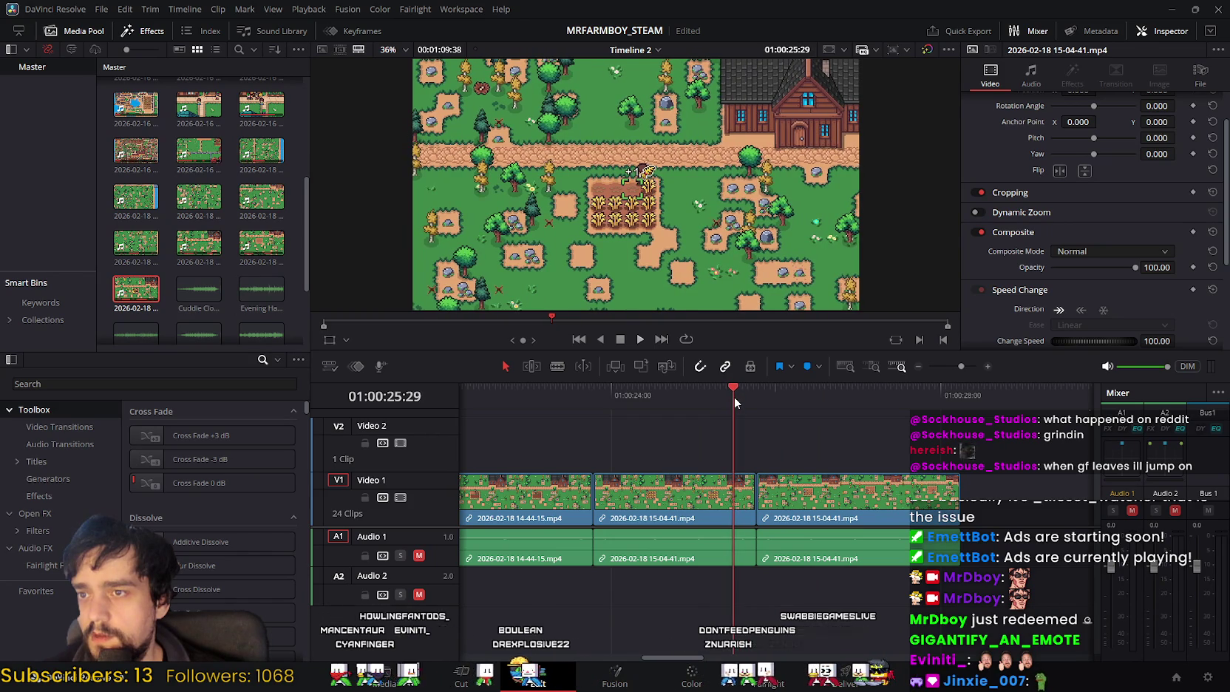
{"action": "key", "text": "space"}
{"action": "left_click", "coordinate": [732, 394]}
{"action": "key", "text": "space"}
{"action": "left_click_drag", "start_coordinate": [769, 388], "coordinate": [734, 391]}
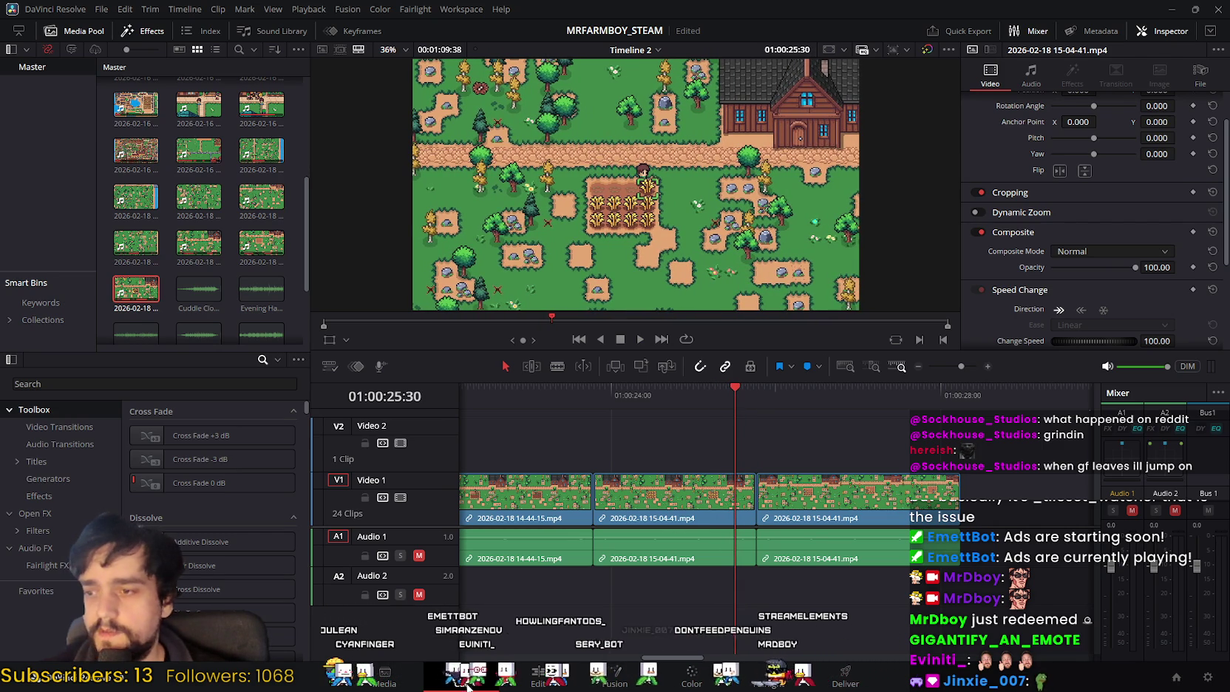
Step: Split the second gameplay clip at 01:00:25:30 and ripple delete the leftover tail piece
{"action": "left_click", "coordinate": [465, 684]}
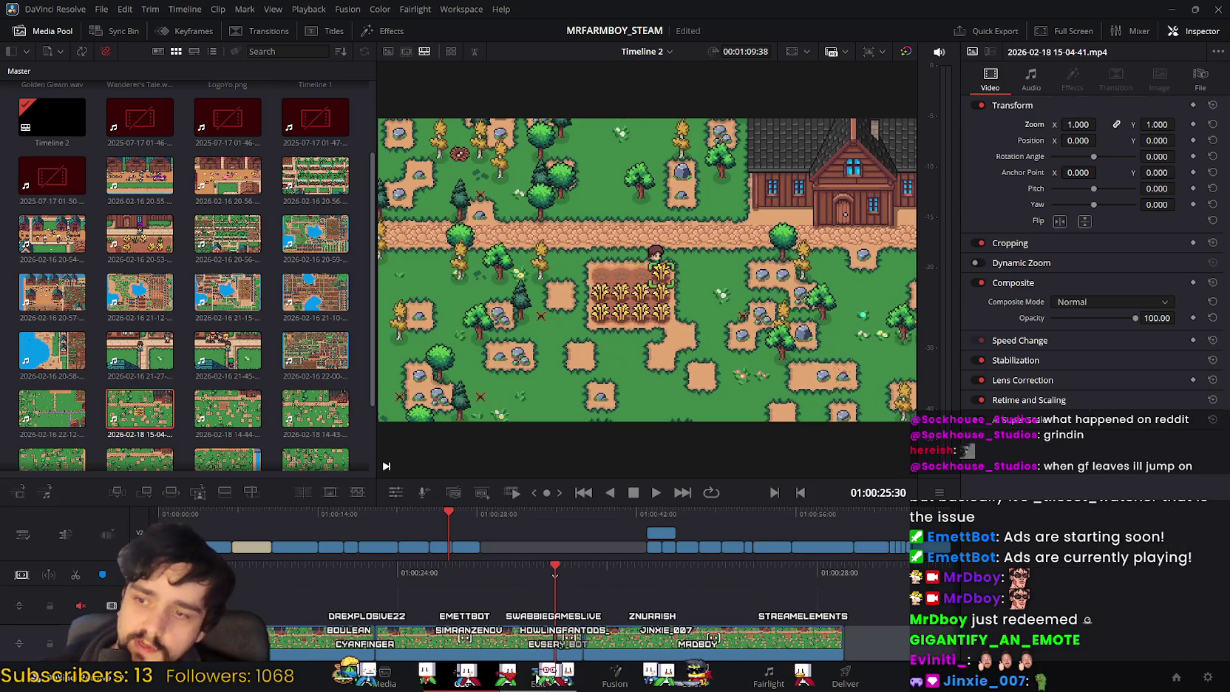
{"action": "left_click", "coordinate": [538, 676]}
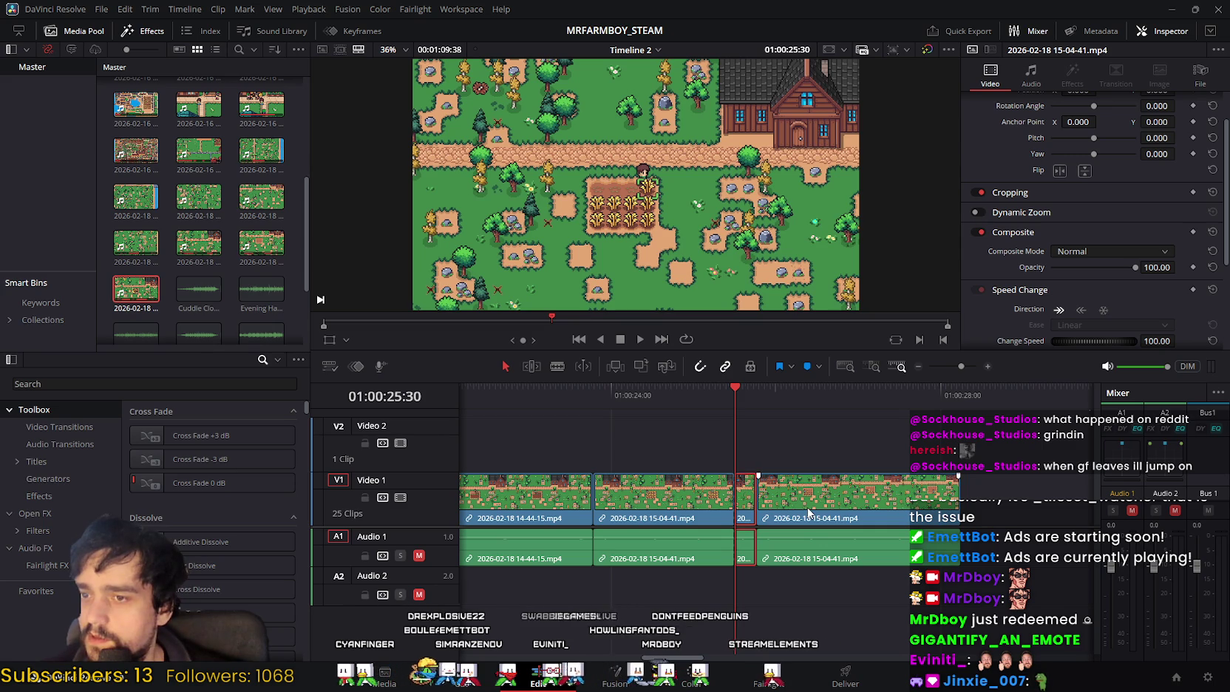
{"action": "key", "text": "Delete"}
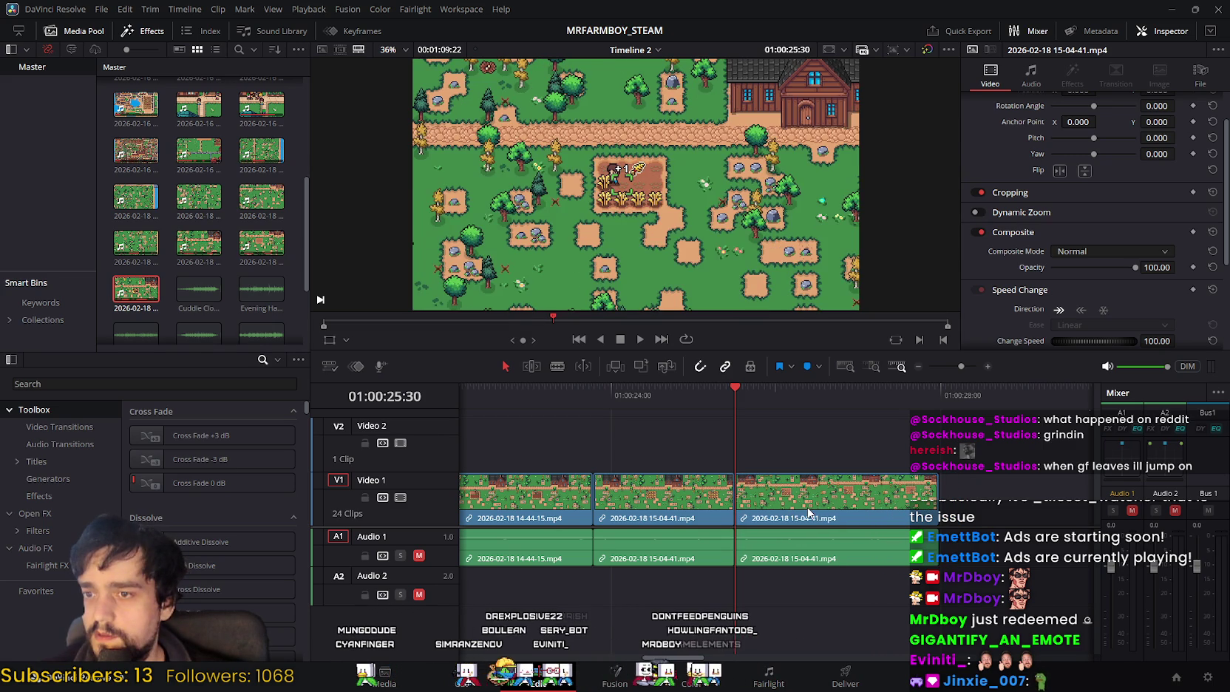
Step: Play back the trimmed section from about 22:55, then park the playhead near 26:26
{"action": "key", "text": "space"}
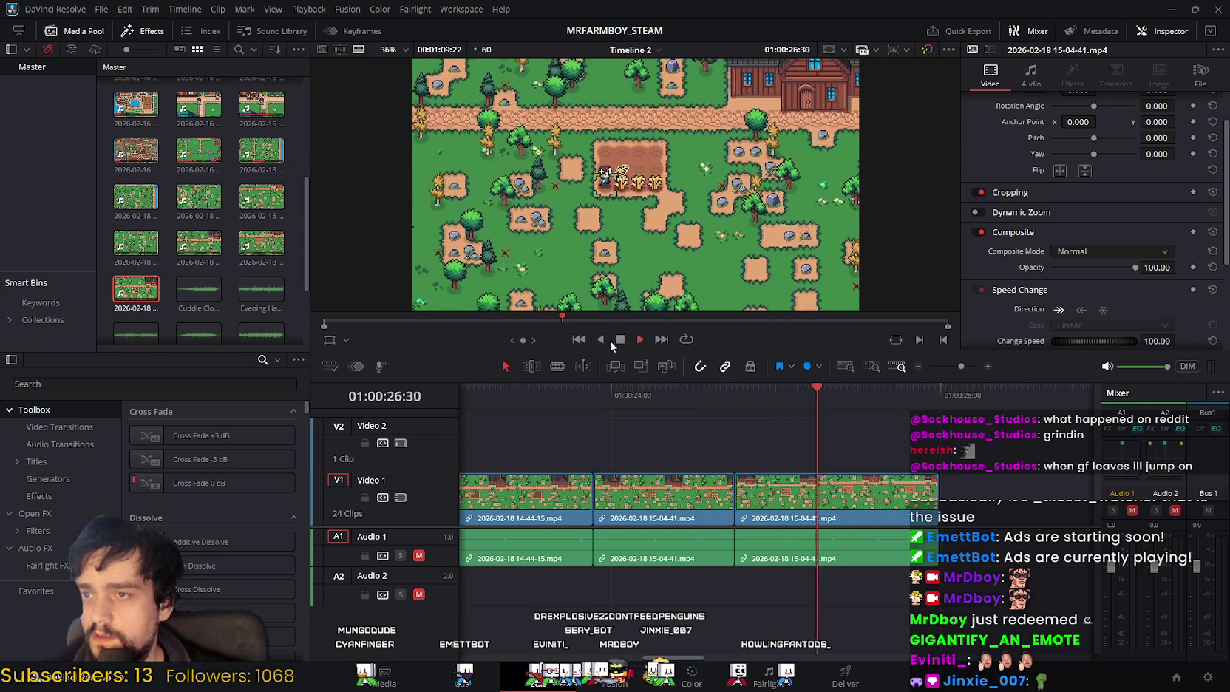
{"action": "left_click_drag", "start_coordinate": [841, 389], "coordinate": [621, 389]}
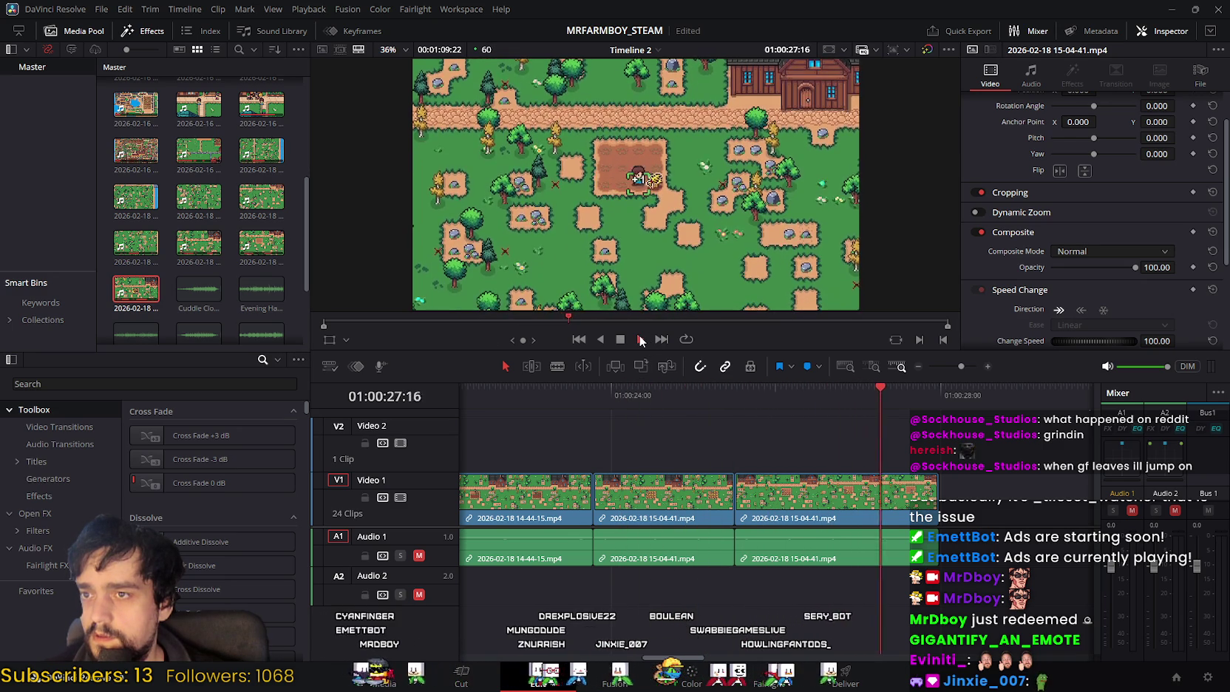
{"action": "key", "text": "space"}
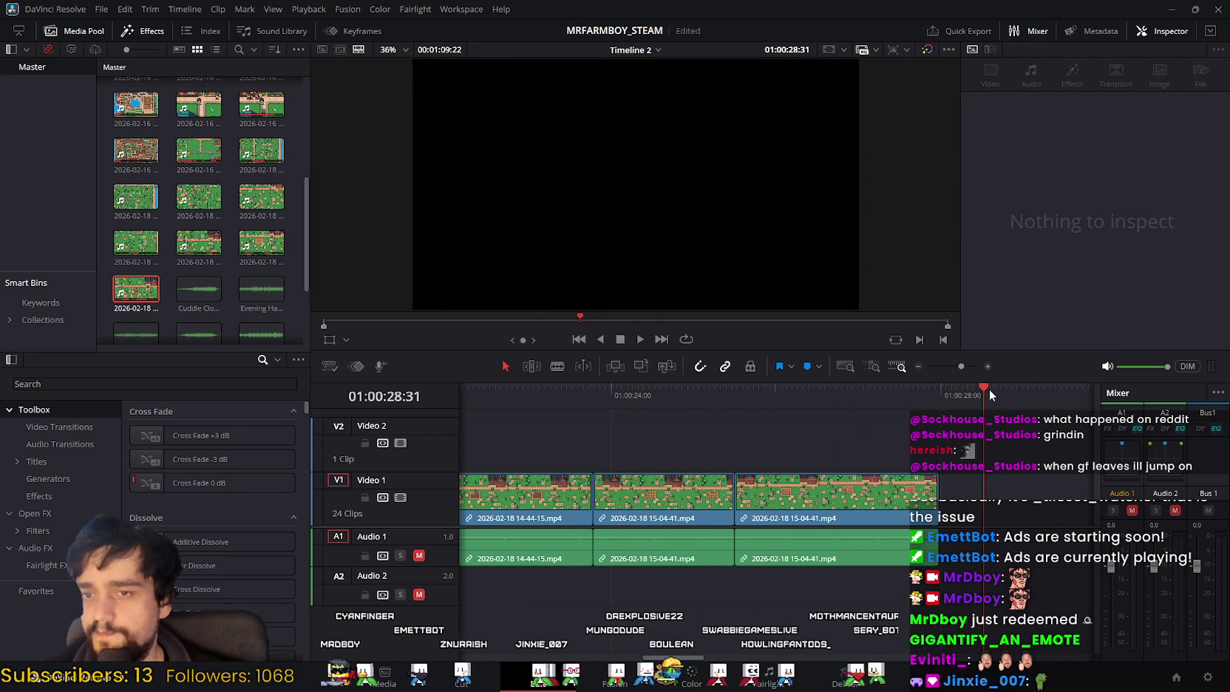
{"action": "left_click_drag", "start_coordinate": [989, 388], "coordinate": [522, 391]}
{"action": "left_click", "coordinate": [642, 342]}
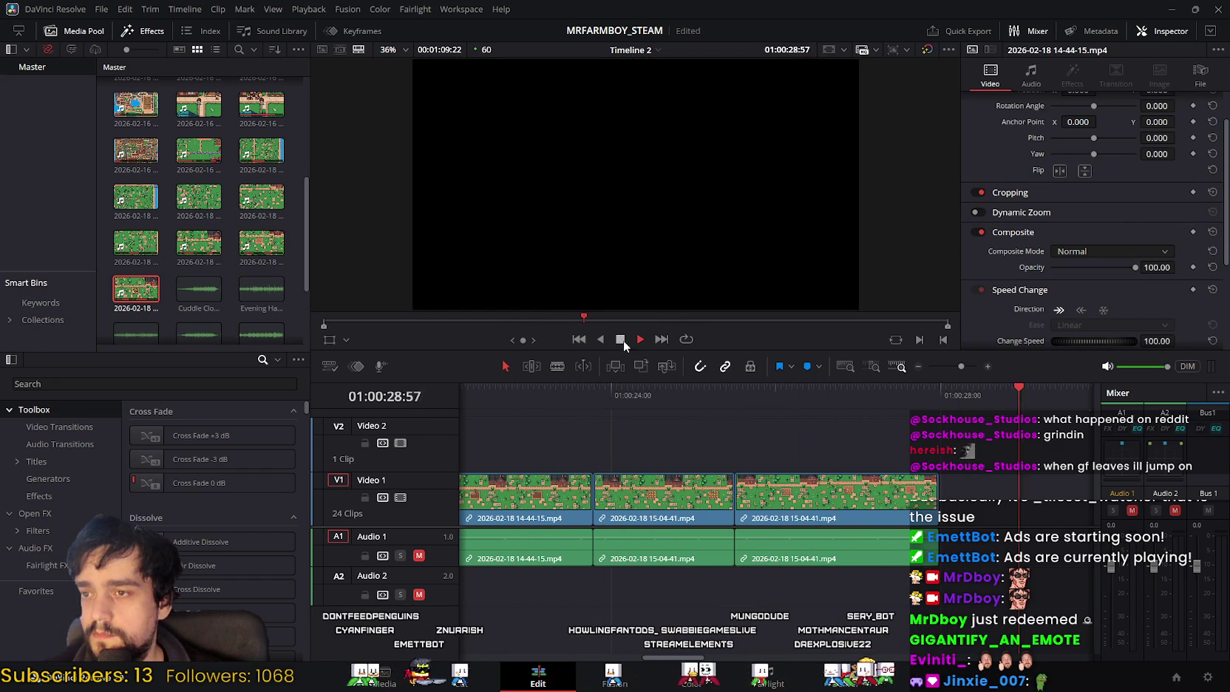
{"action": "left_click", "coordinate": [621, 338]}
{"action": "mouse_move", "coordinate": [994, 396]}
{"action": "left_mouse_down"}
{"action": "mouse_move", "coordinate": [807, 406]}
{"action": "mouse_move", "coordinate": [827, 402]}
{"action": "left_mouse_up"}
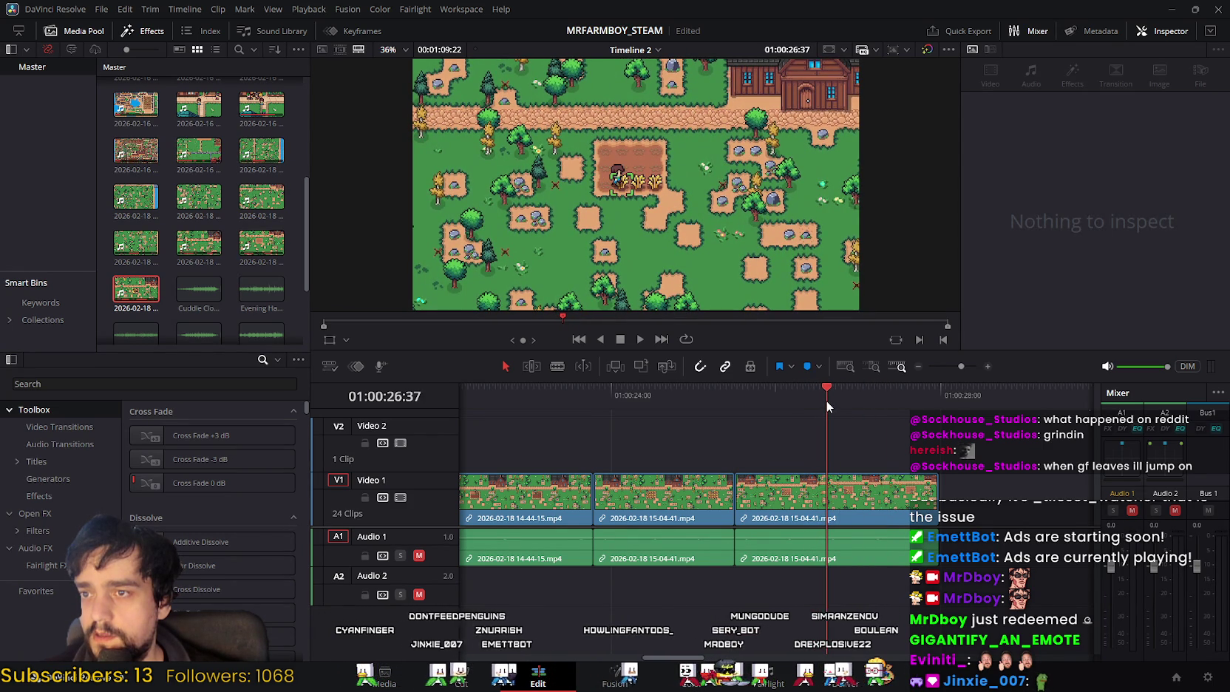
Step: Split the third gameplay clip at 01:00:26:37, ripple delete the piece before the cut, and replay it
{"action": "left_click", "coordinate": [804, 501]}
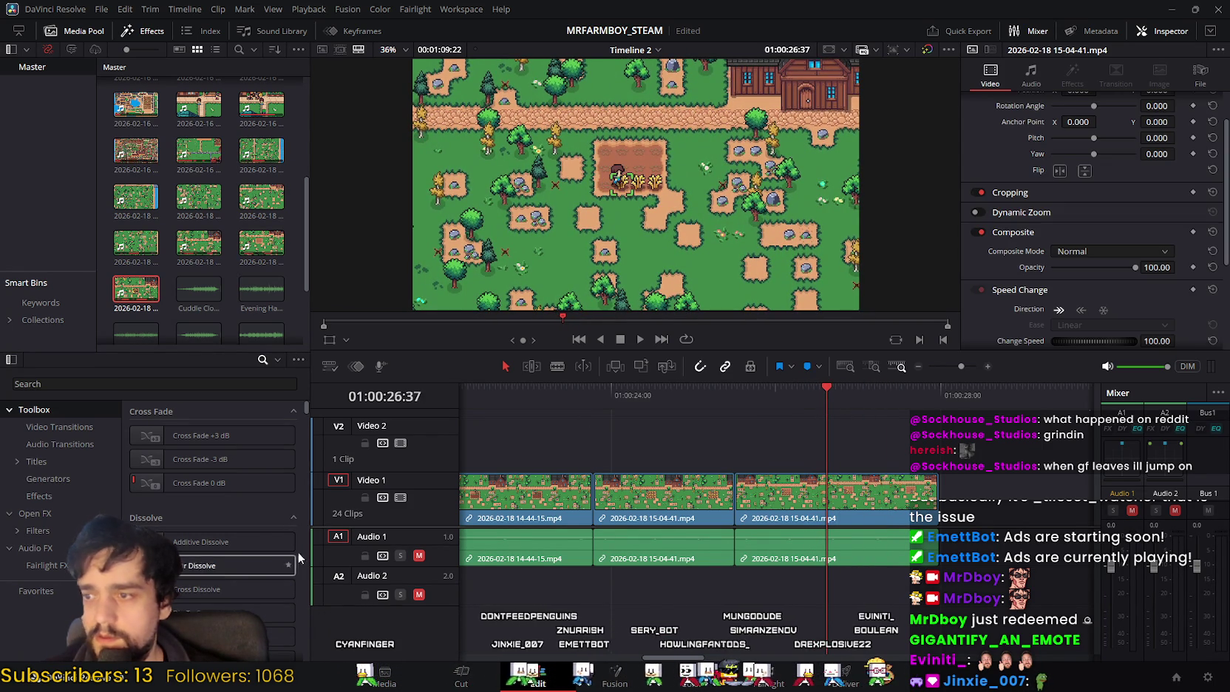
{"action": "left_click", "coordinate": [462, 673]}
{"action": "left_click", "coordinate": [76, 575]}
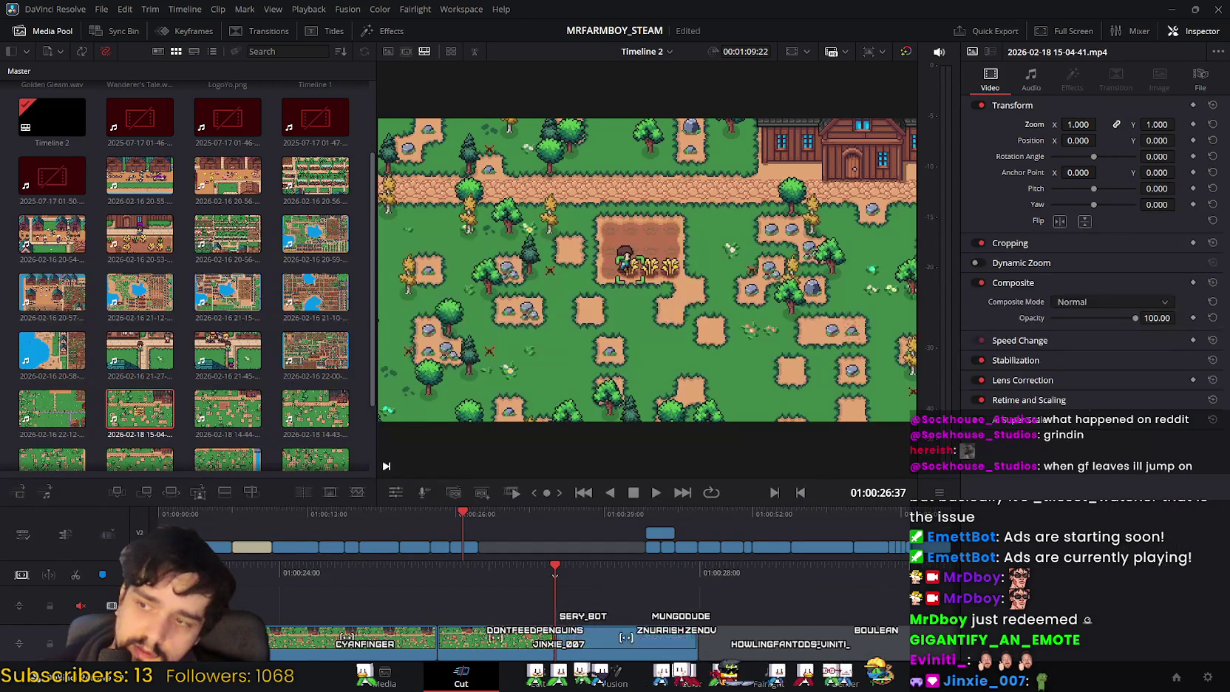
{"action": "left_click", "coordinate": [525, 673]}
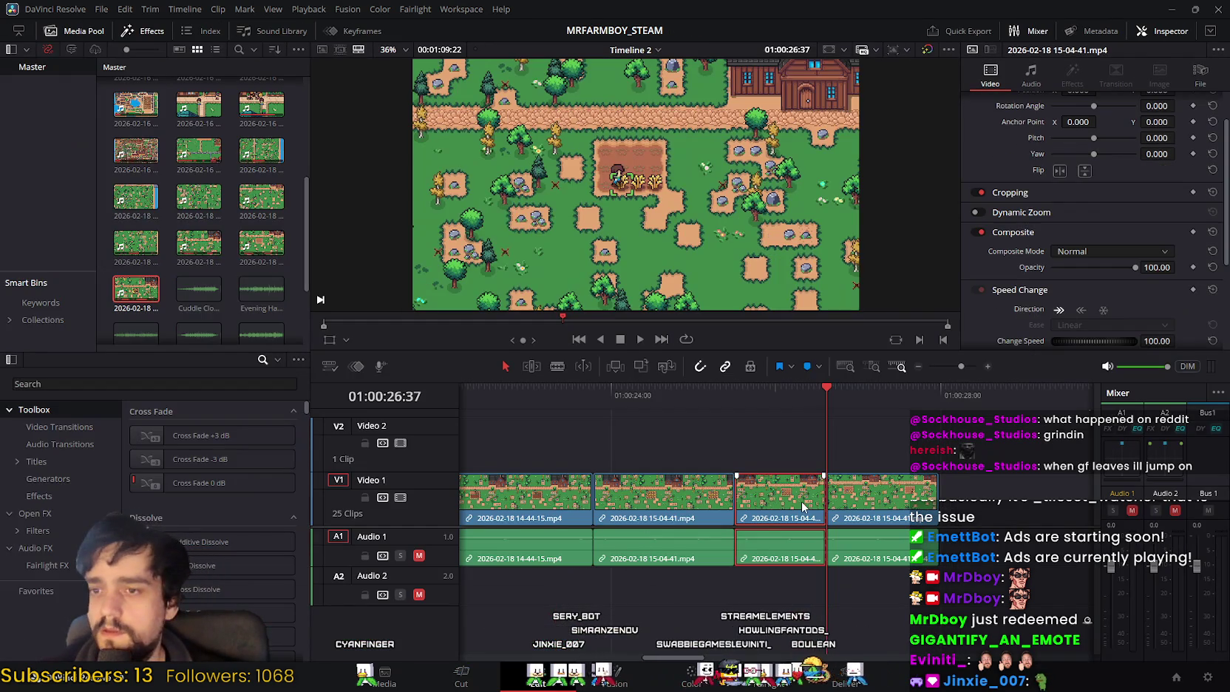
{"action": "key", "text": "Delete"}
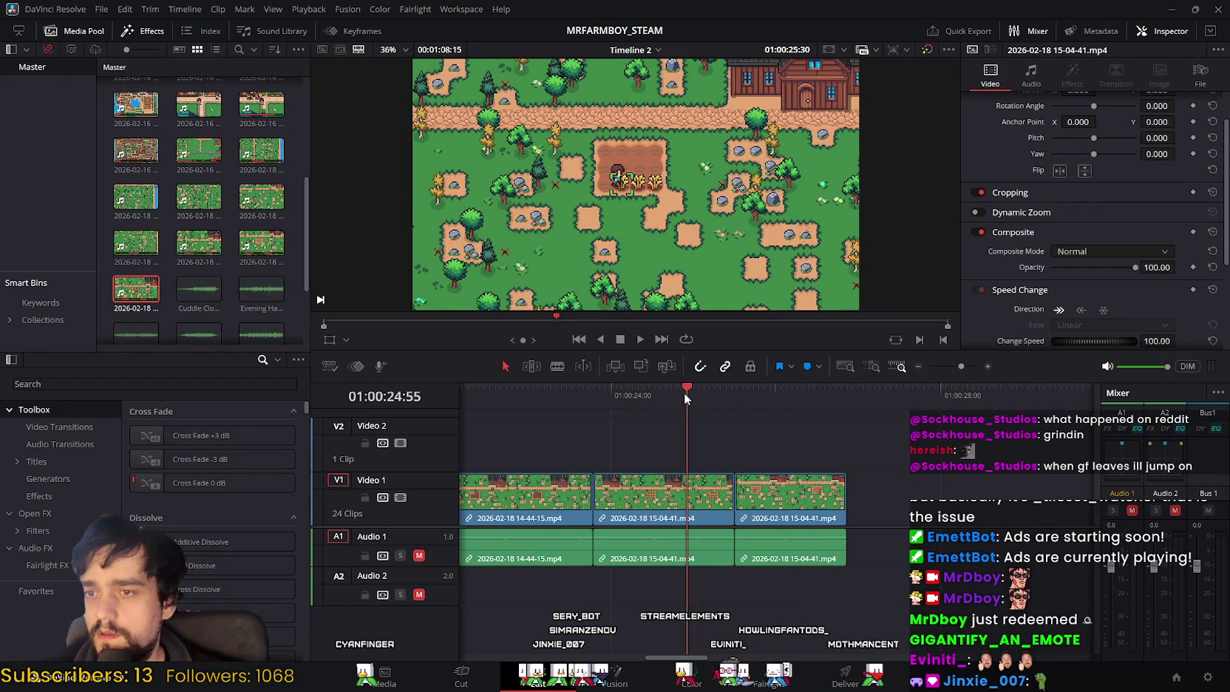
{"action": "left_click_drag", "start_coordinate": [685, 398], "coordinate": [652, 396]}
{"action": "left_click", "coordinate": [640, 338]}
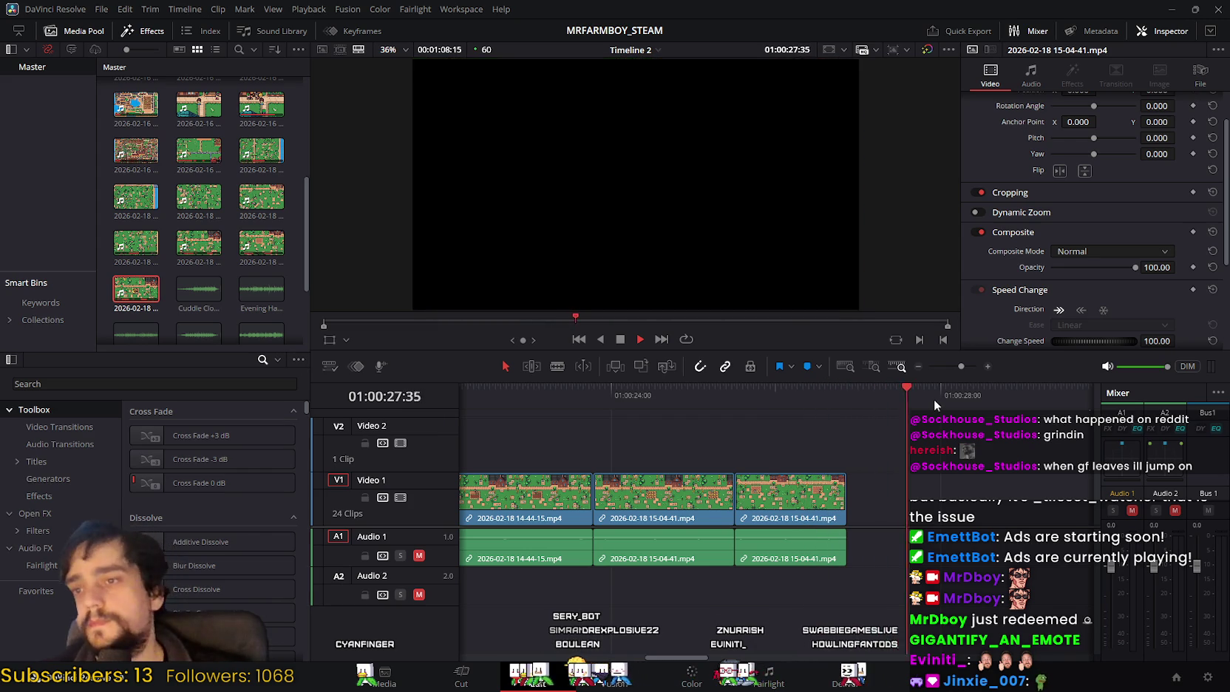
Step: Stop playback, walk the farmer down and left, and briefly open and close the crafting menu
{"action": "key", "text": "space"}
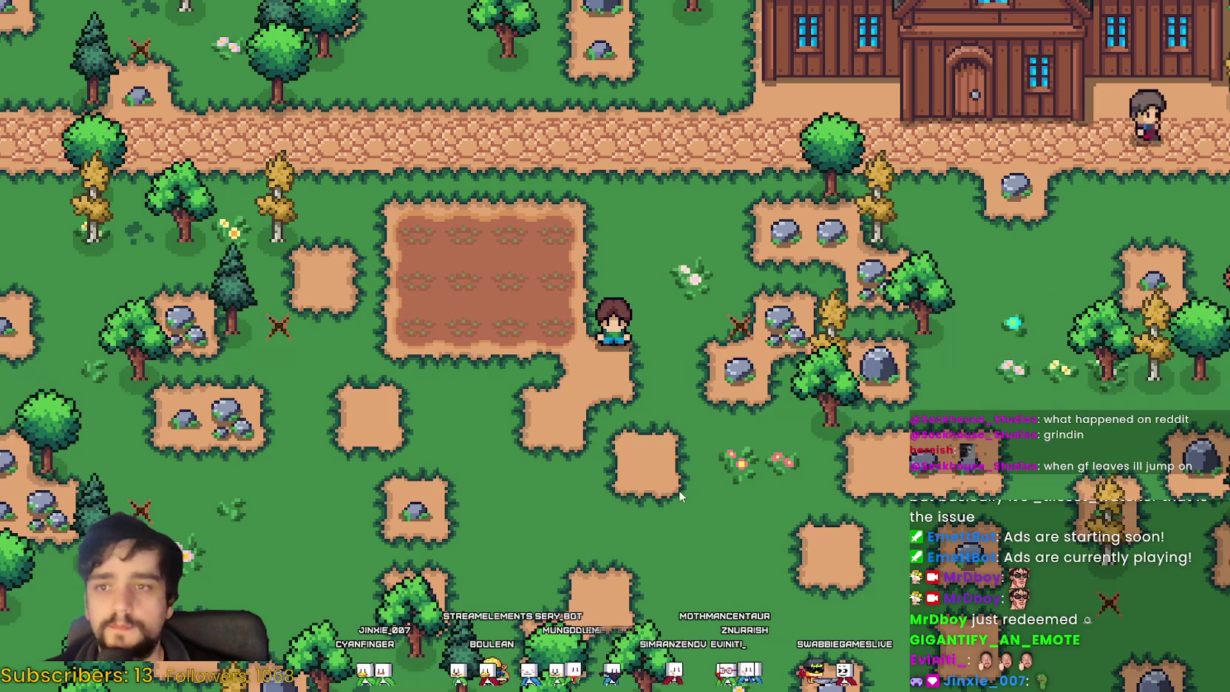
{"action": "key", "text": "s"}
{"action": "key", "text": "a"}
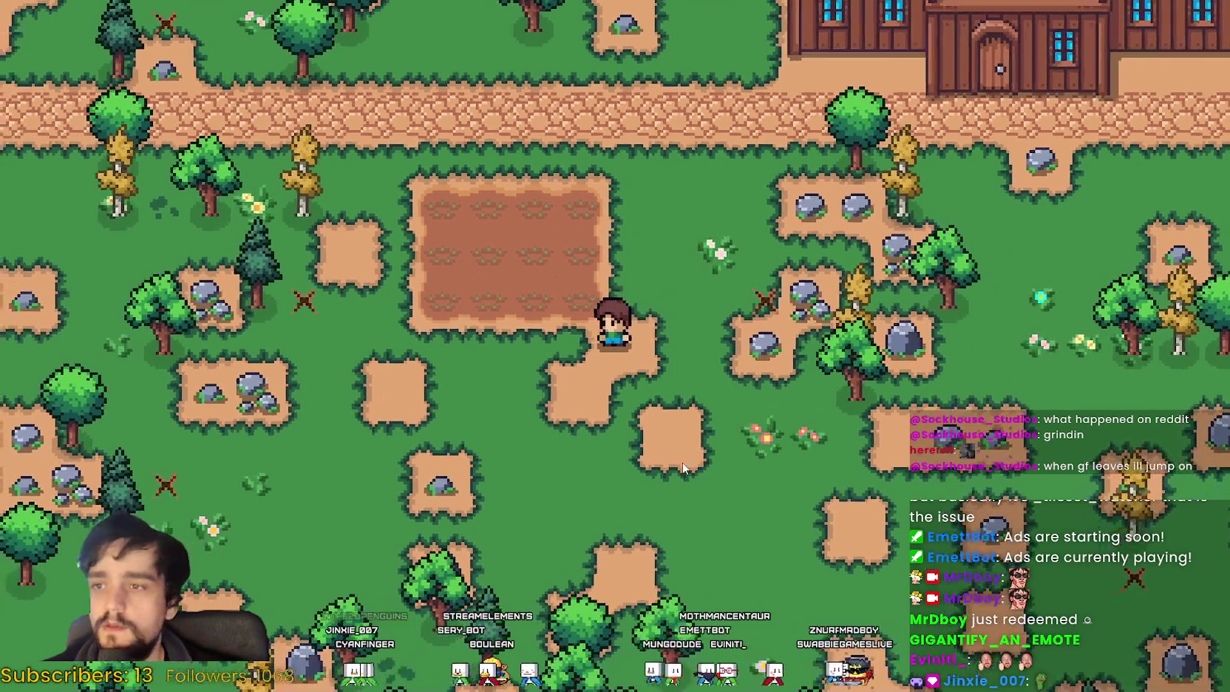
{"action": "key", "text": "s"}
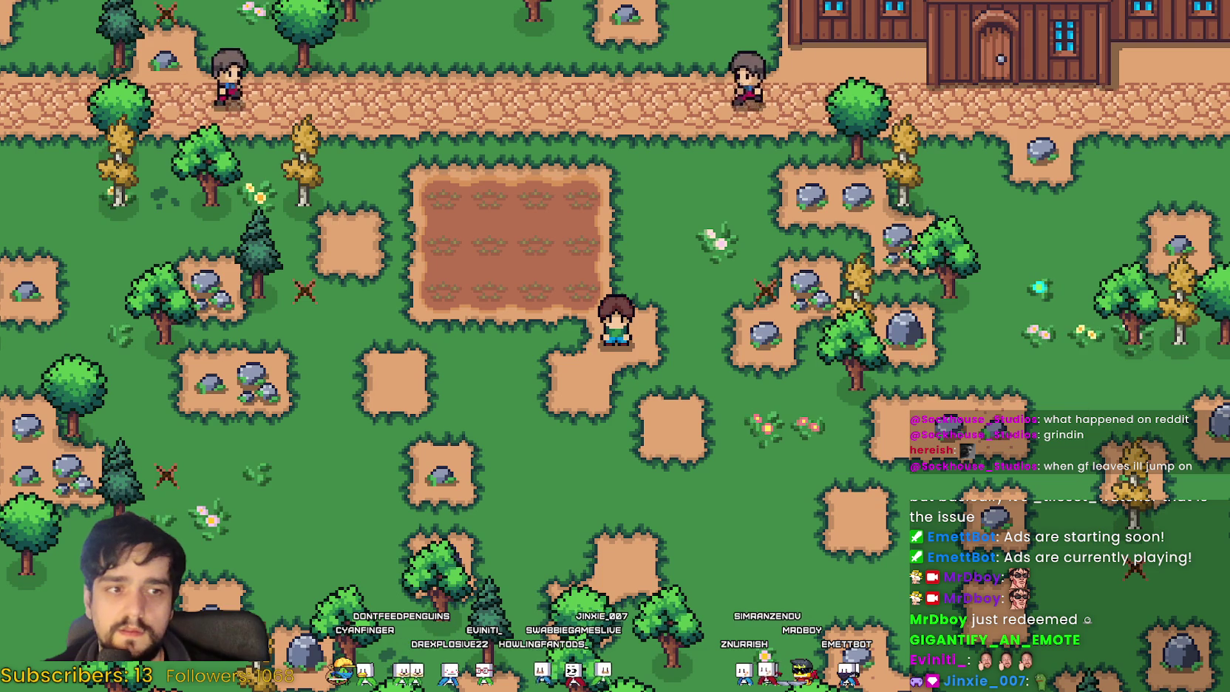
{"action": "key", "text": "c"}
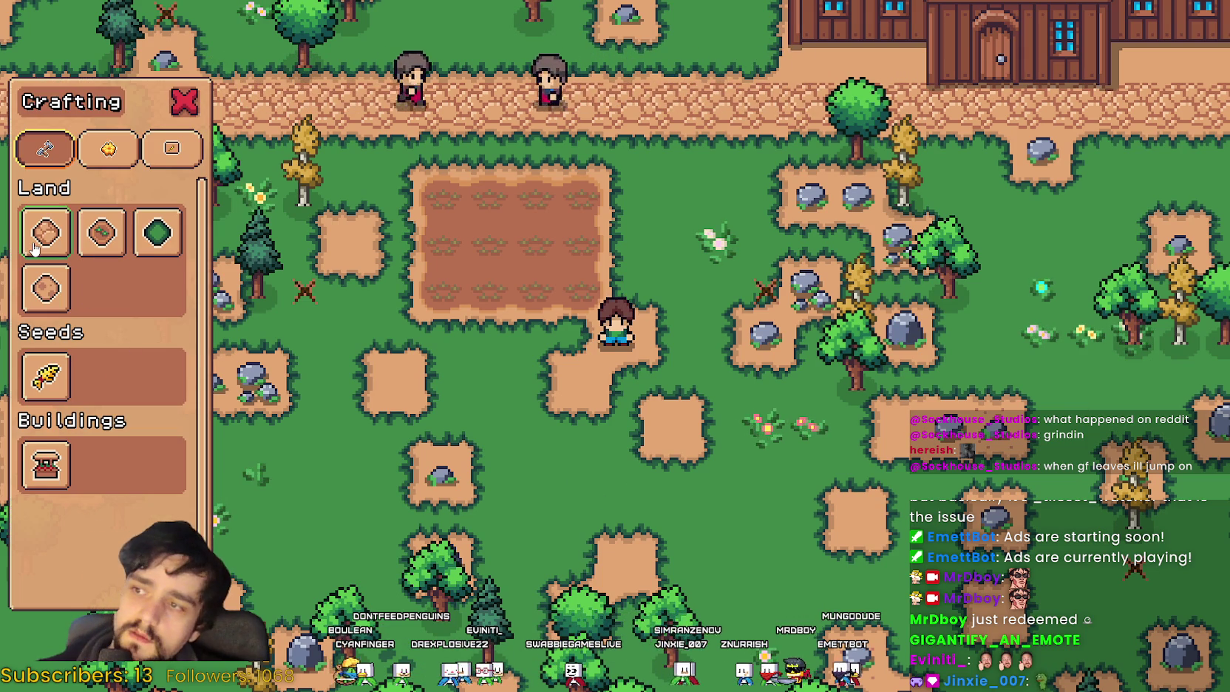
{"action": "left_click", "coordinate": [46, 232]}
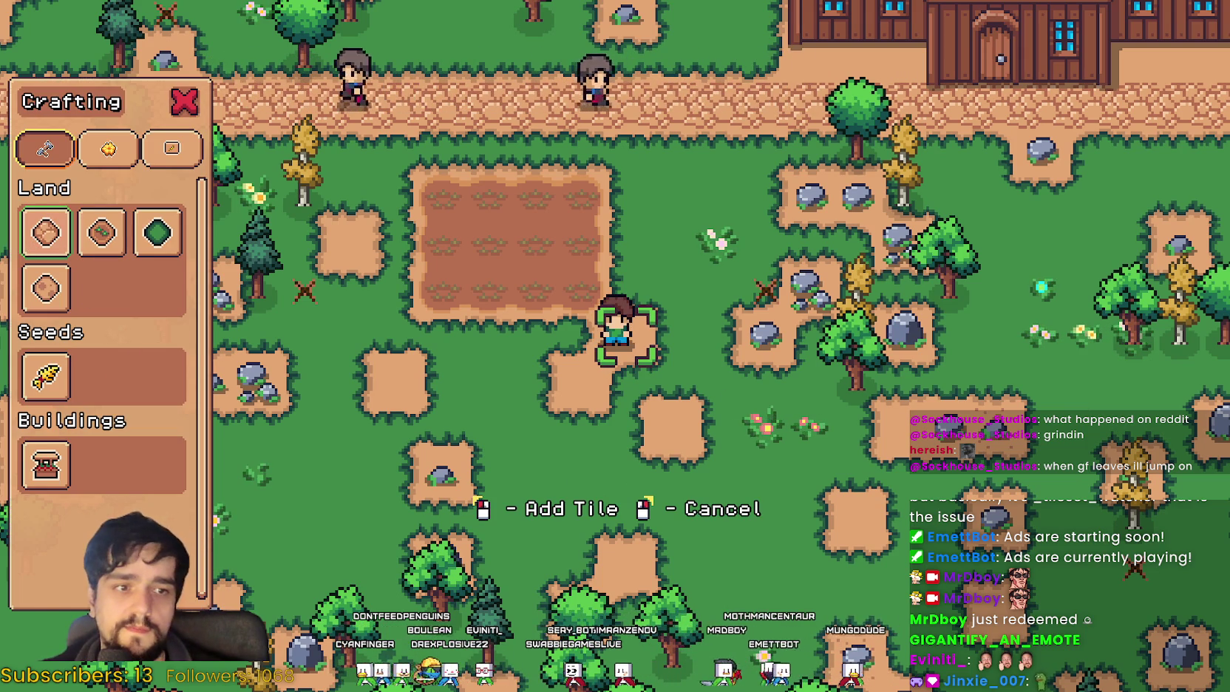
{"action": "key", "text": "c"}
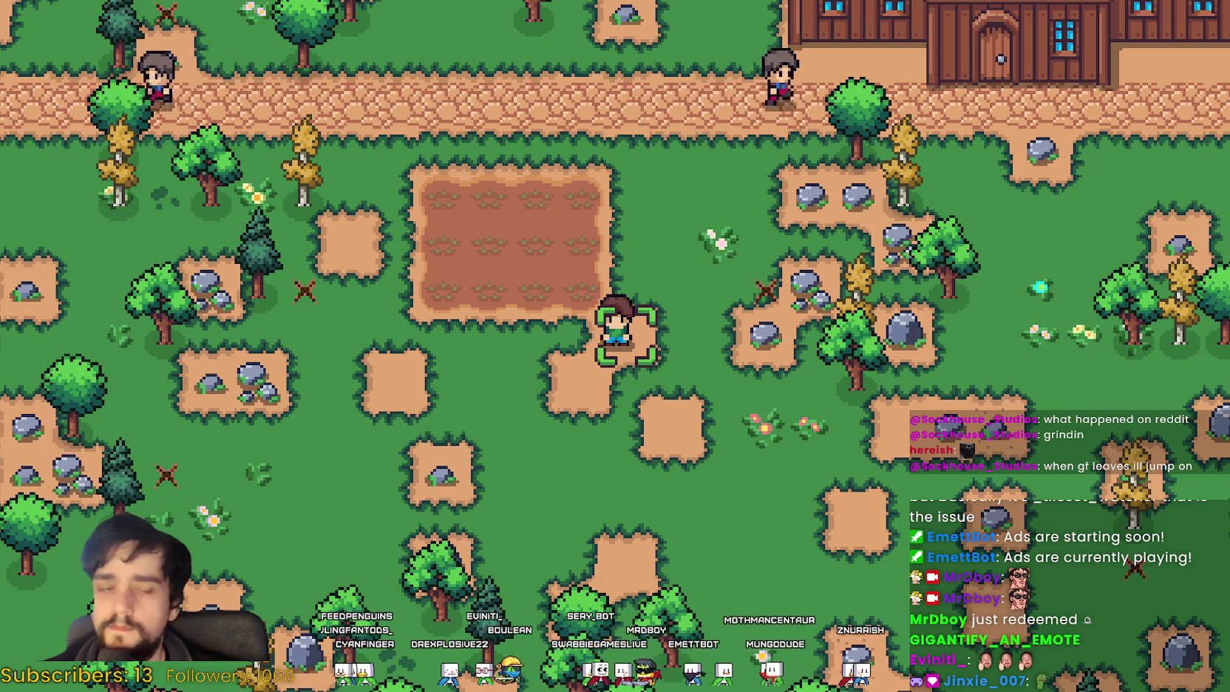
Step: Till the grass beside the farm plot, walk the farmer onto the path, and return to Resolve
{"action": "key", "text": "a"}
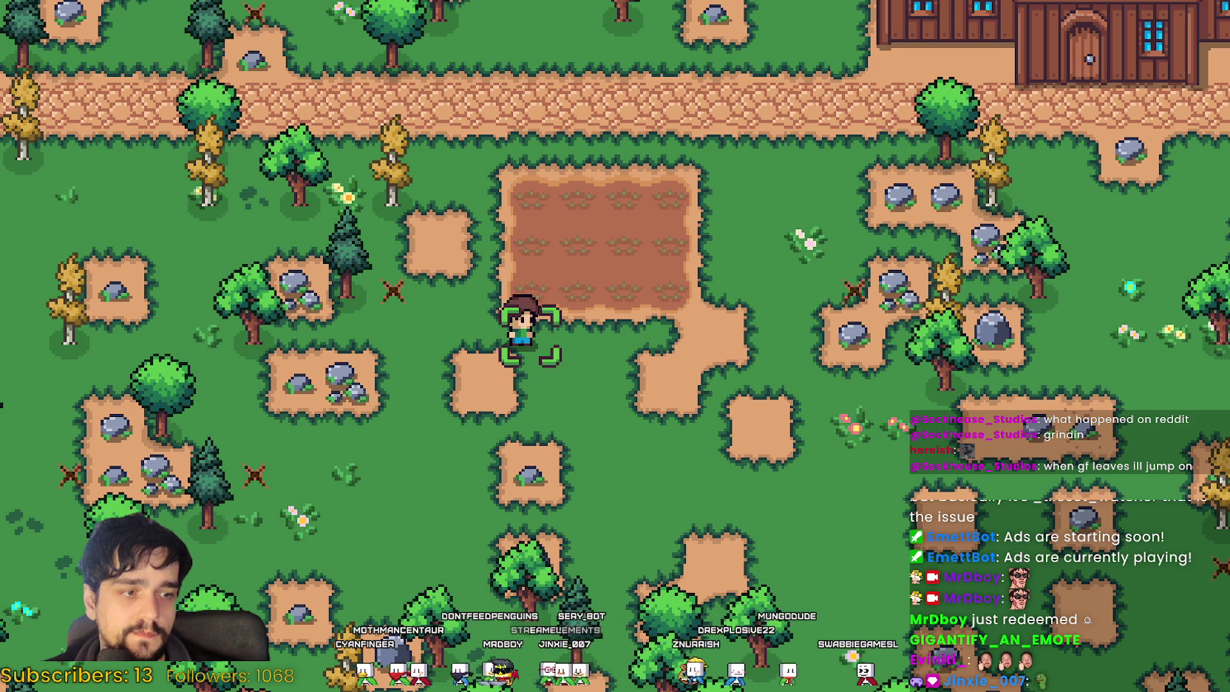
{"action": "left_click", "coordinate": [785, 496]}
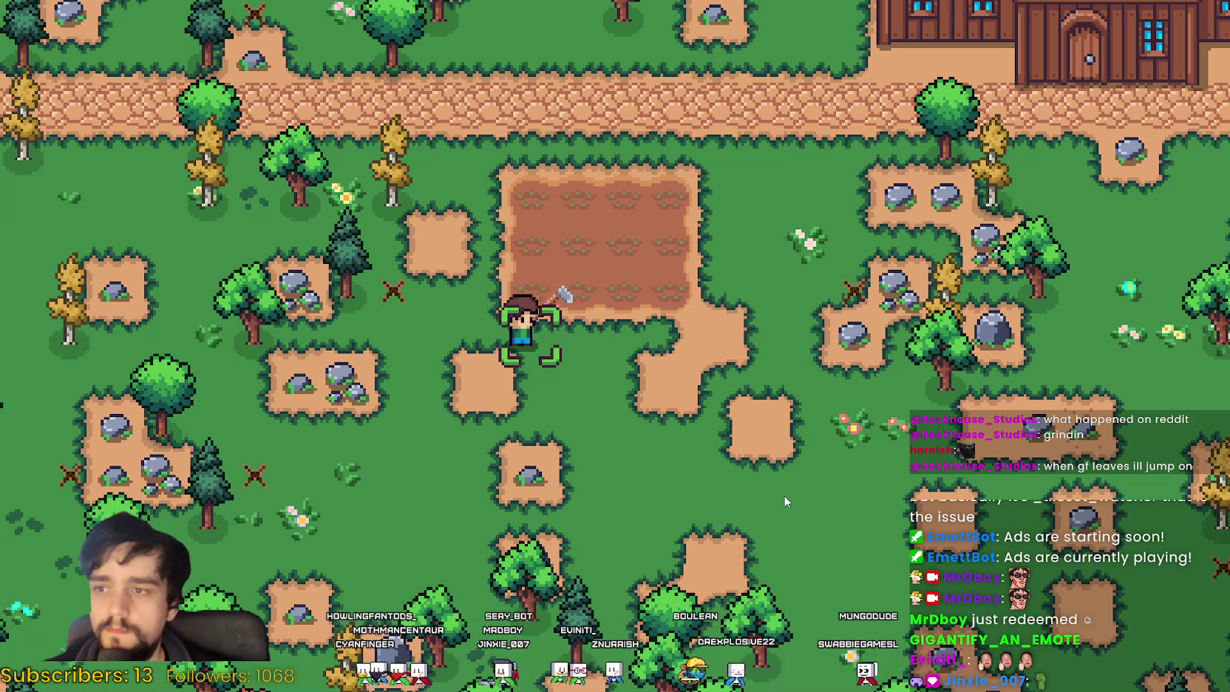
{"action": "key", "text": "d"}
{"action": "key", "text": "w"}
{"action": "key", "text": "d"}
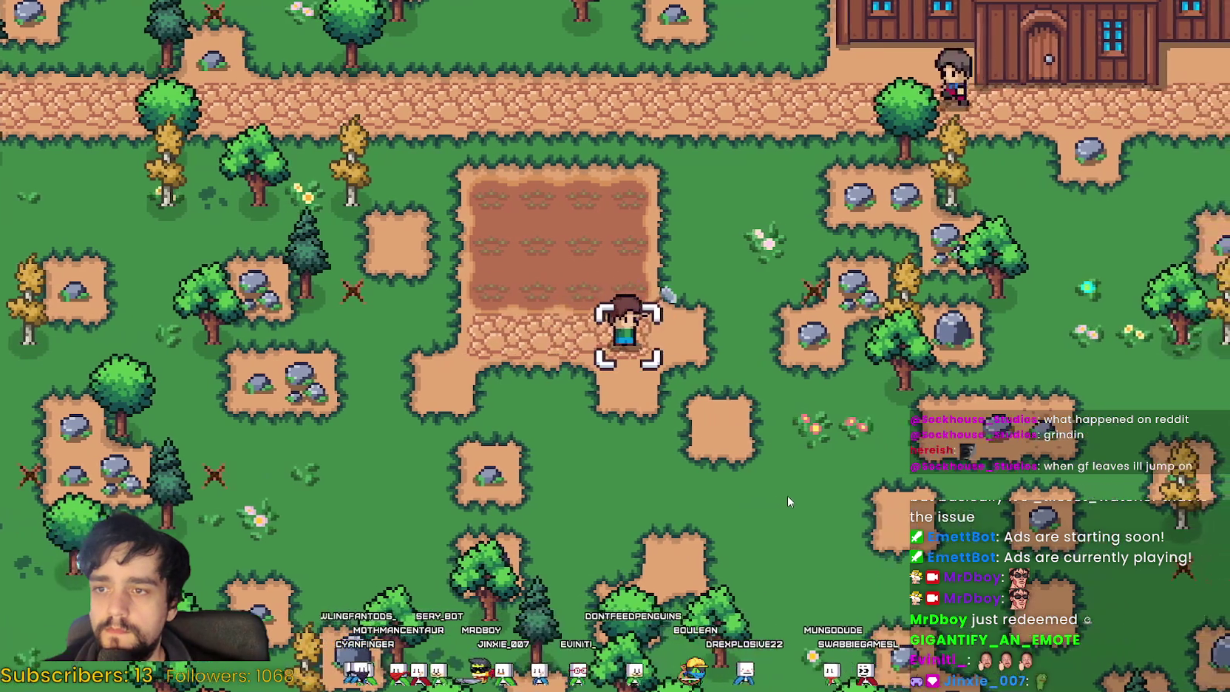
{"action": "key", "text": "w"}
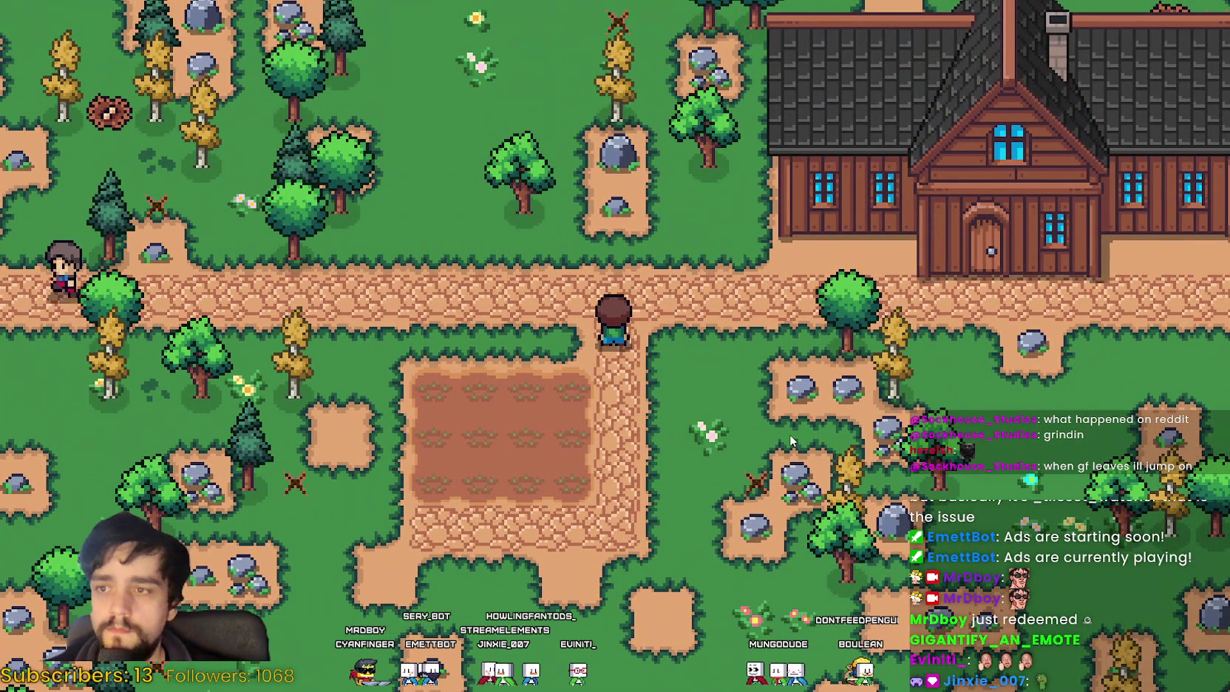
{"action": "key", "text": "s"}
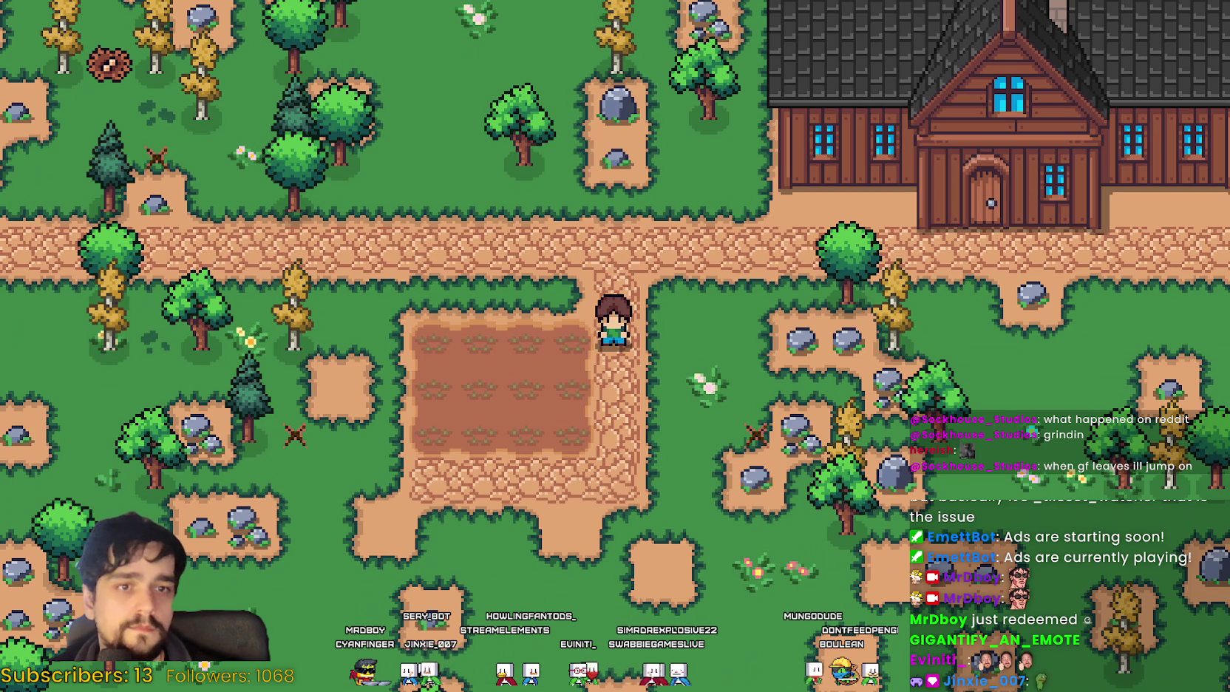
{"action": "key", "text": "alt+Tab"}
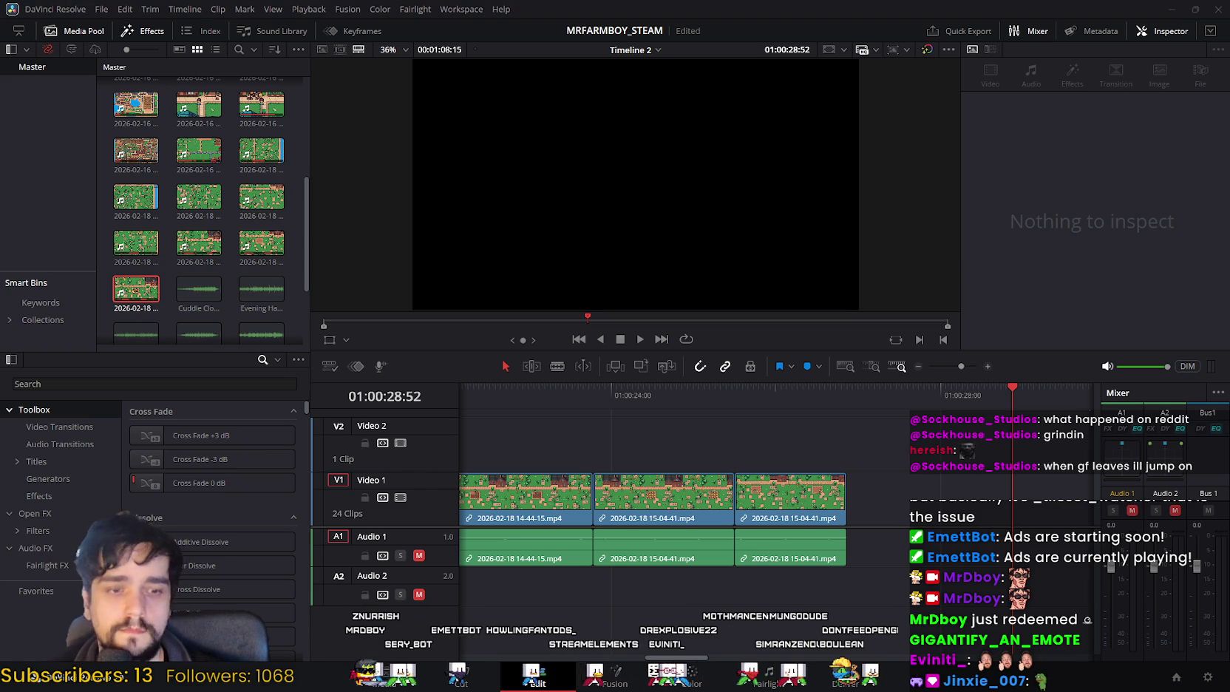
Step: Rubber-band select the later clips and logo title and shift them right to open a gap
{"action": "left_click_drag", "start_coordinate": [678, 657], "coordinate": [683, 656]}
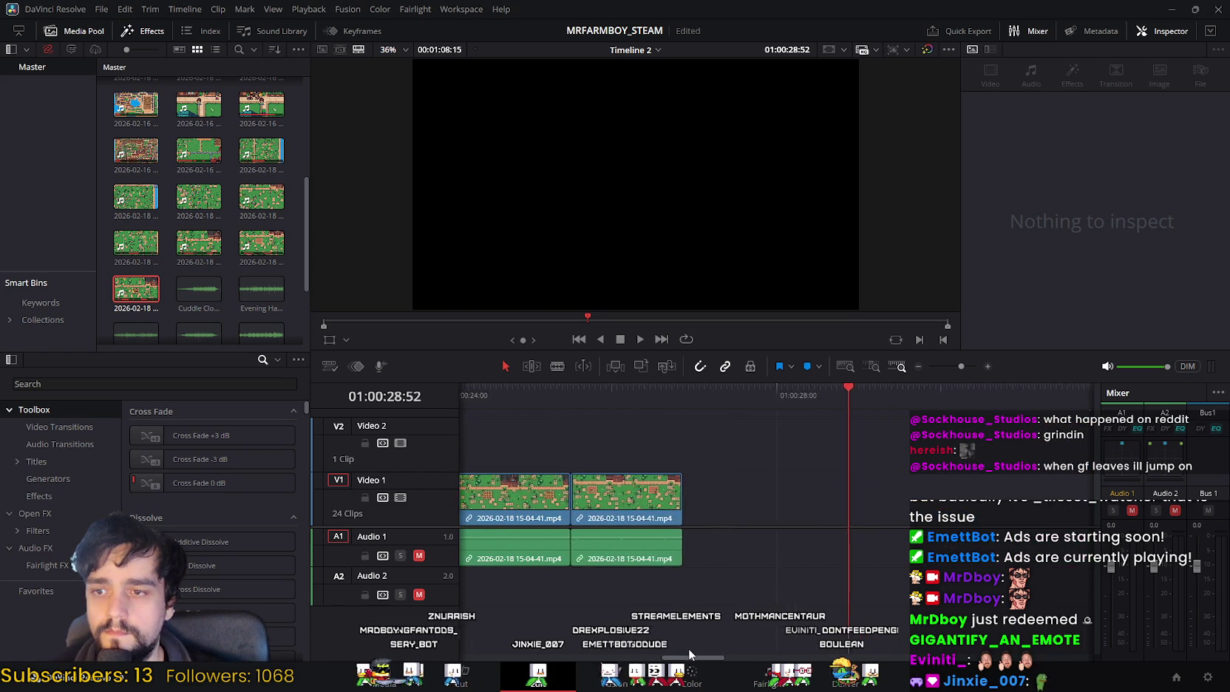
{"action": "left_click_drag", "start_coordinate": [683, 650], "coordinate": [810, 650]}
{"action": "left_click_drag", "start_coordinate": [607, 414], "coordinate": [1081, 669]}
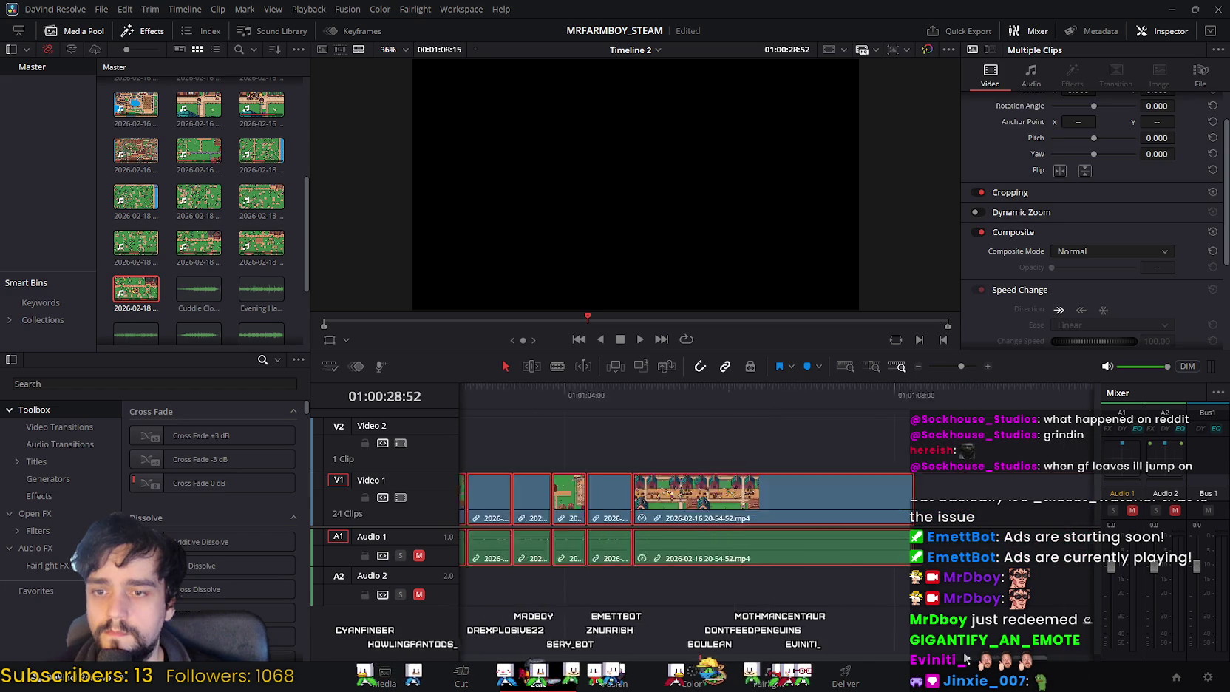
{"action": "left_click_drag", "start_coordinate": [1081, 670], "coordinate": [678, 516]}
{"action": "mouse_move", "coordinate": [552, 450]}
{"action": "left_mouse_down"}
{"action": "mouse_move", "coordinate": [1095, 434]}
{"action": "mouse_move", "coordinate": [986, 442]}
{"action": "mouse_move", "coordinate": [1137, 451]}
{"action": "mouse_move", "coordinate": [551, 440]}
{"action": "left_mouse_up"}
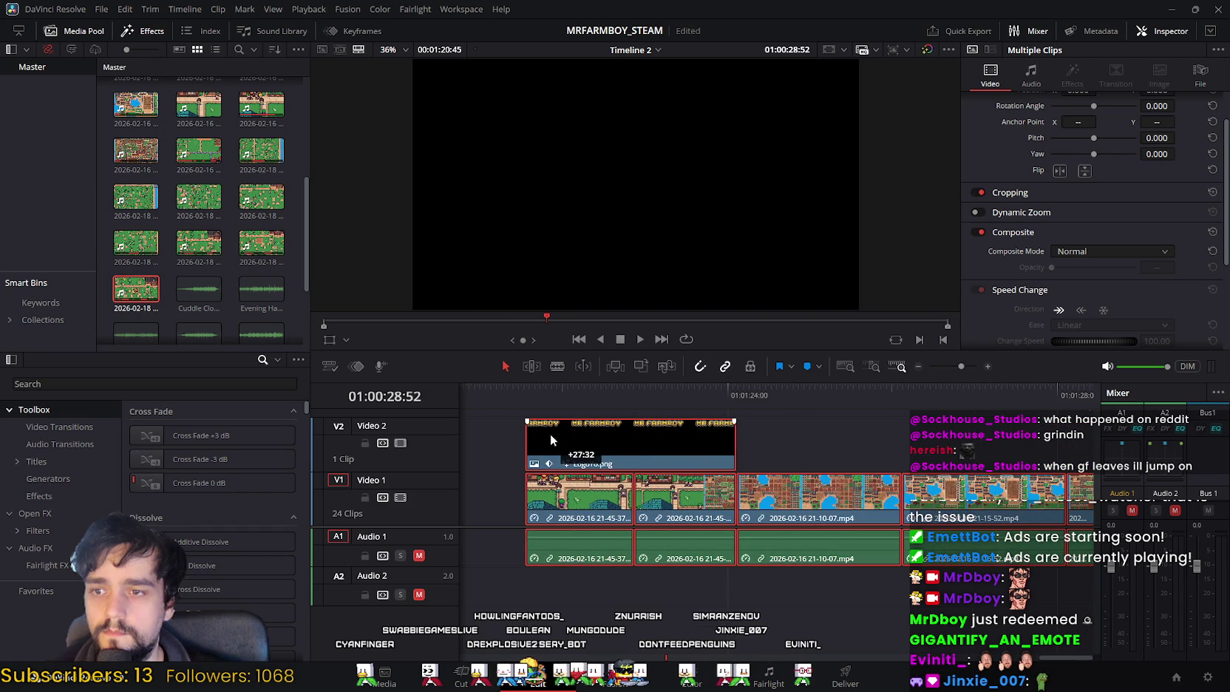
{"action": "mouse_move", "coordinate": [919, 665]}
{"action": "left_mouse_down"}
{"action": "mouse_move", "coordinate": [961, 665]}
{"action": "mouse_move", "coordinate": [589, 660]}
{"action": "left_mouse_up"}
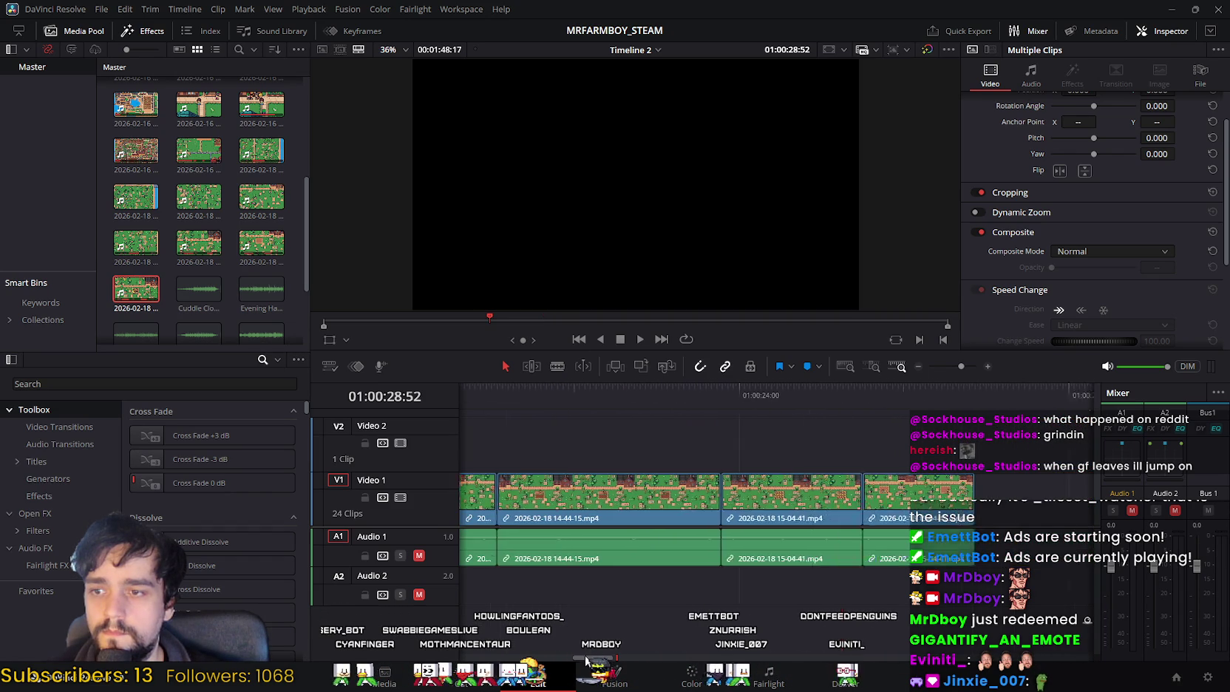
{"action": "mouse_move", "coordinate": [905, 480]}
{"action": "left_mouse_down"}
{"action": "mouse_move", "coordinate": [834, 525]}
{"action": "mouse_move", "coordinate": [874, 494]}
{"action": "left_mouse_up"}
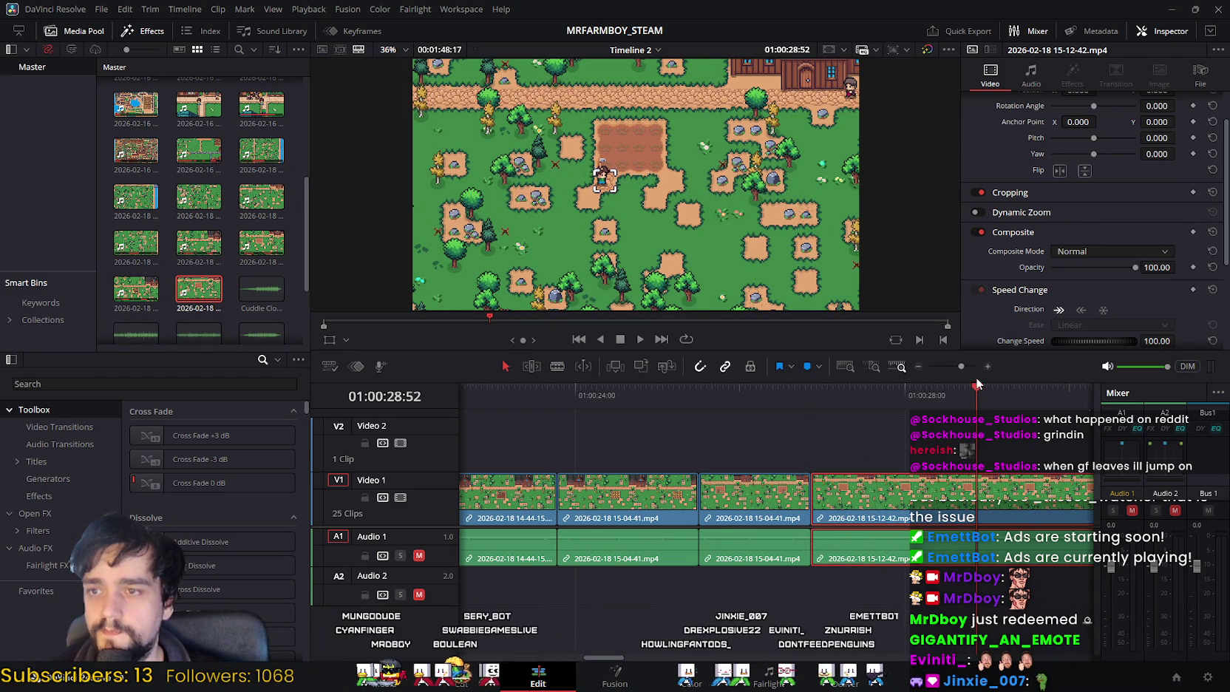
{"action": "left_click_drag", "start_coordinate": [970, 389], "coordinate": [795, 394]}
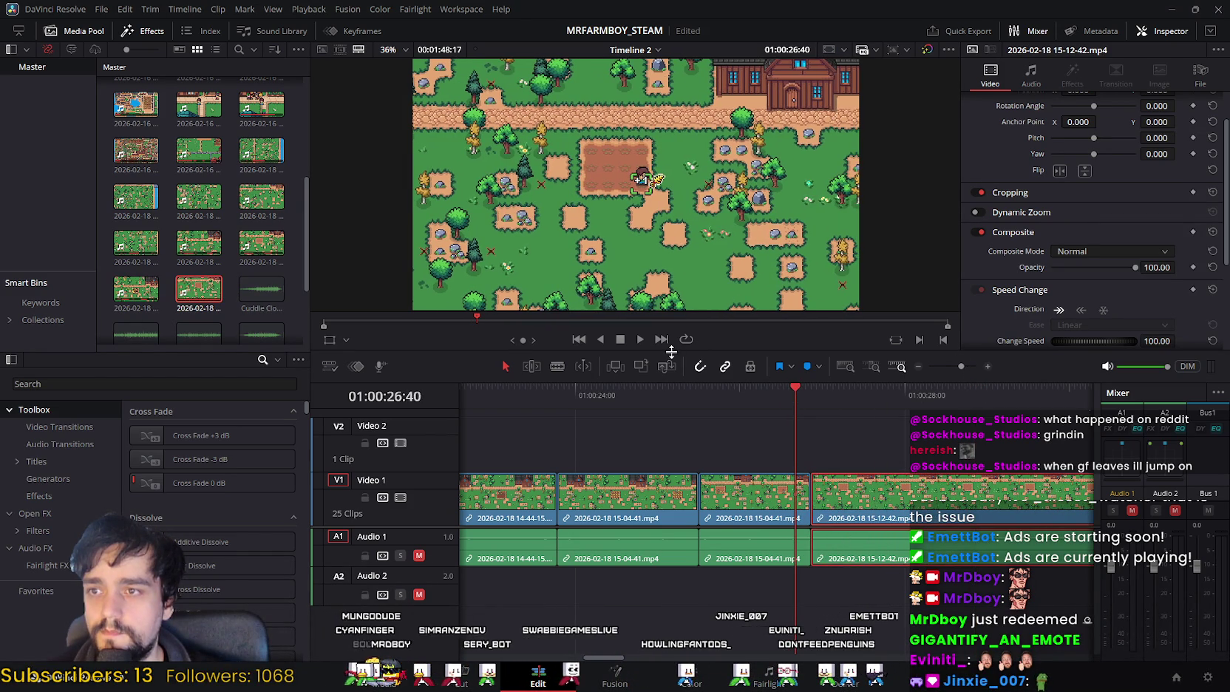
Step: Blade the 15-12-42 clip at 01:00:28:28, ripple delete its opening piece, and replay the tightened cut
{"action": "left_click", "coordinate": [640, 339]}
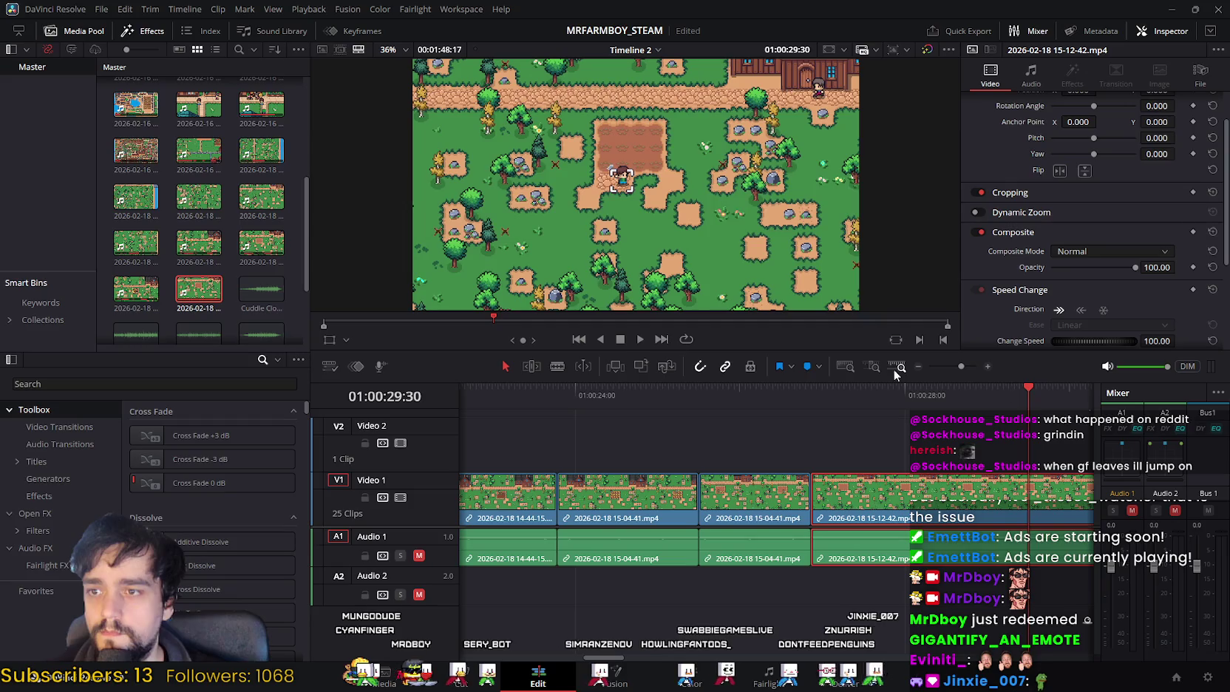
{"action": "left_click_drag", "start_coordinate": [1024, 388], "coordinate": [915, 409]}
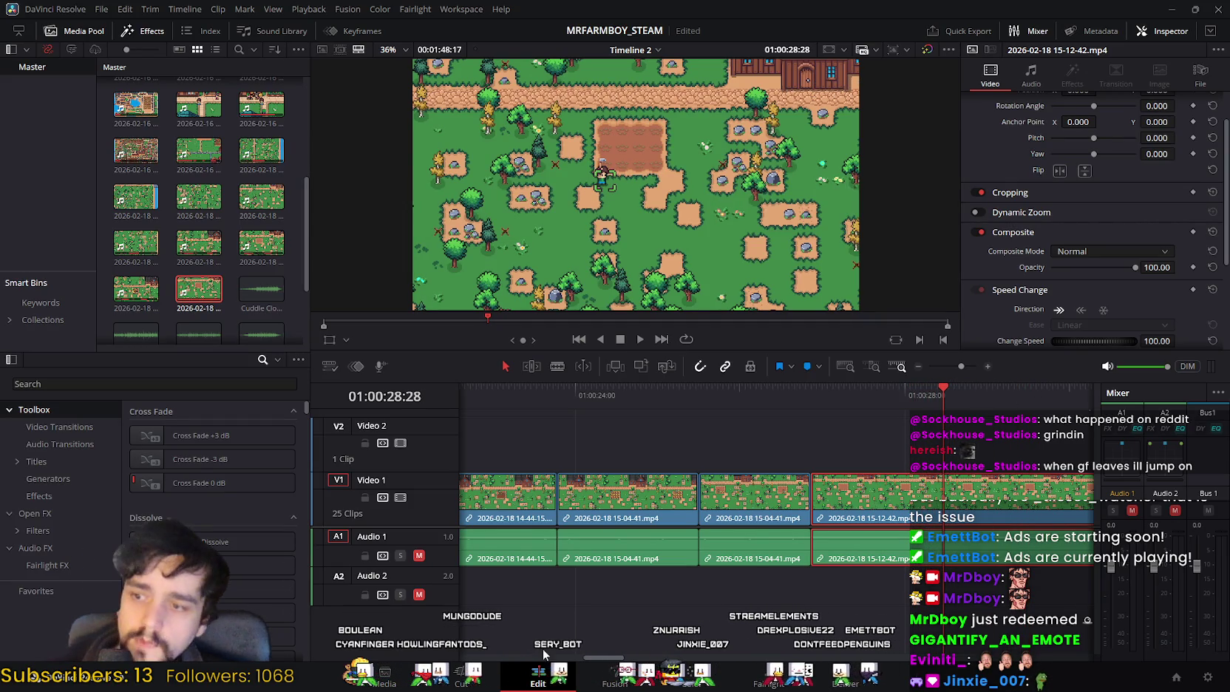
{"action": "left_click", "coordinate": [458, 674]}
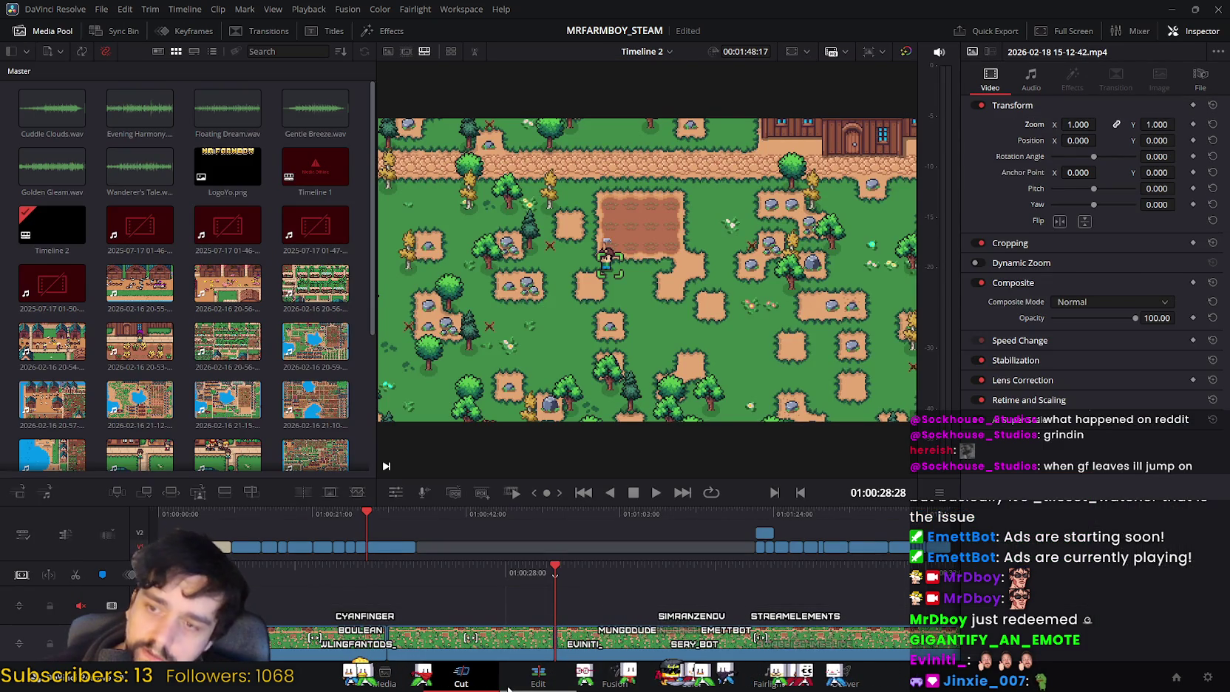
{"action": "key", "text": "shift+4"}
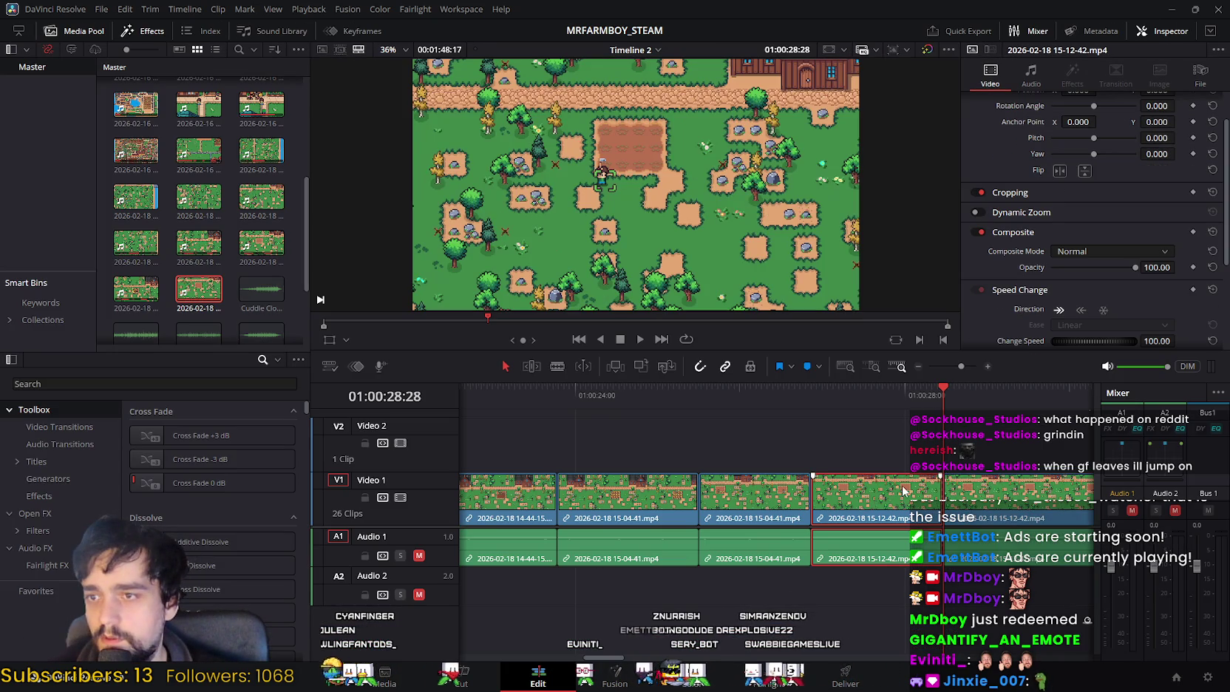
{"action": "key", "text": "Delete"}
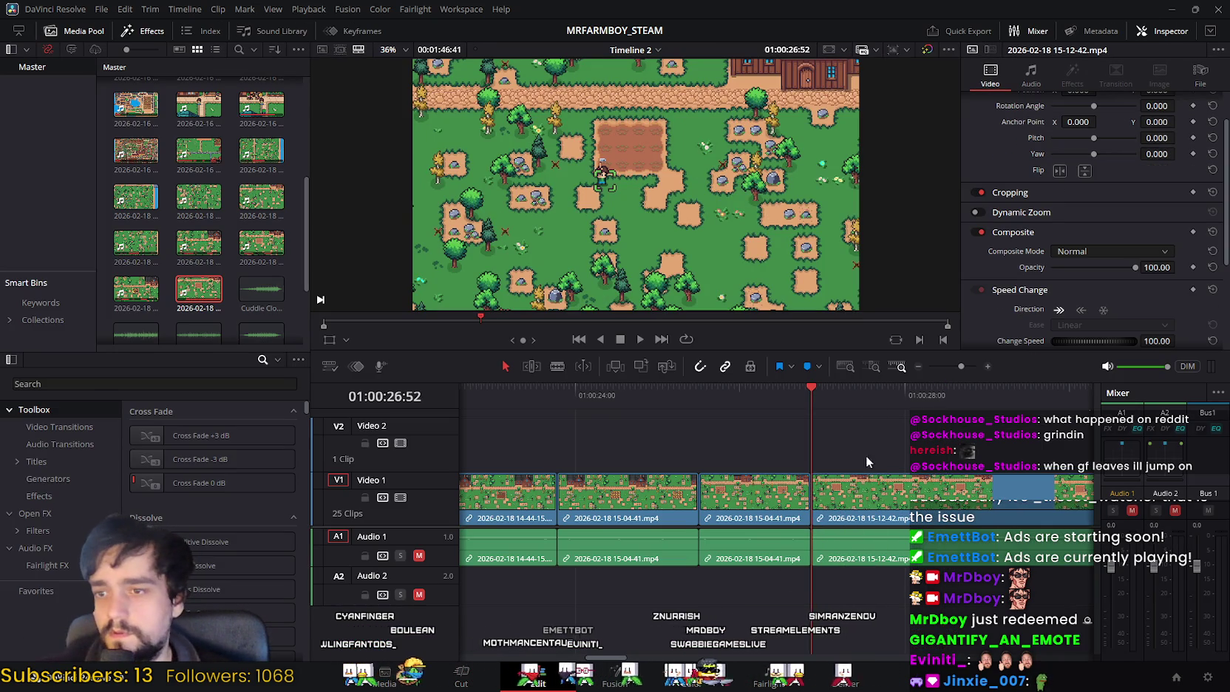
{"action": "left_click", "coordinate": [773, 392]}
{"action": "left_click", "coordinate": [641, 341]}
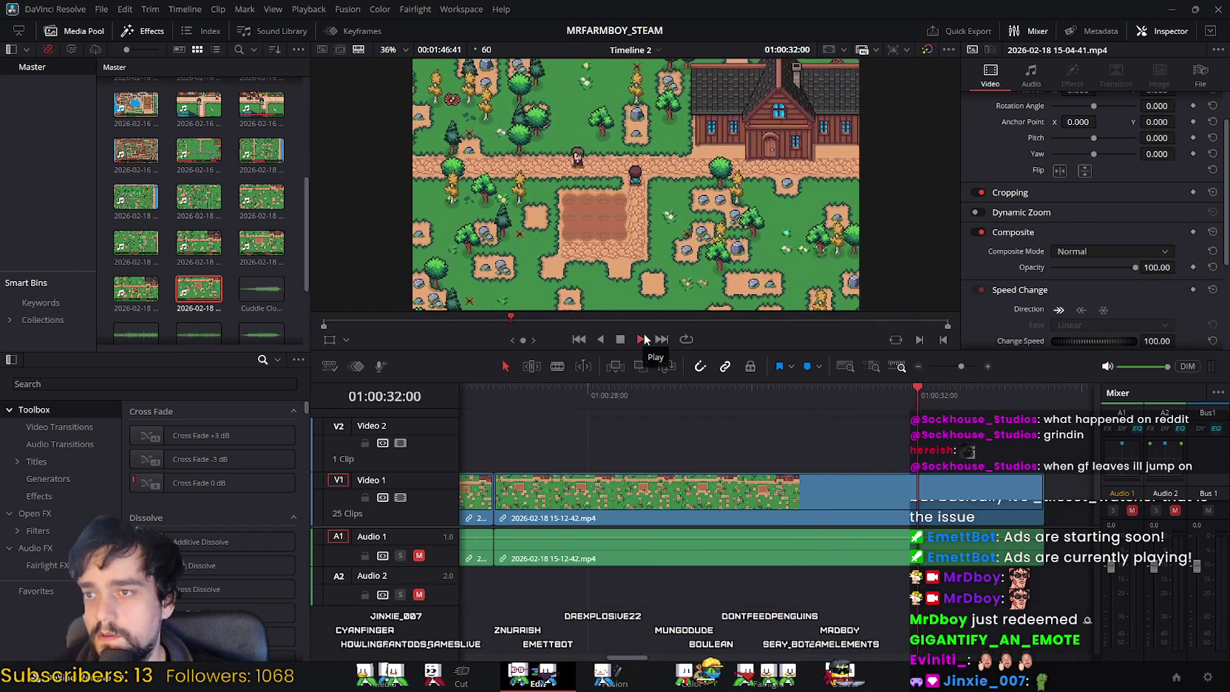
Step: Scrub through the 15-12-42 clip's ending to settle the playhead at 01:00:31:26, then open the Cut page
{"action": "left_click", "coordinate": [621, 339]}
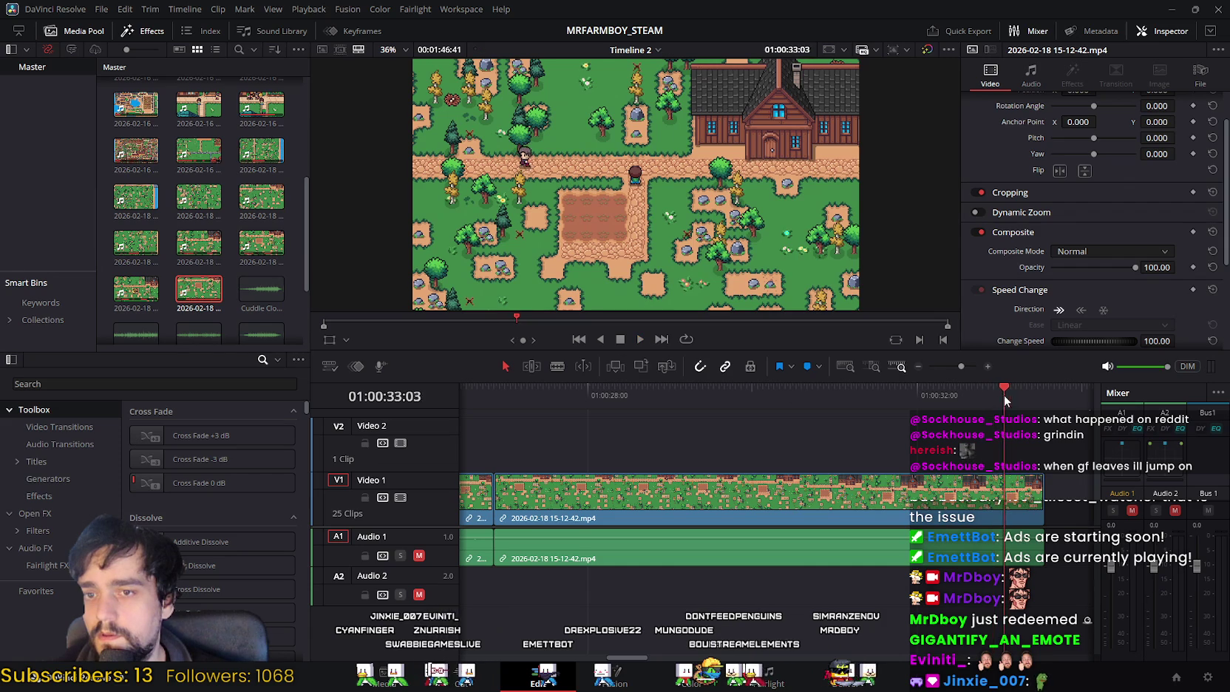
{"action": "mouse_move", "coordinate": [911, 401]}
{"action": "left_mouse_down"}
{"action": "mouse_move", "coordinate": [771, 406]}
{"action": "mouse_move", "coordinate": [822, 416]}
{"action": "left_mouse_up"}
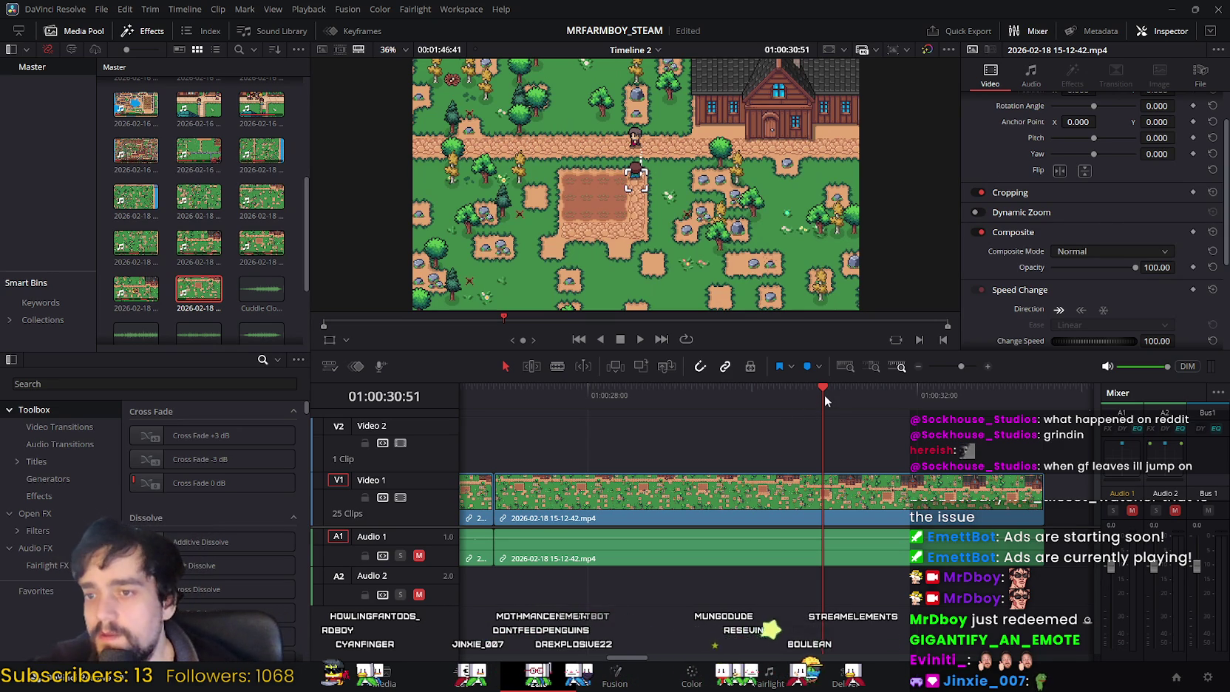
{"action": "mouse_move", "coordinate": [823, 391]}
{"action": "left_mouse_down"}
{"action": "mouse_move", "coordinate": [808, 396]}
{"action": "mouse_move", "coordinate": [869, 397]}
{"action": "left_mouse_up"}
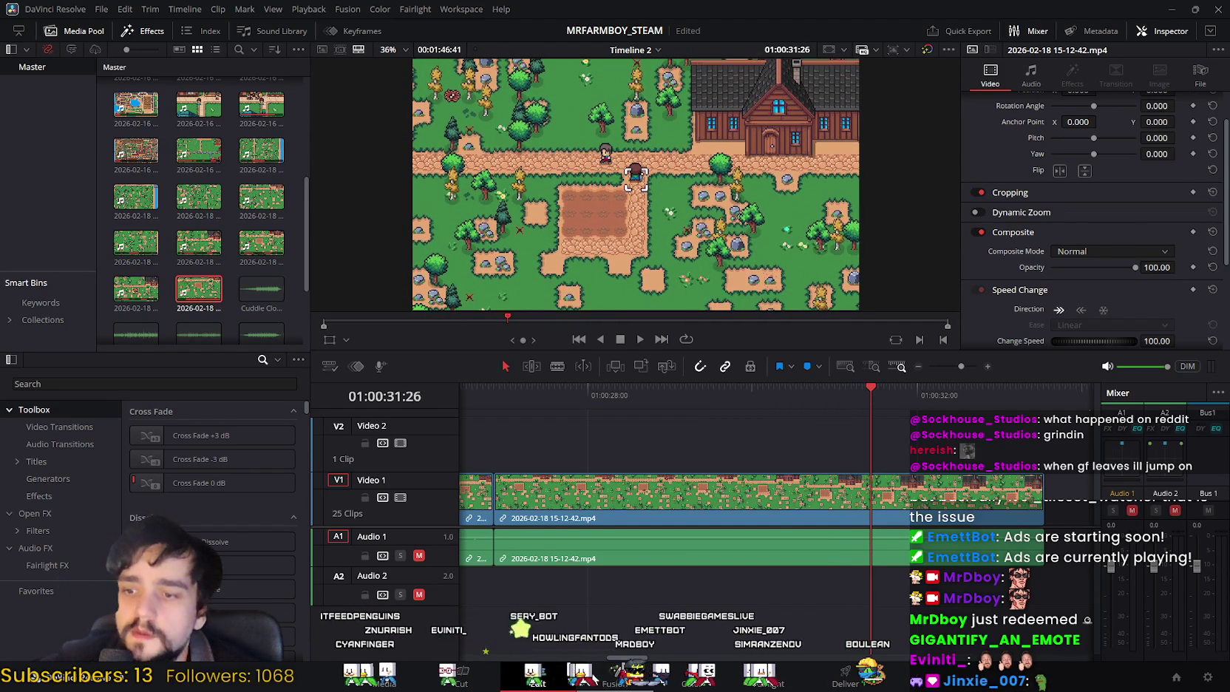
{"action": "left_click", "coordinate": [462, 674]}
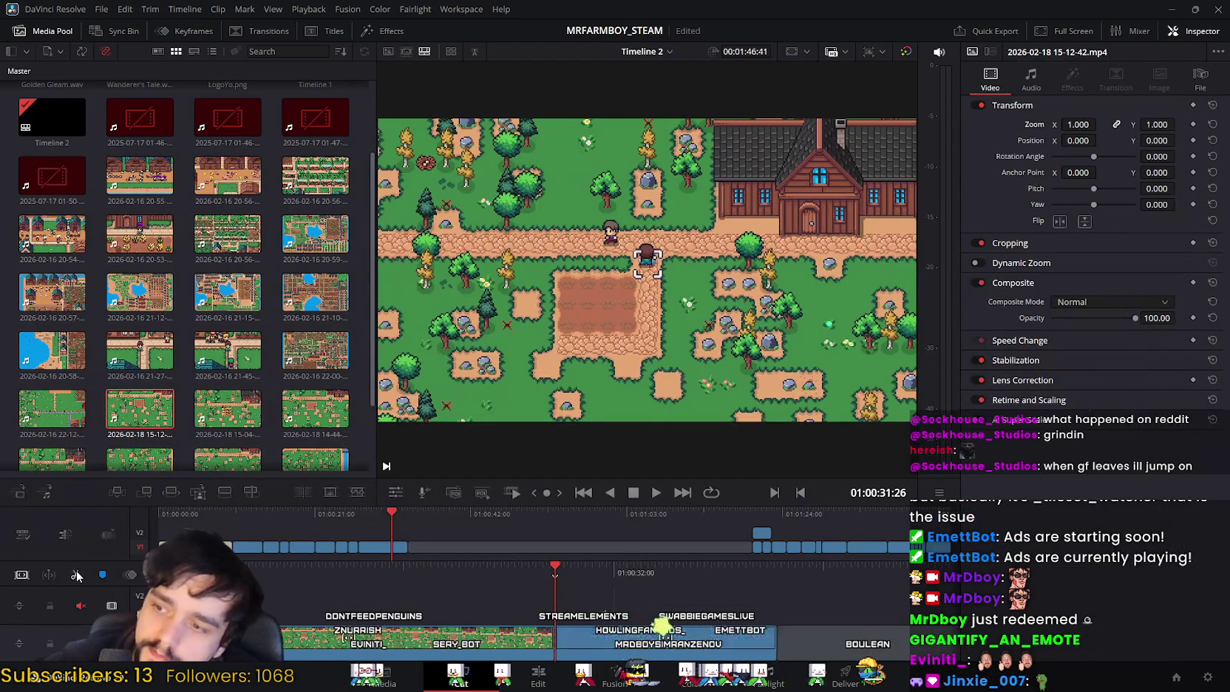
Step: Blade the 15-12-42 clip at 01:00:31:26 and delete its leftover tail
{"action": "key", "text": "shift+4"}
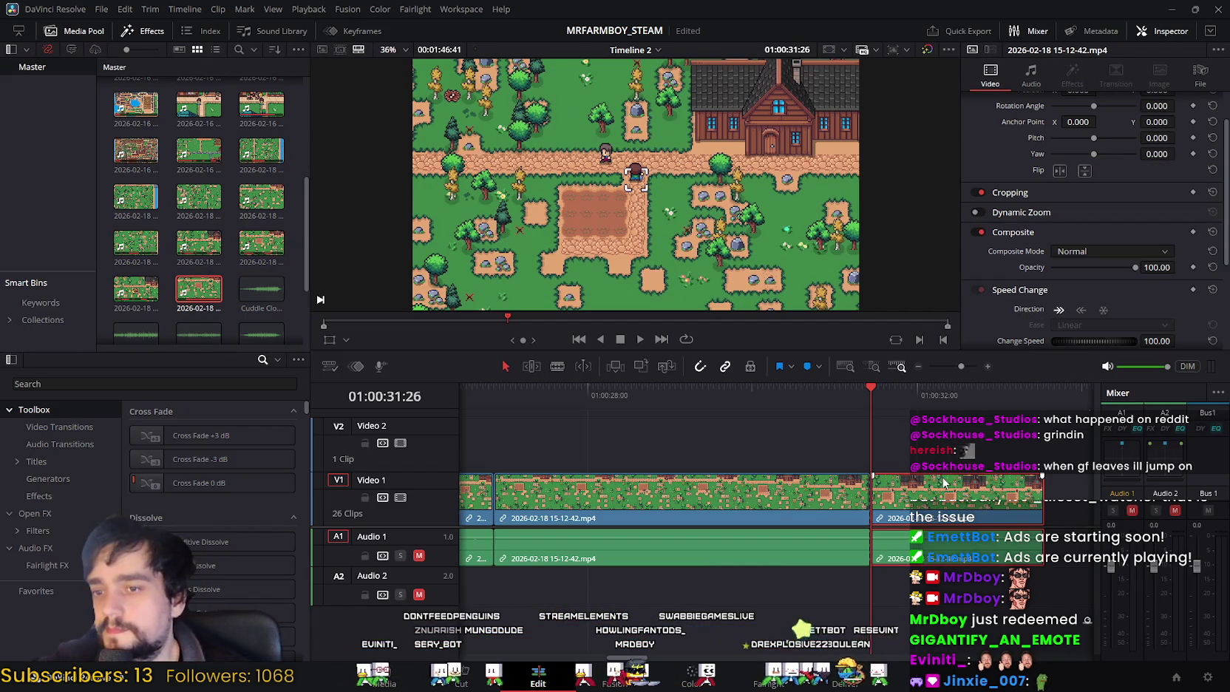
{"action": "key", "text": "Delete"}
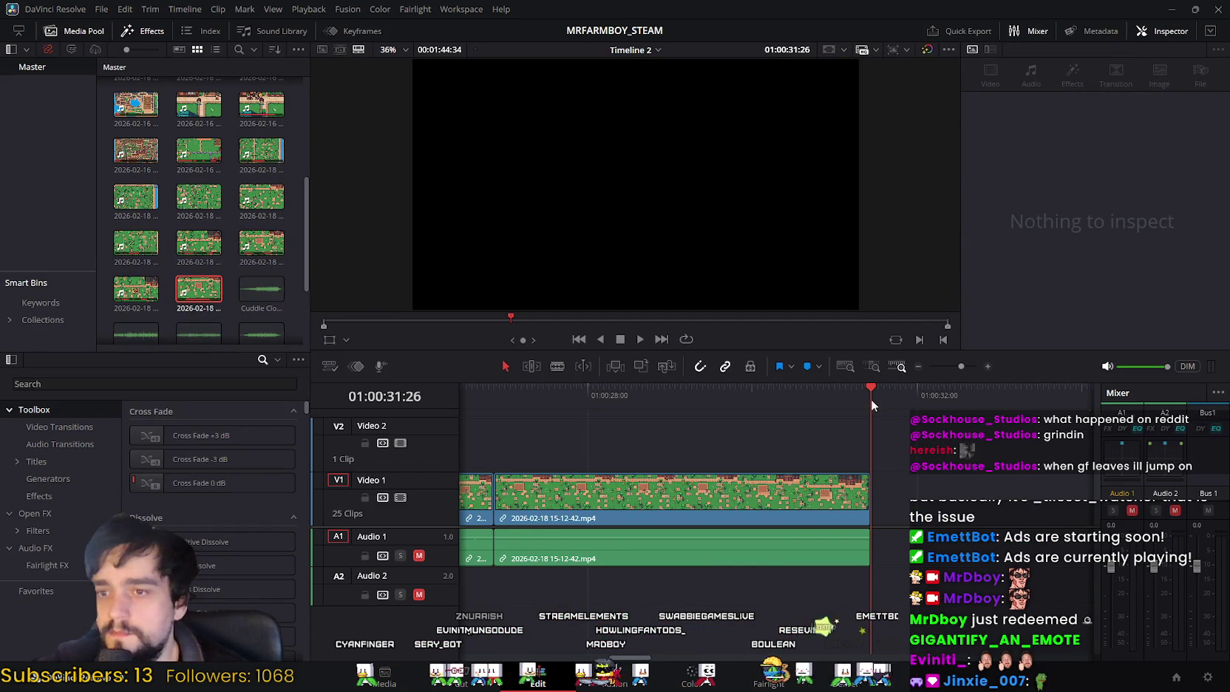
{"action": "left_click", "coordinate": [493, 386]}
Step: Play the trailer's ending from about 01:00:22:51, then stop playback
{"action": "scroll", "coordinate": [779, 416], "scroll_direction": "left", "scroll_amount": 2}
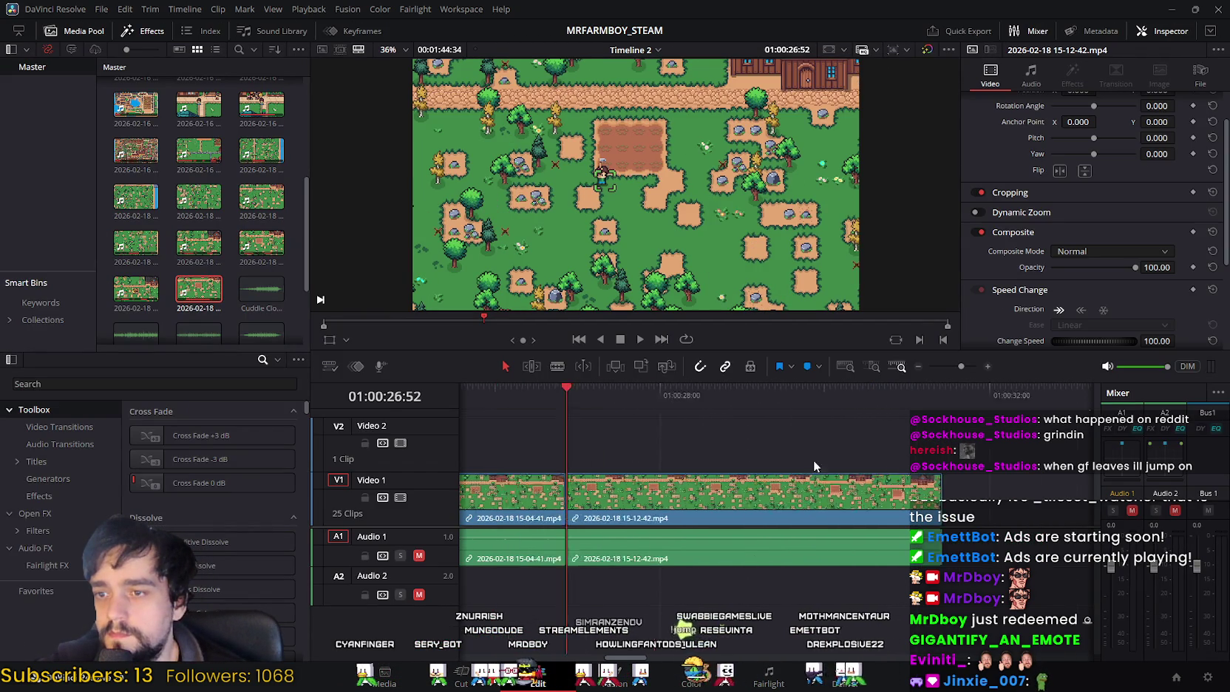
{"action": "scroll", "coordinate": [813, 460], "scroll_direction": "left", "scroll_amount": 5}
{"action": "scroll", "coordinate": [842, 453], "scroll_direction": "left", "scroll_amount": 2}
{"action": "left_click_drag", "start_coordinate": [887, 416], "coordinate": [547, 423]}
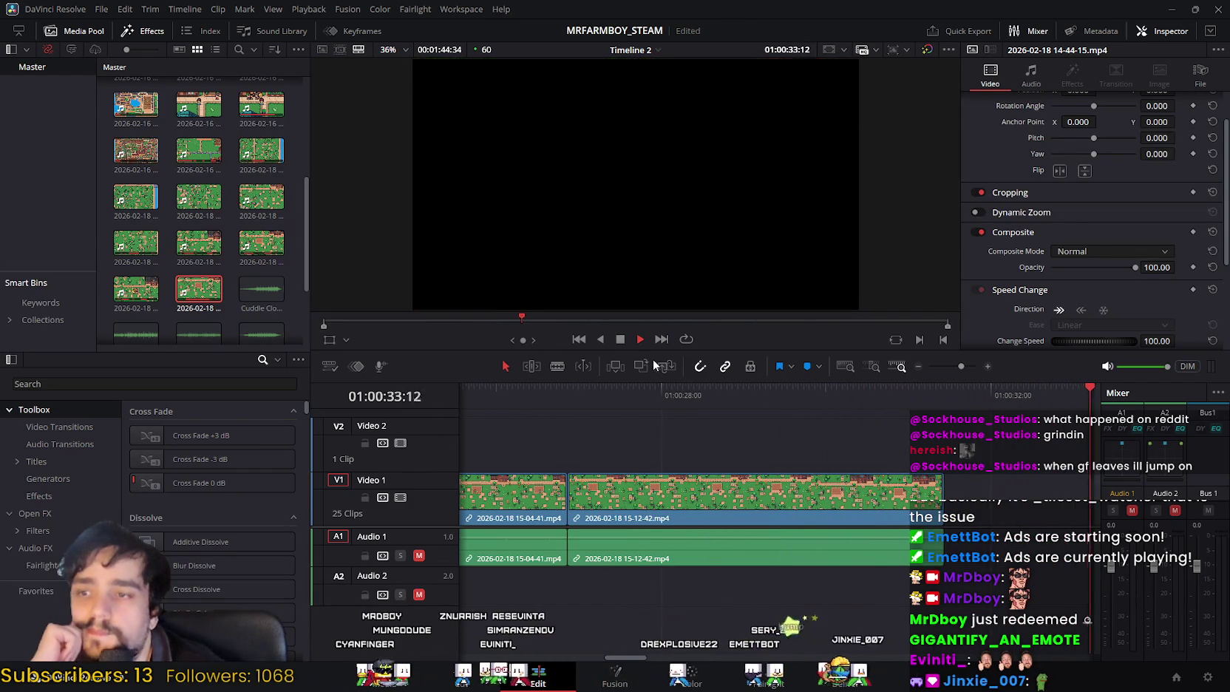
{"action": "left_click", "coordinate": [620, 340]}
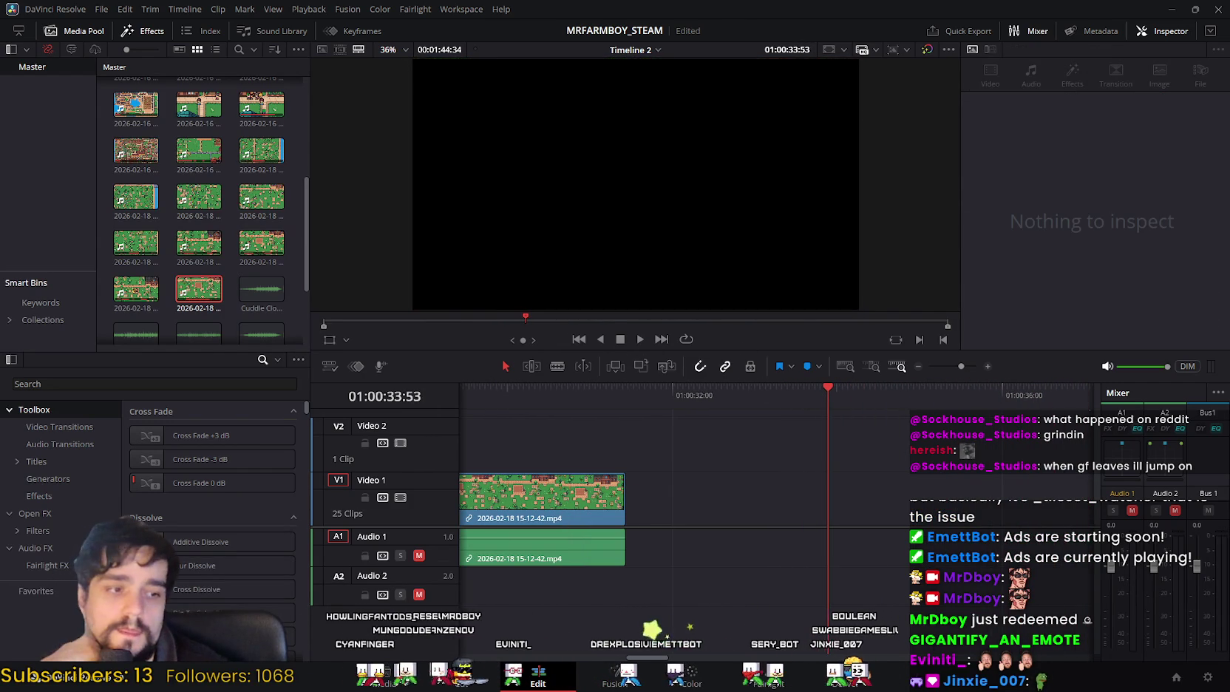
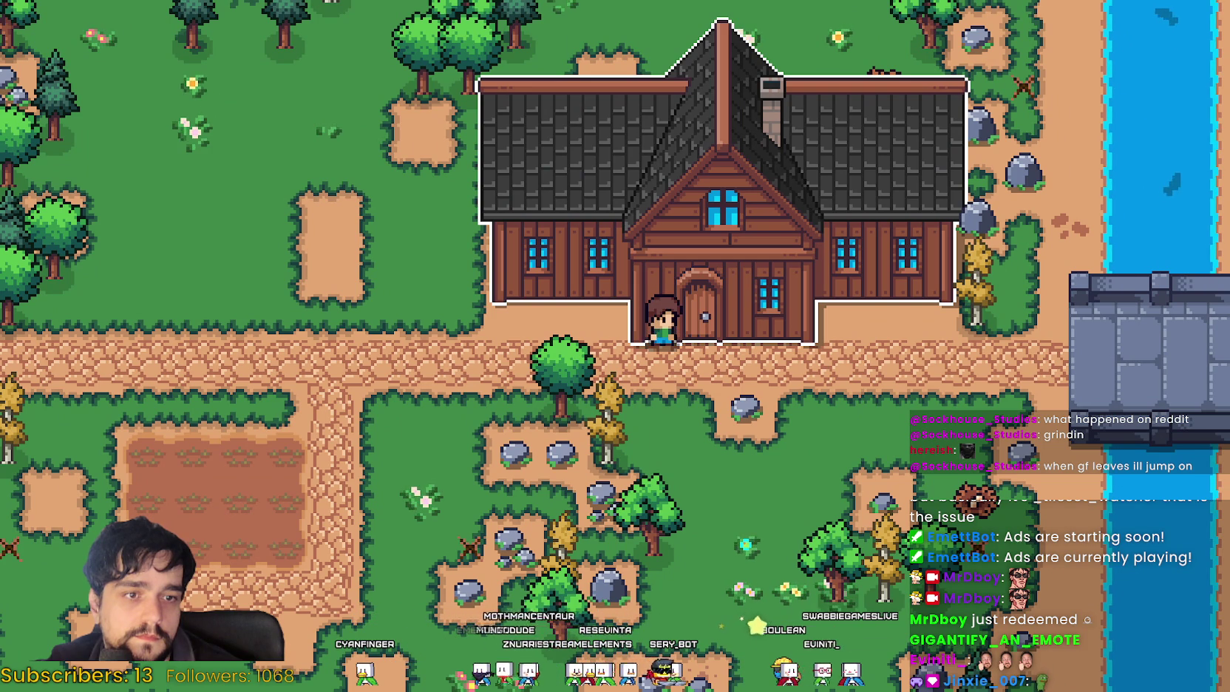
Step: Check the Player House advancements tree, then walk down toward the tilled field
{"action": "left_click", "coordinate": [414, 496]}
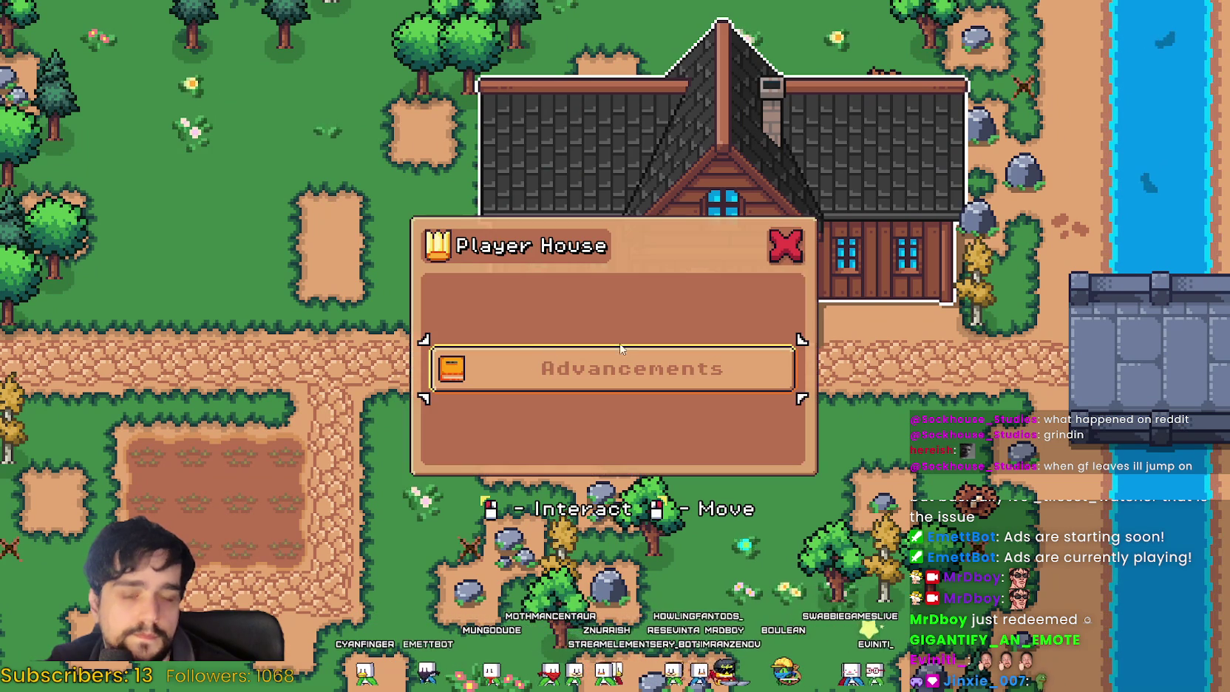
{"action": "left_click", "coordinate": [620, 351]}
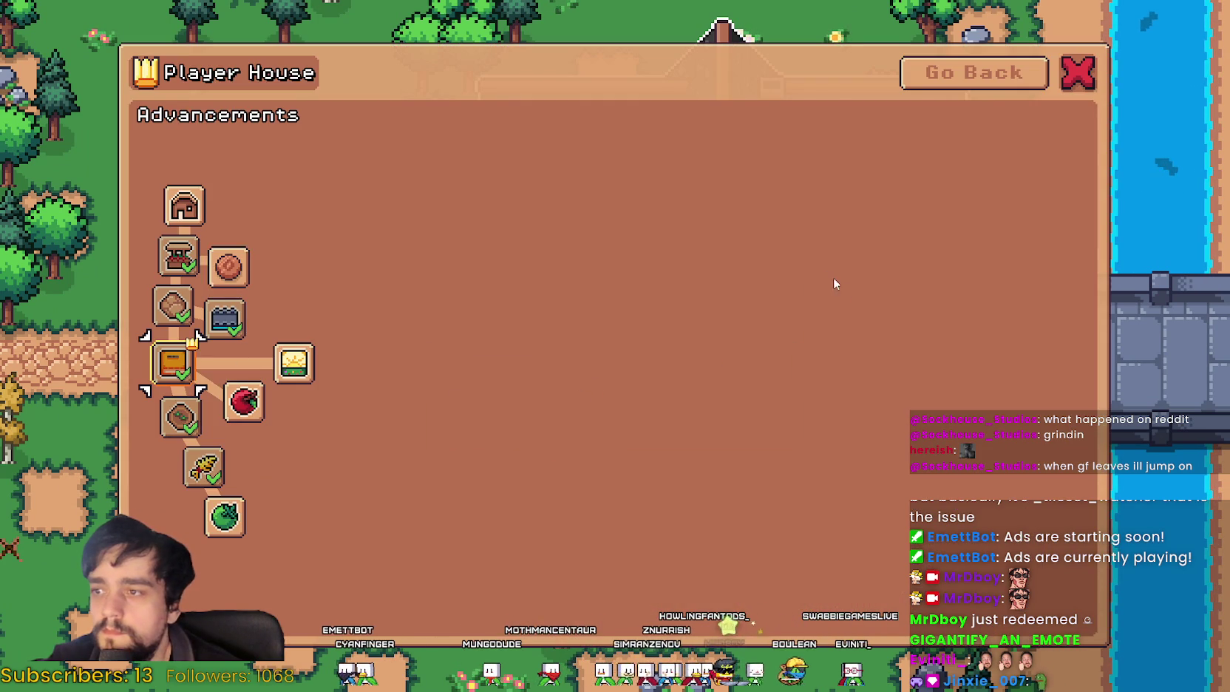
{"action": "key", "text": "Escape"}
{"action": "key", "text": "s"}
{"action": "key", "text": "a"}
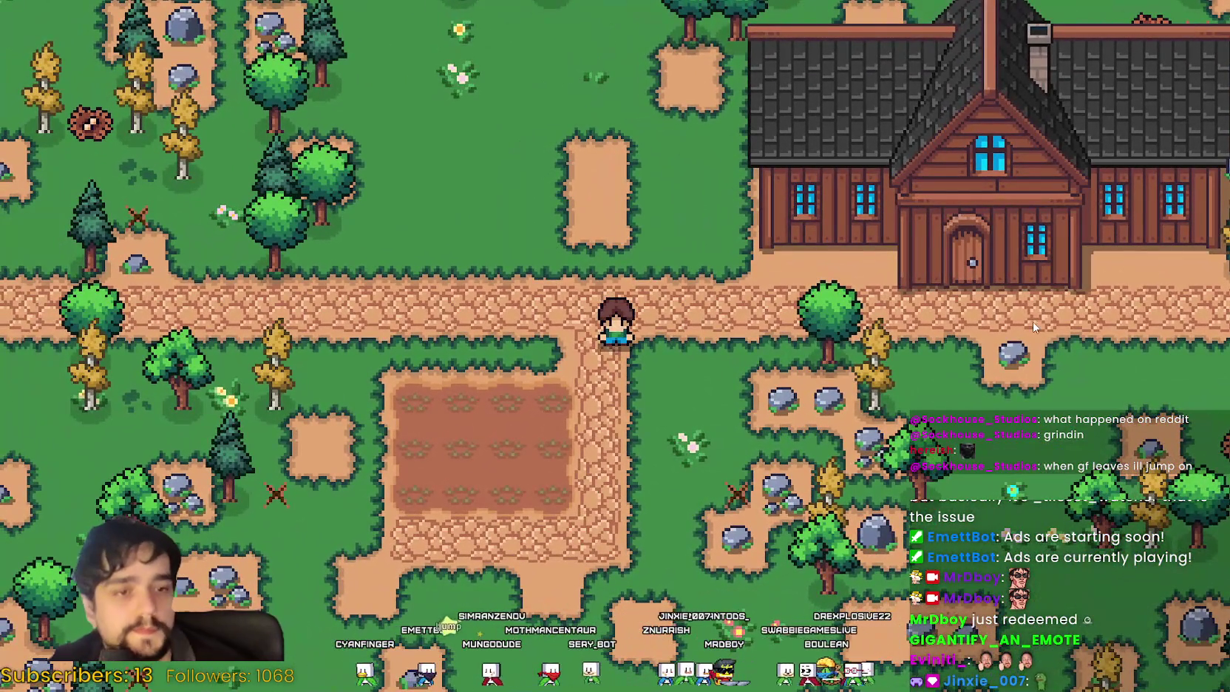
Step: Select the market stall from the Crafting buildings and walk around looking for a valid spot
{"action": "key", "text": "c"}
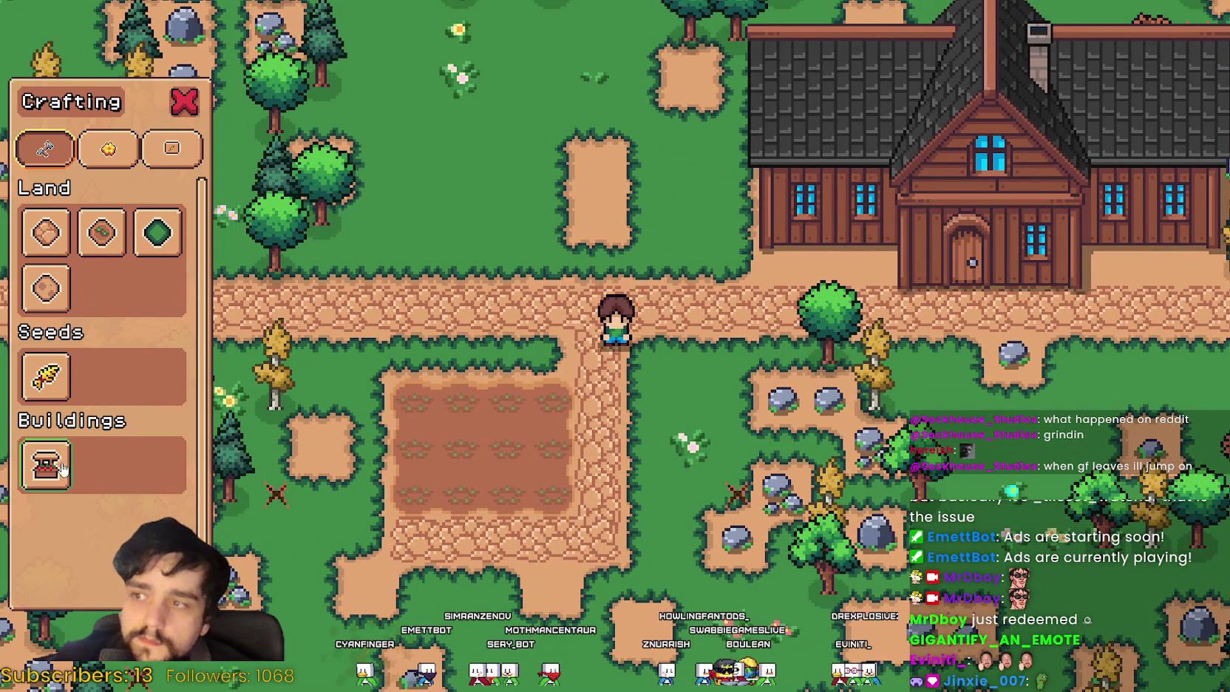
{"action": "left_click", "coordinate": [52, 466]}
{"action": "key", "text": "s"}
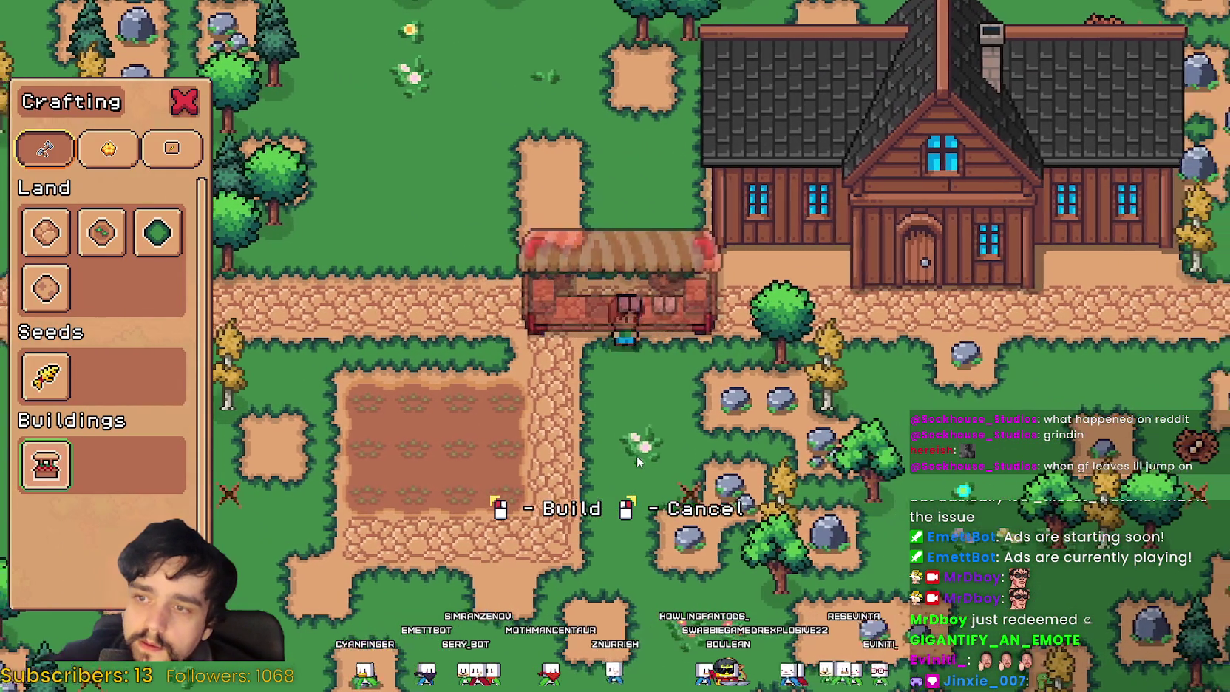
{"action": "key", "text": "a"}
{"action": "key", "text": "w"}
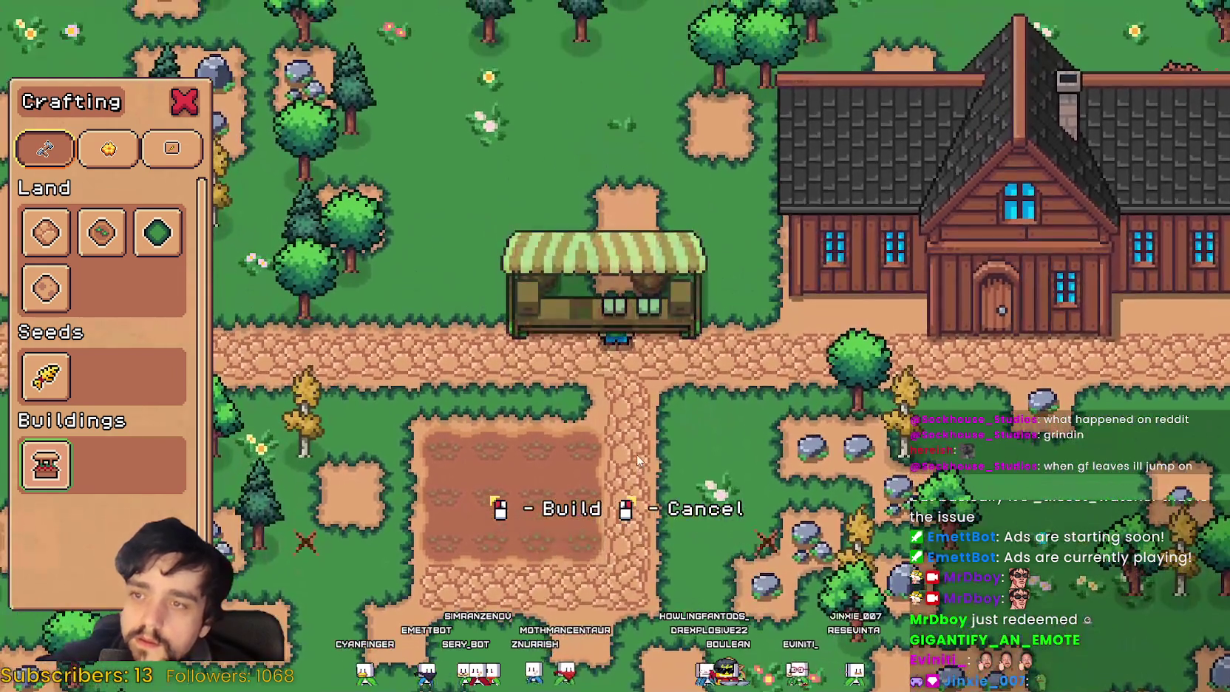
{"action": "key", "text": "s"}
{"action": "key", "text": "s"}
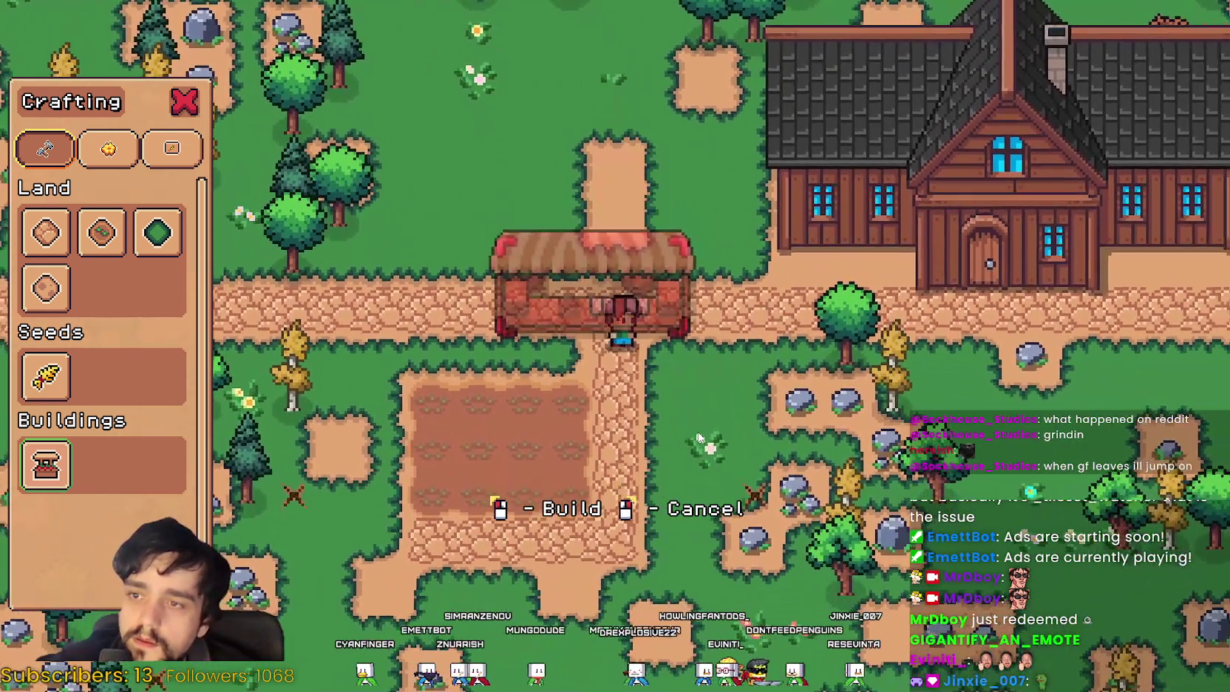
{"action": "key", "text": "s"}
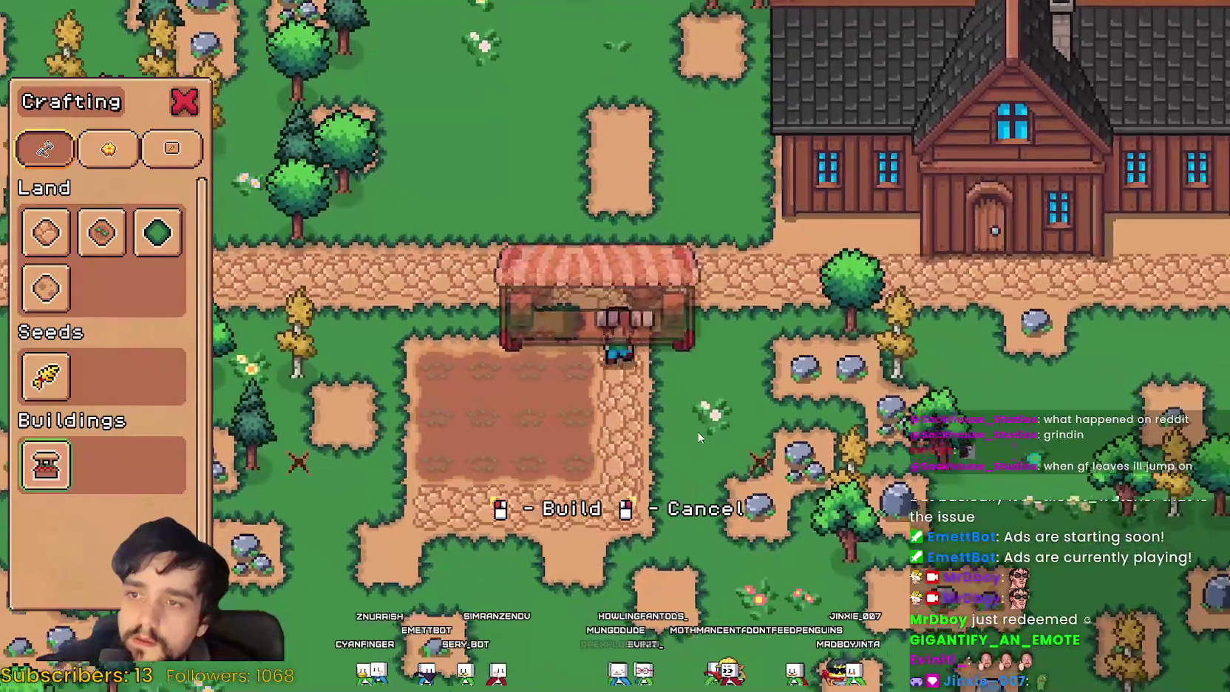
{"action": "key", "text": "d"}
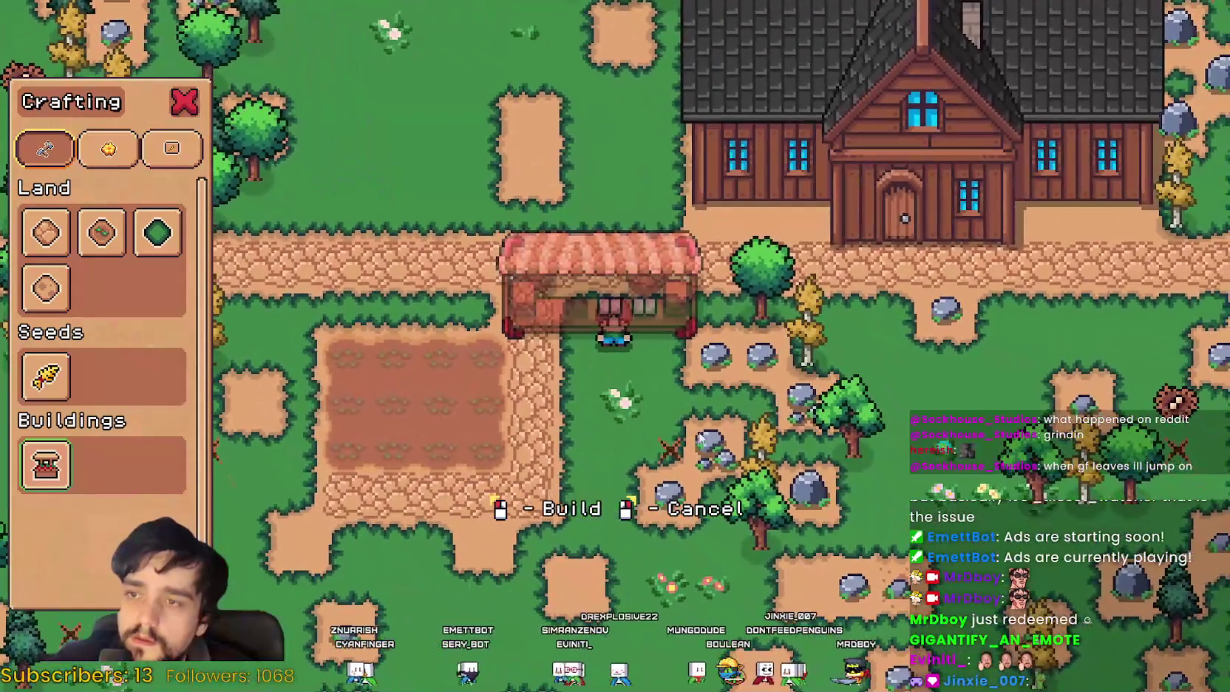
{"action": "key", "text": "s"}
{"action": "key", "text": "d"}
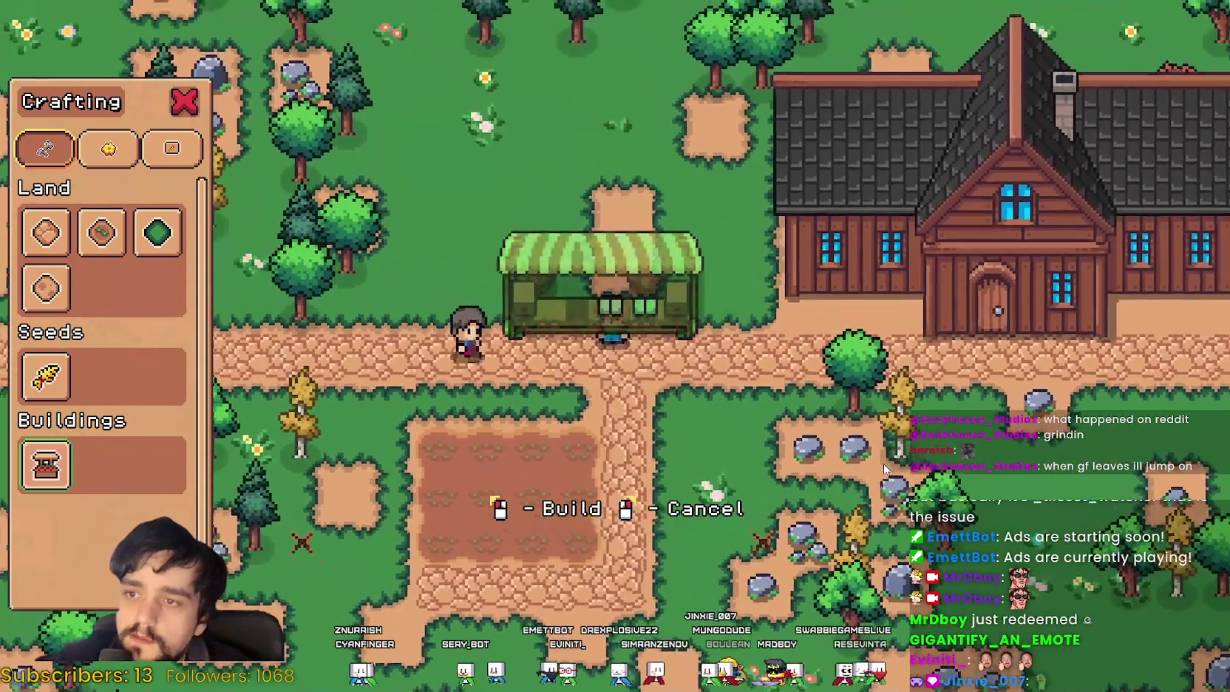
Step: Keep moving the stall preview along the path to find a valid spot
{"action": "key", "text": "w"}
{"action": "key", "text": "a"}
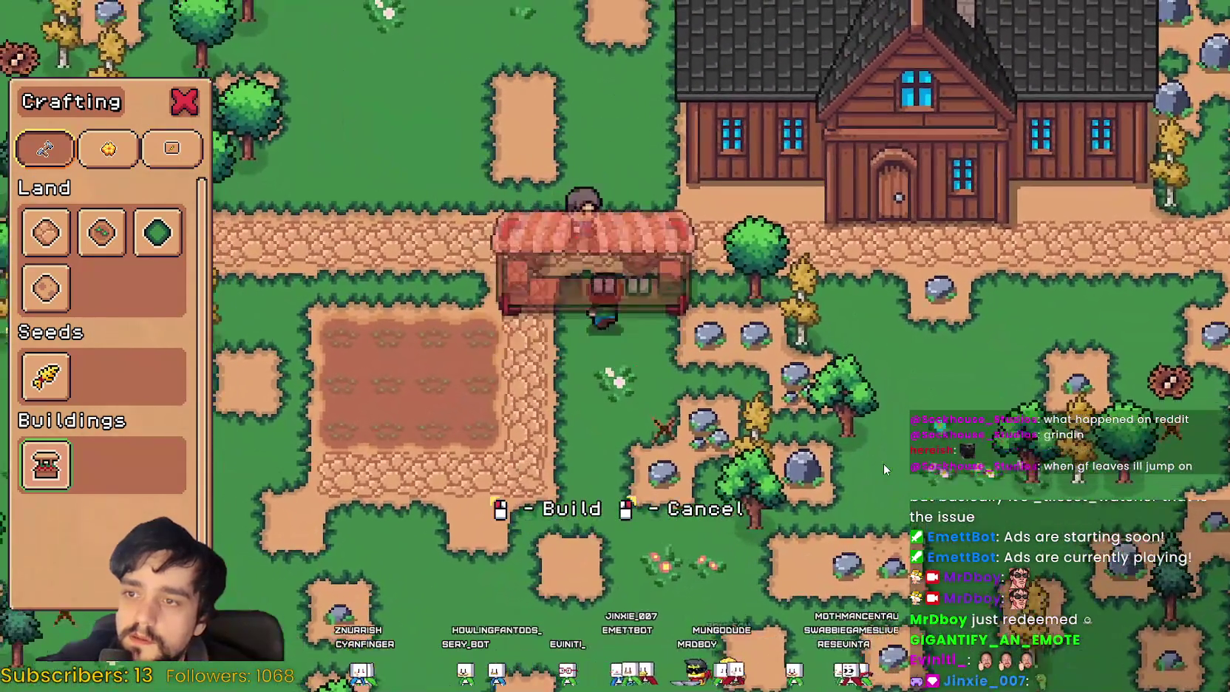
{"action": "key", "text": "w"}
{"action": "key", "text": "a"}
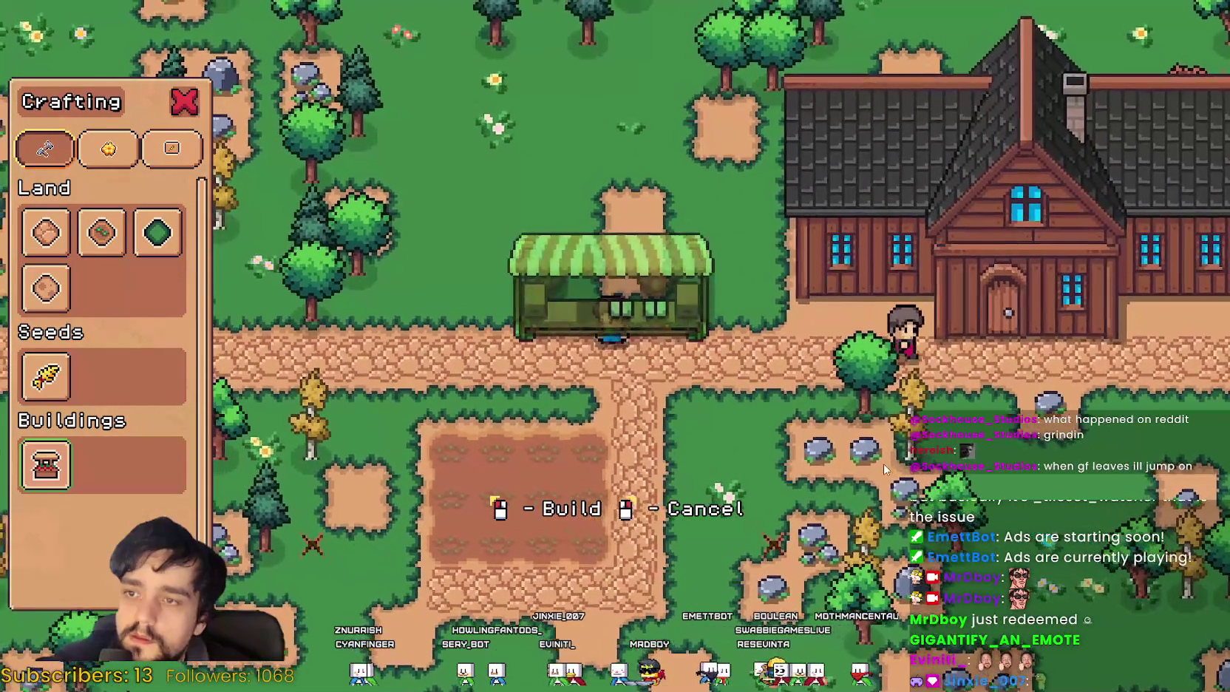
{"action": "key", "text": "s"}
{"action": "key", "text": "d"}
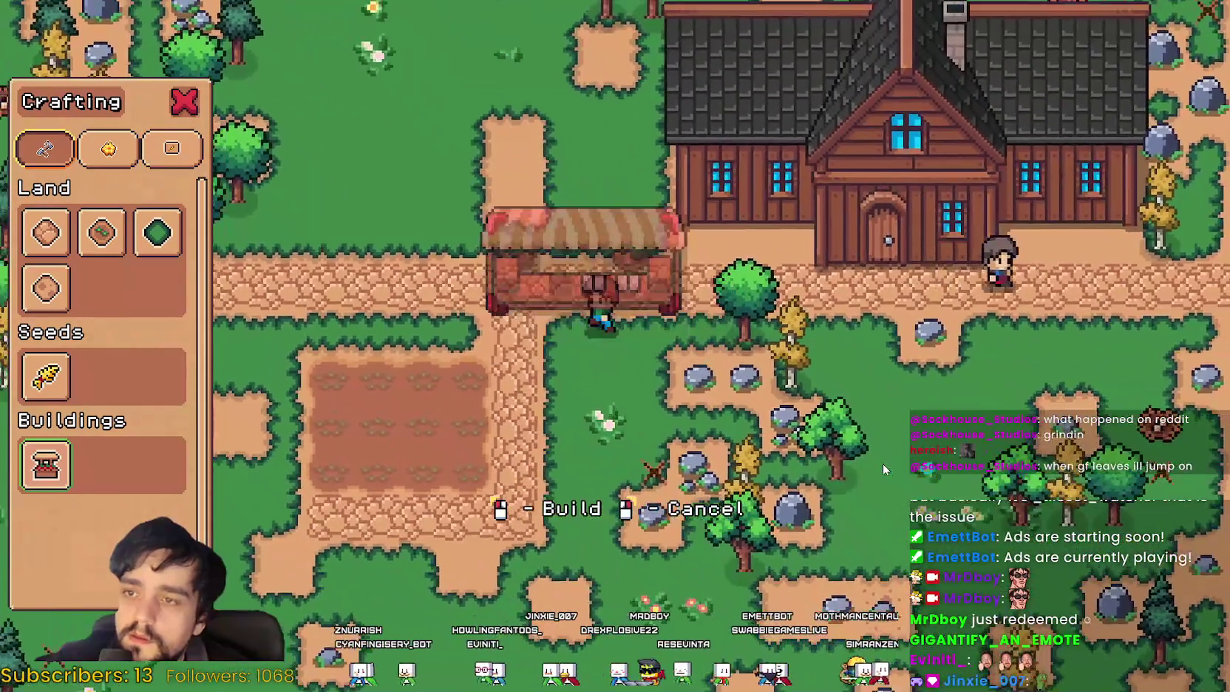
{"action": "key", "text": "a"}
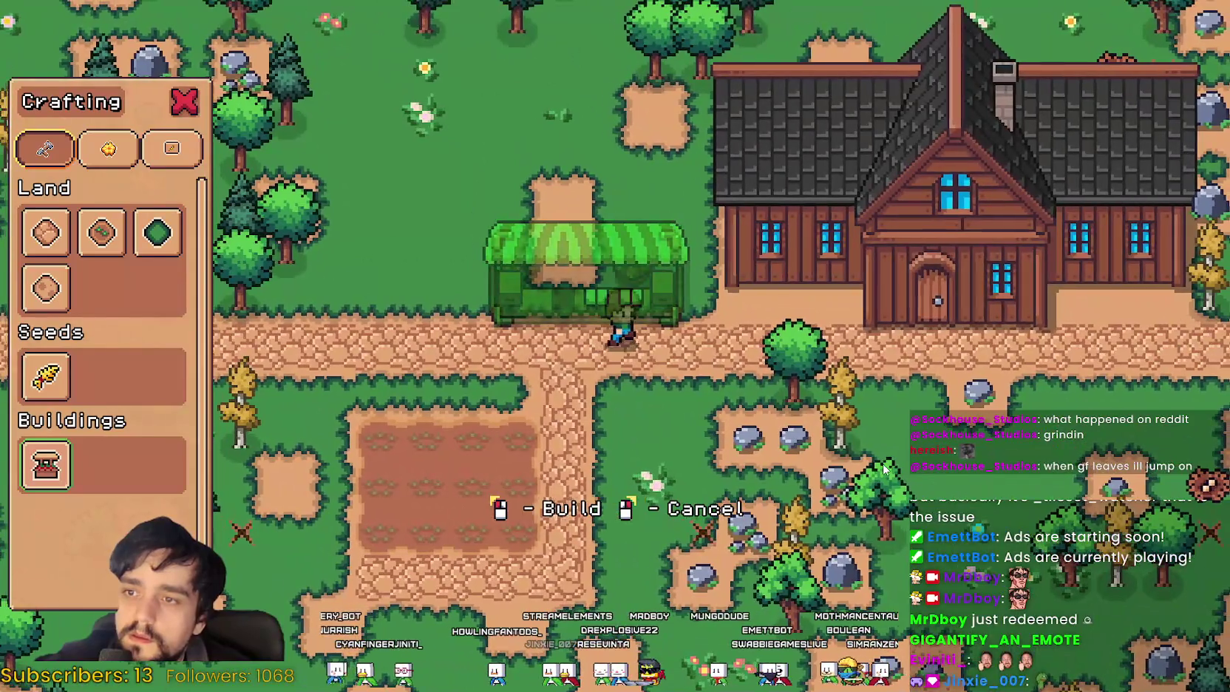
{"action": "key", "text": "s"}
{"action": "key", "text": "d"}
{"action": "key", "text": "w"}
{"action": "key", "text": "a"}
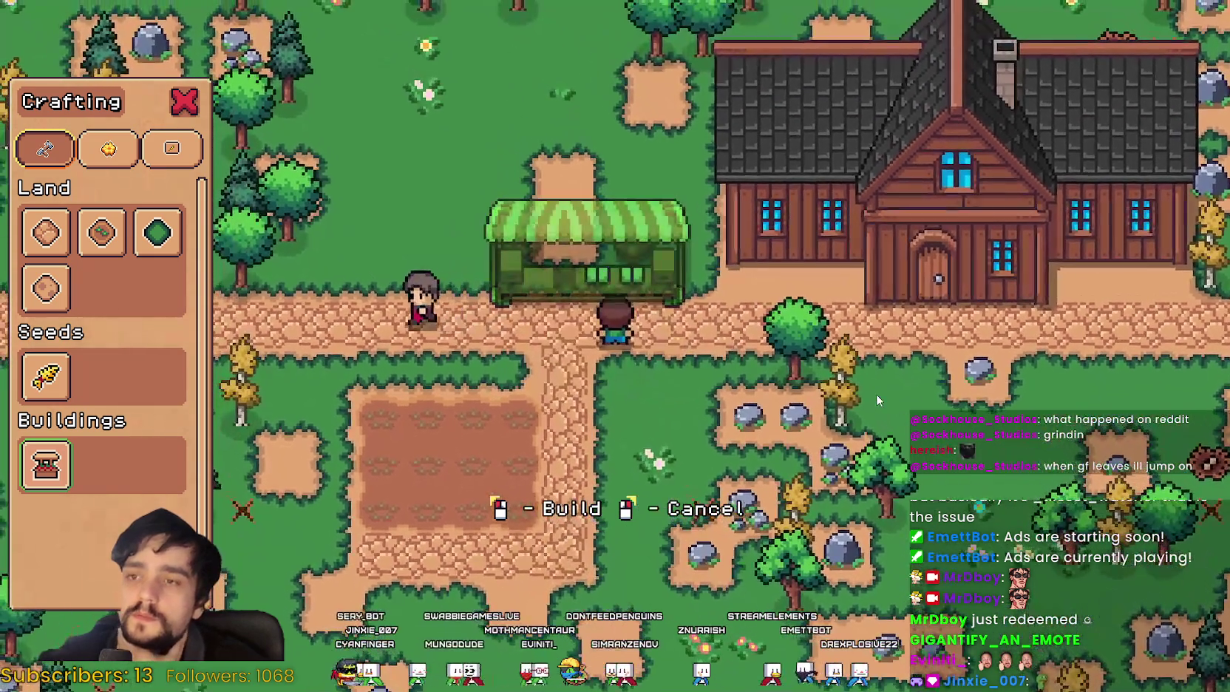
Step: Line the stall up on the path above the field, build it, and switch to sign recipes
{"action": "key", "text": "s"}
{"action": "key", "text": "d"}
{"action": "key", "text": "s"}
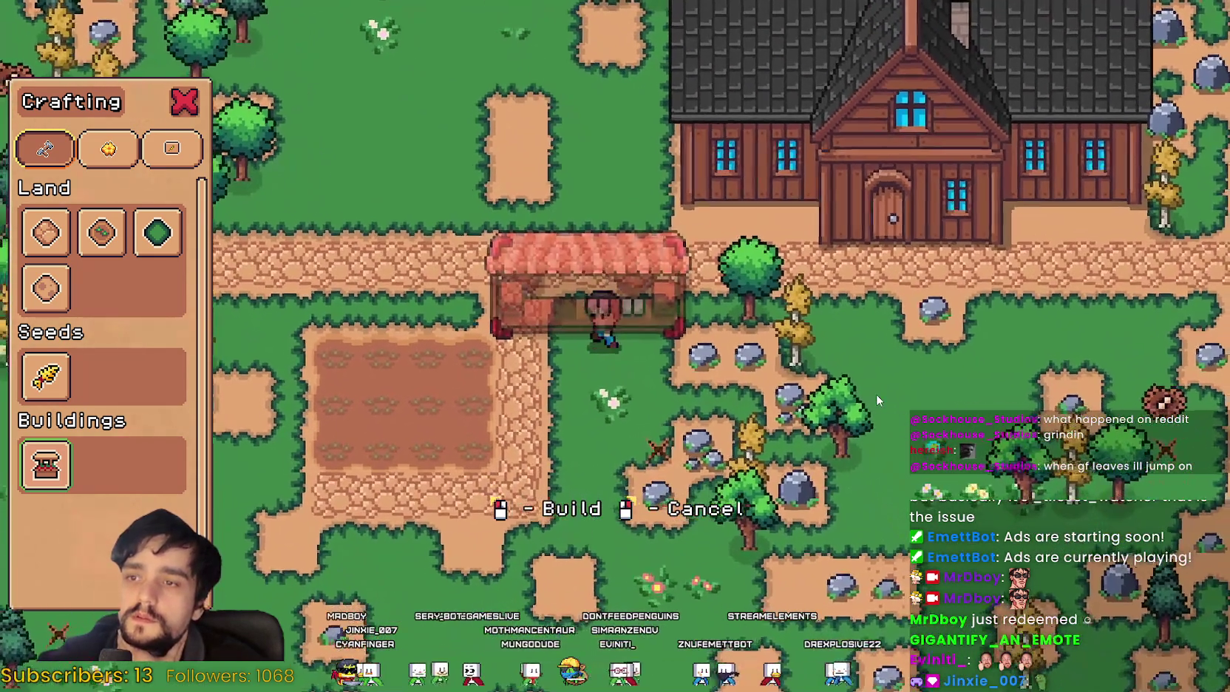
{"action": "key", "text": "a"}
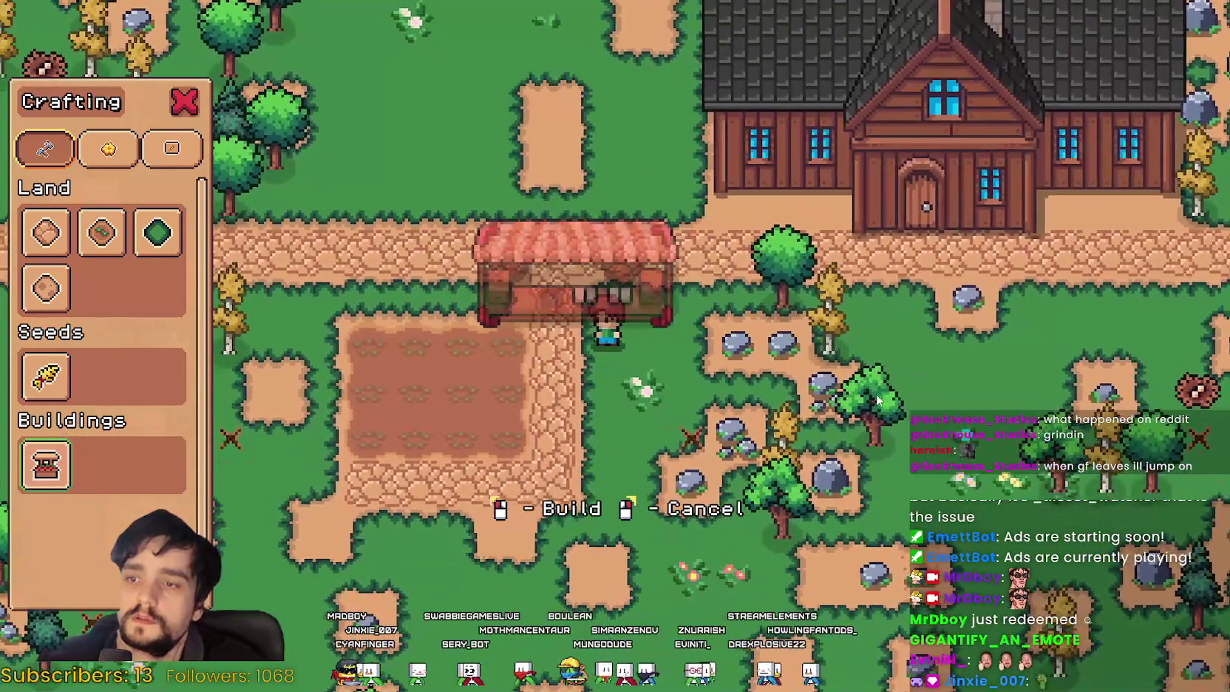
{"action": "key", "text": "w"}
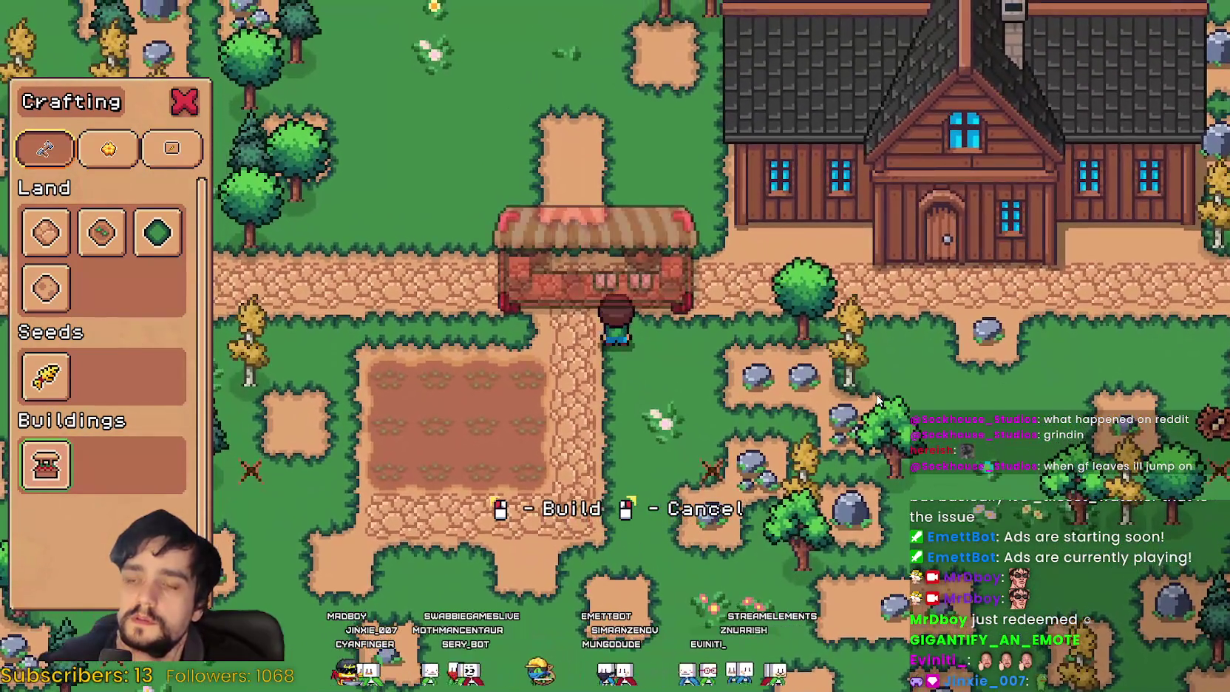
{"action": "key", "text": "w"}
{"action": "key", "text": "s"}
{"action": "key", "text": "w"}
{"action": "left_click", "coordinate": [876, 394]}
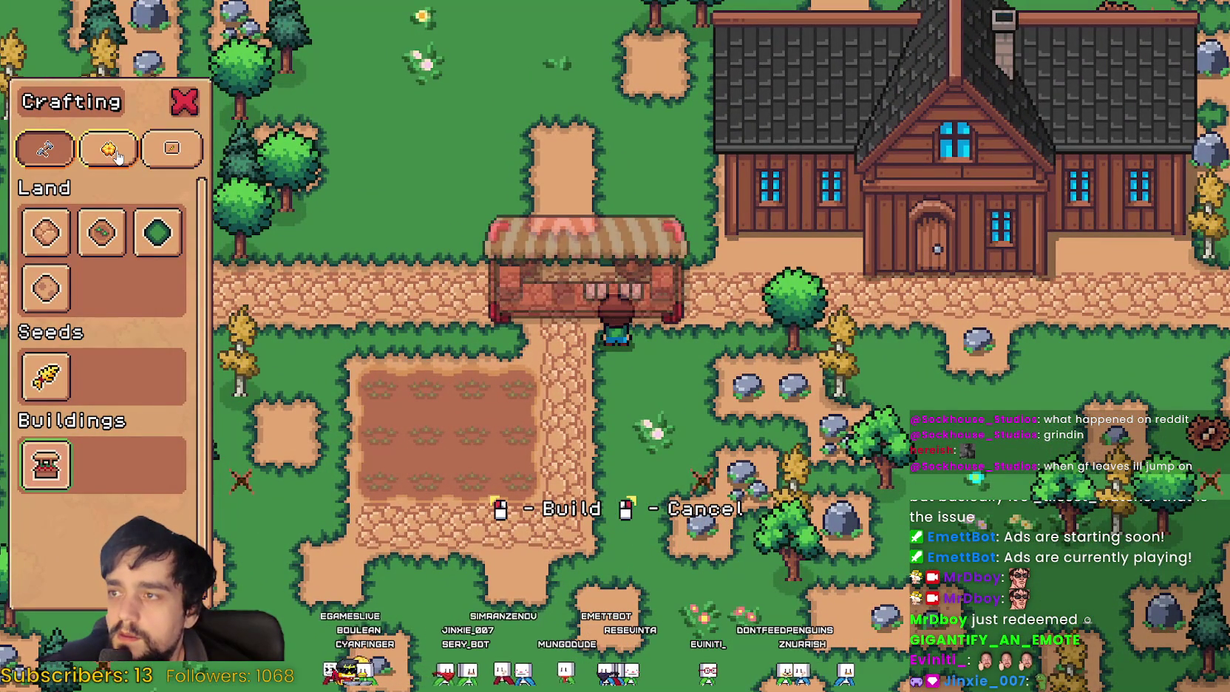
{"action": "left_click", "coordinate": [147, 155]}
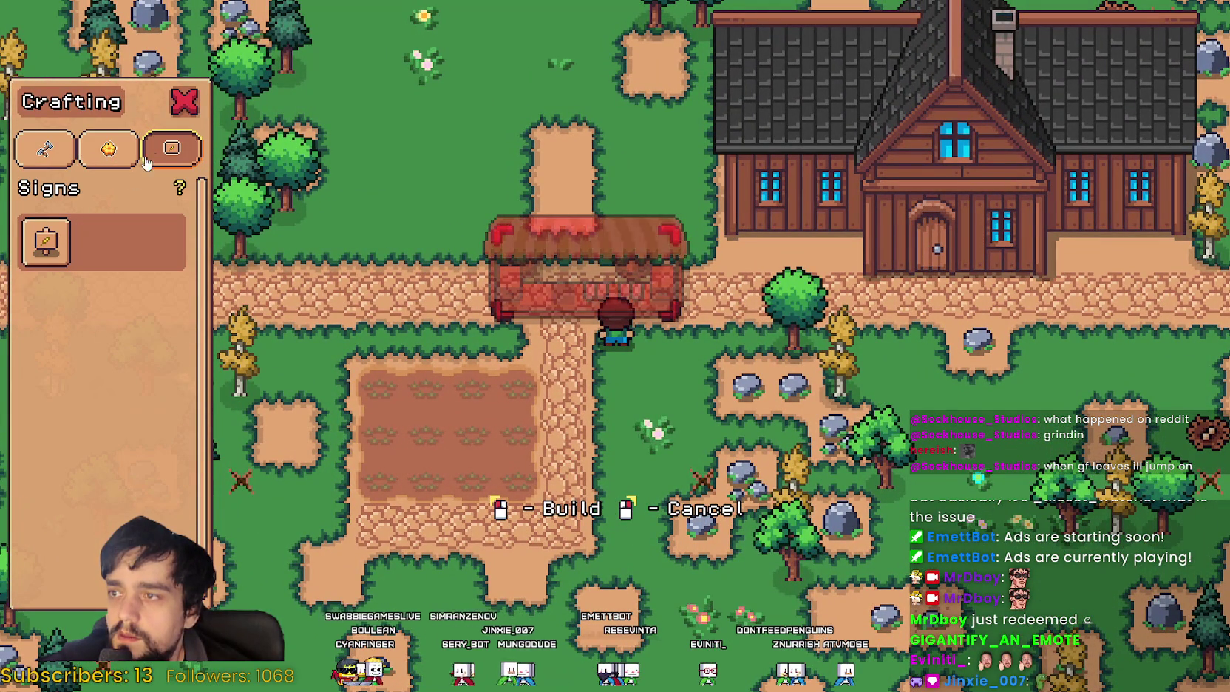
Step: Select the sign recipe and walk its preview to the field's top-left corner
{"action": "left_click", "coordinate": [46, 241]}
{"action": "key", "text": "a"}
{"action": "key", "text": "s"}
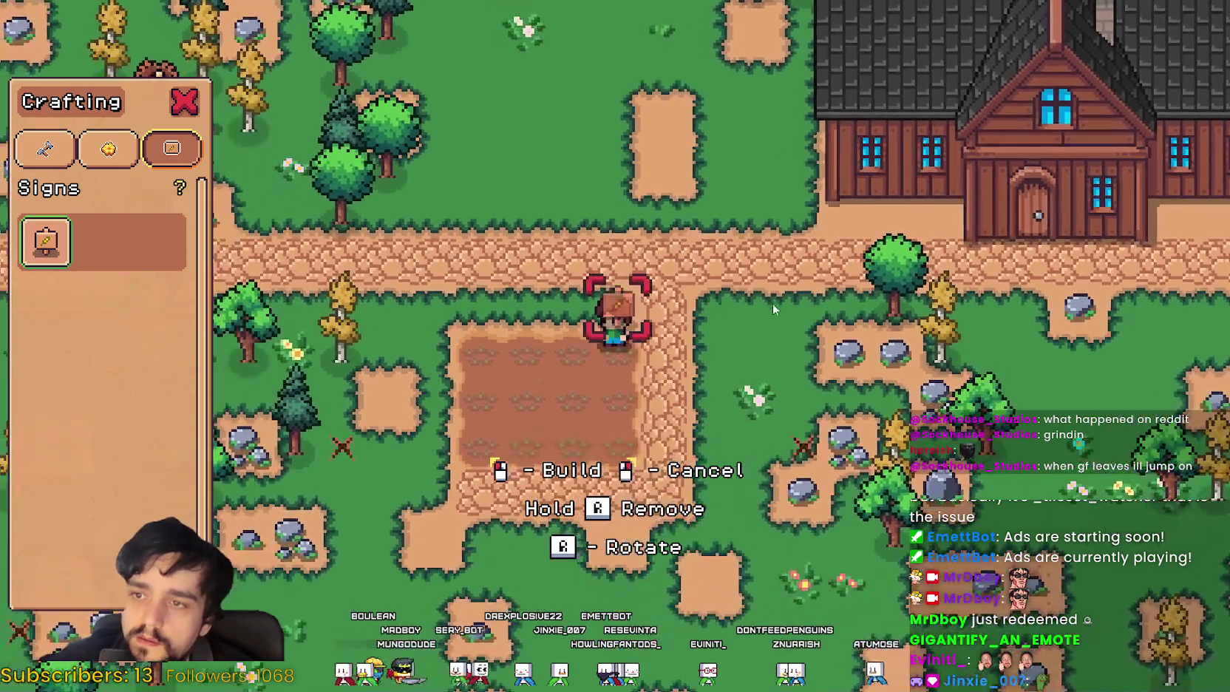
{"action": "key", "text": "d"}
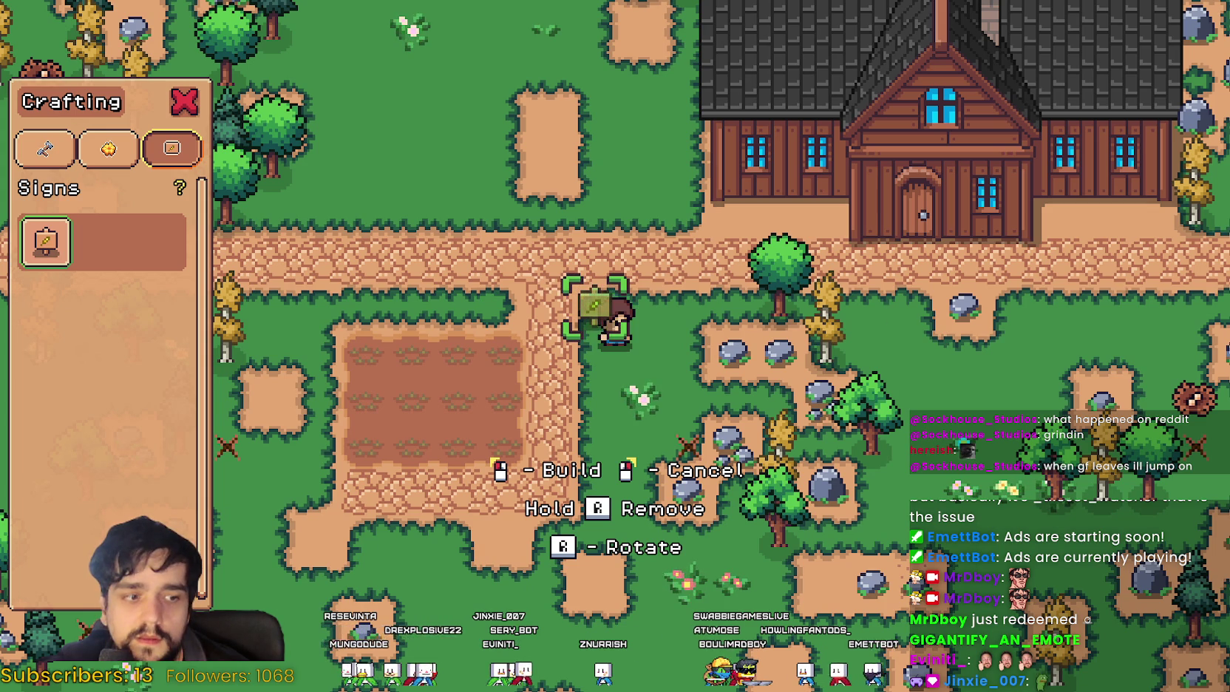
{"action": "key", "text": "a"}
{"action": "key", "text": "a"}
{"action": "key", "text": "d"}
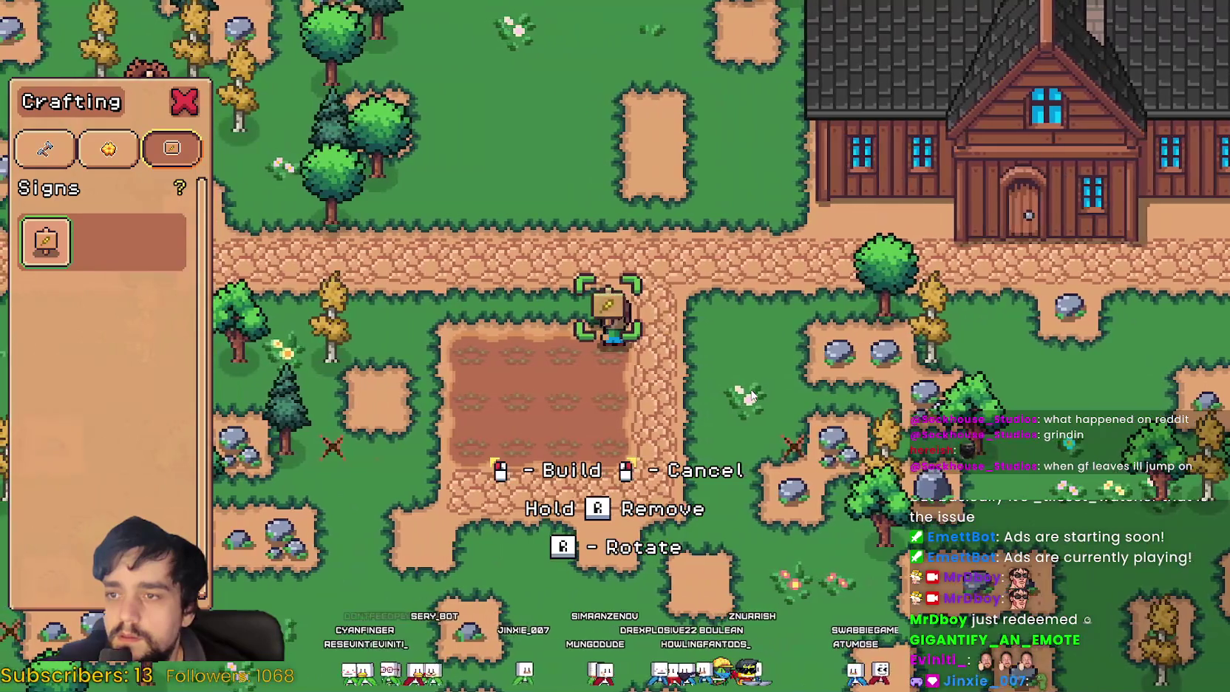
{"action": "key", "text": "s"}
{"action": "key", "text": "w"}
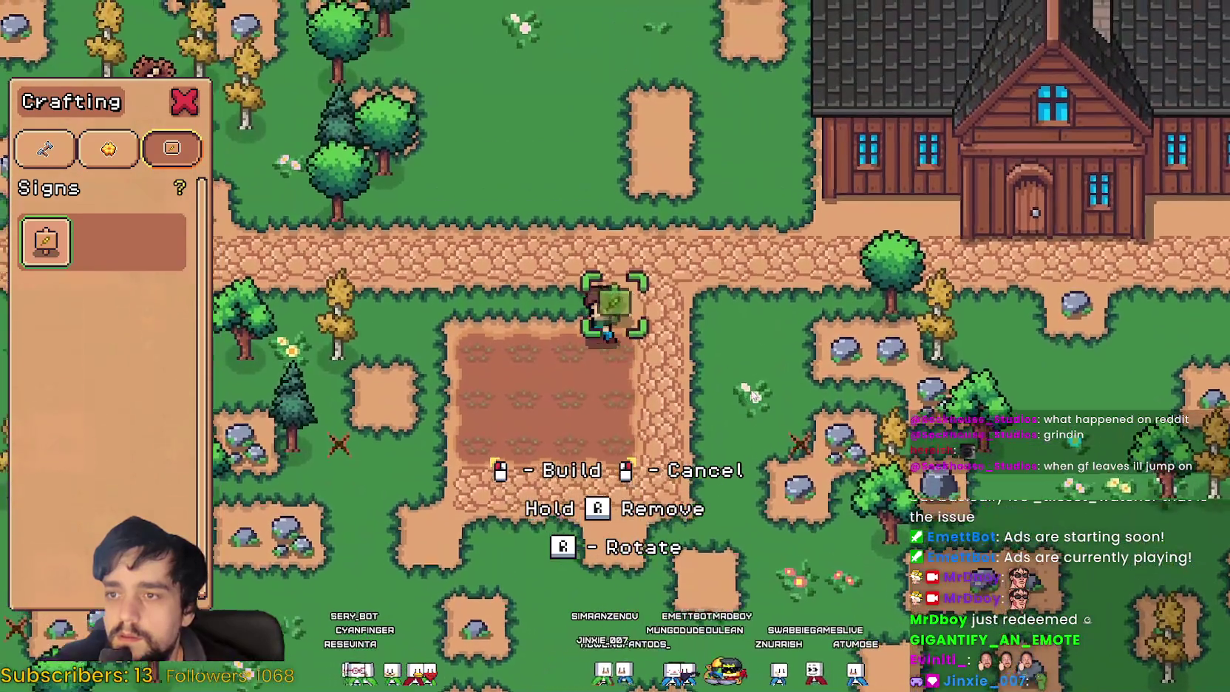
{"action": "key", "text": "a"}
{"action": "key", "text": "s"}
{"action": "key", "text": "w"}
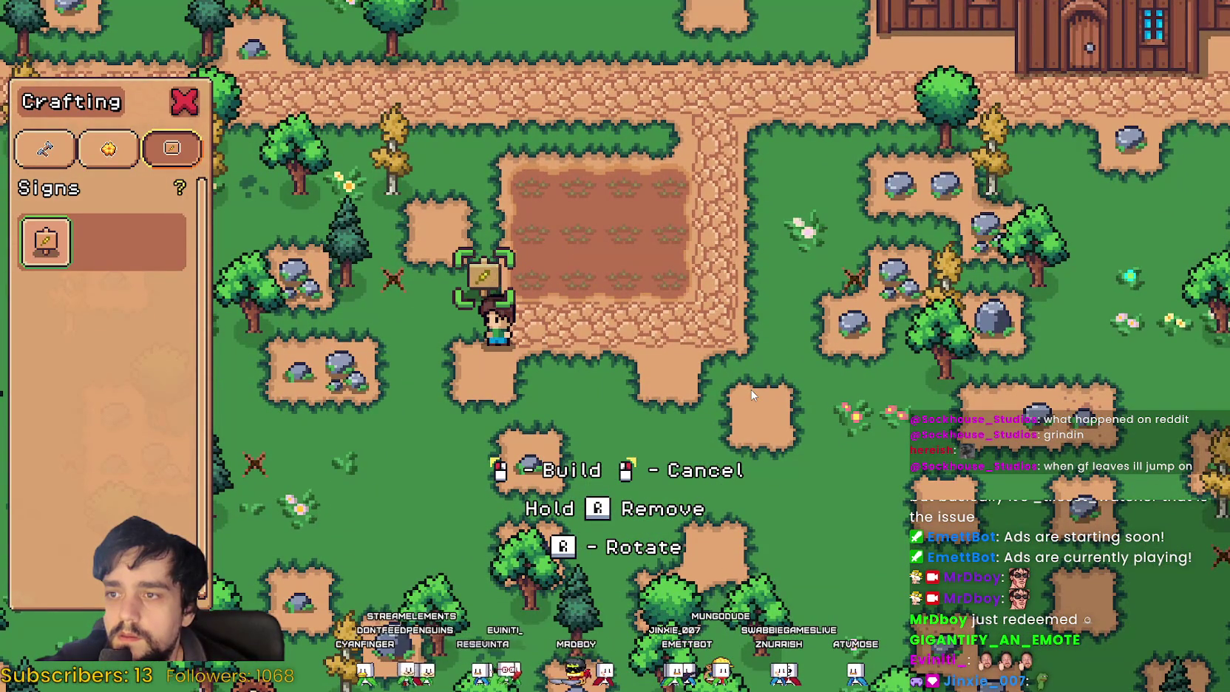
{"action": "key", "text": "w"}
{"action": "key", "text": "w"}
{"action": "key", "text": "w"}
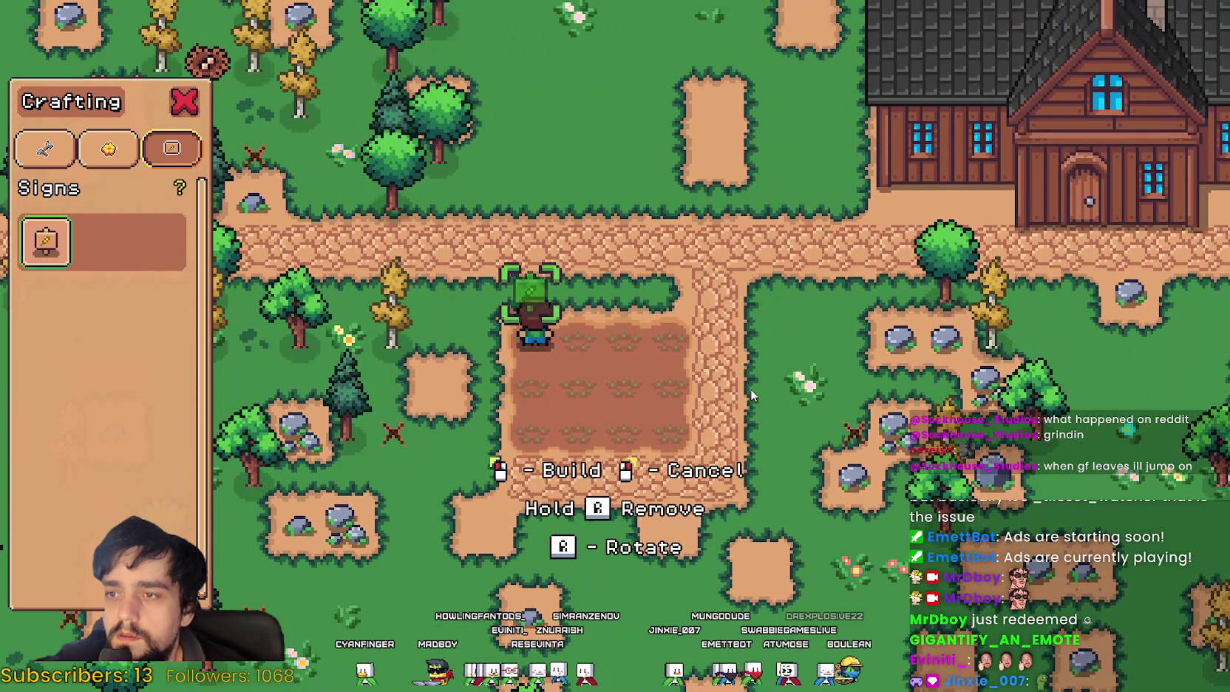
Step: Place signs at the field's top-left and top-right corners
{"action": "left_click", "coordinate": [751, 389]}
{"action": "key", "text": "d"}
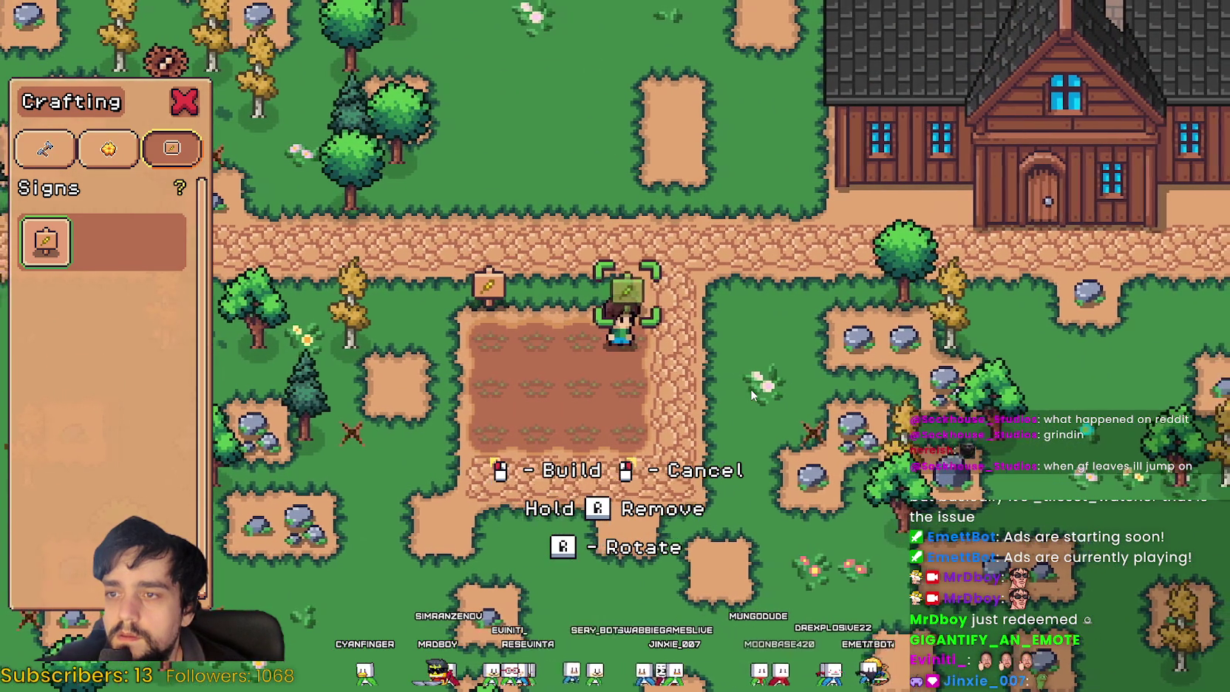
{"action": "left_click", "coordinate": [751, 389]}
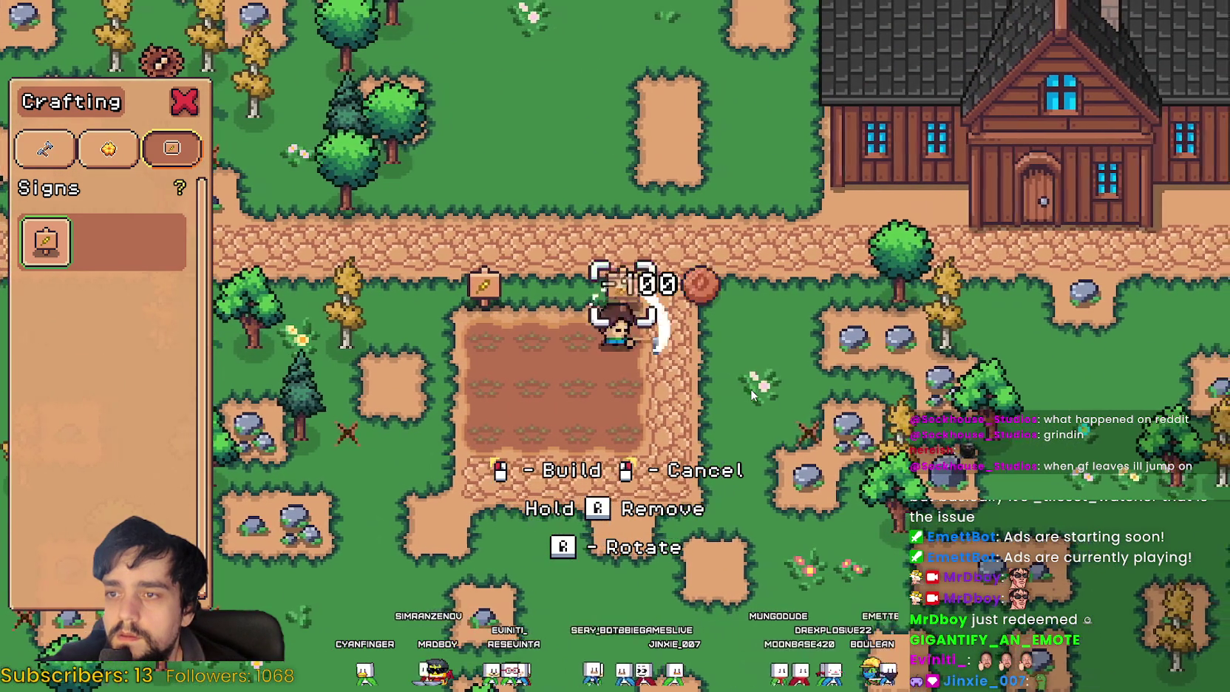
Step: Walk back onto the path and select the market stall from the Land and Buildings list
{"action": "key", "text": "s"}
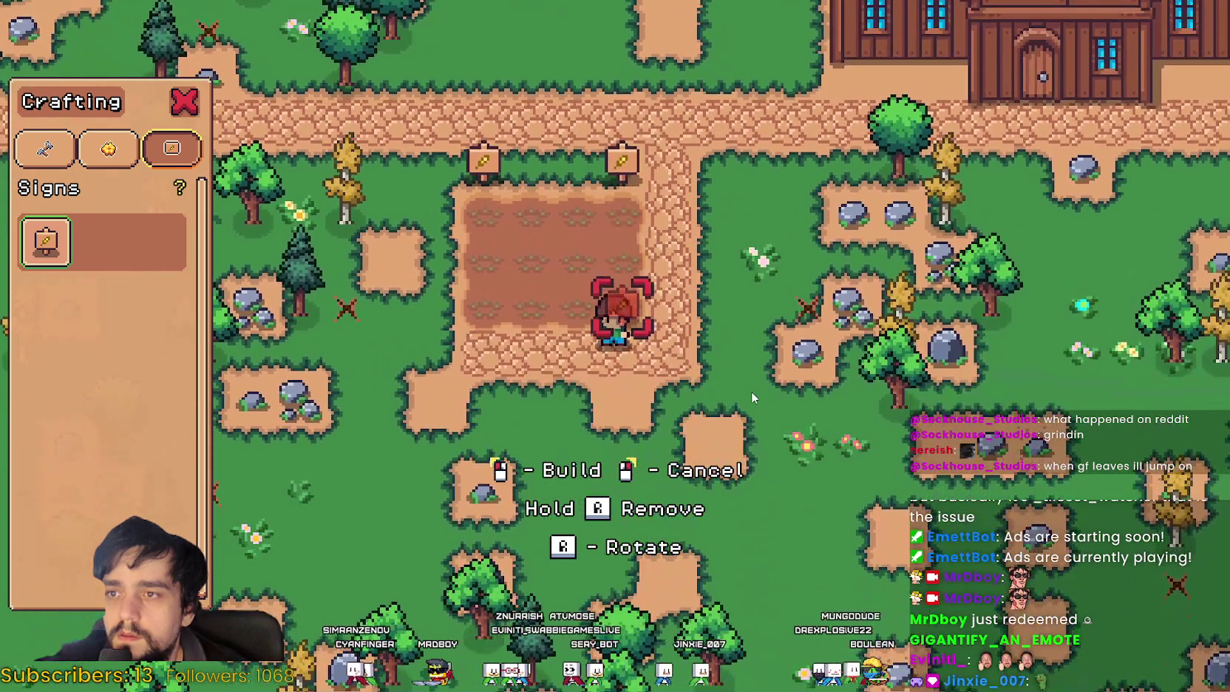
{"action": "key", "text": "w"}
{"action": "key", "text": "d"}
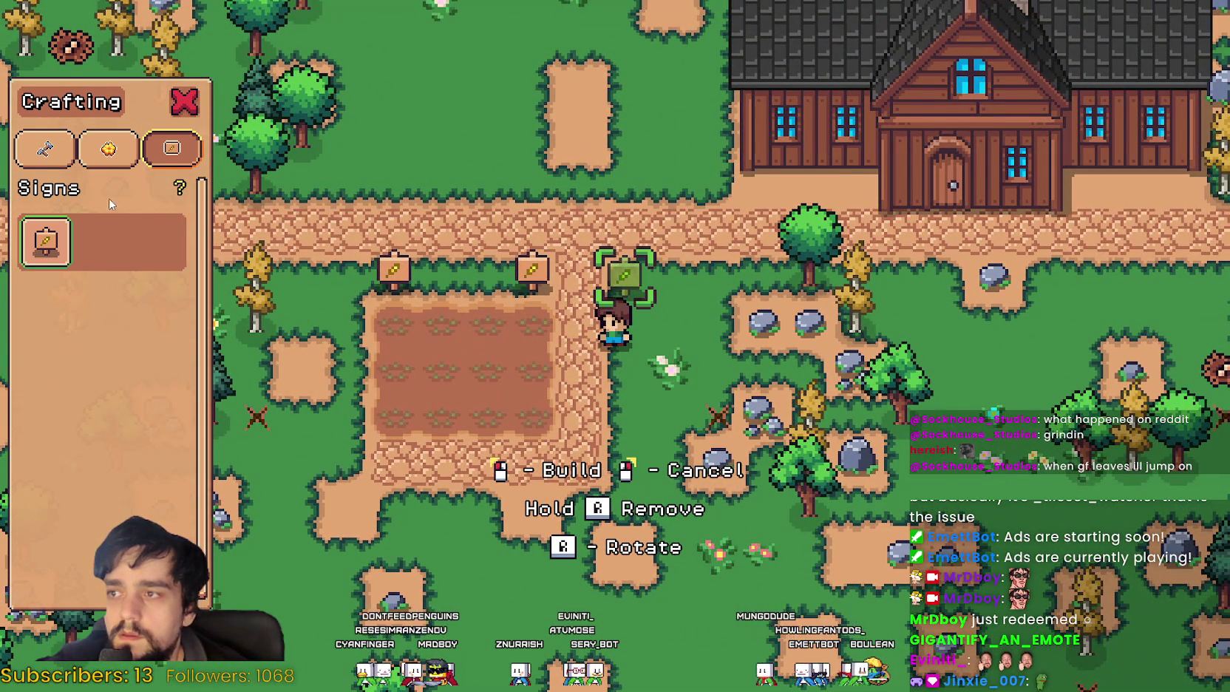
{"action": "left_click", "coordinate": [44, 147]}
{"action": "left_click", "coordinate": [46, 464]}
Step: Walk the stall preview around the road looking for a valid spot
{"action": "key", "text": "d"}
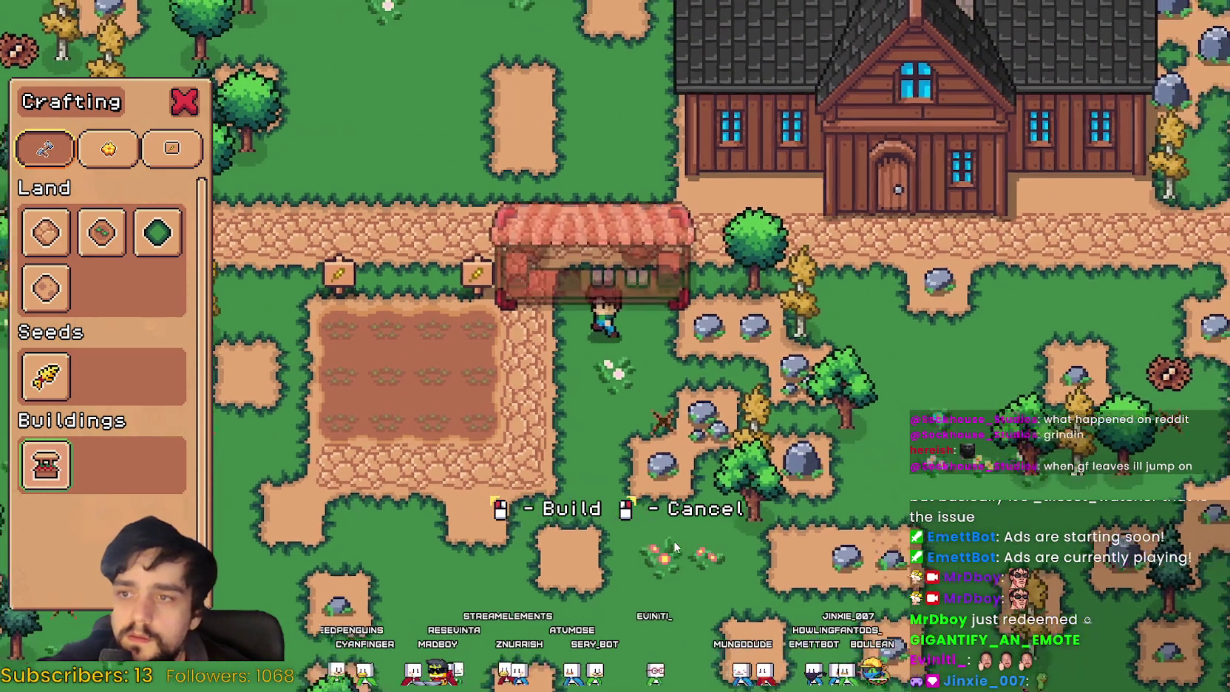
{"action": "key", "text": "w"}
{"action": "key", "text": "a"}
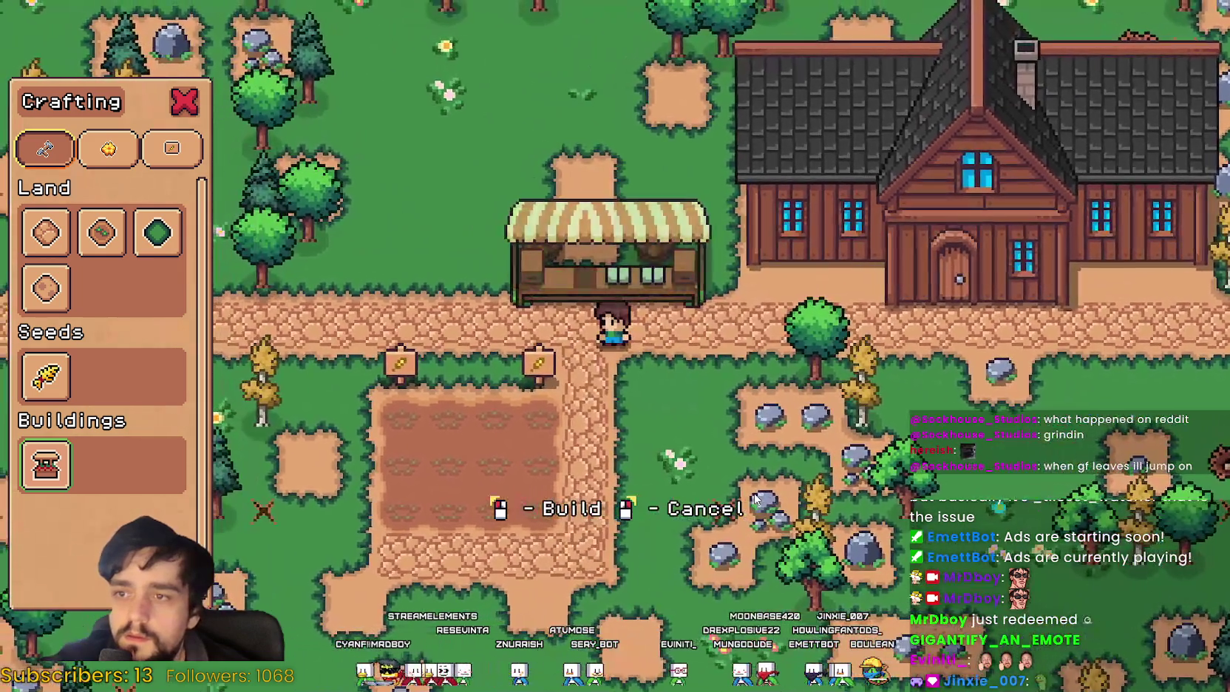
{"action": "key", "text": "s"}
{"action": "key", "text": "d"}
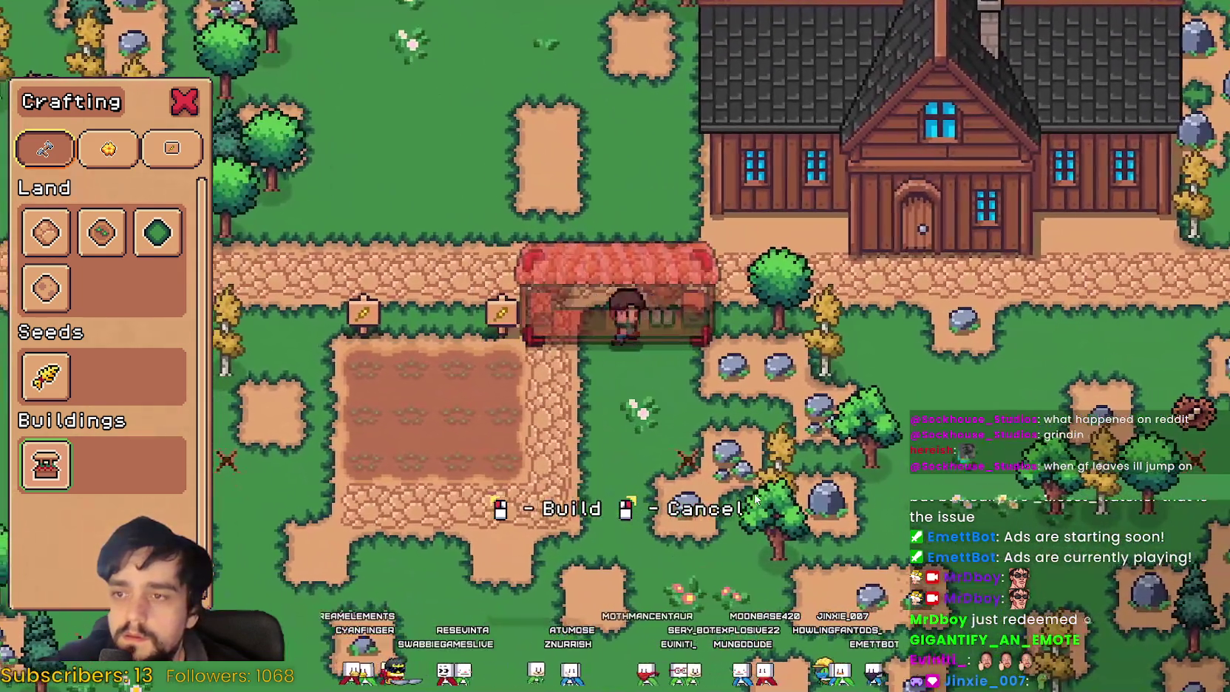
{"action": "key", "text": "s"}
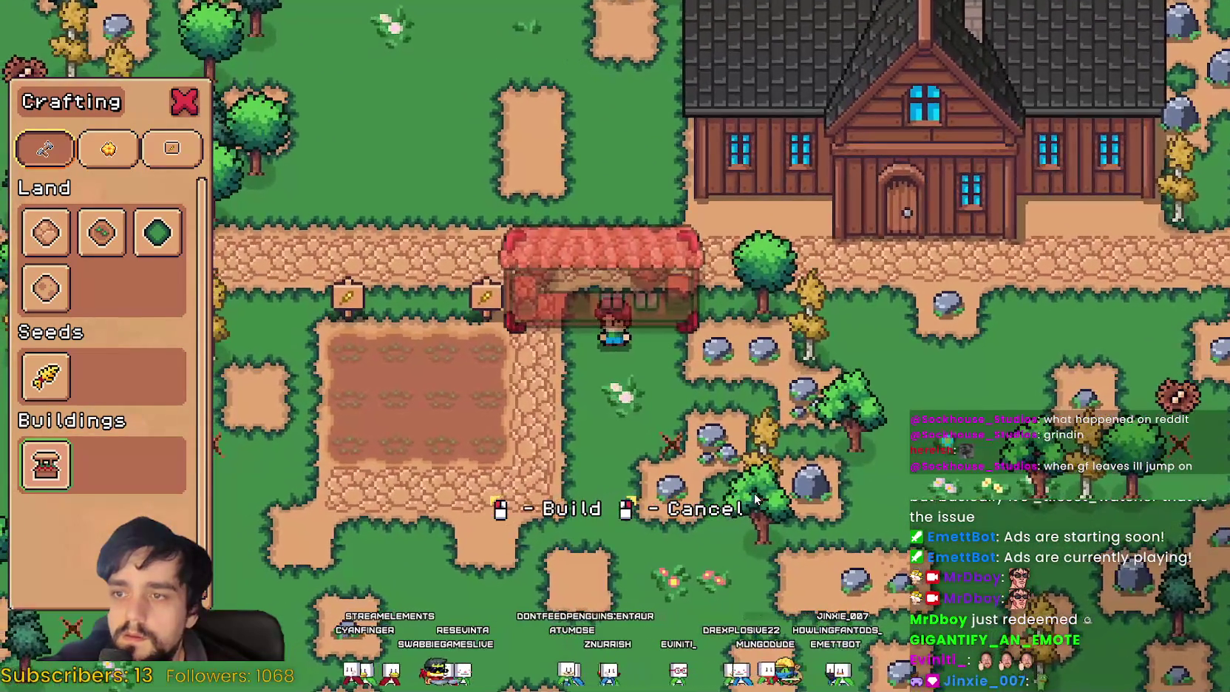
{"action": "key", "text": "w"}
{"action": "key", "text": "a"}
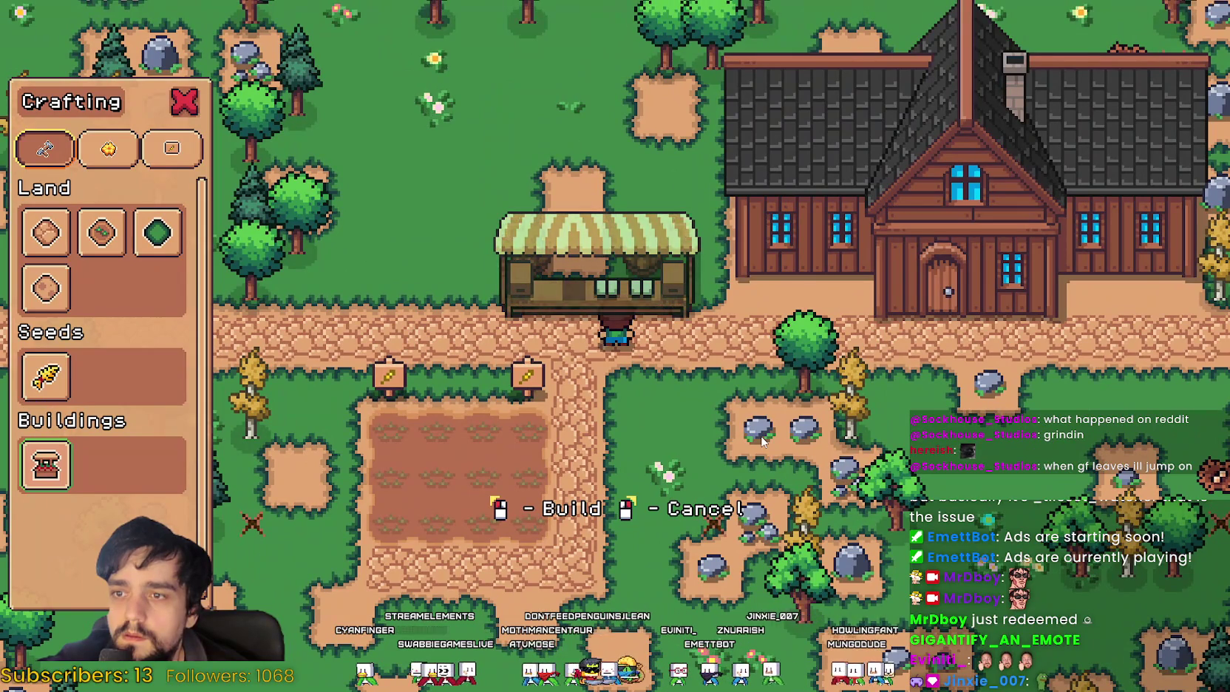
Step: Fit the stall onto the road beside the wooden house and build it
{"action": "key", "text": "s"}
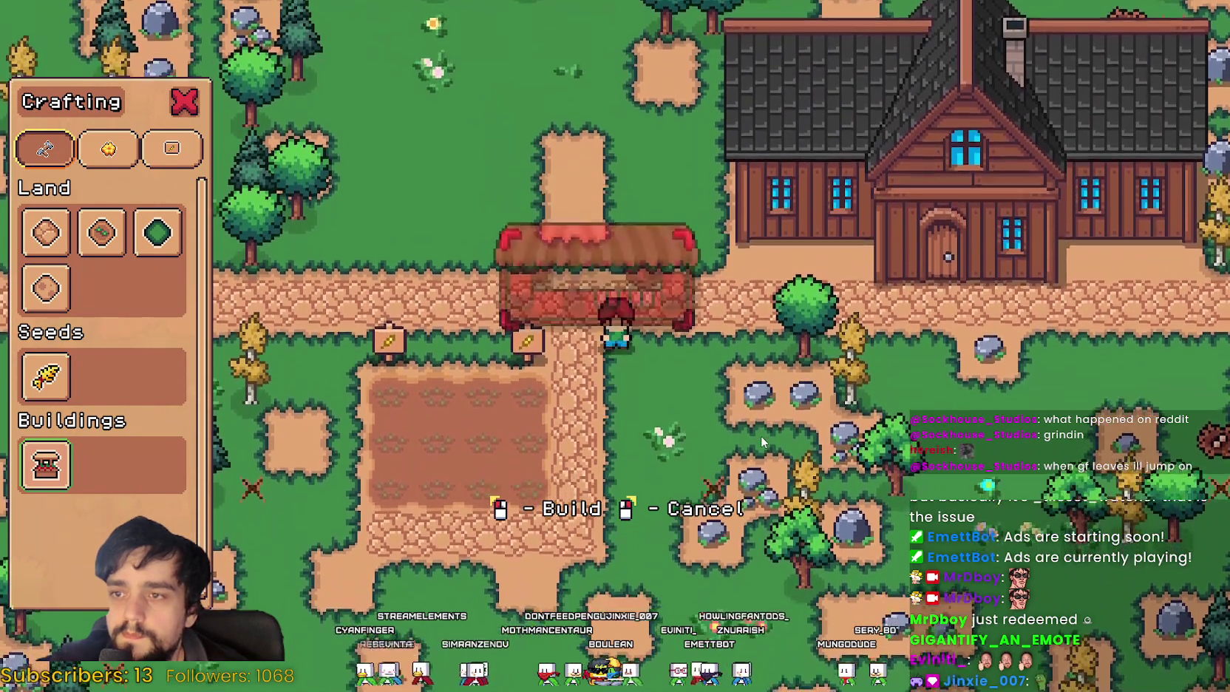
{"action": "key", "text": "w"}
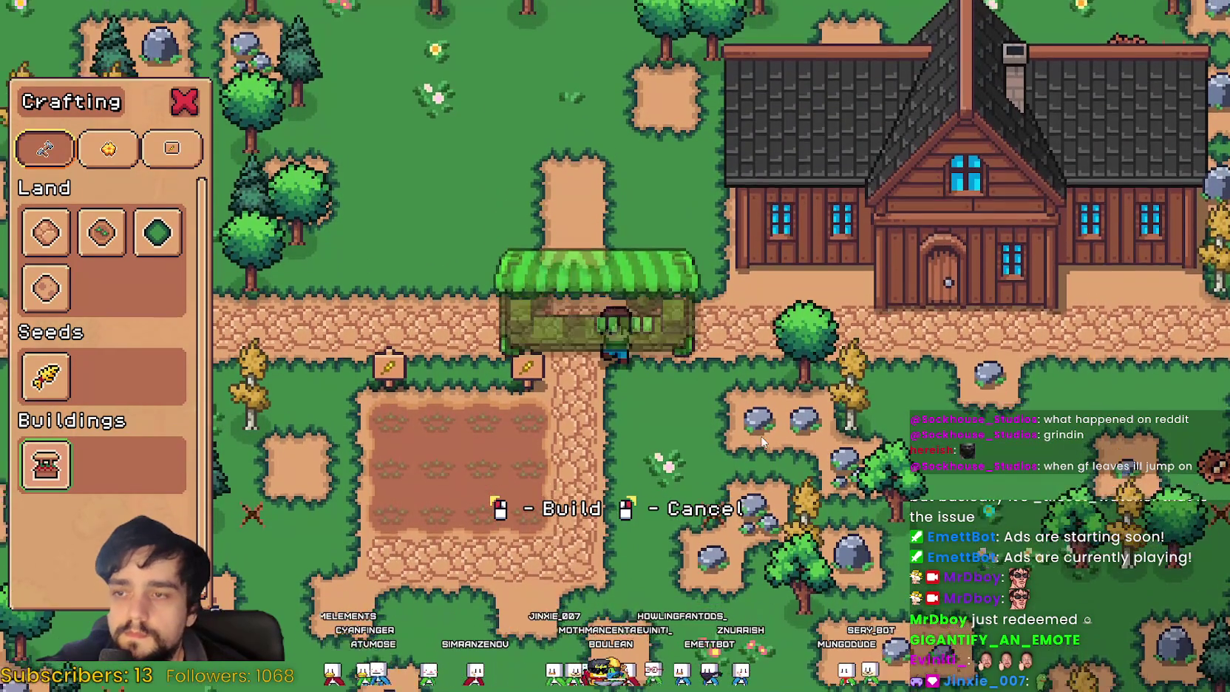
{"action": "key", "text": "s"}
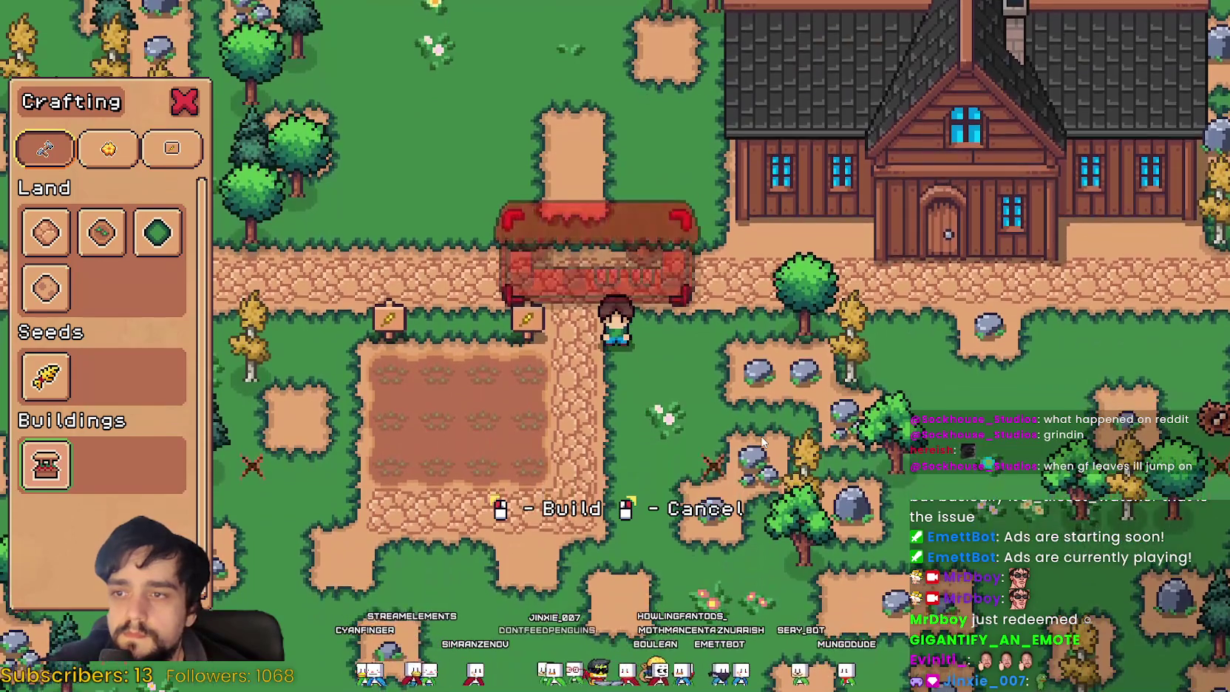
{"action": "key", "text": "w"}
{"action": "key", "text": "s"}
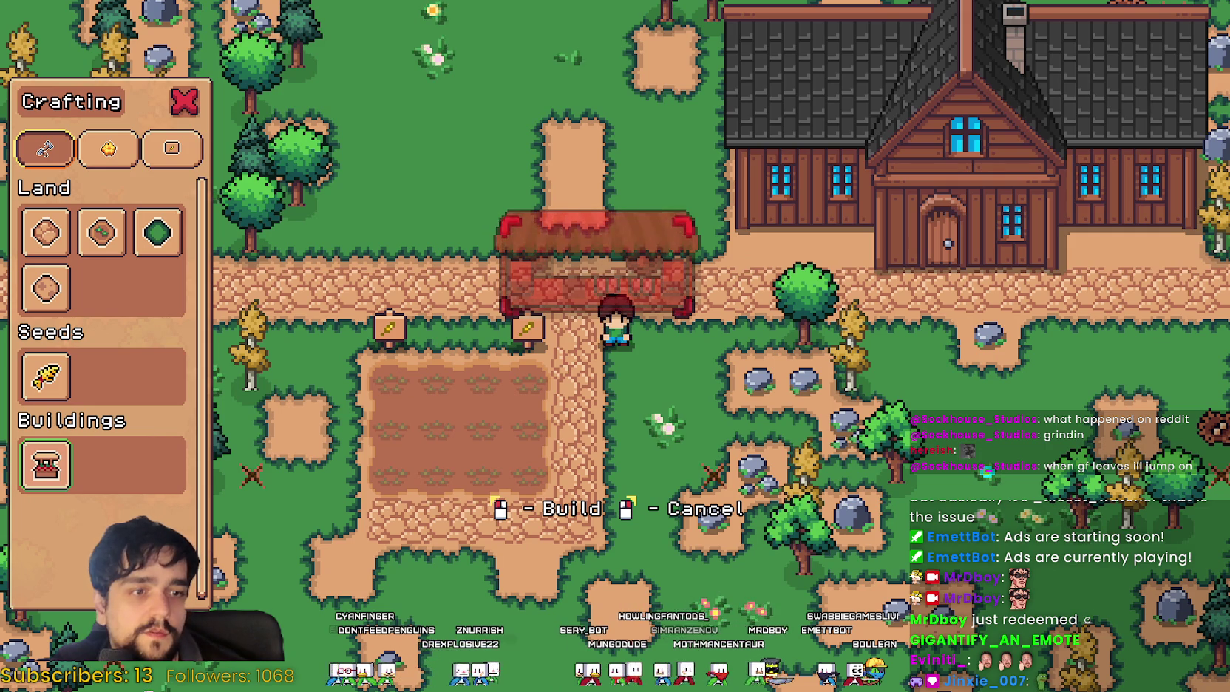
{"action": "left_click", "coordinate": [595, 266]}
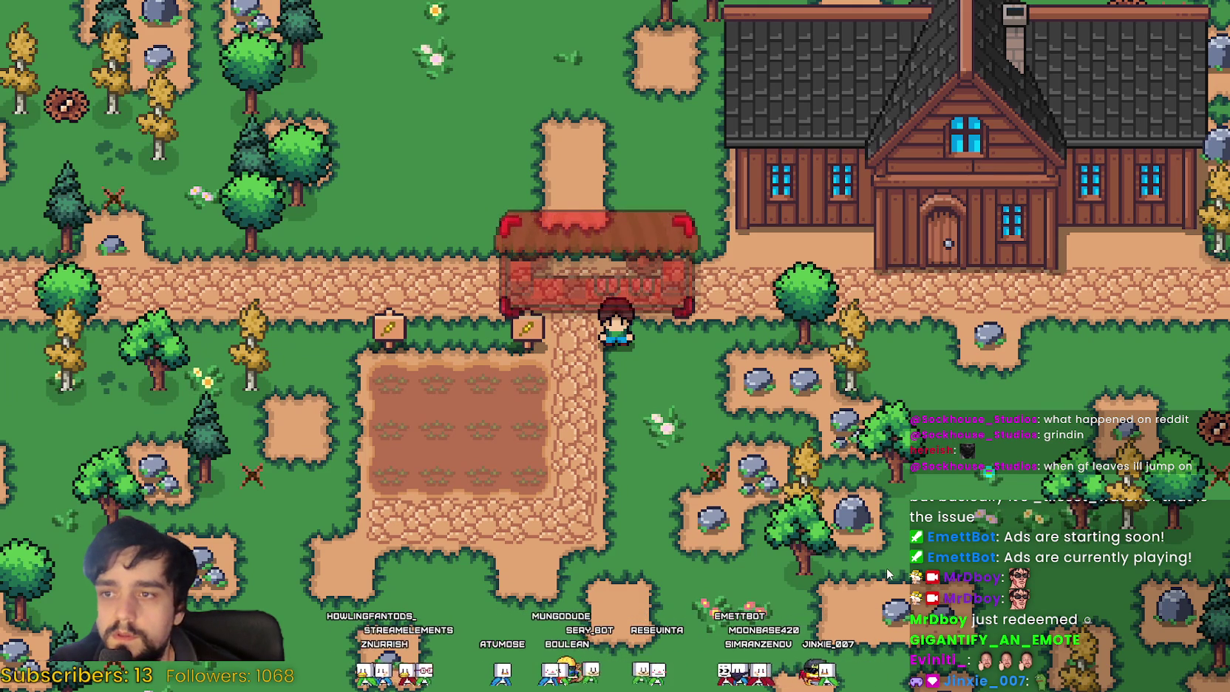
{"action": "key", "text": "w"}
{"action": "key", "text": "space"}
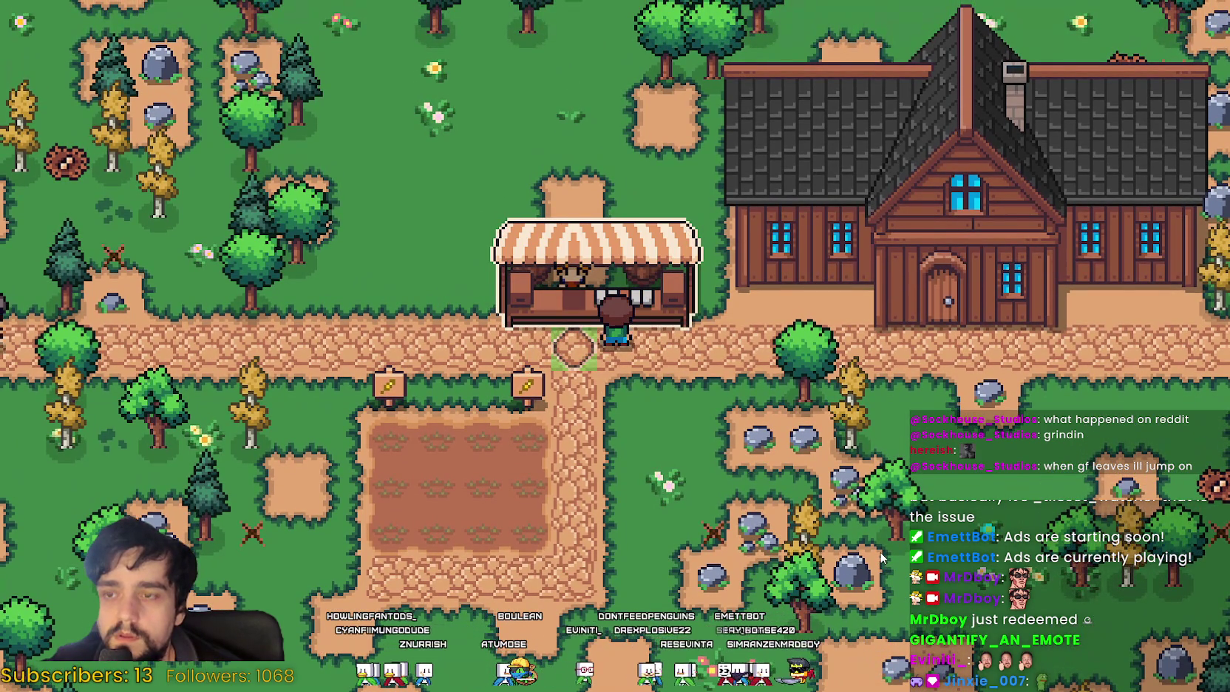
{"action": "key", "text": "s"}
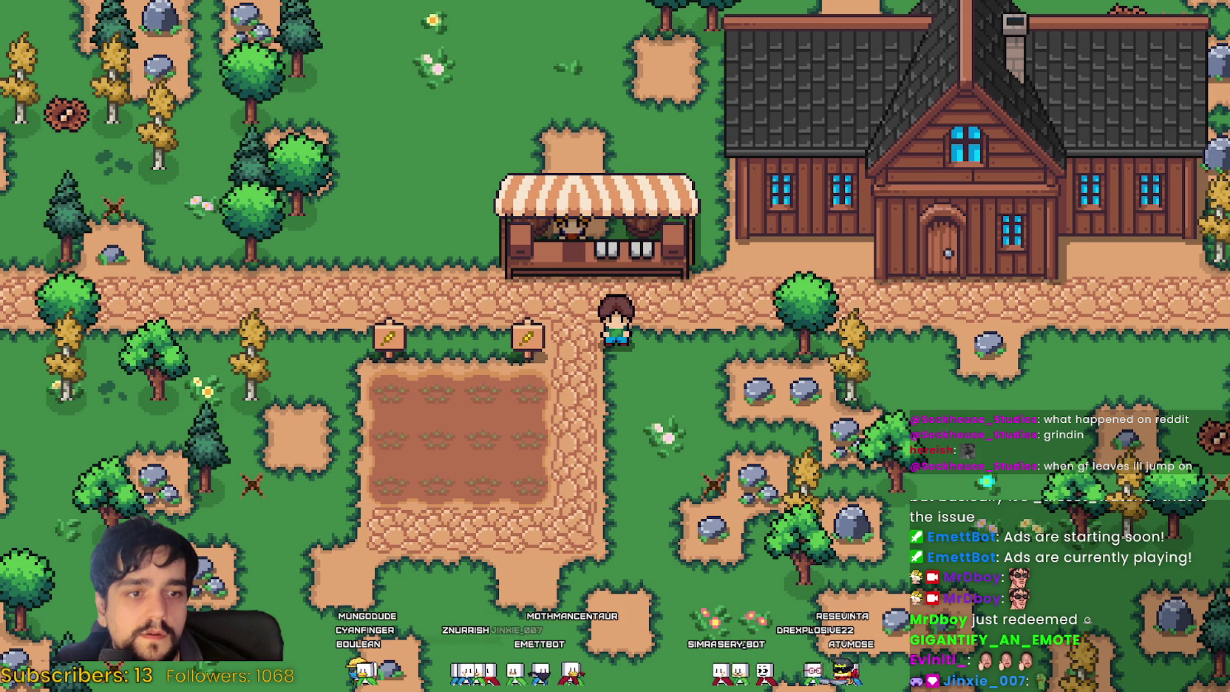
Step: Open Crafting and switch to the Signs list while walking toward the stall
{"action": "key", "text": "c"}
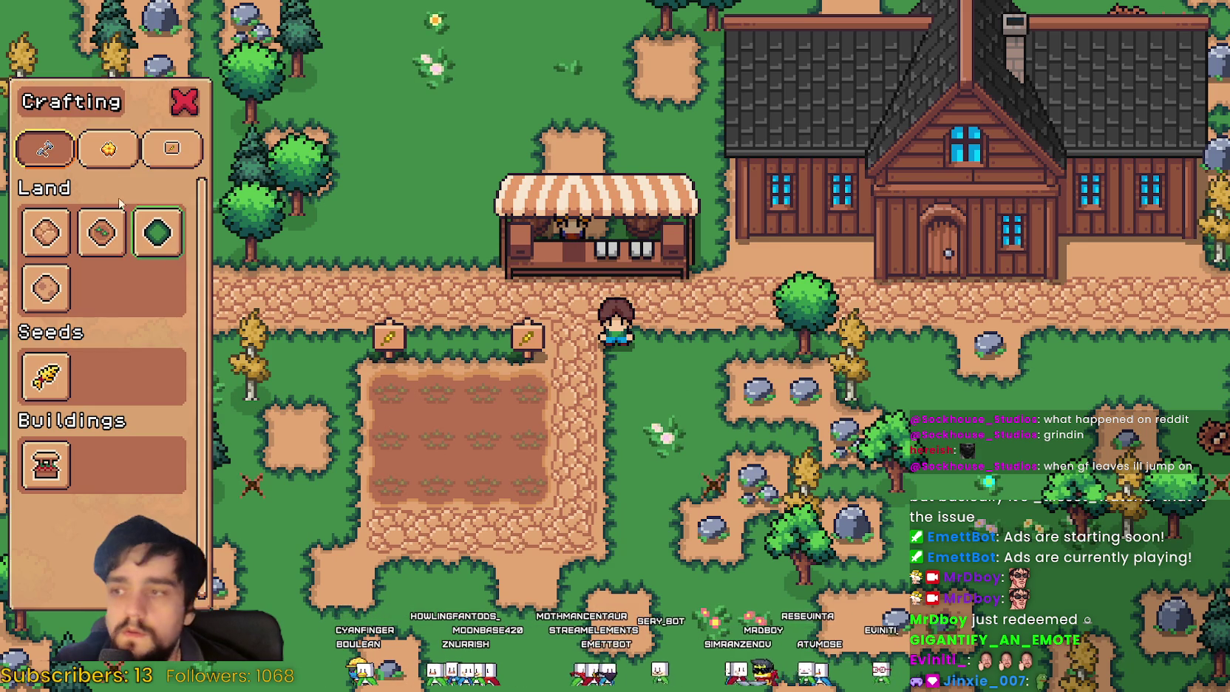
{"action": "left_click", "coordinate": [109, 150]}
{"action": "left_click", "coordinate": [46, 242]}
{"action": "key", "text": "a"}
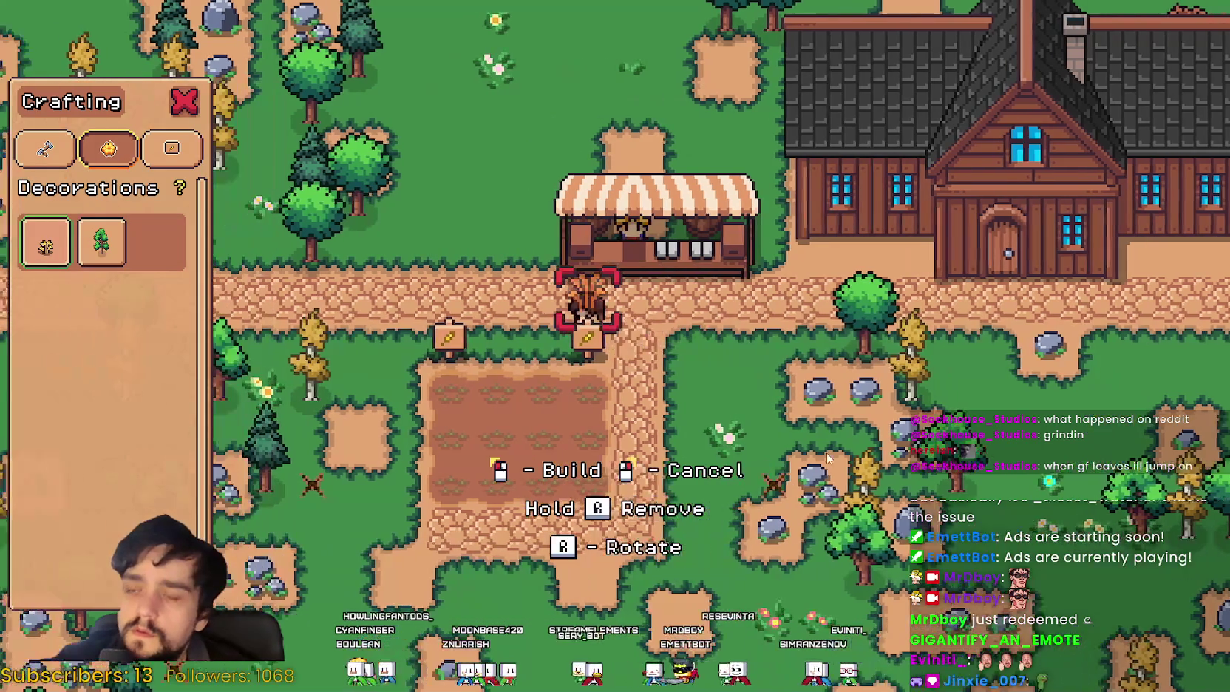
{"action": "key", "text": "w"}
{"action": "left_click", "coordinate": [167, 150]}
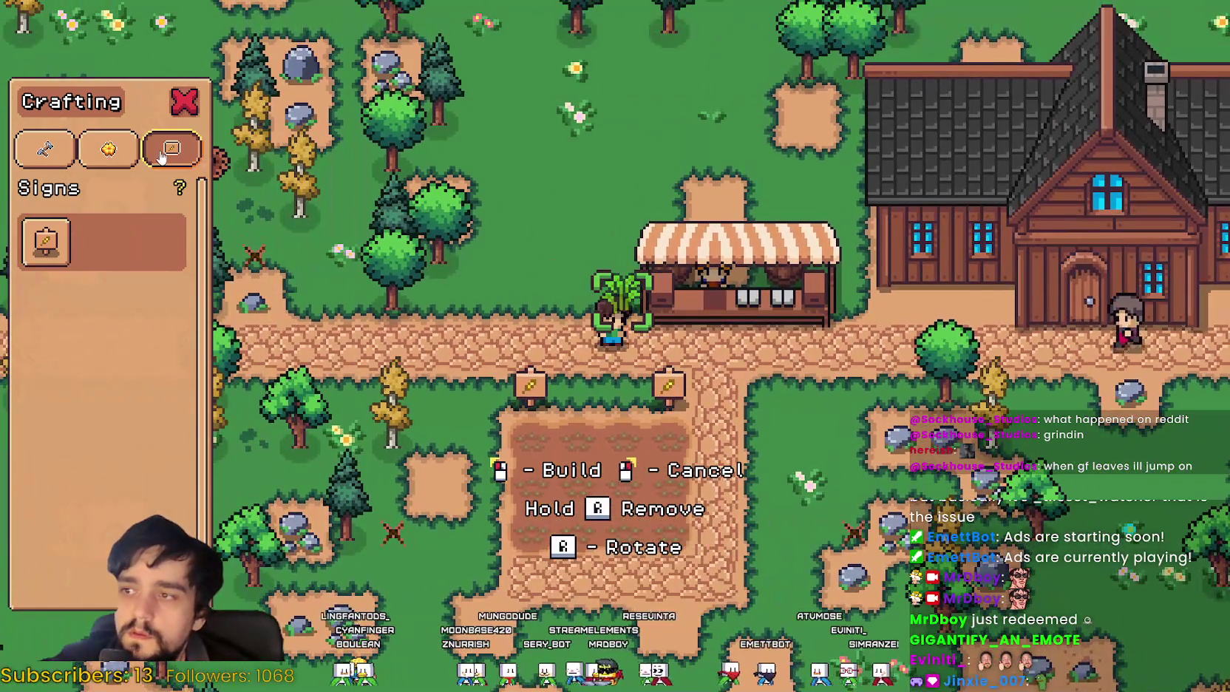
Step: Place a sign on the right and another on the left of the stall
{"action": "key", "text": "w"}
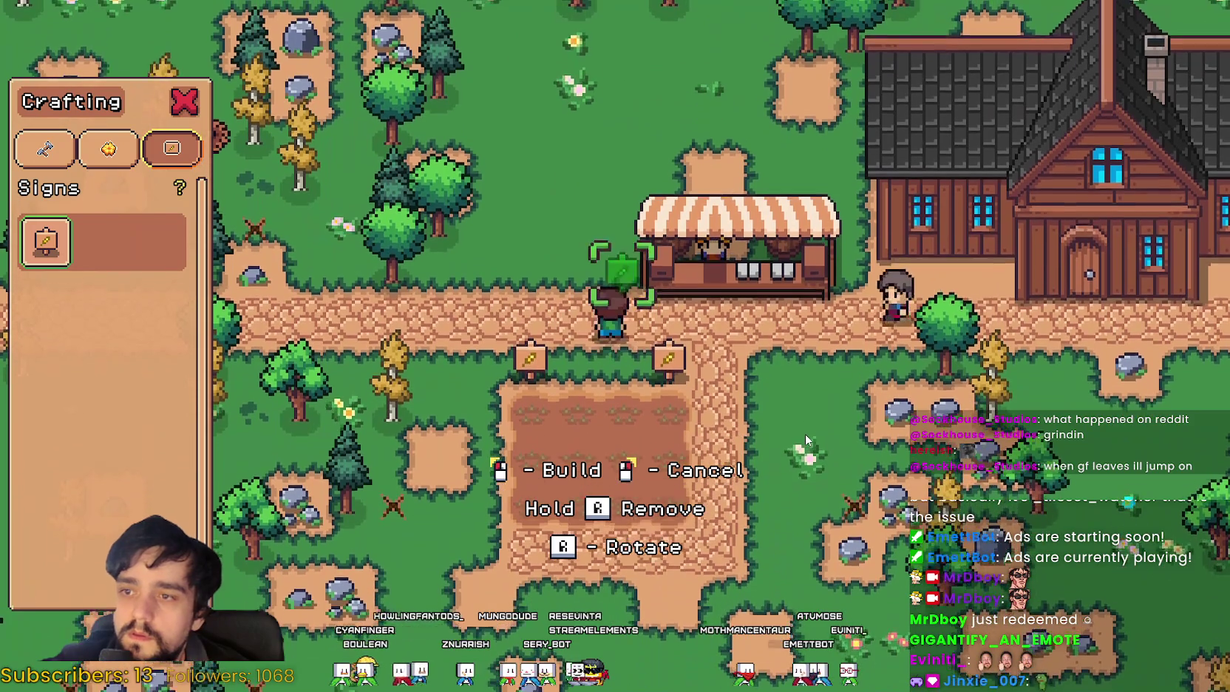
{"action": "key", "text": "d"}
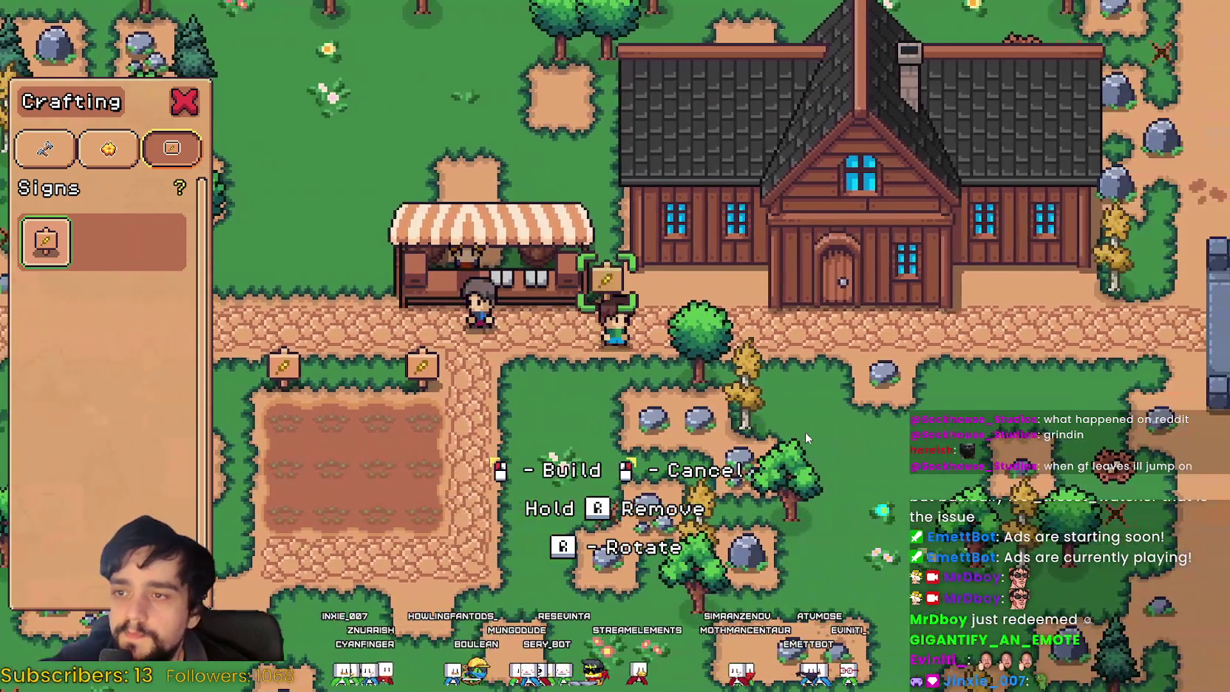
{"action": "left_click", "coordinate": [805, 432]}
{"action": "key", "text": "s"}
{"action": "key", "text": "a"}
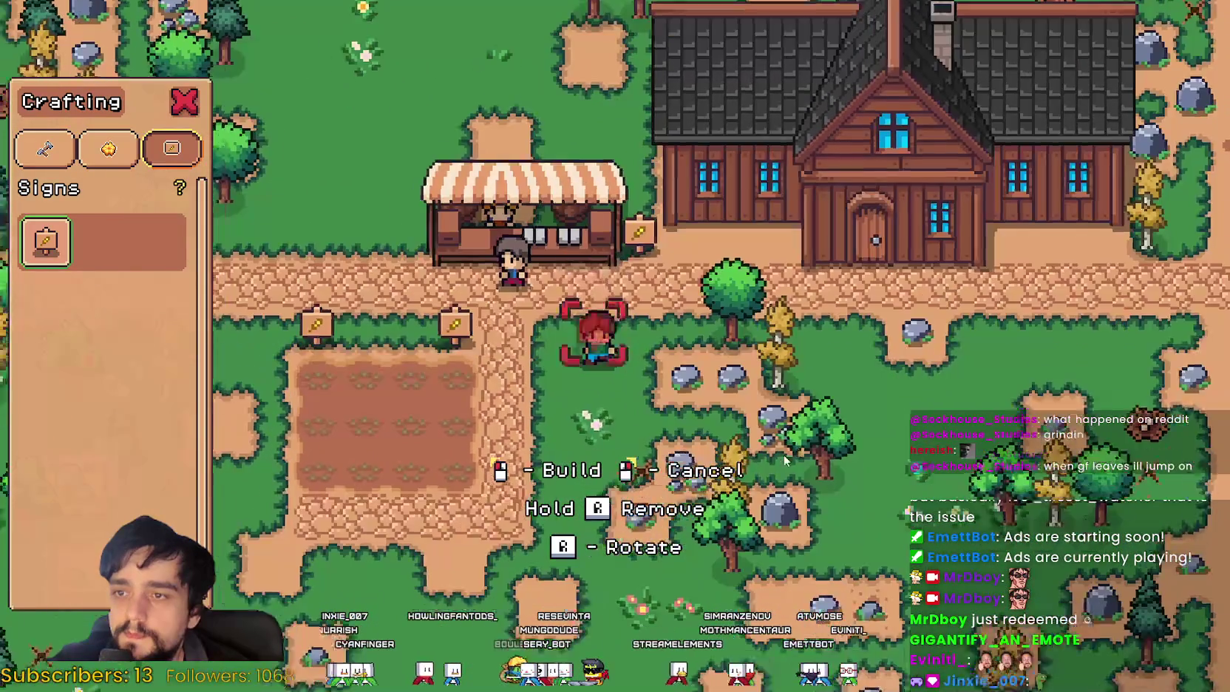
{"action": "key", "text": "w"}
{"action": "key", "text": "a"}
{"action": "left_click", "coordinate": [789, 459]}
Step: Stop placing signs, walk up to the stall, and open its Market inventory
{"action": "key", "text": "s"}
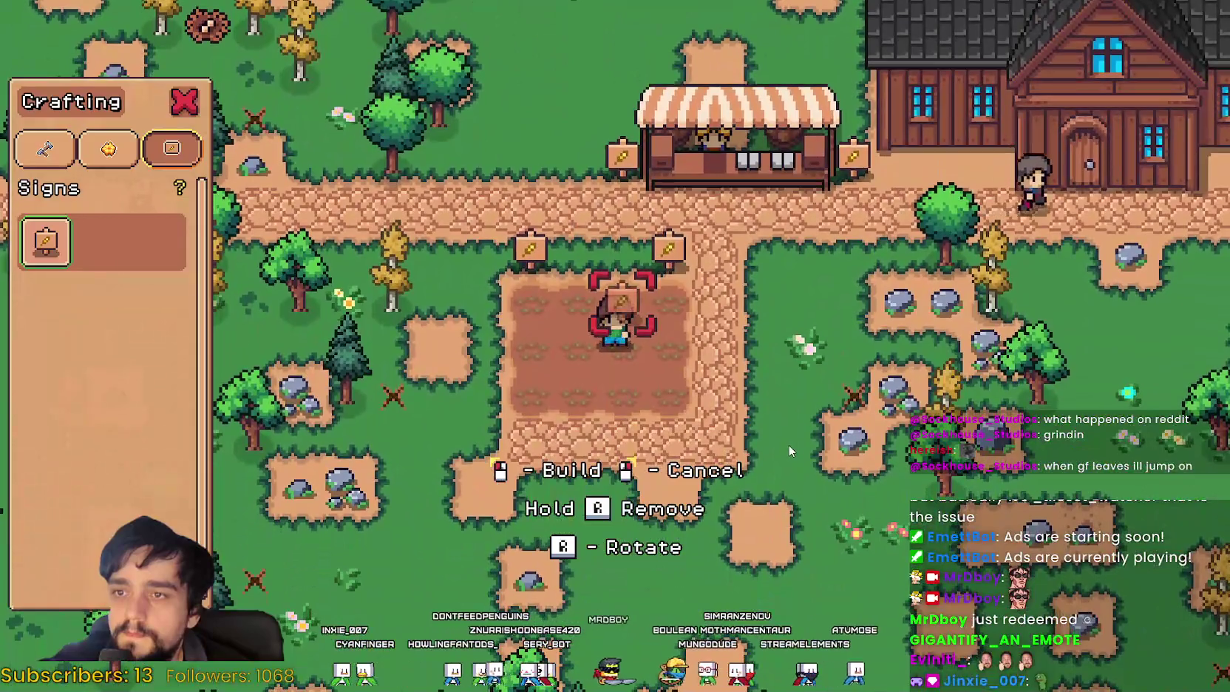
{"action": "right_click", "coordinate": [788, 444]}
{"action": "key", "text": "d"}
{"action": "key", "text": "w"}
{"action": "key", "text": "w"}
{"action": "key", "text": "e"}
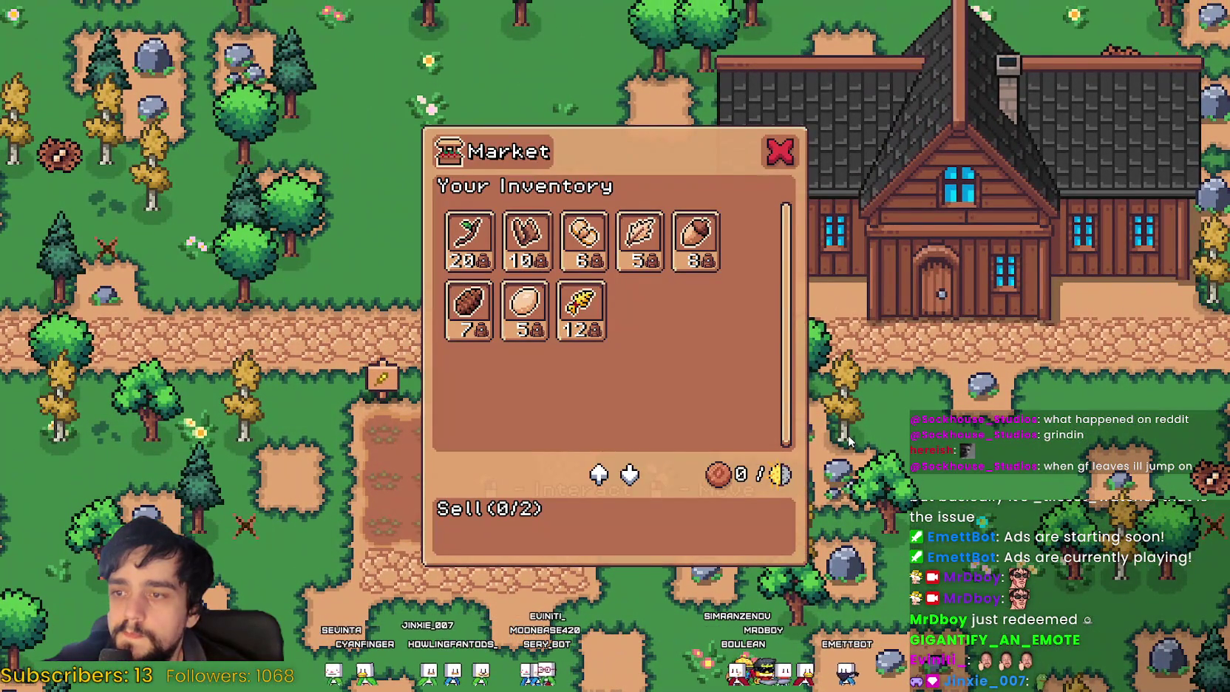
Step: Reposition at the stall, reopen the Market, and put the wheat stack up for sale
{"action": "key", "text": "Escape"}
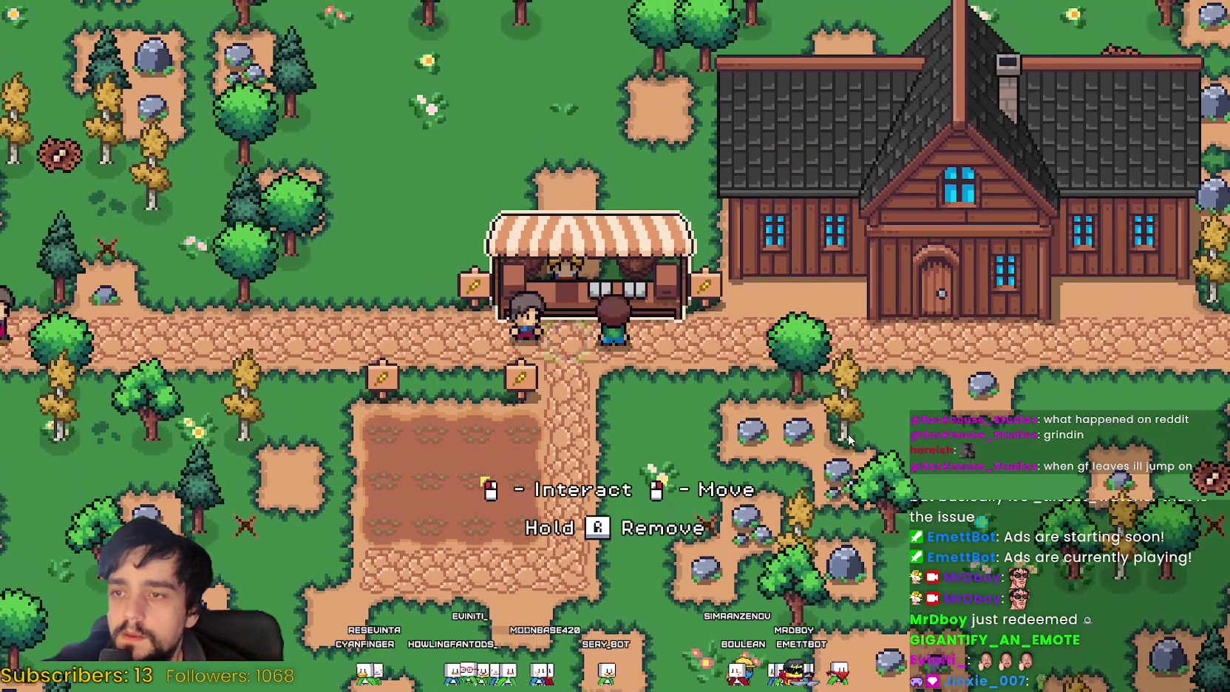
{"action": "key", "text": "s"}
{"action": "key", "text": "w"}
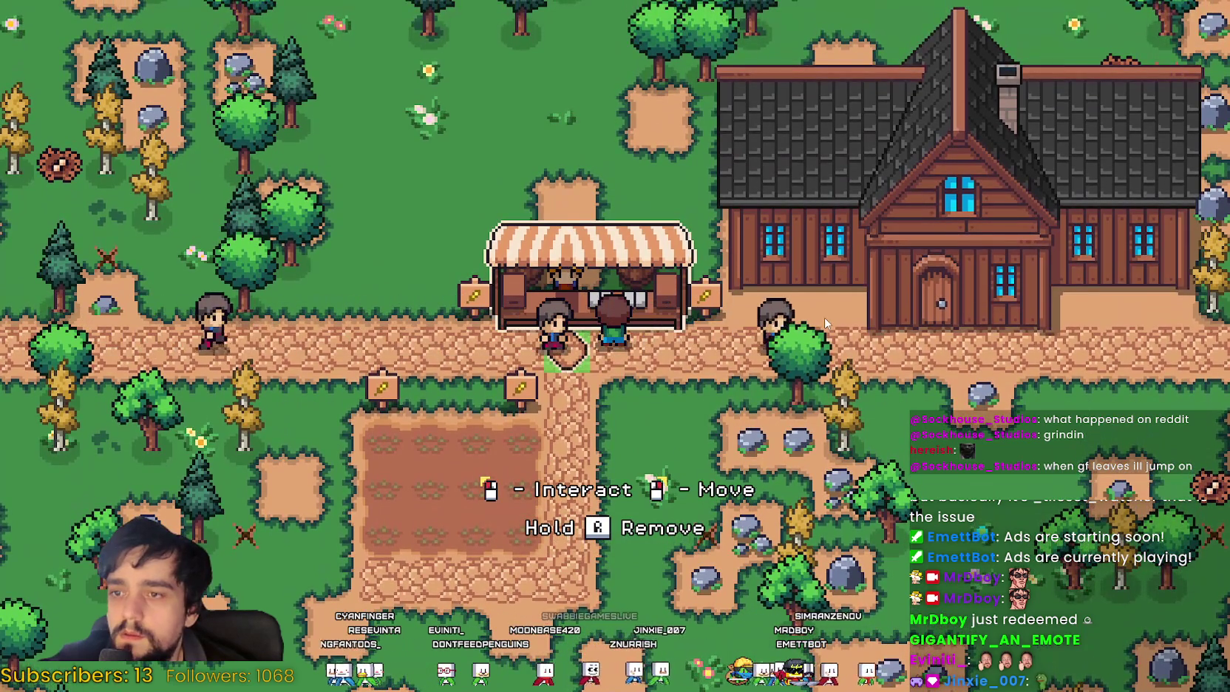
{"action": "key", "text": "a"}
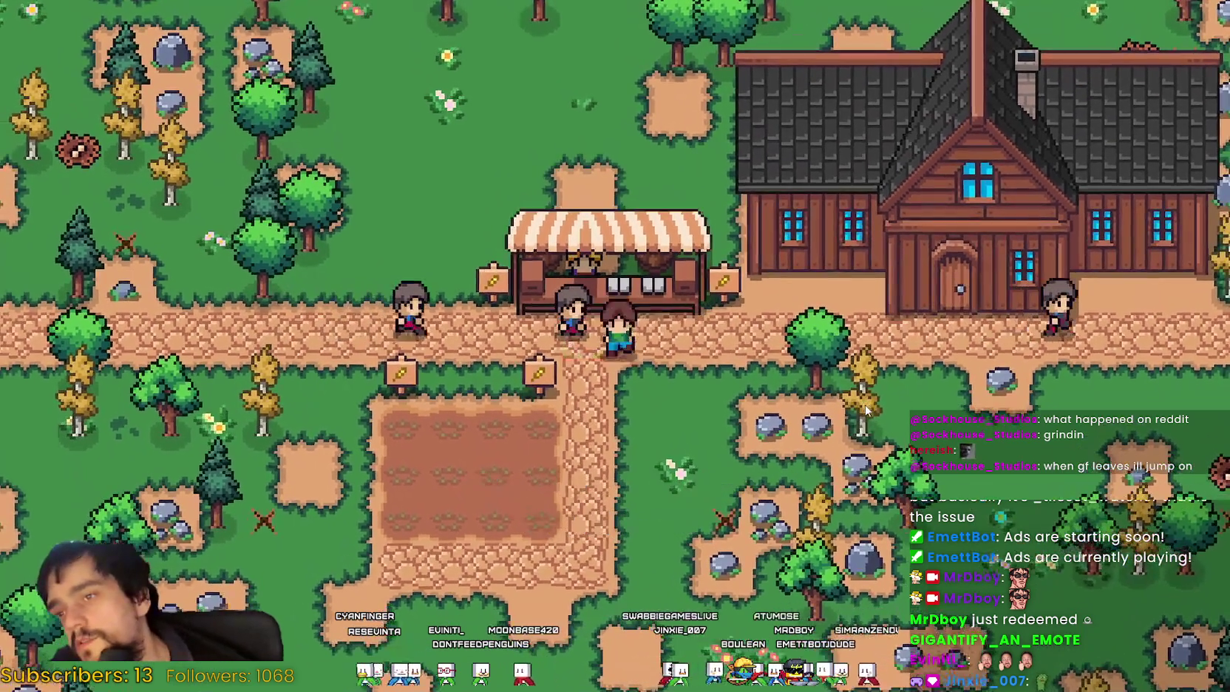
{"action": "key", "text": "d"}
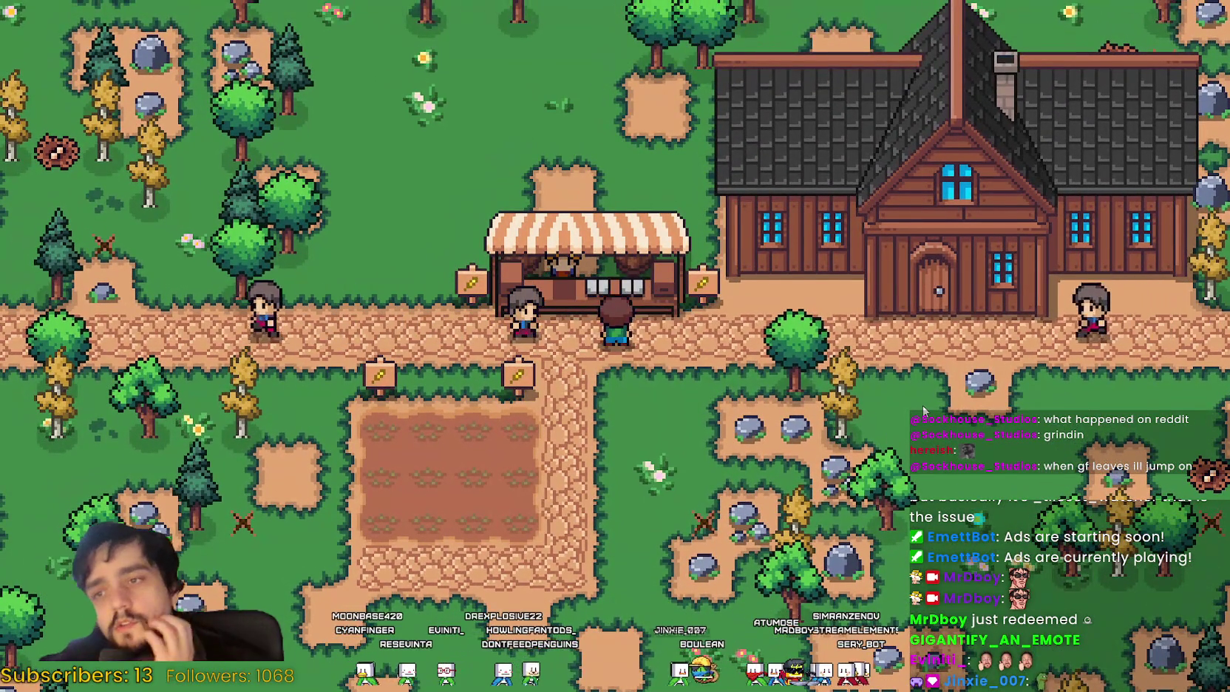
{"action": "key", "text": "s"}
{"action": "key", "text": "w"}
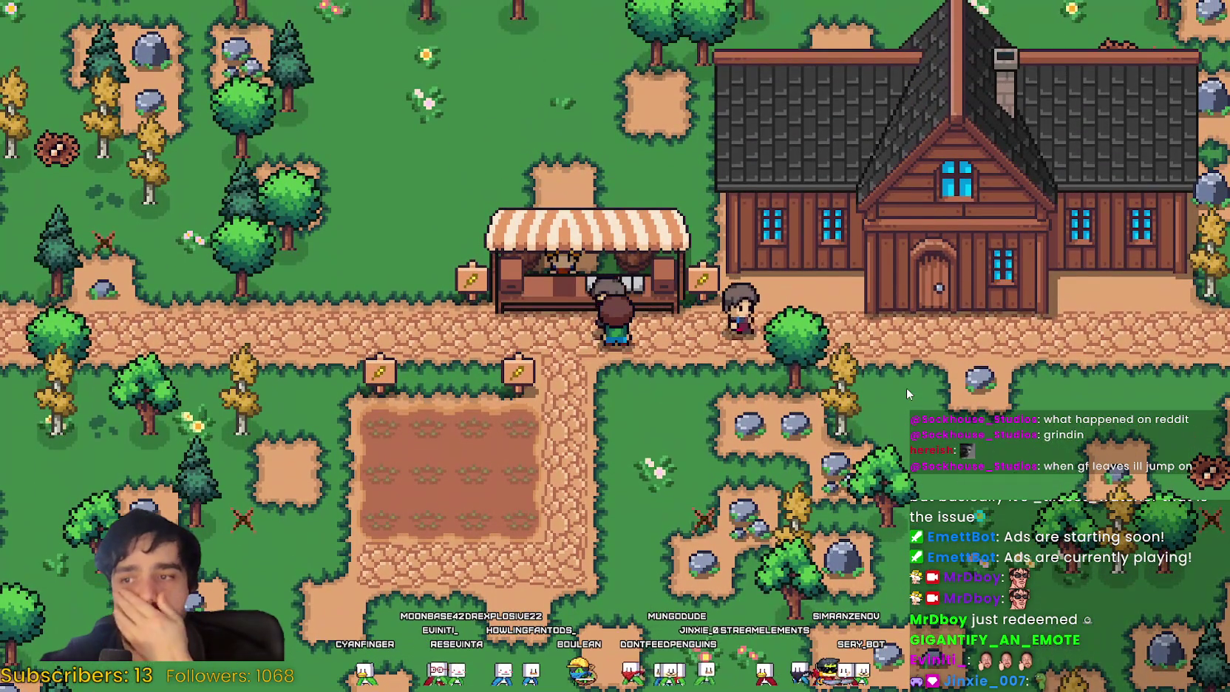
{"action": "key", "text": "e"}
{"action": "left_click", "coordinate": [776, 354]}
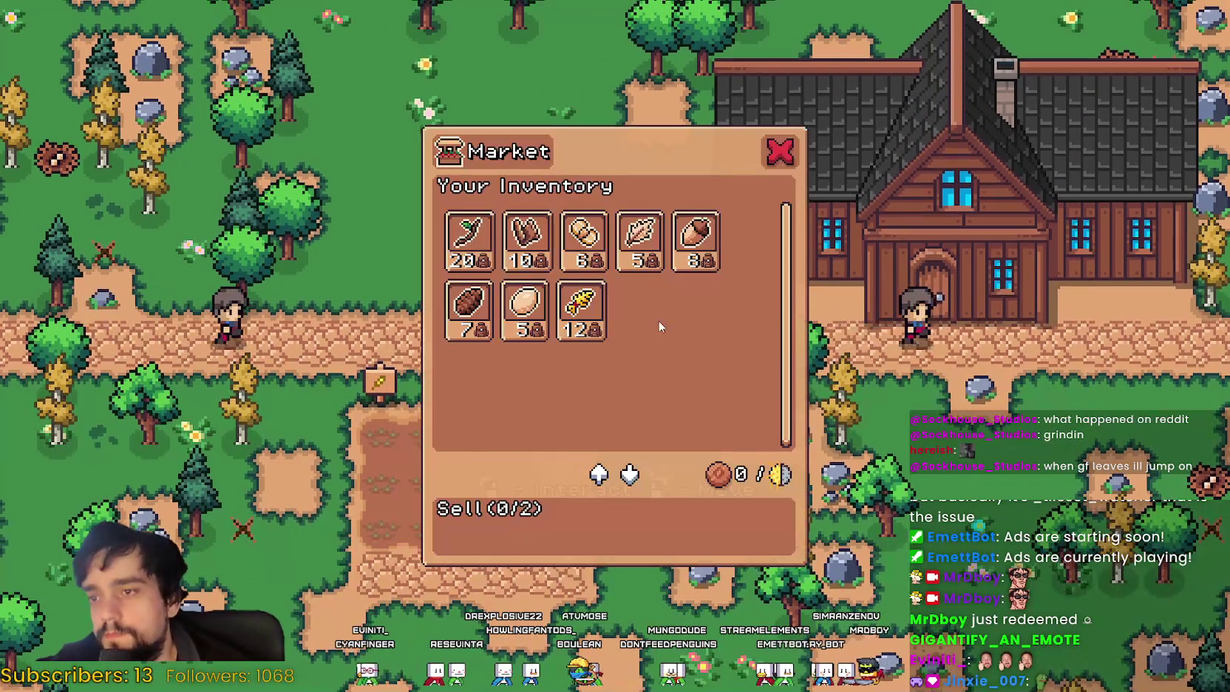
{"action": "left_click", "coordinate": [580, 285]}
{"action": "key", "text": "Escape"}
{"action": "key", "text": "s"}
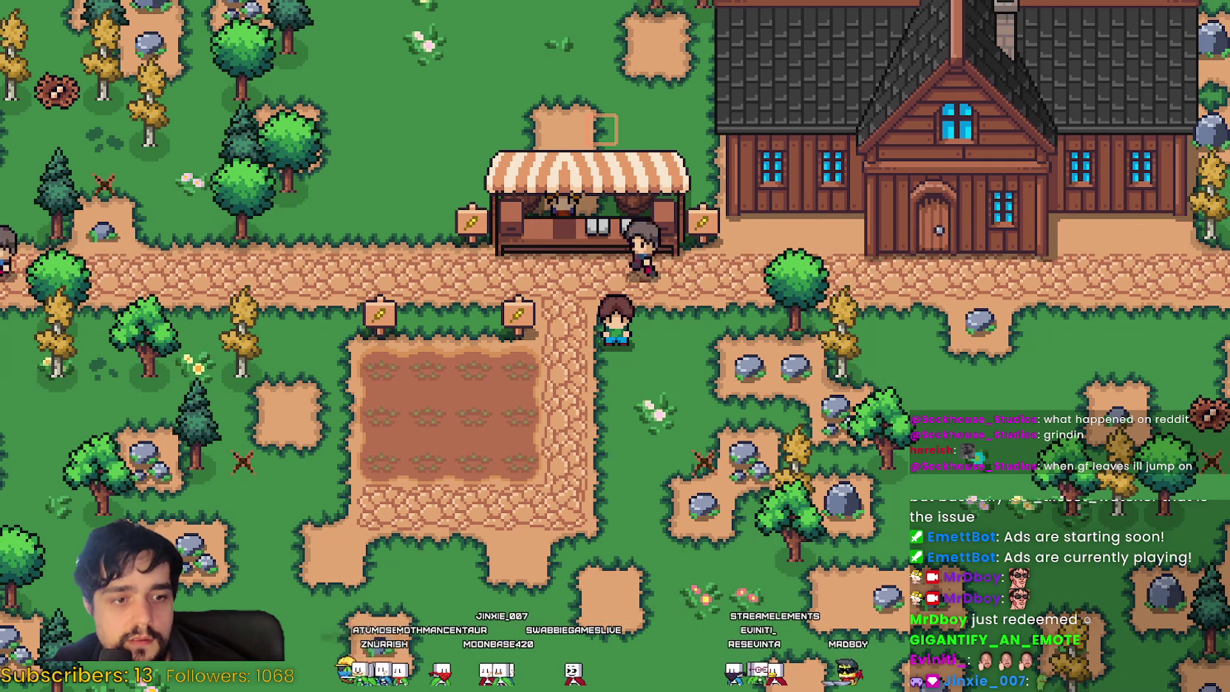
Step: Reopen the stall's Market twice to move the wheat stack into the sale slot
{"action": "key", "text": "w"}
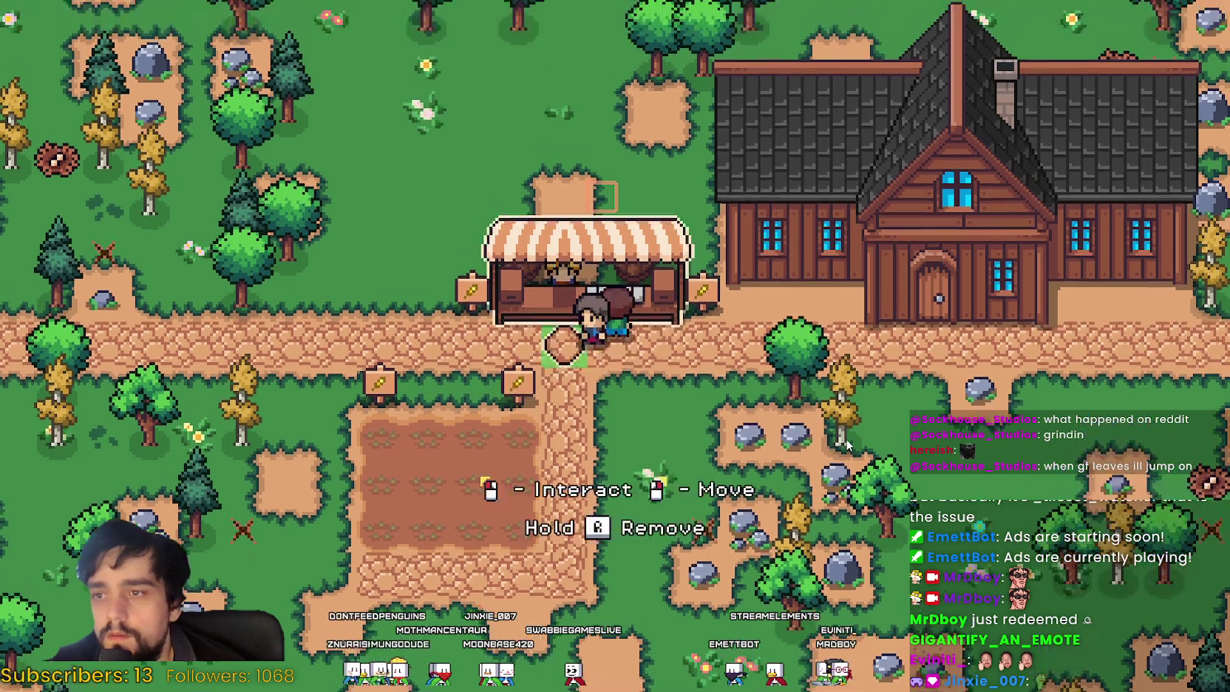
{"action": "key", "text": "e"}
{"action": "left_click", "coordinate": [473, 213]}
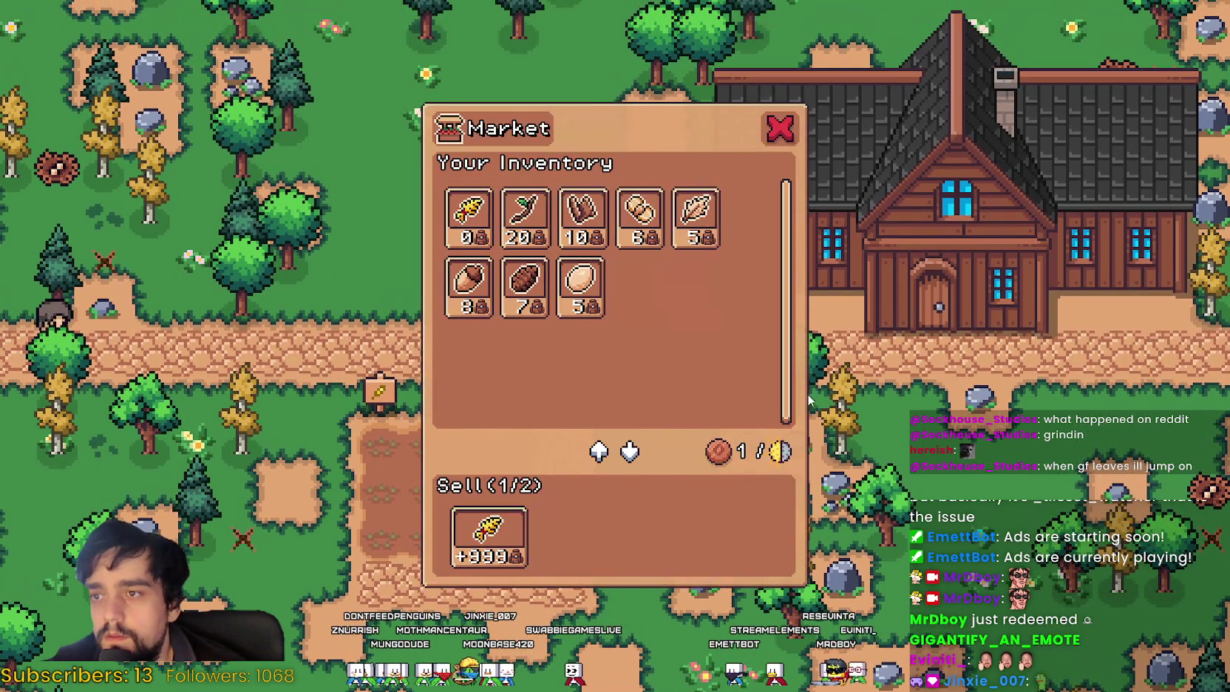
{"action": "key", "text": "Escape"}
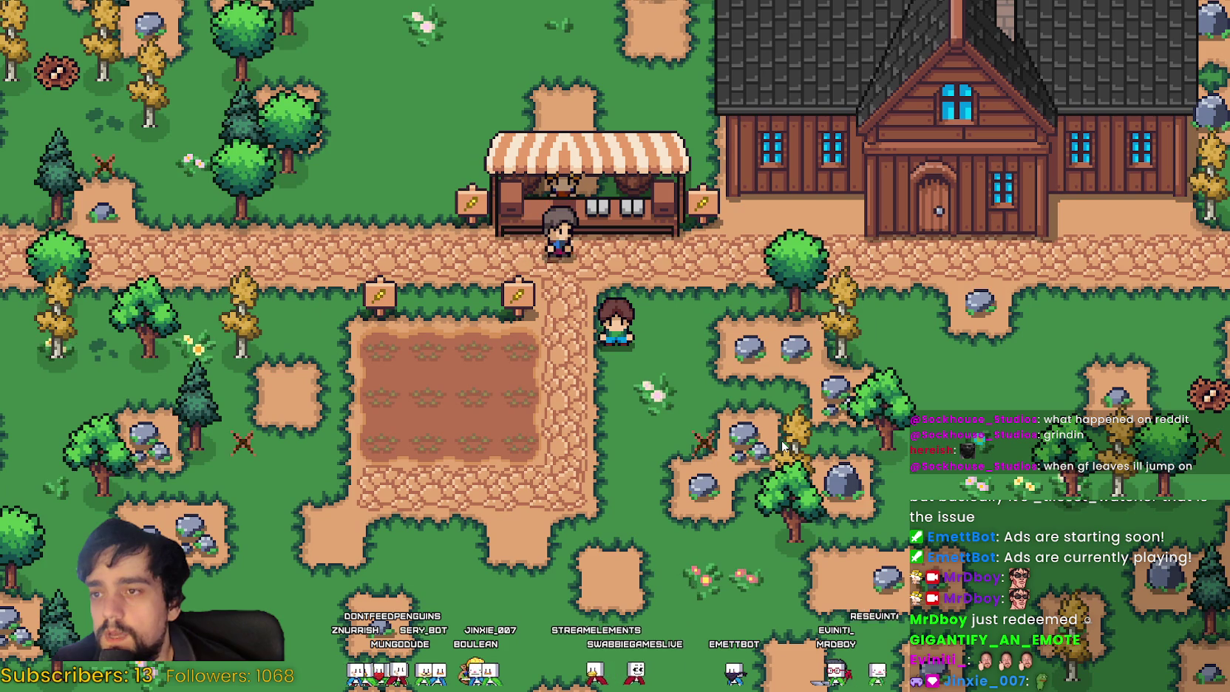
{"action": "key", "text": "Up"}
{"action": "key", "text": "Up"}
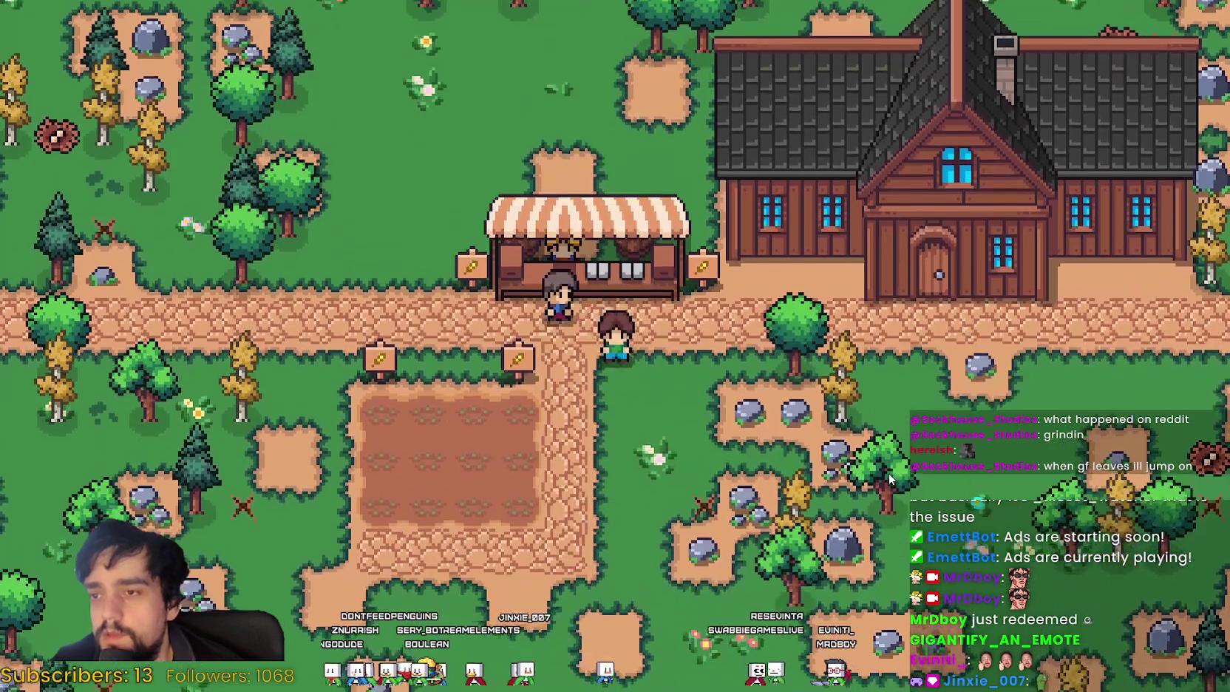
{"action": "left_click", "coordinate": [889, 473]}
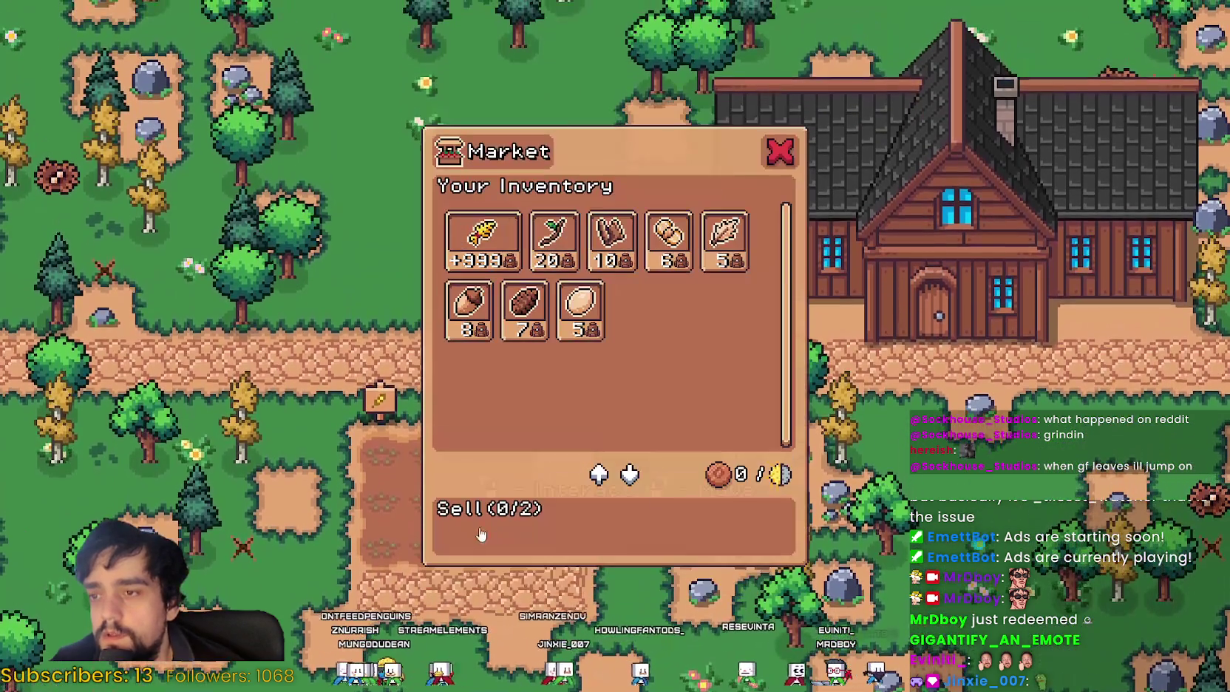
{"action": "left_click", "coordinate": [495, 226]}
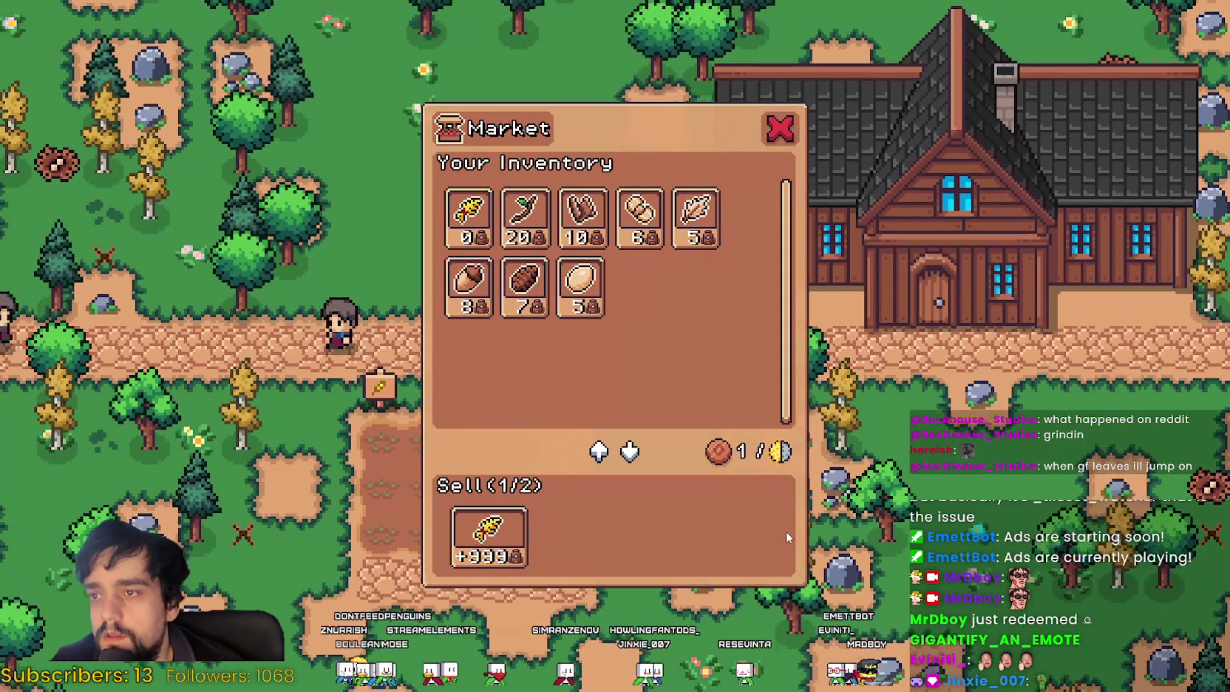
{"action": "key", "text": "Escape"}
{"action": "key", "text": "Down"}
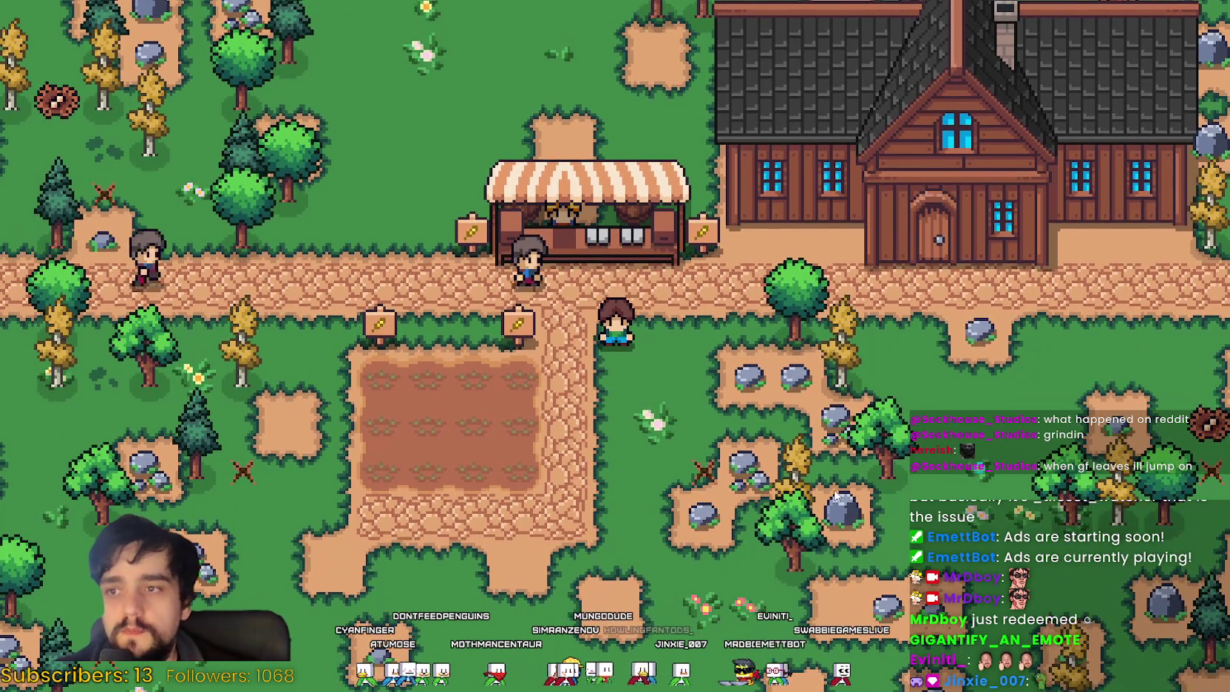
Step: Walk away from the stall along the path above the field
{"action": "key", "text": "w"}
{"action": "key", "text": "a"}
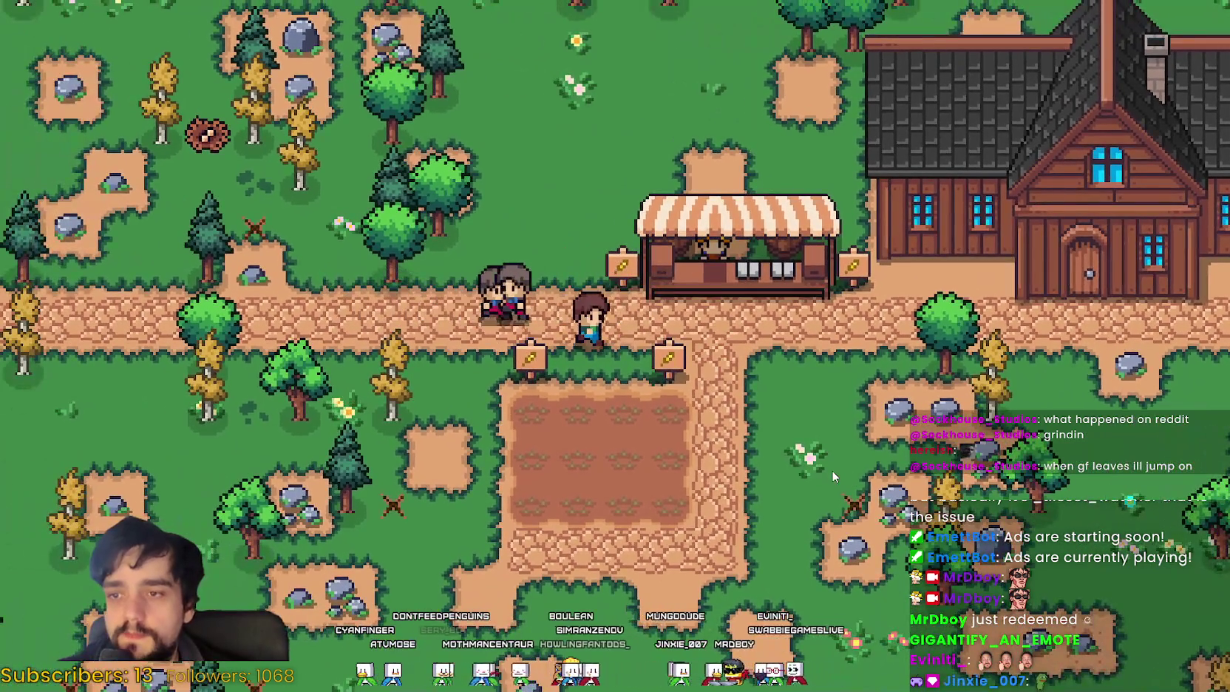
{"action": "key", "text": "d"}
{"action": "key", "text": "a"}
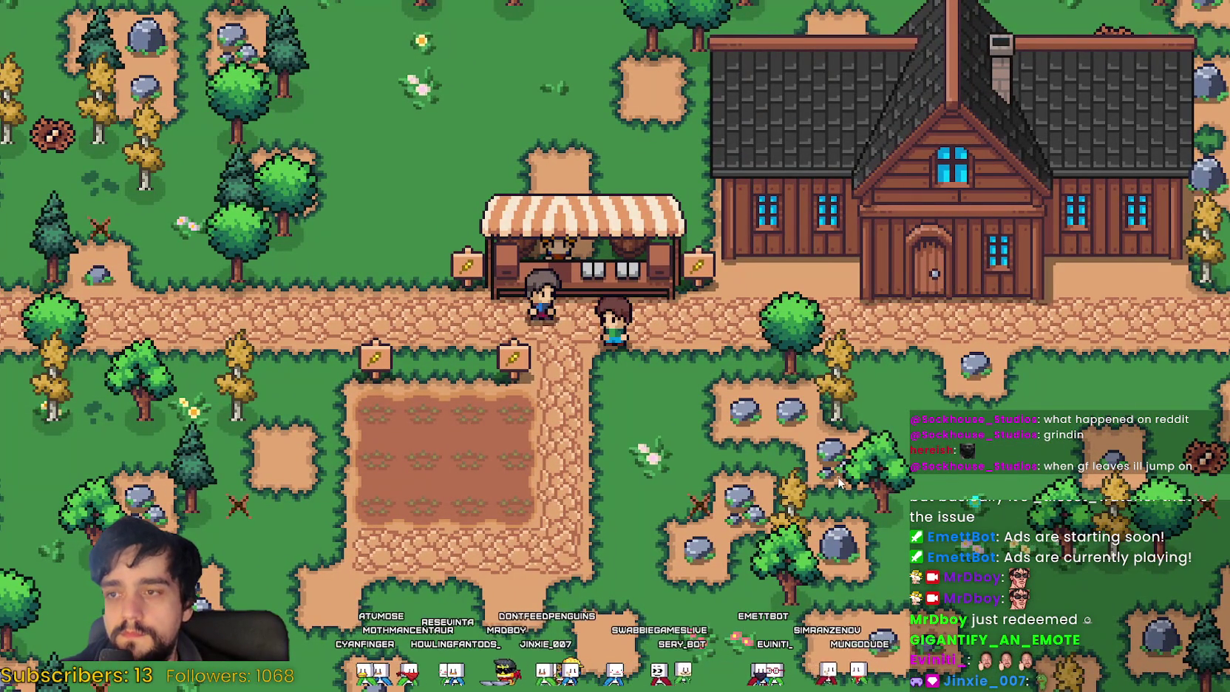
Step: Visit the market stall, open the market, then close it and walk away
{"action": "key", "text": "a"}
{"action": "key", "text": "e"}
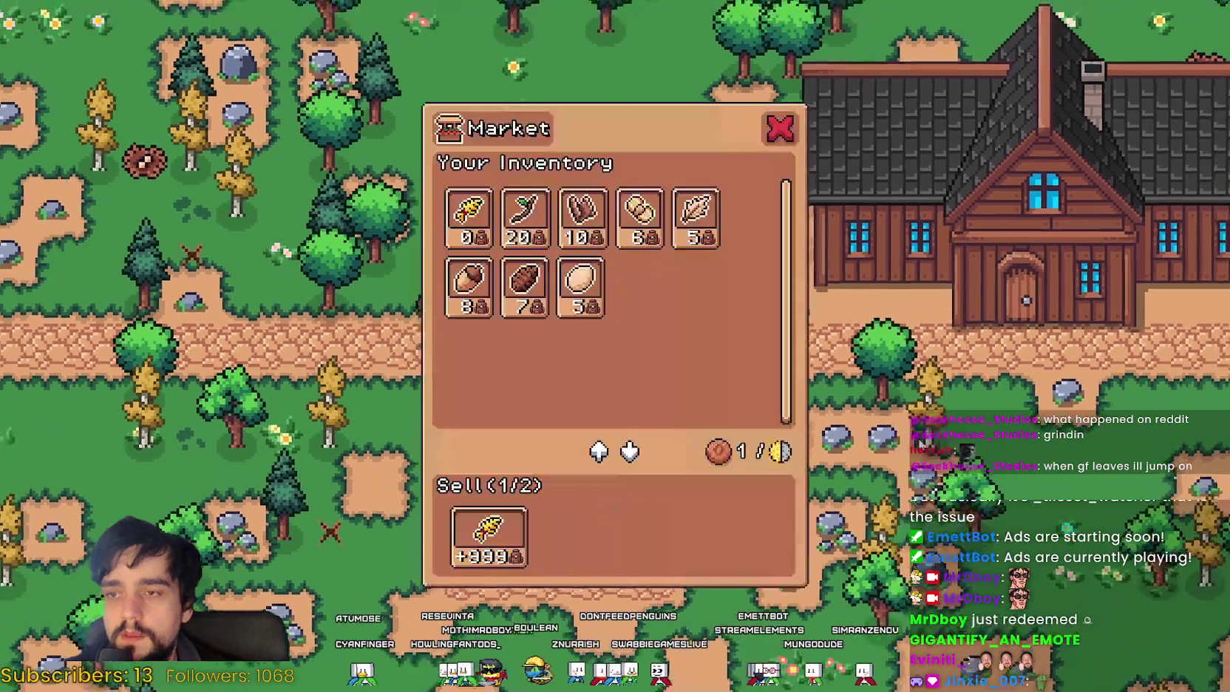
{"action": "key", "text": "e"}
{"action": "key", "text": "a"}
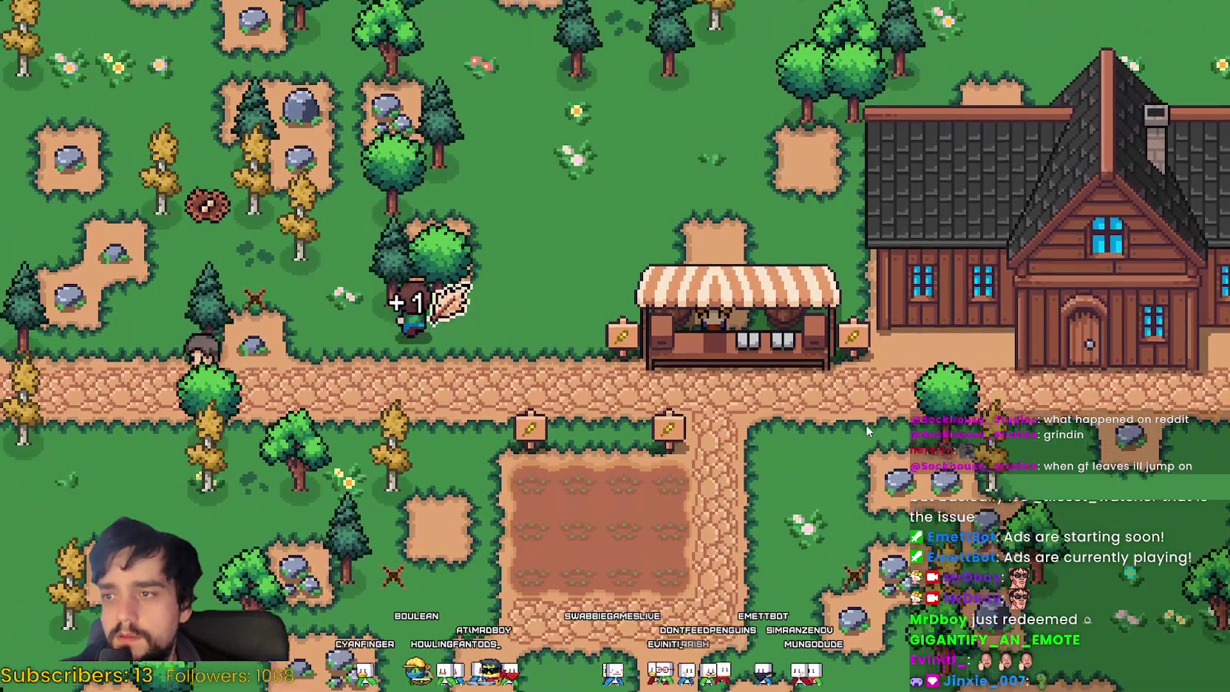
Step: Collect bread to the north, then head back down past the farm plot
{"action": "key", "text": "w"}
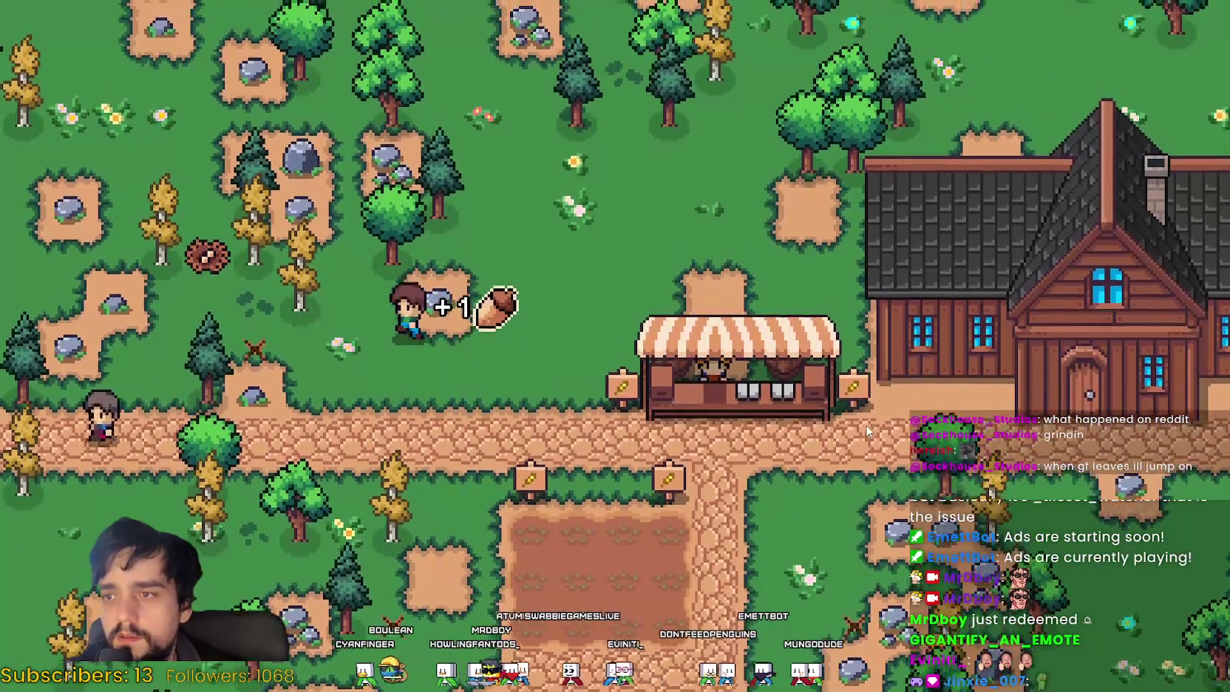
{"action": "key", "text": "w"}
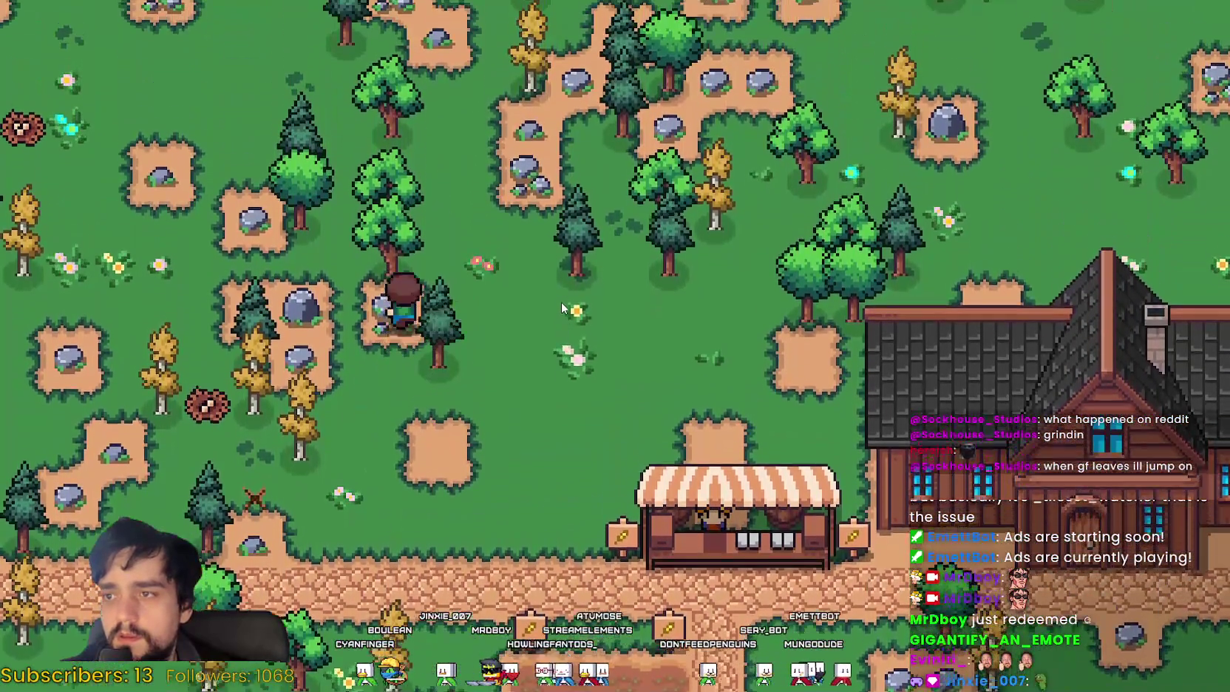
{"action": "key", "text": "s"}
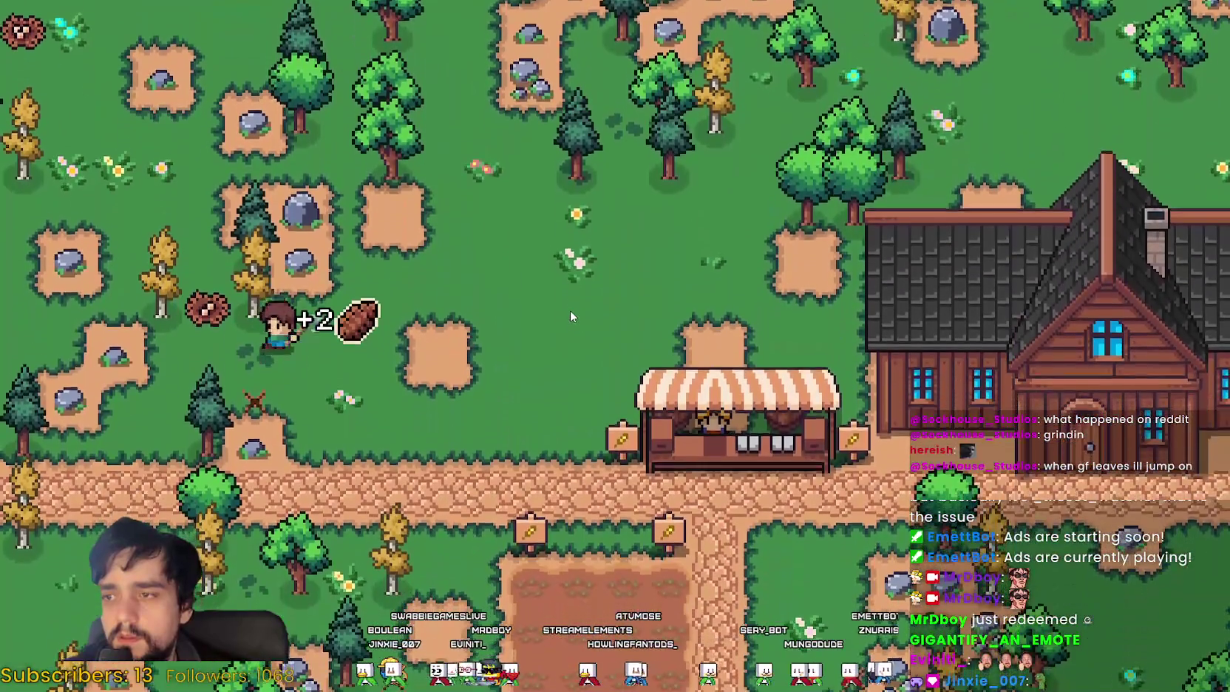
{"action": "key", "text": "s"}
{"action": "key", "text": "d"}
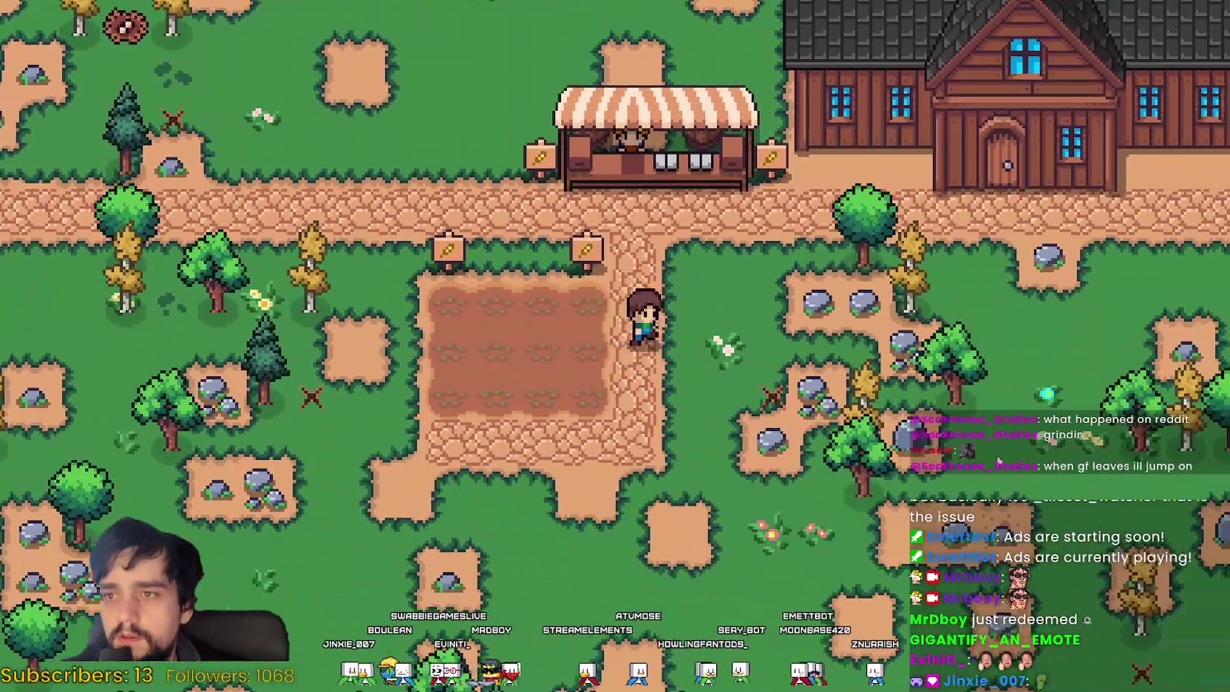
{"action": "key", "text": "s"}
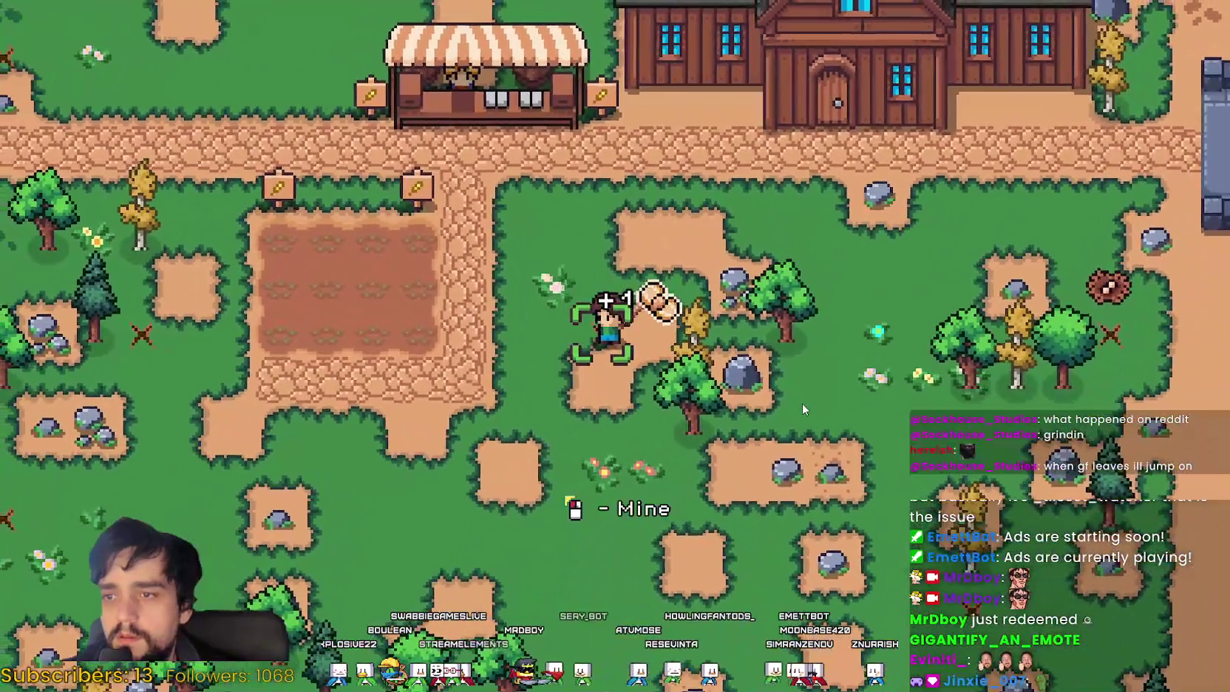
Step: Mine the rock by the path and look over the house advancements tree
{"action": "key", "text": "d"}
{"action": "key", "text": "w"}
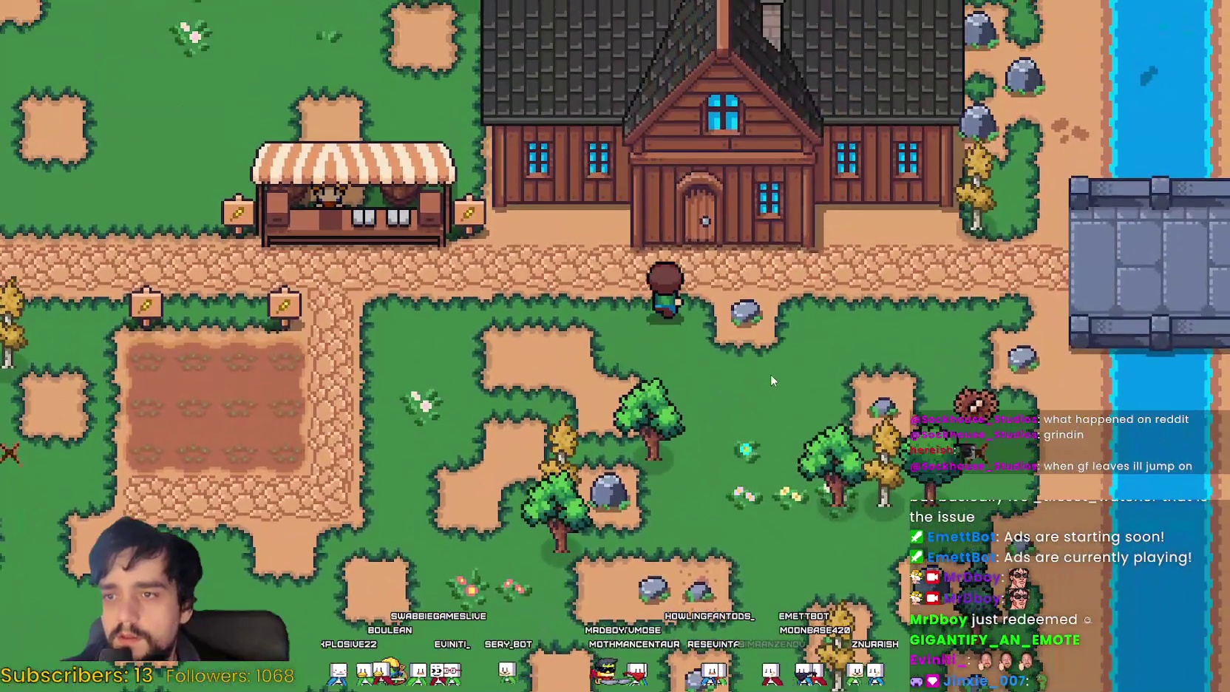
{"action": "key", "text": "e"}
{"action": "left_click", "coordinate": [629, 376]}
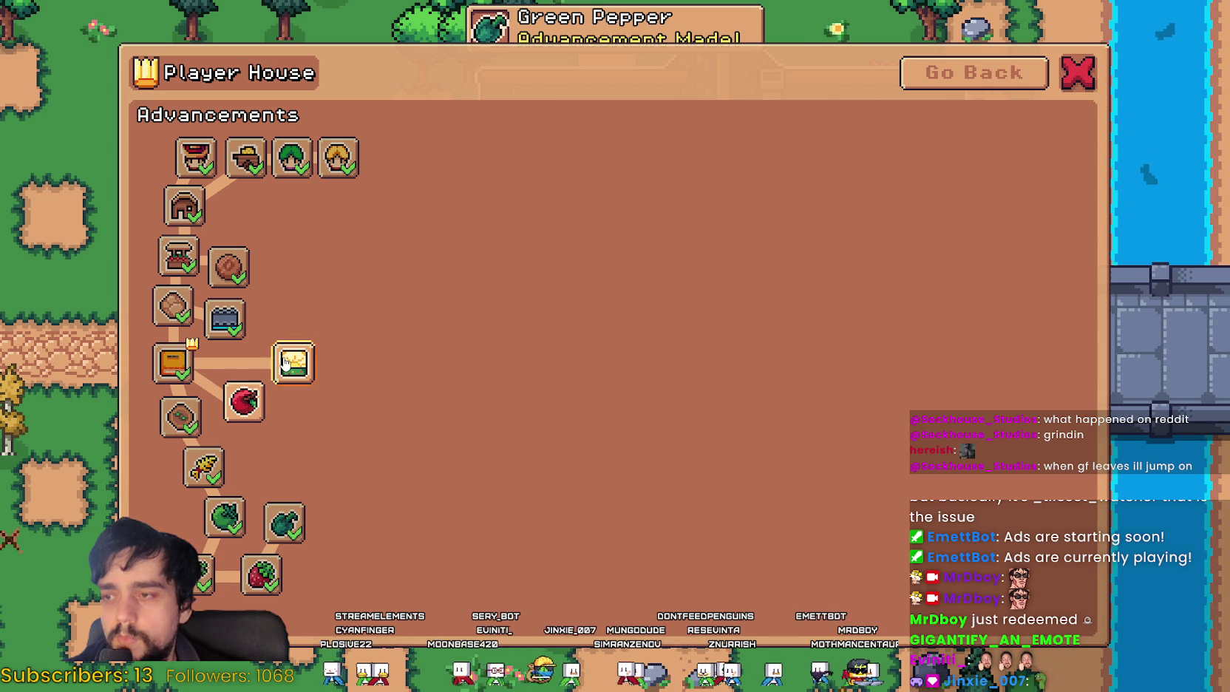
{"action": "key", "text": "Escape"}
Step: Walk to the riverbank and cast the fishing line twice
{"action": "key", "text": "d"}
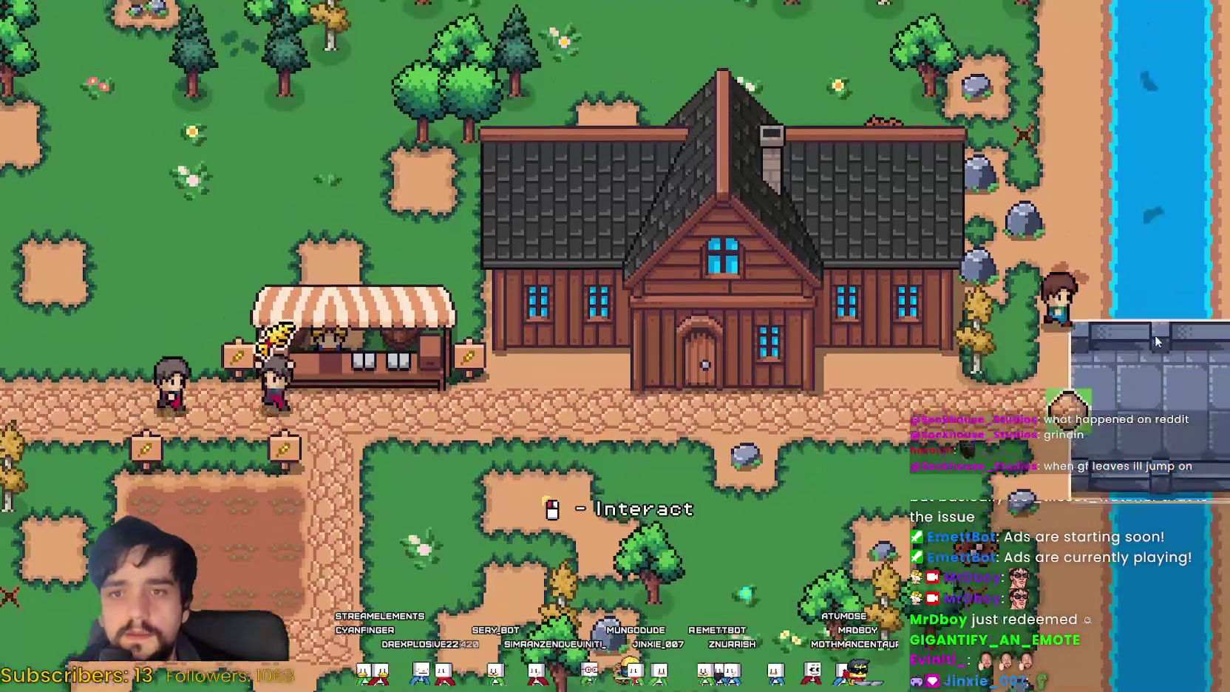
{"action": "key", "text": "w"}
{"action": "left_click", "coordinate": [1153, 335]}
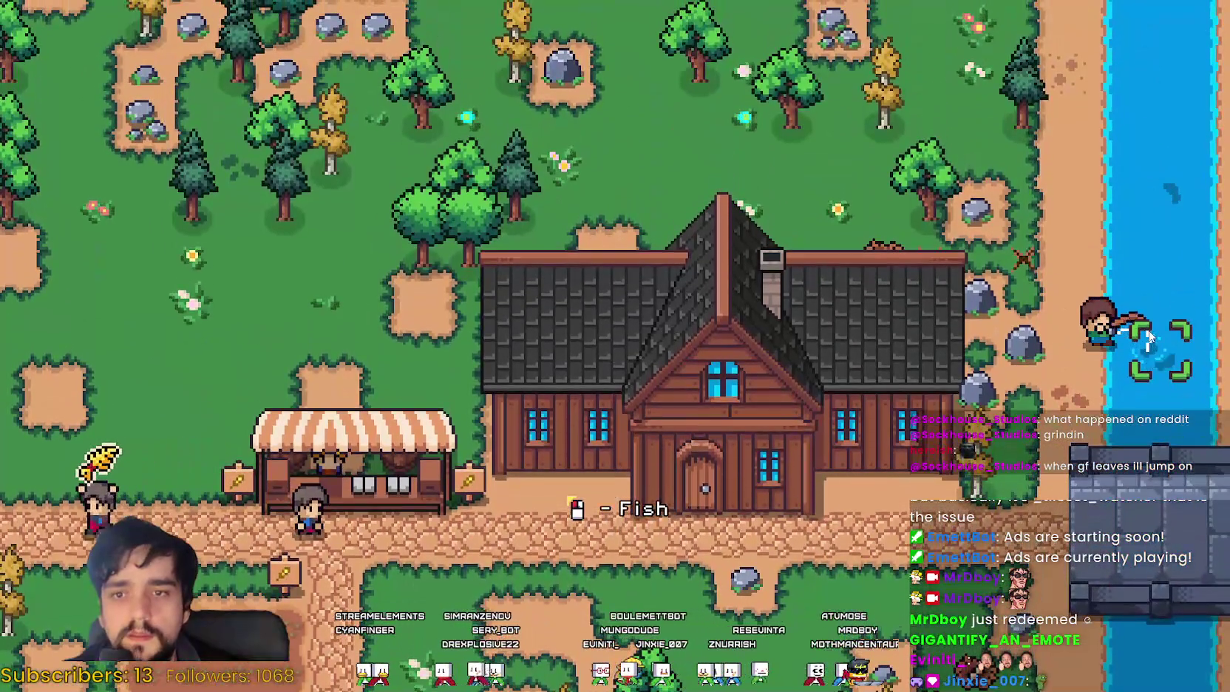
{"action": "key", "text": "w"}
{"action": "left_click", "coordinate": [1131, 377]}
Step: Return to the market stall, check the market, and close it
{"action": "key", "text": "s"}
{"action": "key", "text": "a"}
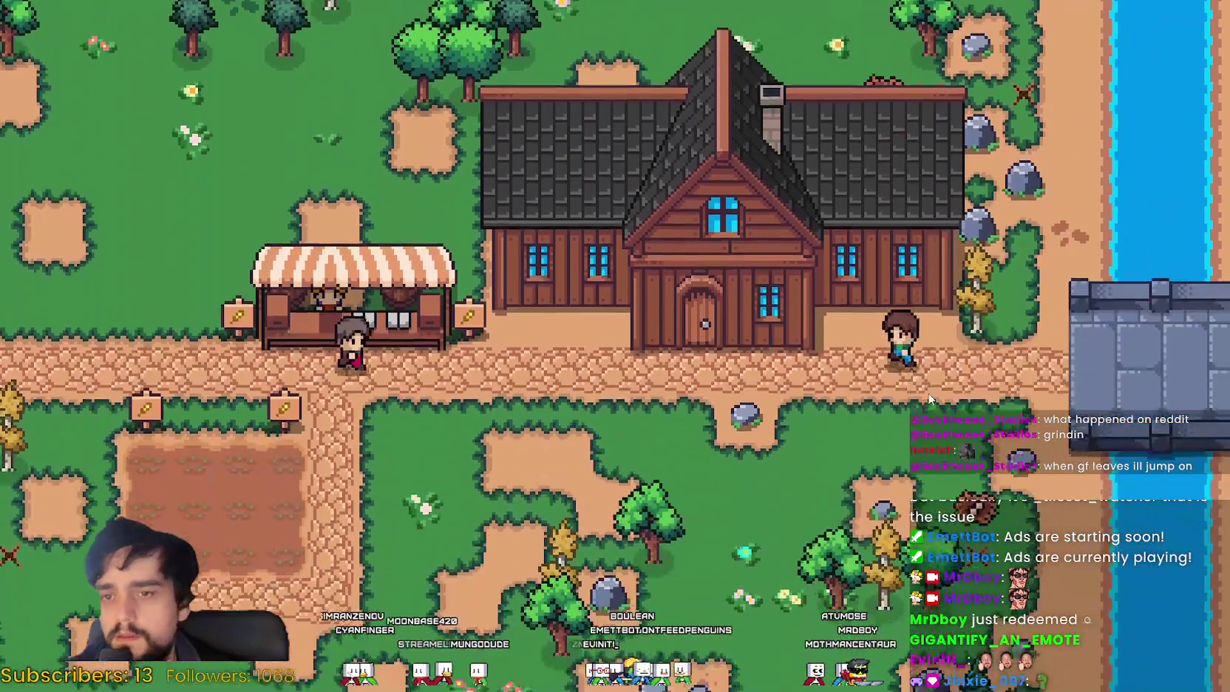
{"action": "key", "text": "a"}
{"action": "key", "text": "e"}
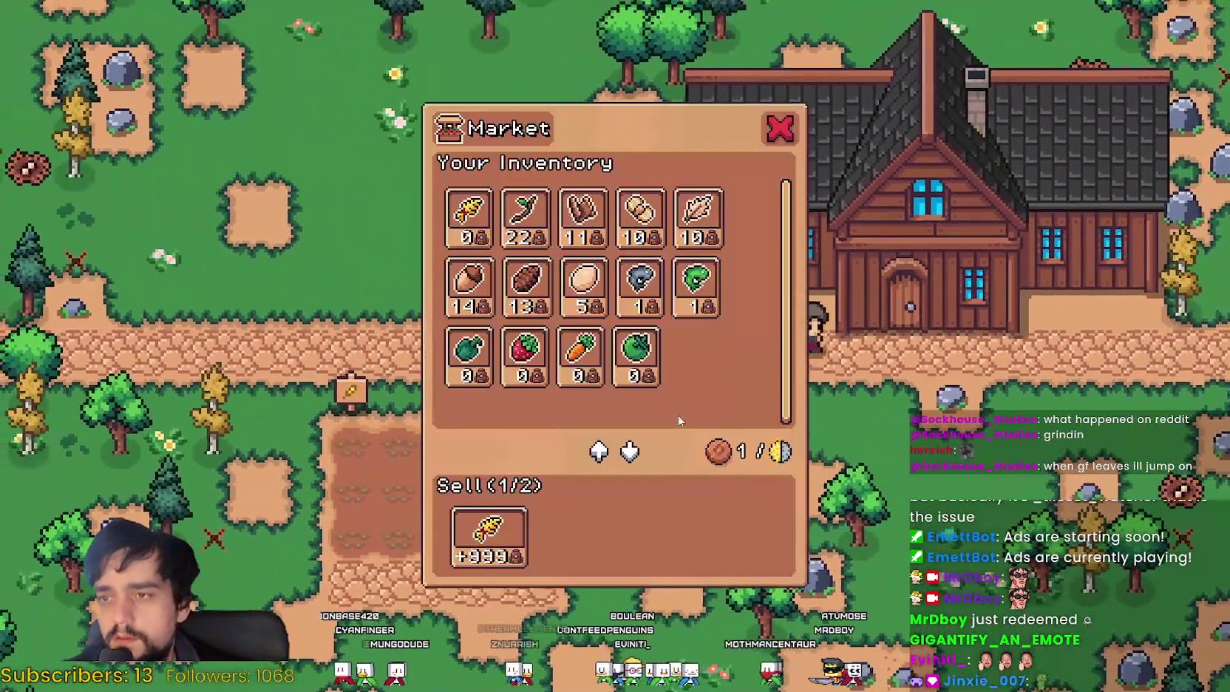
{"action": "key", "text": "Escape"}
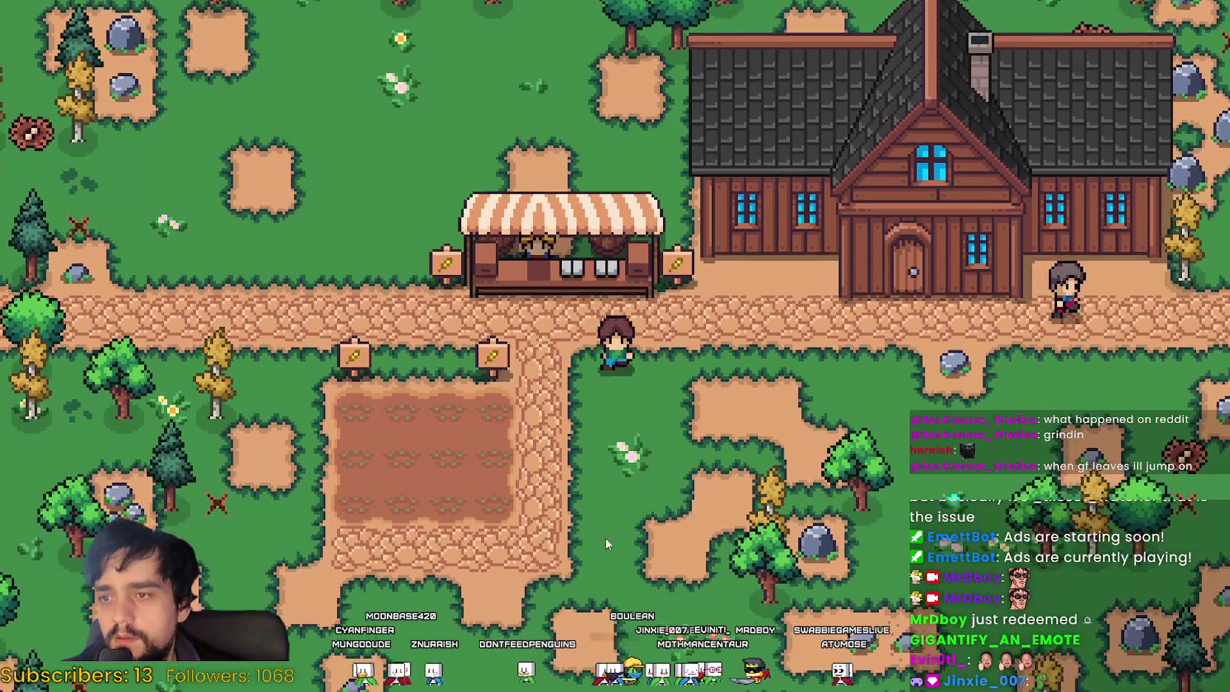
{"action": "key", "text": "d"}
Step: Pick up an acorn and chop a tree near the house for a wood log
{"action": "left_click", "coordinate": [825, 418]}
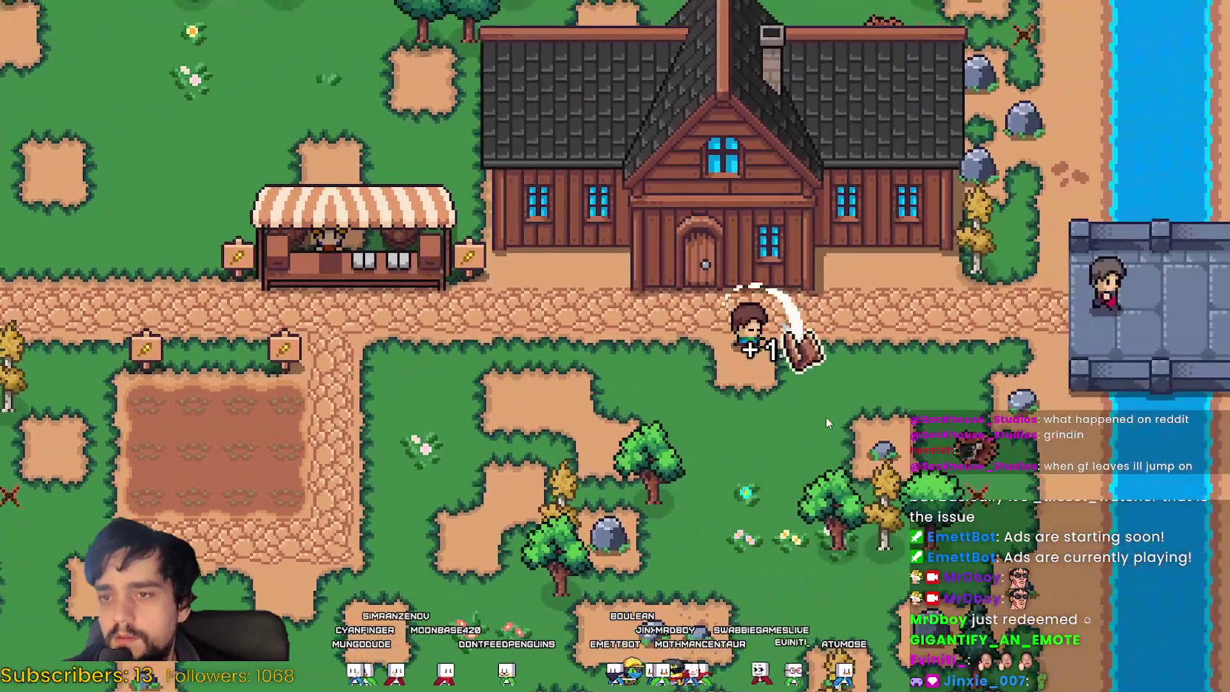
{"action": "key", "text": "s"}
{"action": "key", "text": "a"}
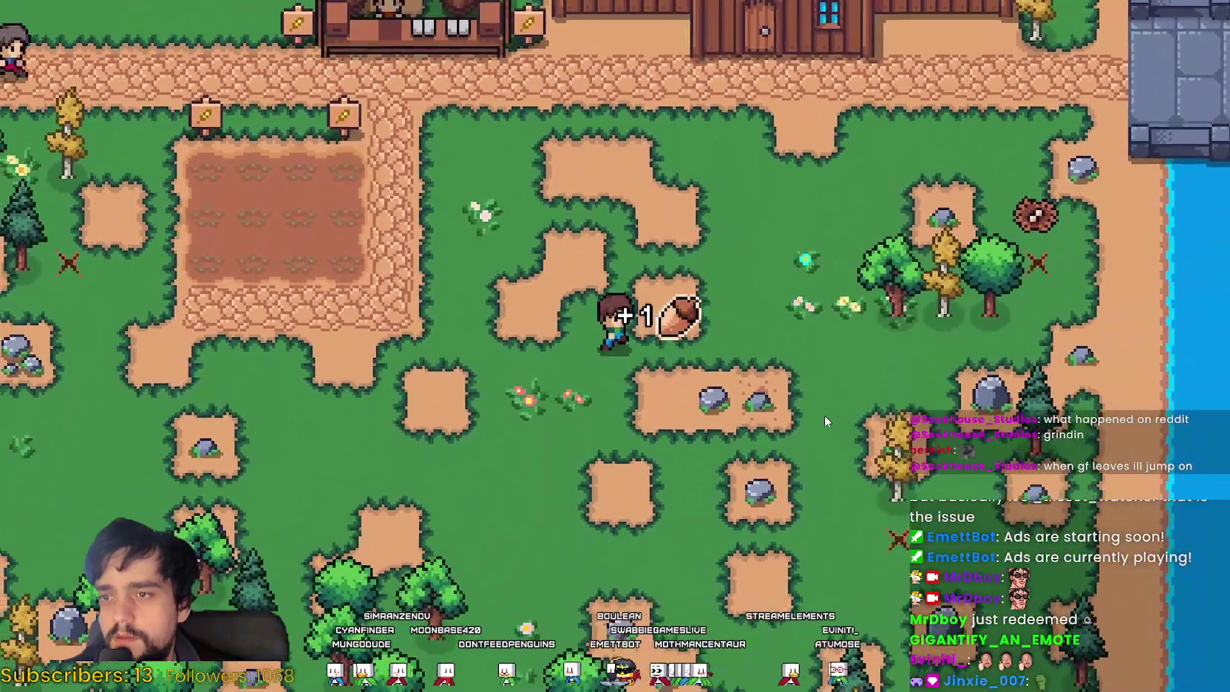
{"action": "key", "text": "d"}
{"action": "left_click", "coordinate": [825, 416]}
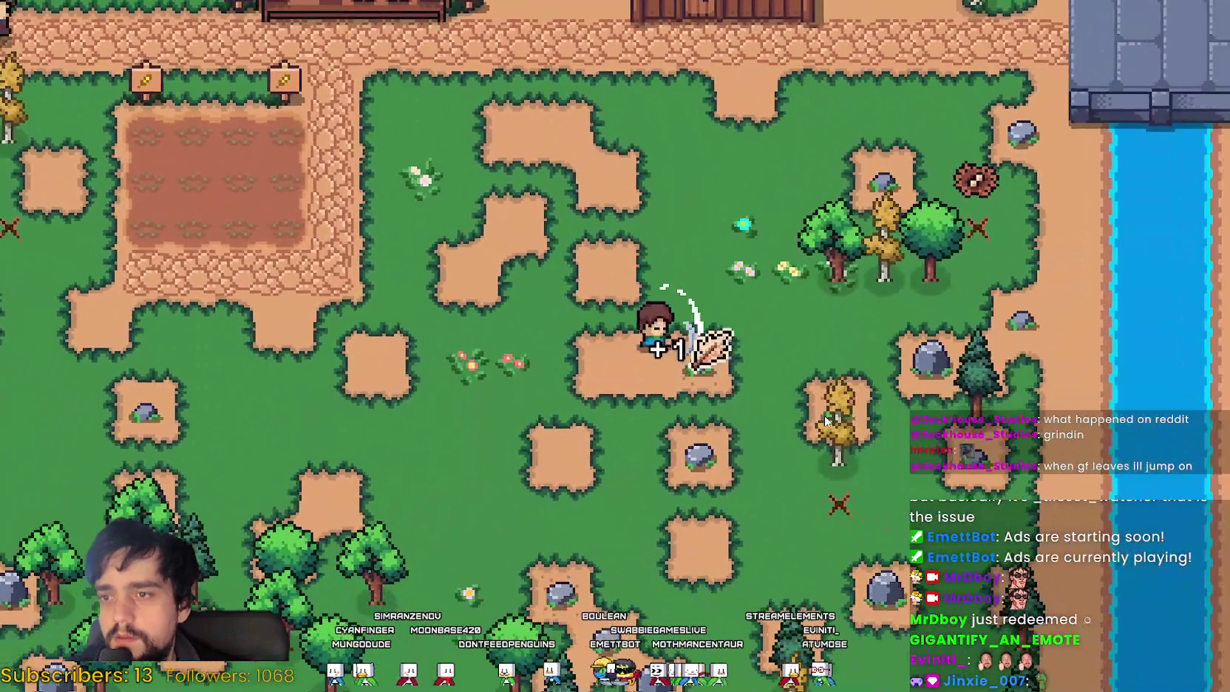
{"action": "key", "text": "s"}
Step: Chop down more trees, including the yellow tree and the one beside the nest
{"action": "key", "text": "a"}
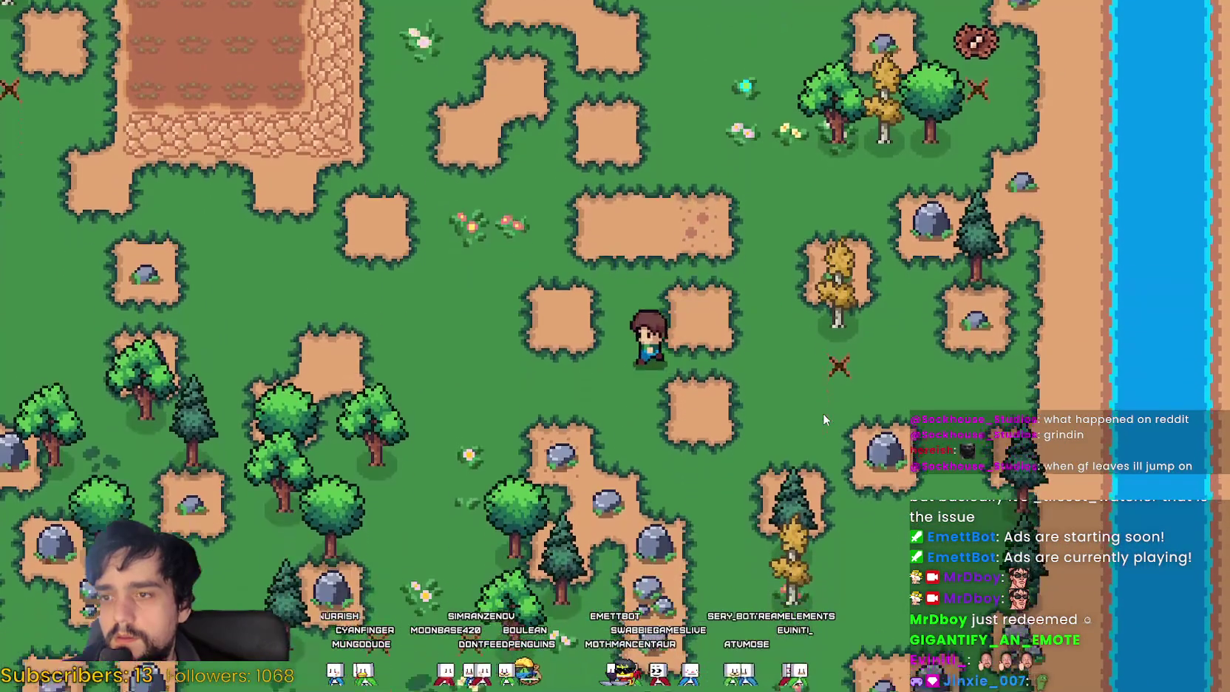
{"action": "left_click", "coordinate": [823, 413]}
{"action": "key", "text": "d"}
{"action": "key", "text": "d"}
{"action": "left_click", "coordinate": [822, 412]}
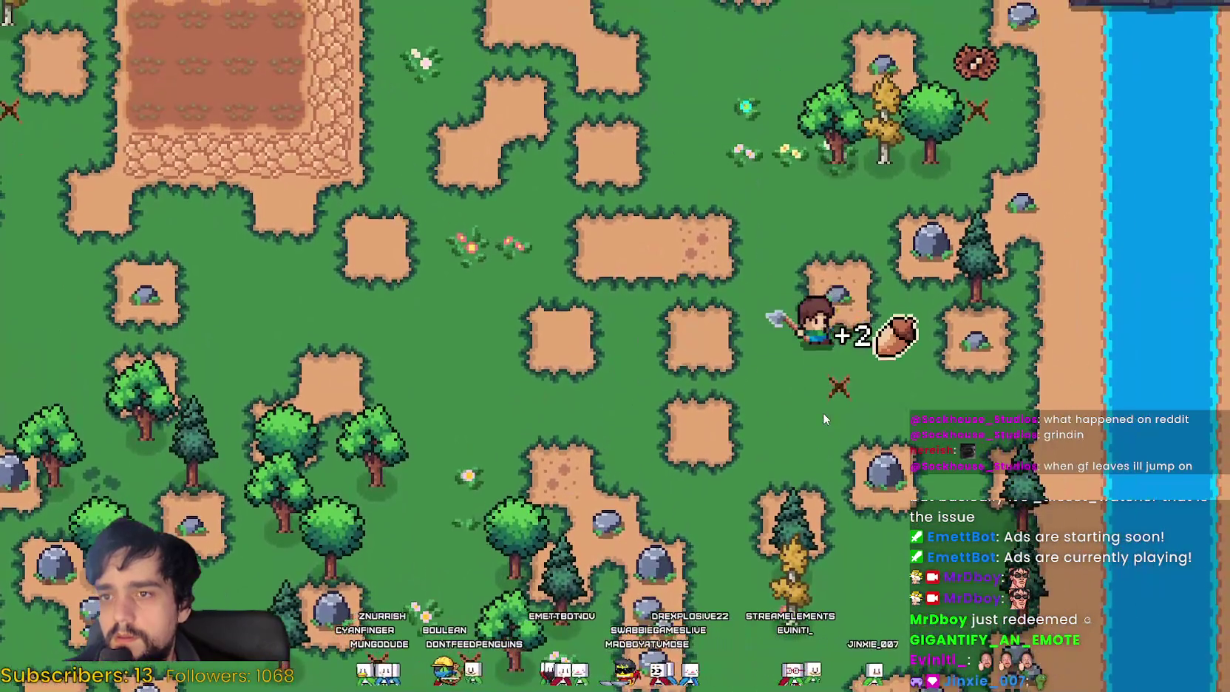
{"action": "left_click", "coordinate": [823, 412]}
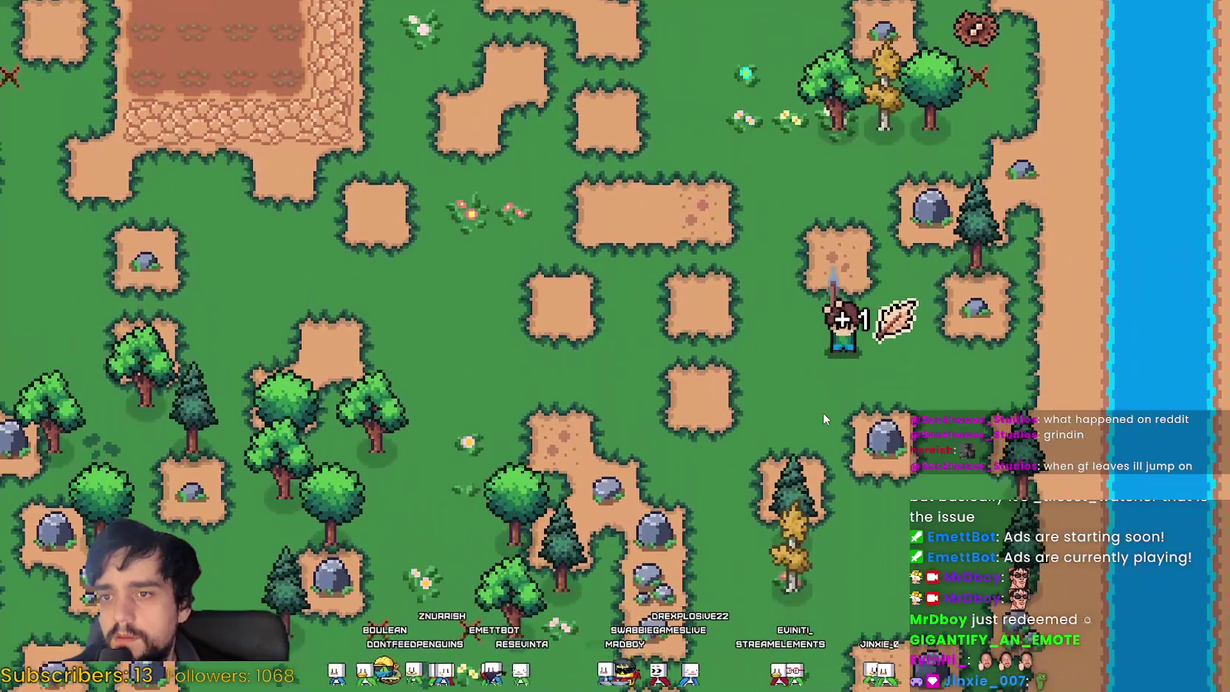
{"action": "key", "text": "w"}
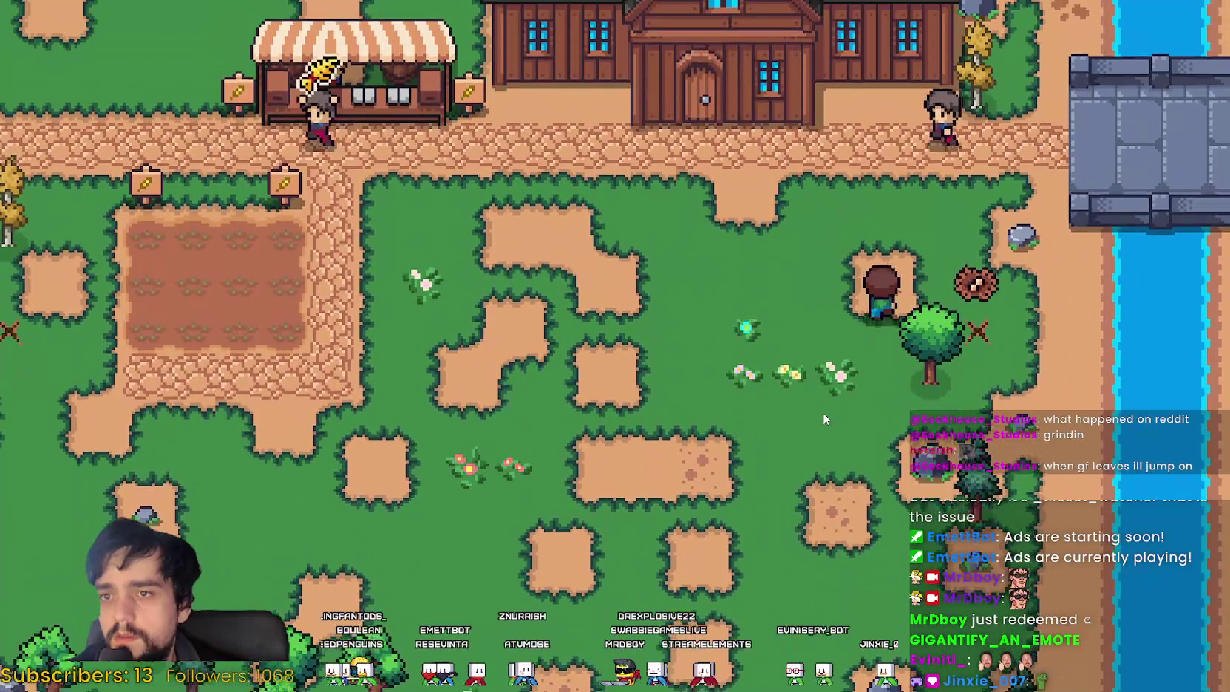
{"action": "left_click", "coordinate": [823, 413]}
Step: Collect eggs from the nest and walk toward the wheat field
{"action": "key", "text": "d"}
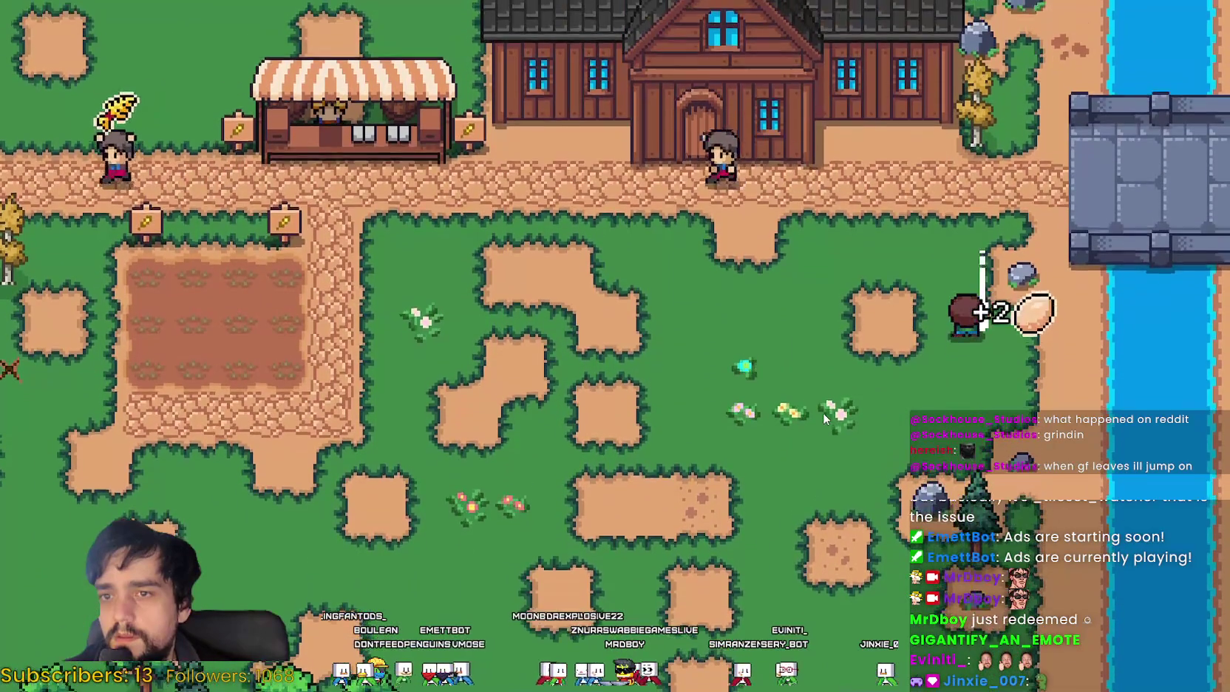
{"action": "key", "text": "w"}
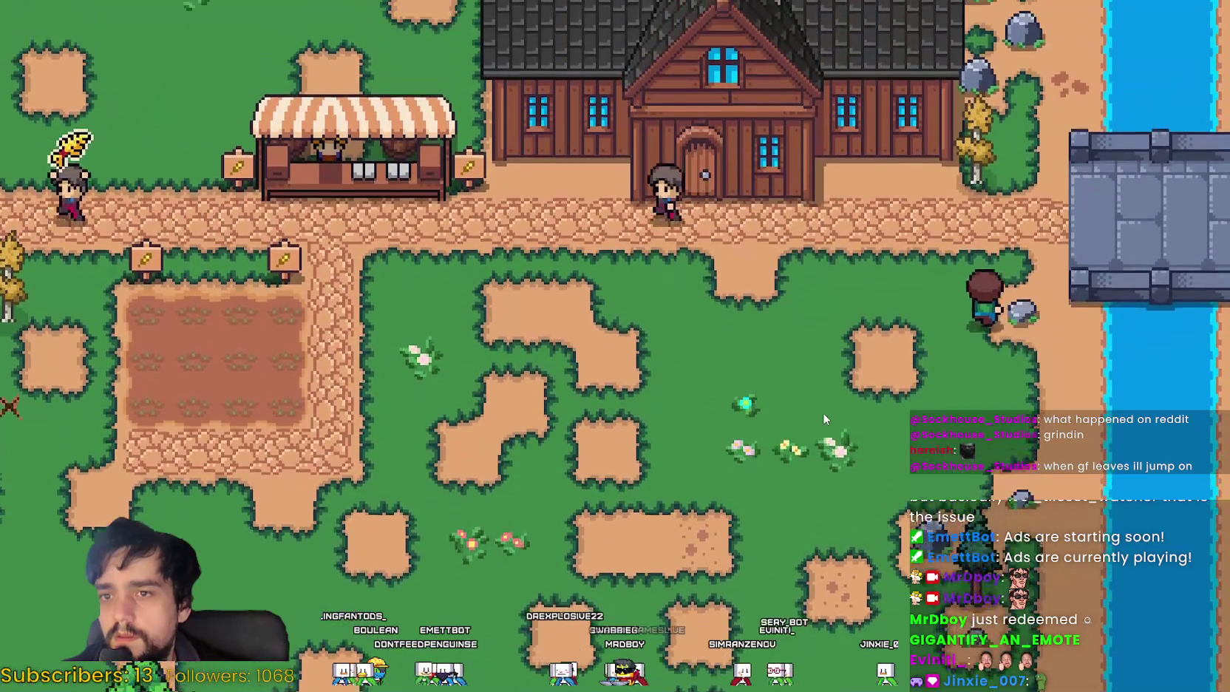
{"action": "key", "text": "a"}
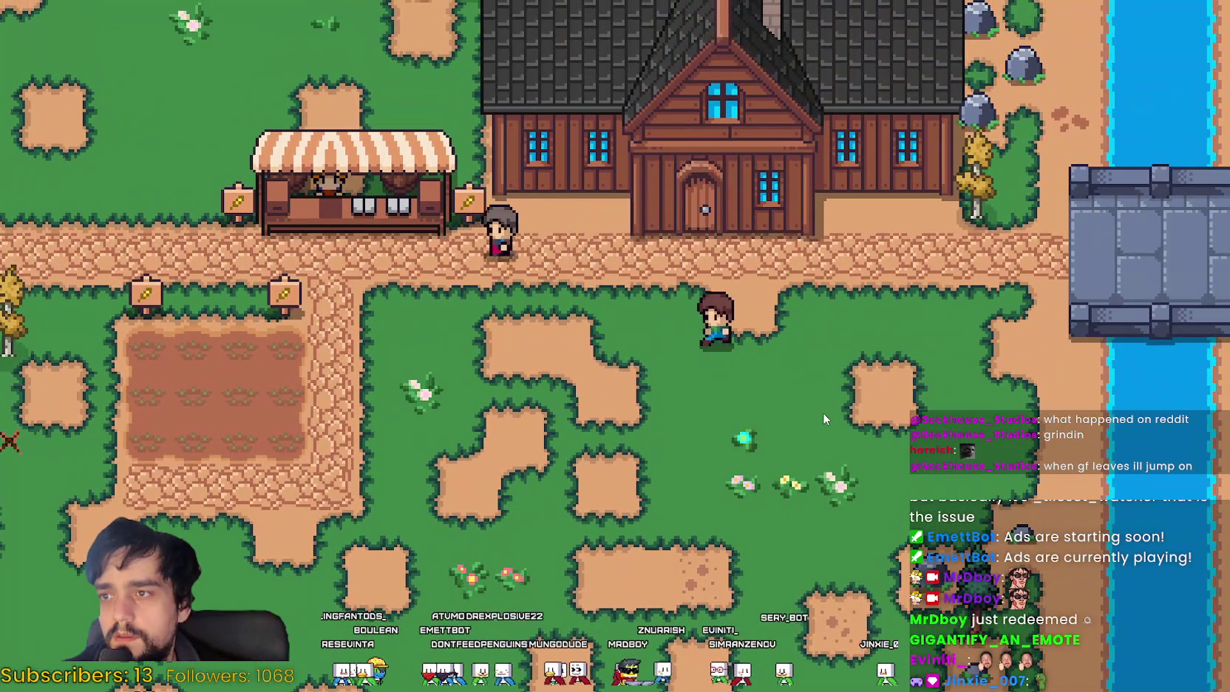
{"action": "key", "text": "a"}
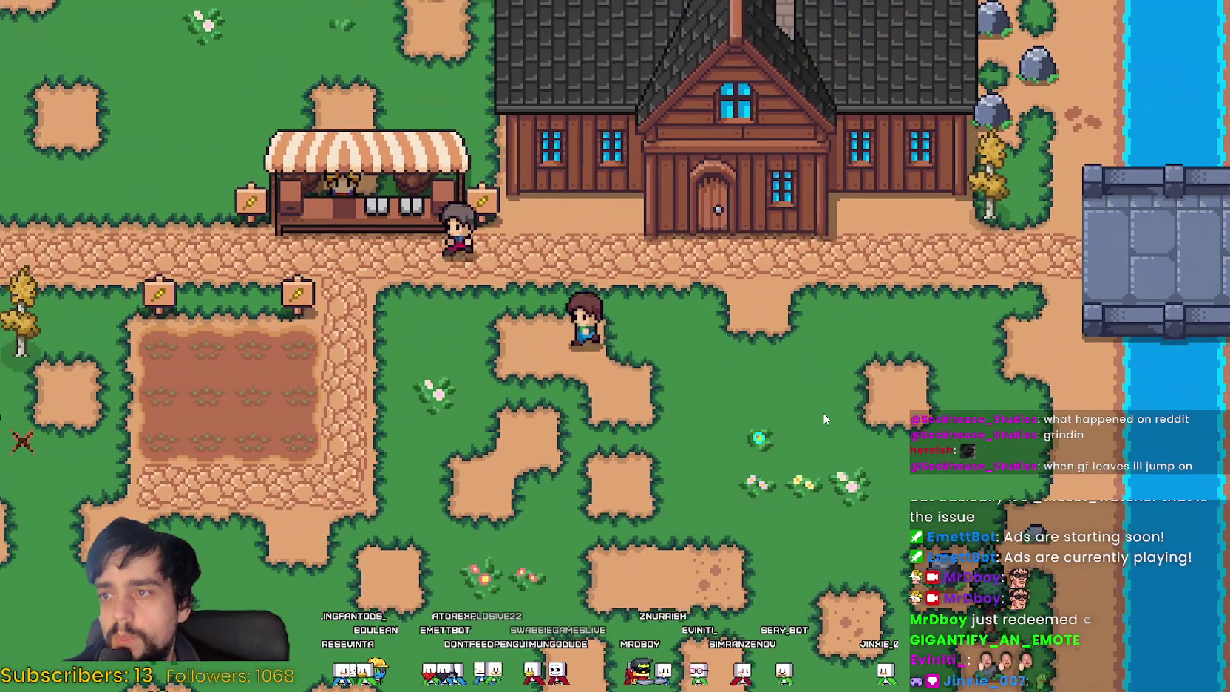
{"action": "key", "text": "s"}
Step: Glance at the sign crafting choices, then open and close the market stall's trade window
{"action": "key", "text": "c"}
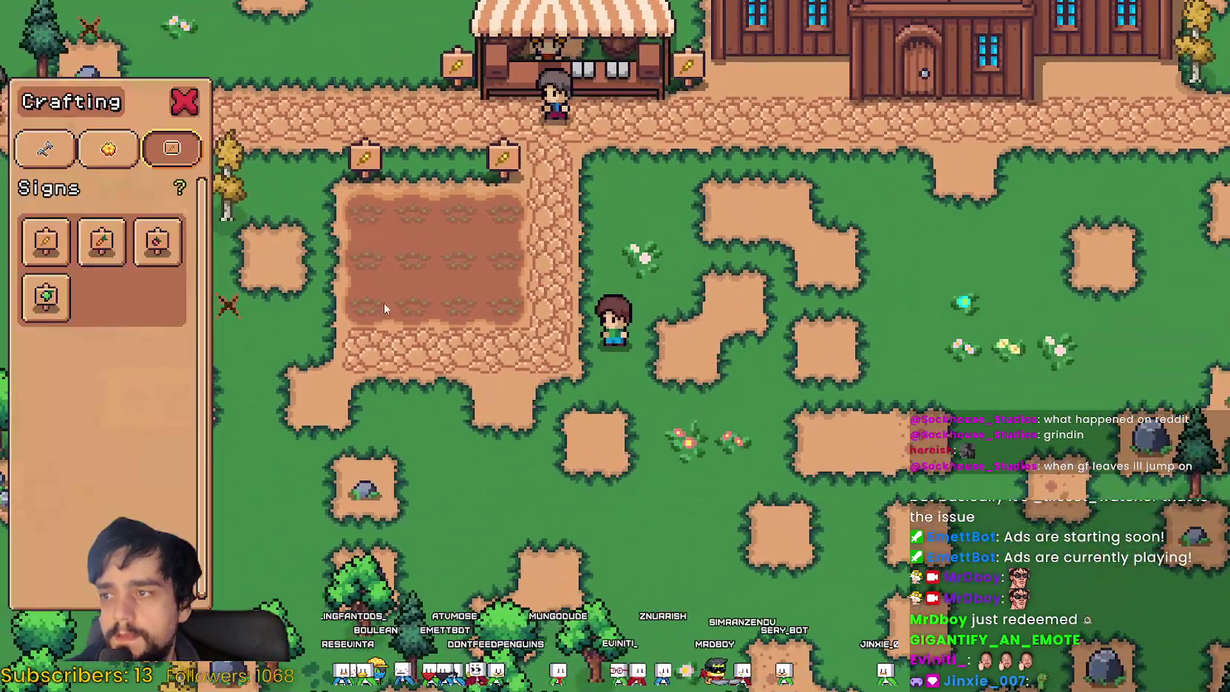
{"action": "key", "text": "c"}
{"action": "key", "text": "w"}
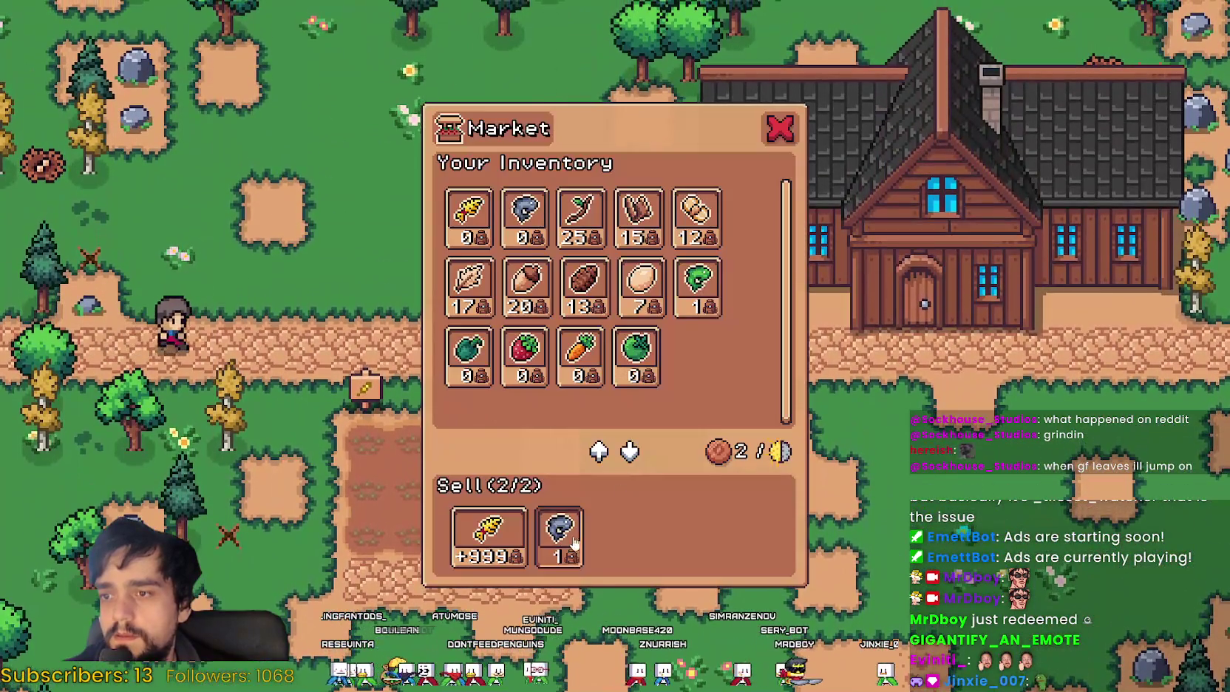
{"action": "key", "text": "s"}
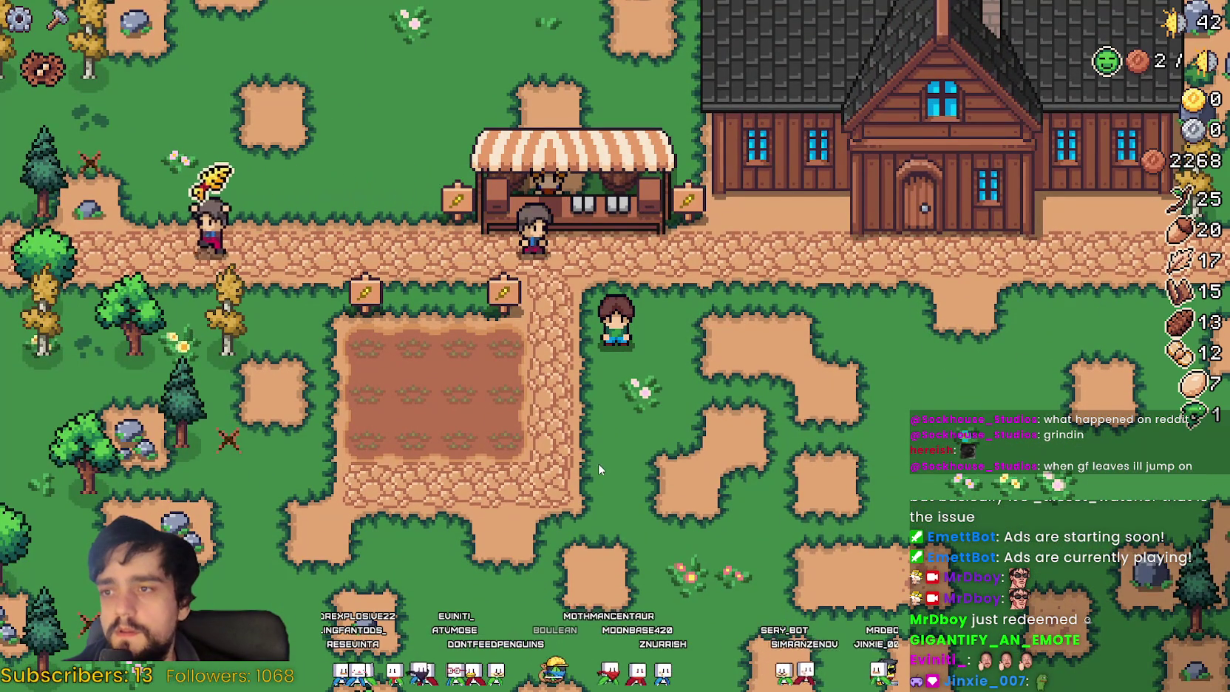
Step: Check the market window once more, then walk onto the wheat field's edge
{"action": "key", "text": "w"}
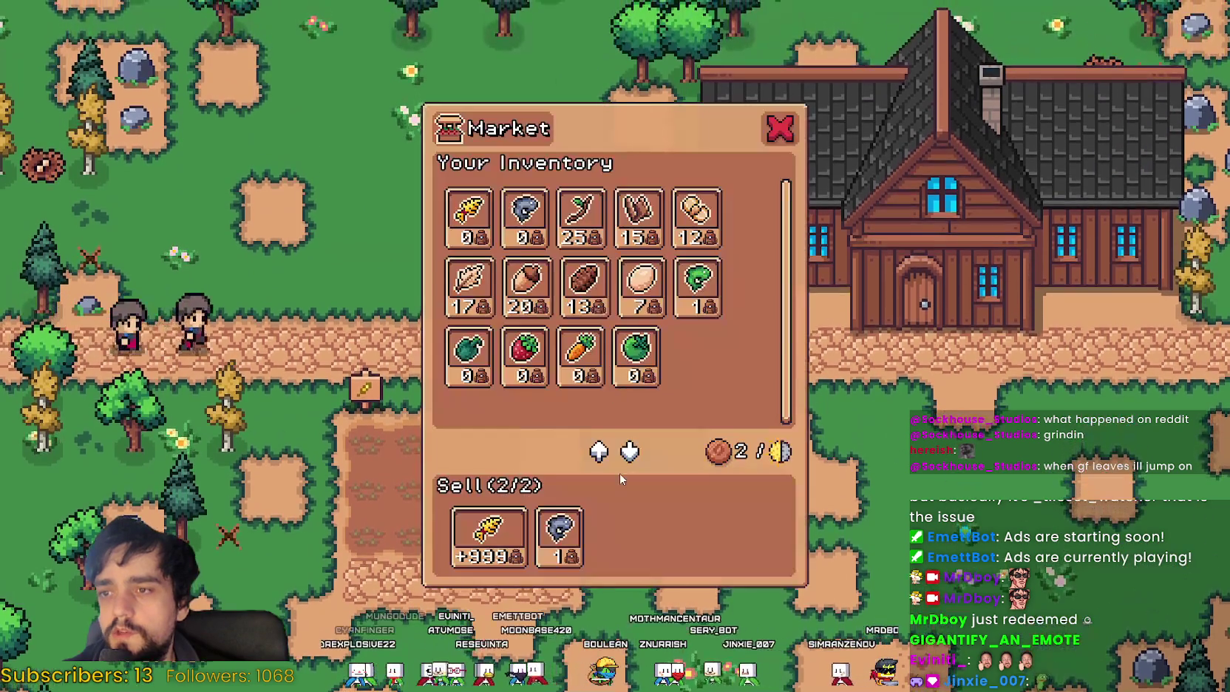
{"action": "key", "text": "s"}
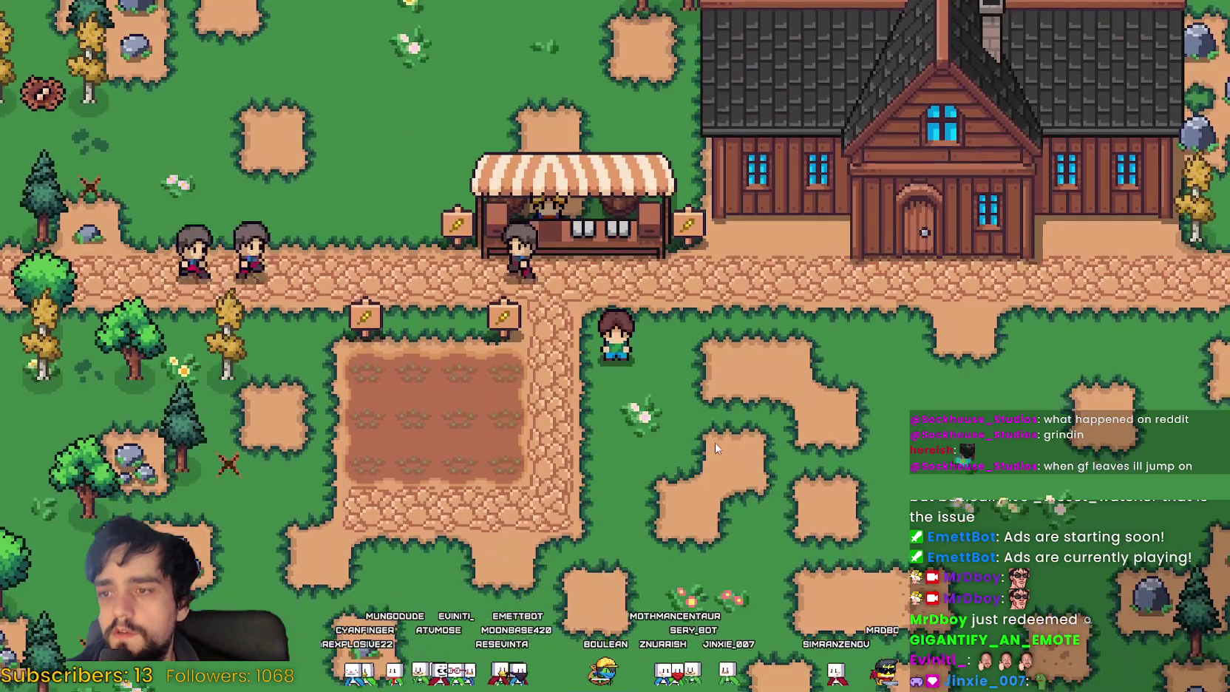
{"action": "key", "text": "a"}
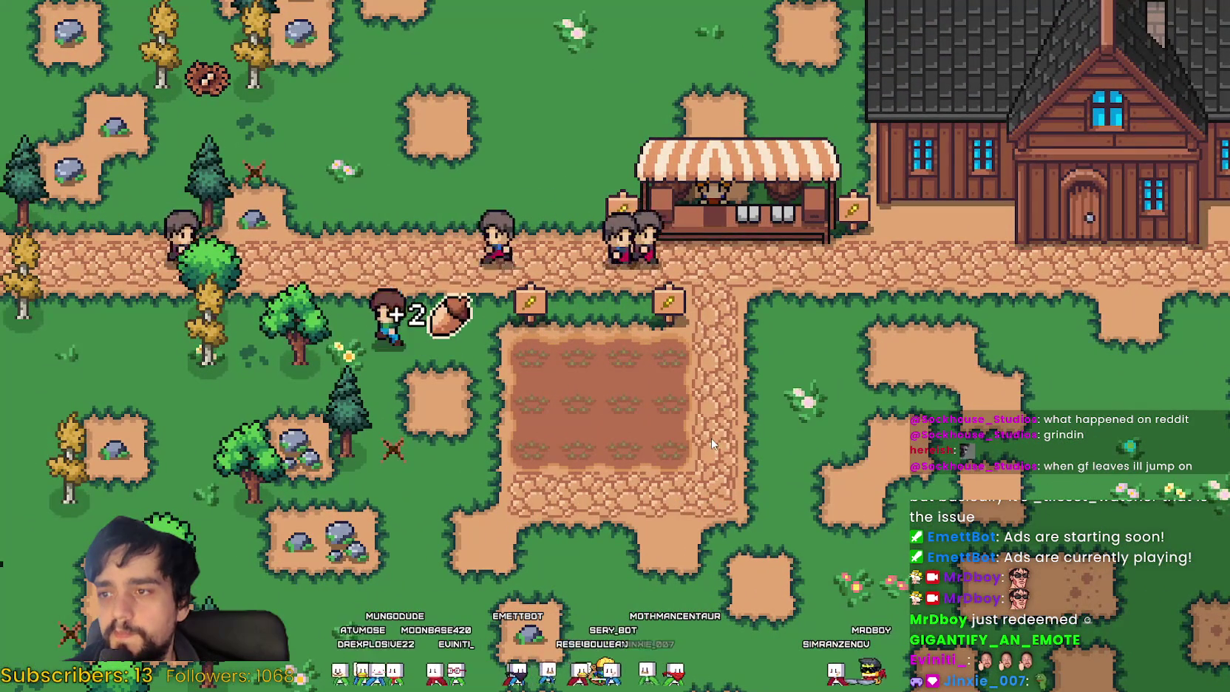
{"action": "key", "text": "d"}
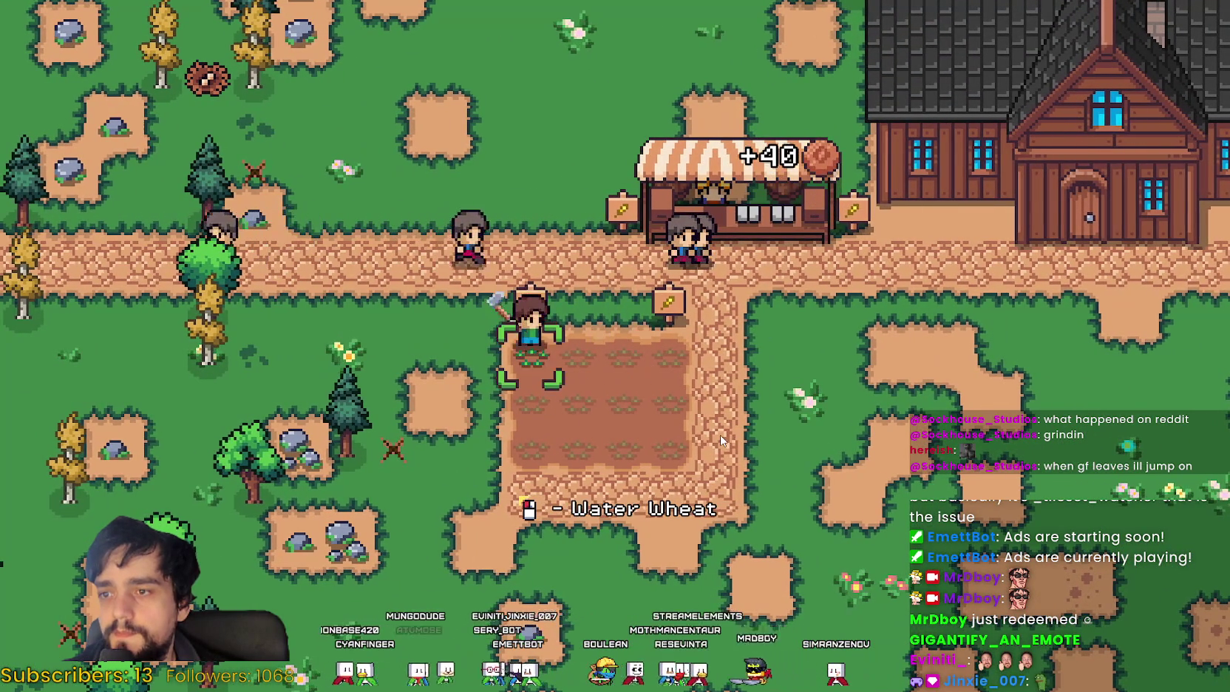
Step: Plant wheat across the top and second rows and water the new seeds
{"action": "left_click", "coordinate": [720, 435]}
{"action": "left_click", "coordinate": [720, 434]}
{"action": "key", "text": "d"}
{"action": "left_click", "coordinate": [711, 438]}
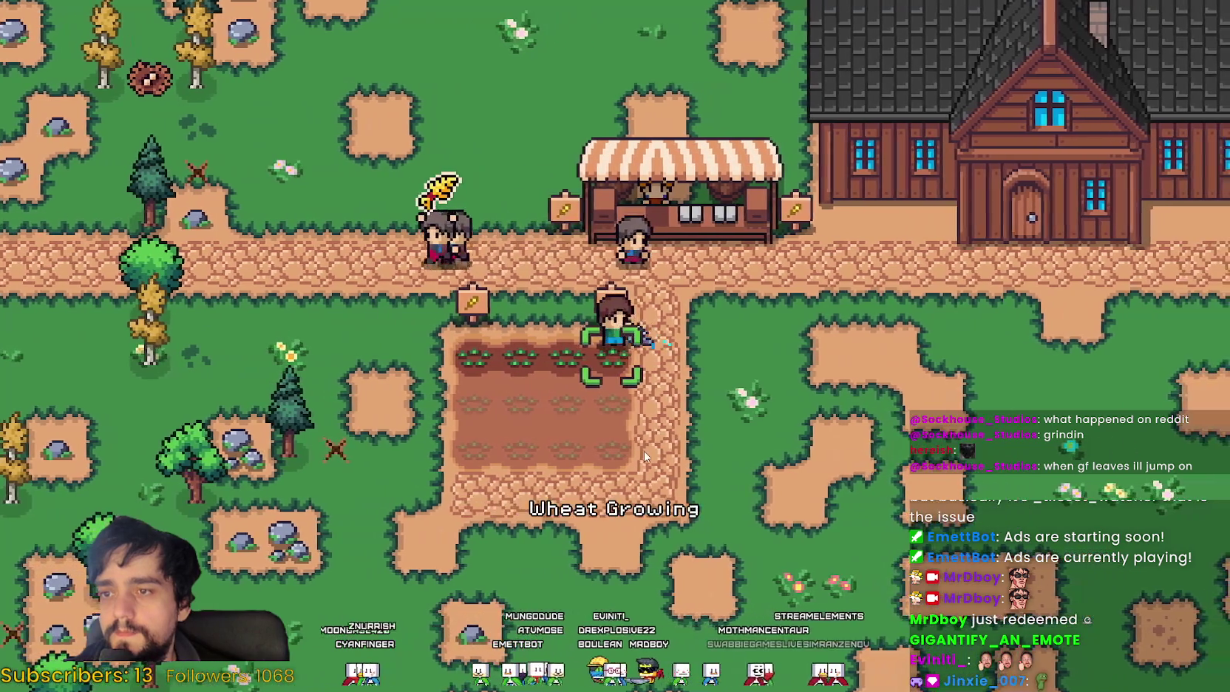
{"action": "key", "text": "s"}
{"action": "left_click", "coordinate": [702, 391]}
{"action": "key", "text": "a"}
{"action": "key", "text": "a"}
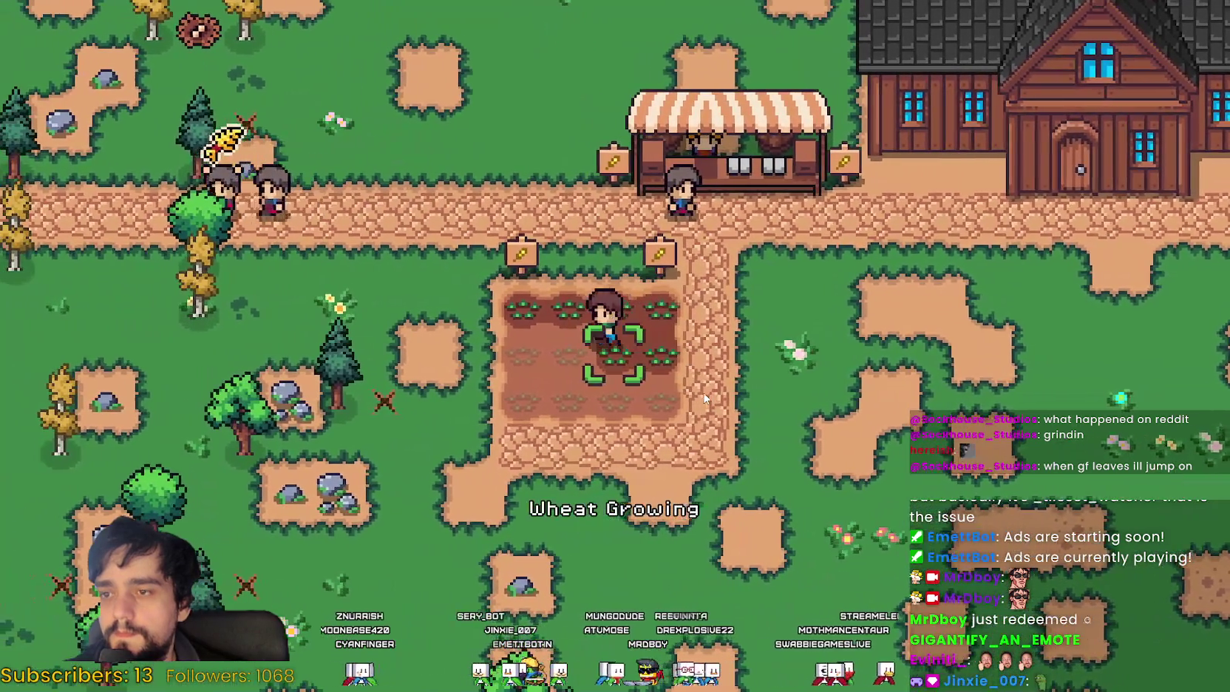
{"action": "left_click", "coordinate": [703, 398]}
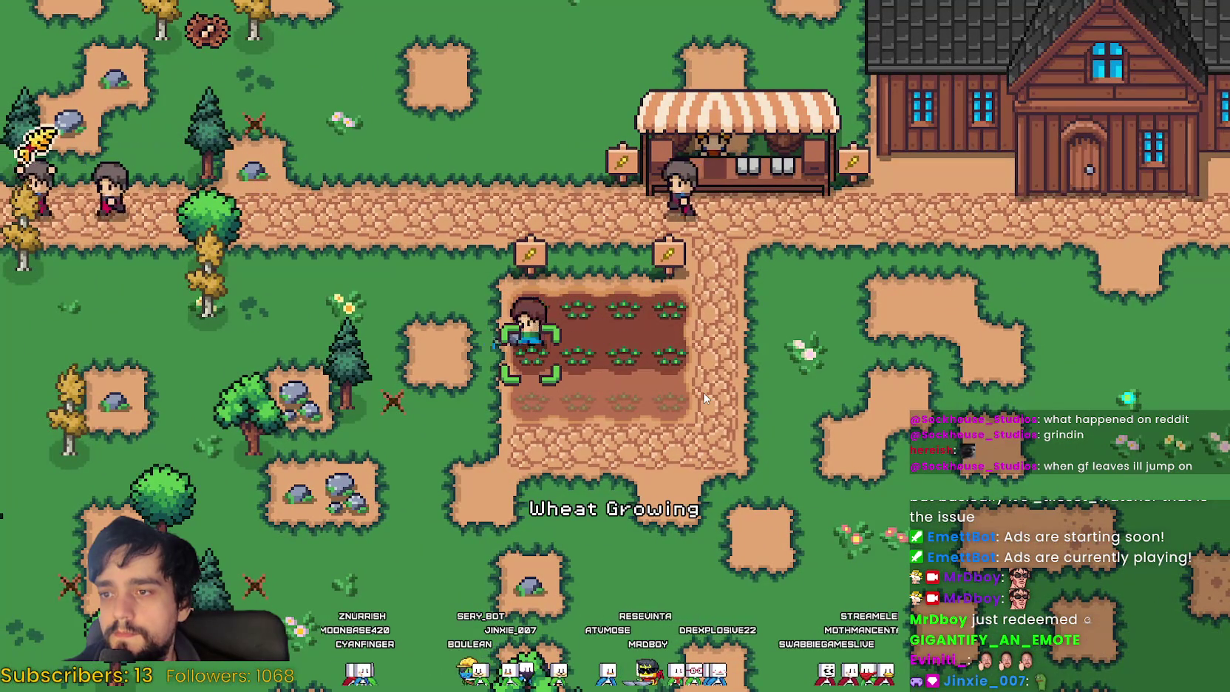
Step: Plant wheat along the third row, then walk off the field toward the rocks
{"action": "key", "text": "s"}
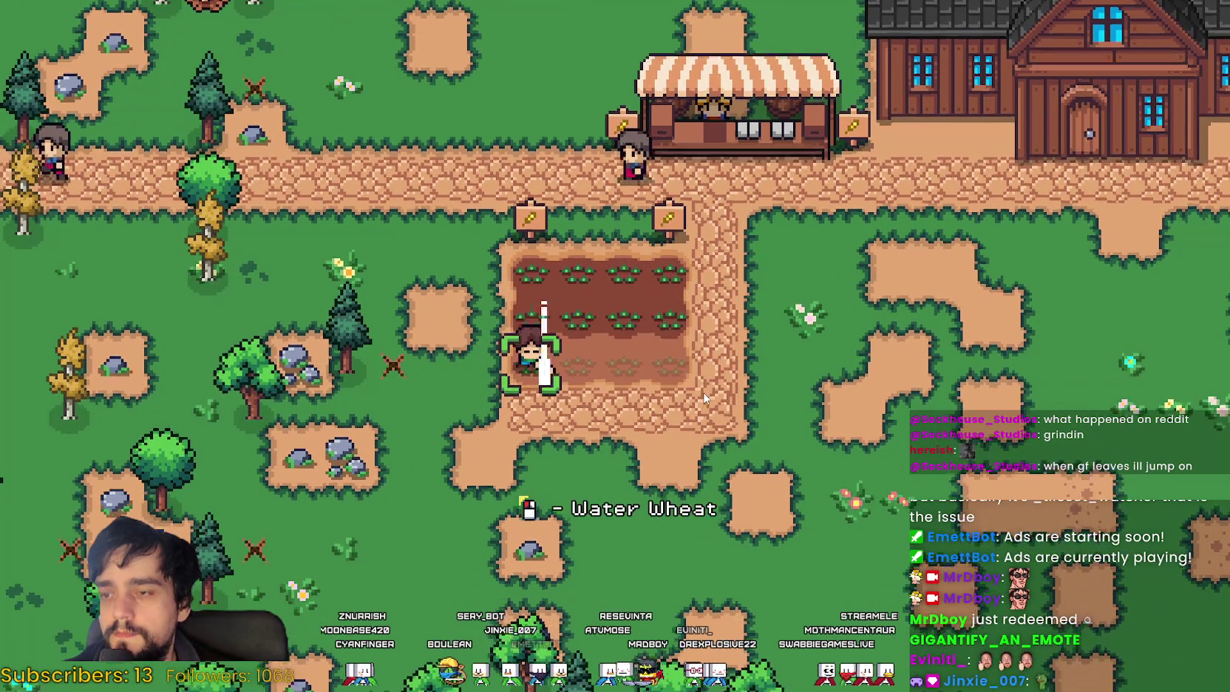
{"action": "left_click", "coordinate": [703, 398]}
{"action": "key", "text": "d"}
{"action": "key", "text": "d"}
{"action": "left_click", "coordinate": [705, 397]}
{"action": "key", "text": "d"}
{"action": "left_click", "coordinate": [704, 397]}
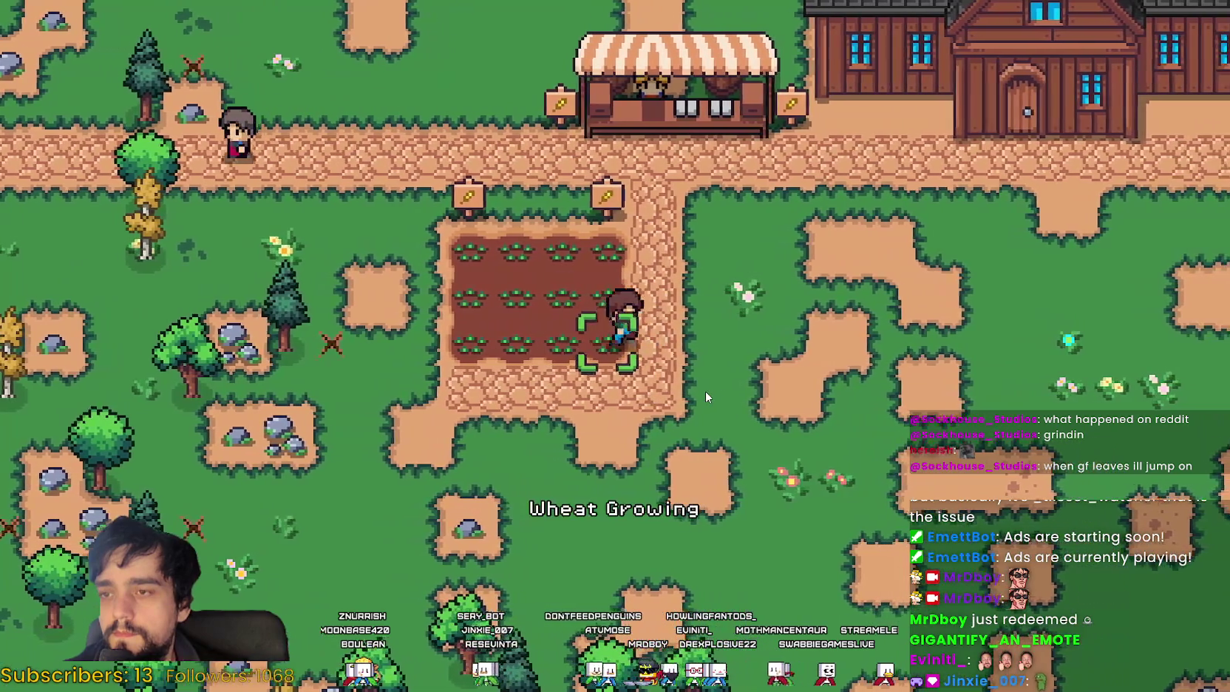
{"action": "key", "text": "d"}
{"action": "key", "text": "a"}
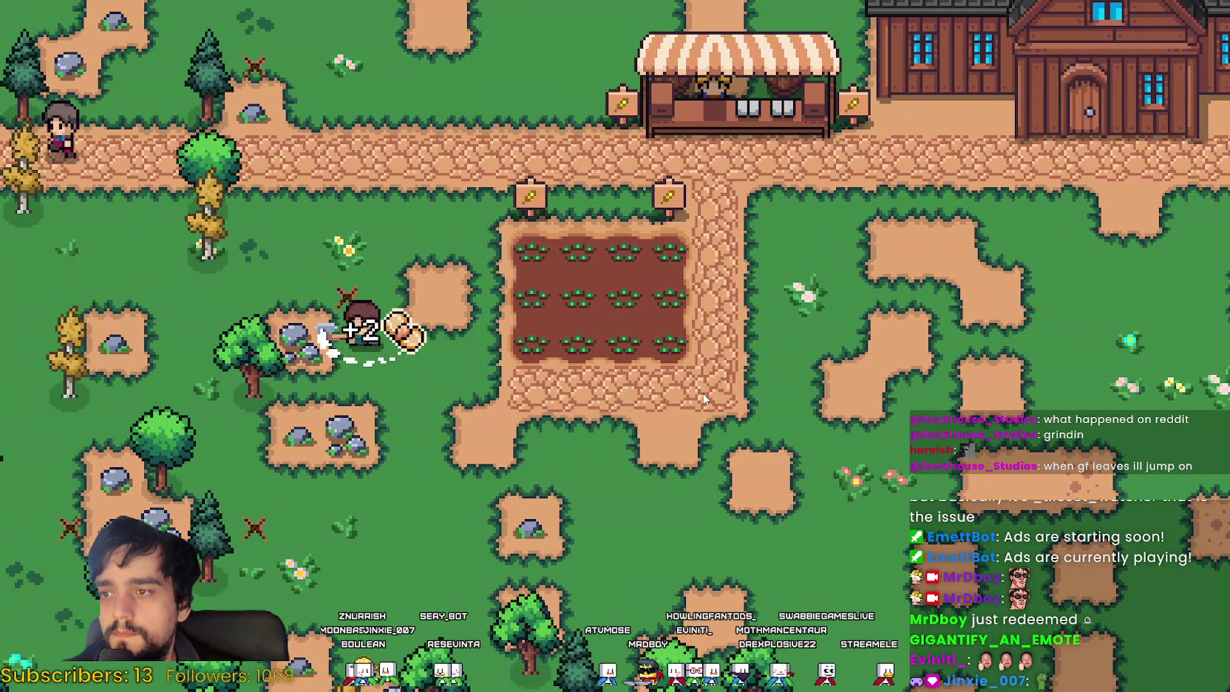
Step: Walk through the wheat field to the house and view its advancements tree
{"action": "key", "text": "w"}
{"action": "key", "text": "d"}
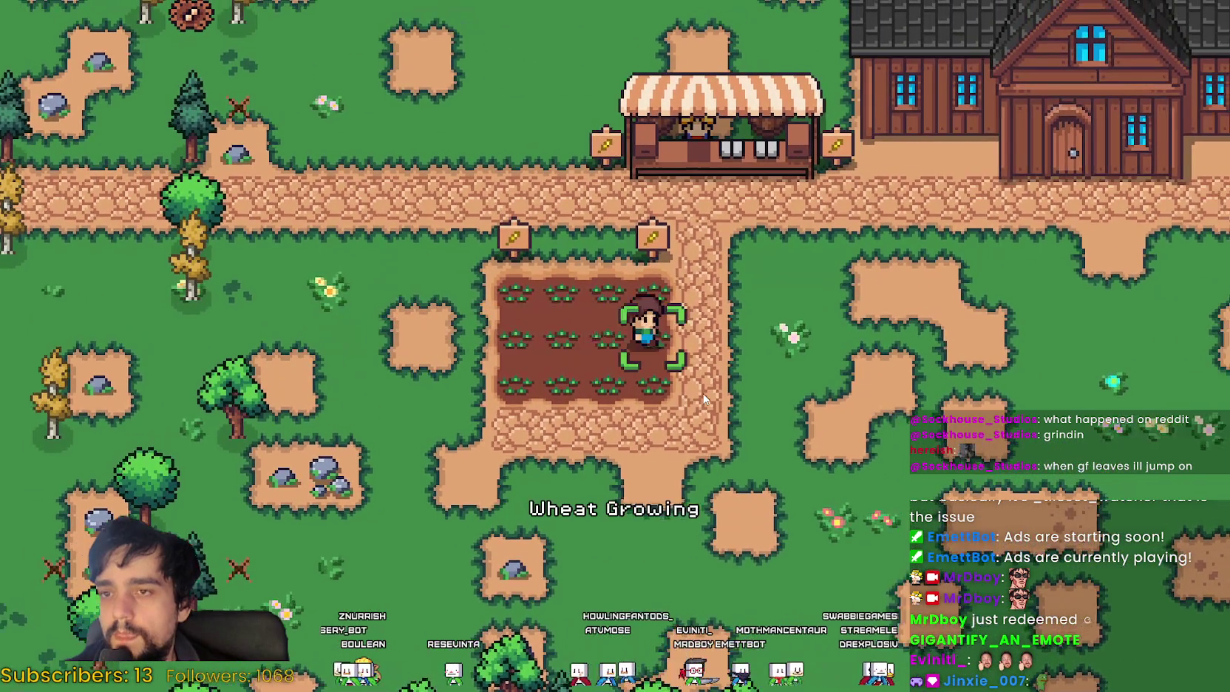
{"action": "key", "text": "d"}
{"action": "key", "text": "w"}
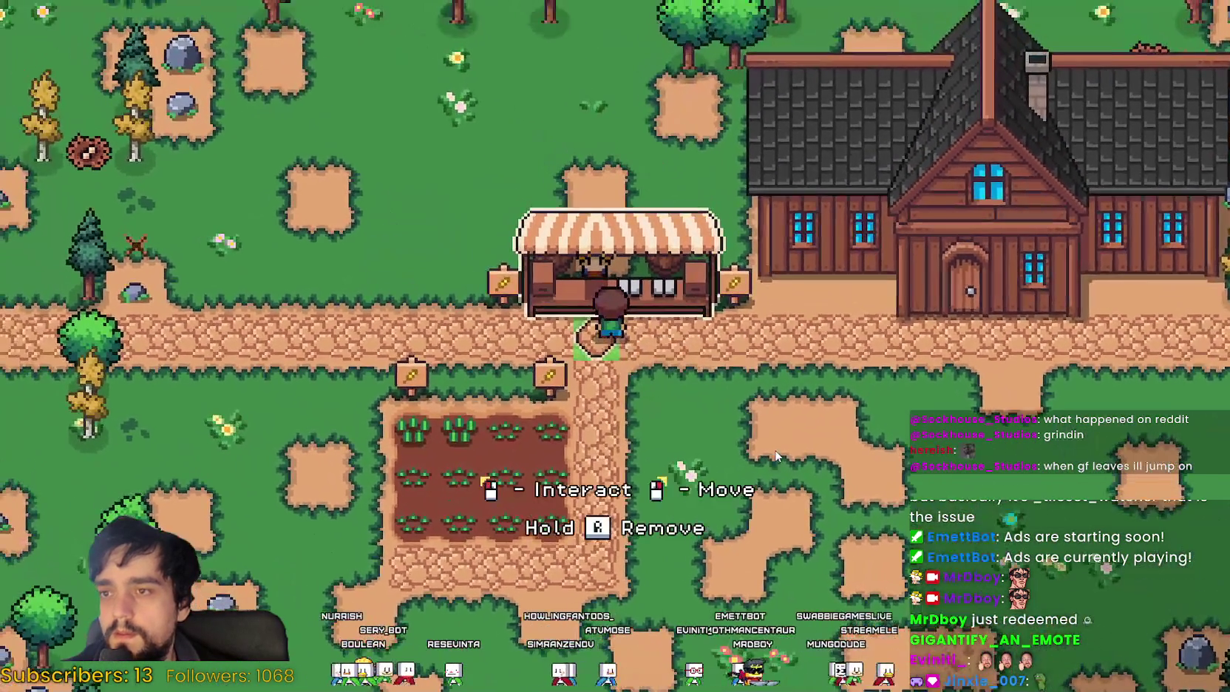
{"action": "key", "text": "d"}
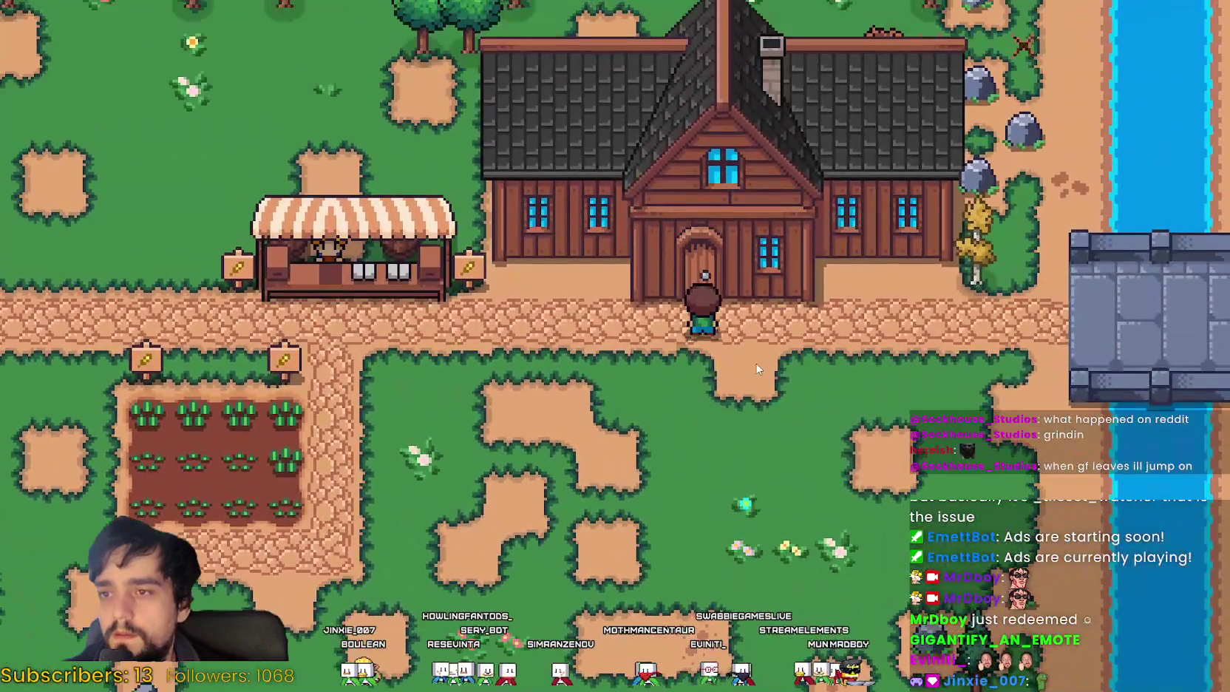
{"action": "key", "text": "e"}
{"action": "left_click", "coordinate": [672, 370]}
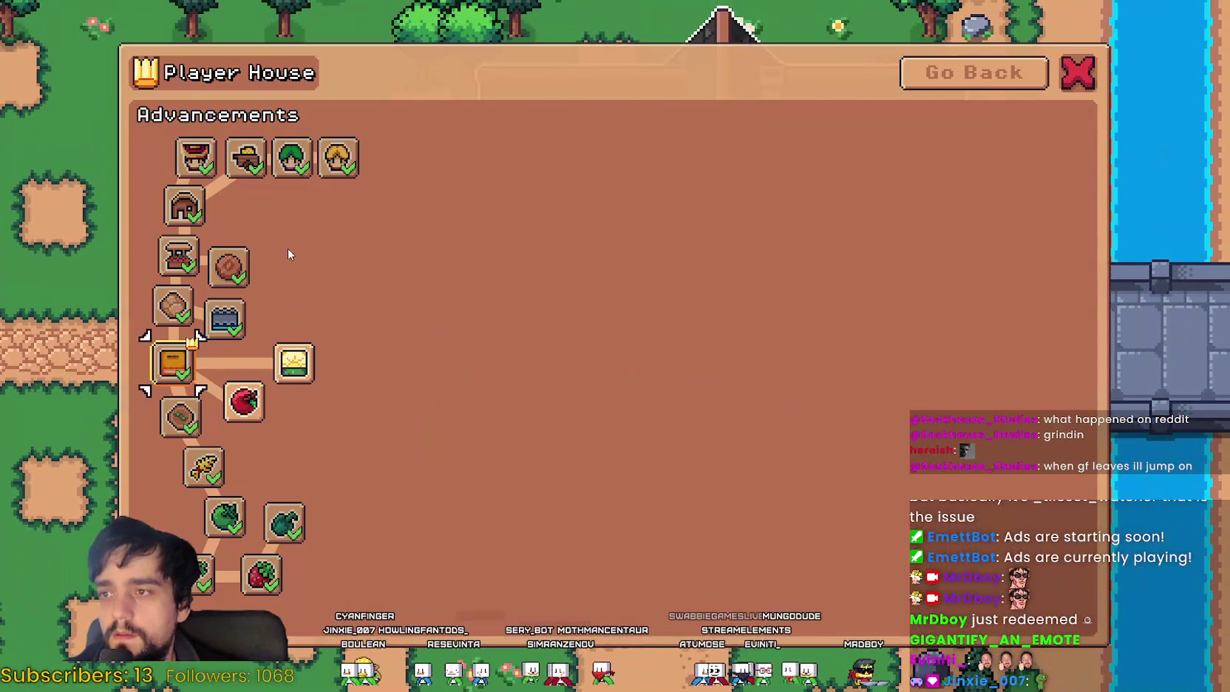
{"action": "key", "text": "Escape"}
Step: Bring up crafting and move to the spot below the crop field
{"action": "key", "text": "c"}
{"action": "key", "text": "a"}
{"action": "key", "text": "s"}
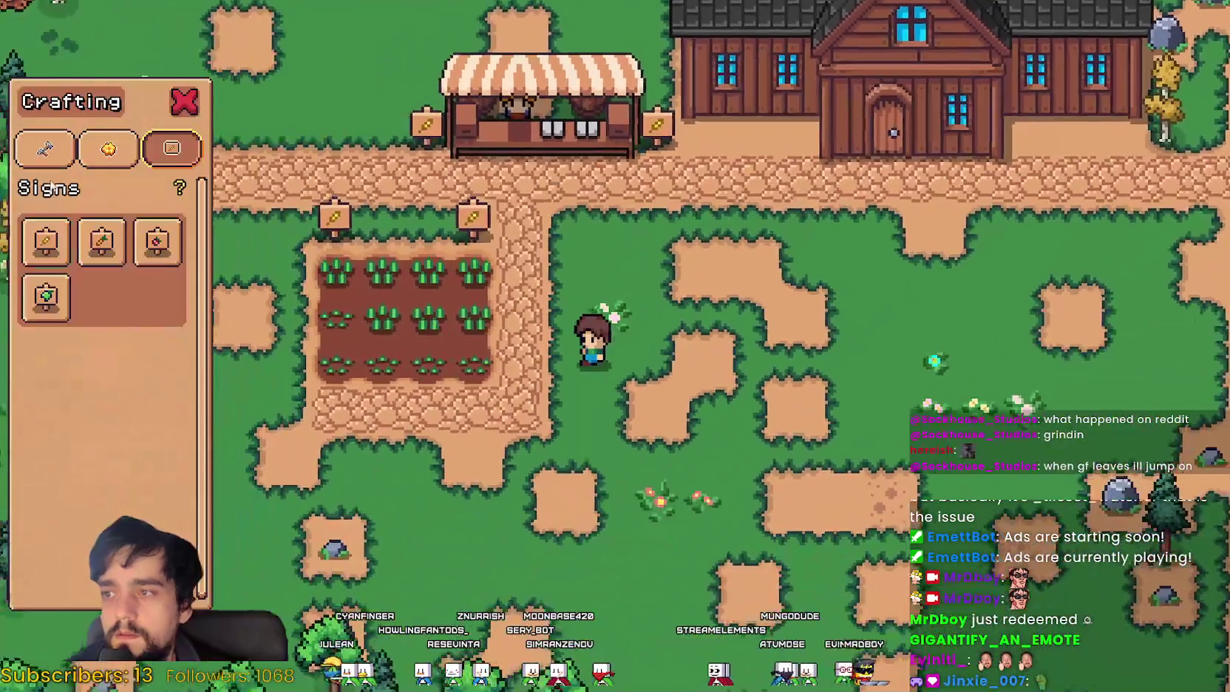
{"action": "key", "text": "a"}
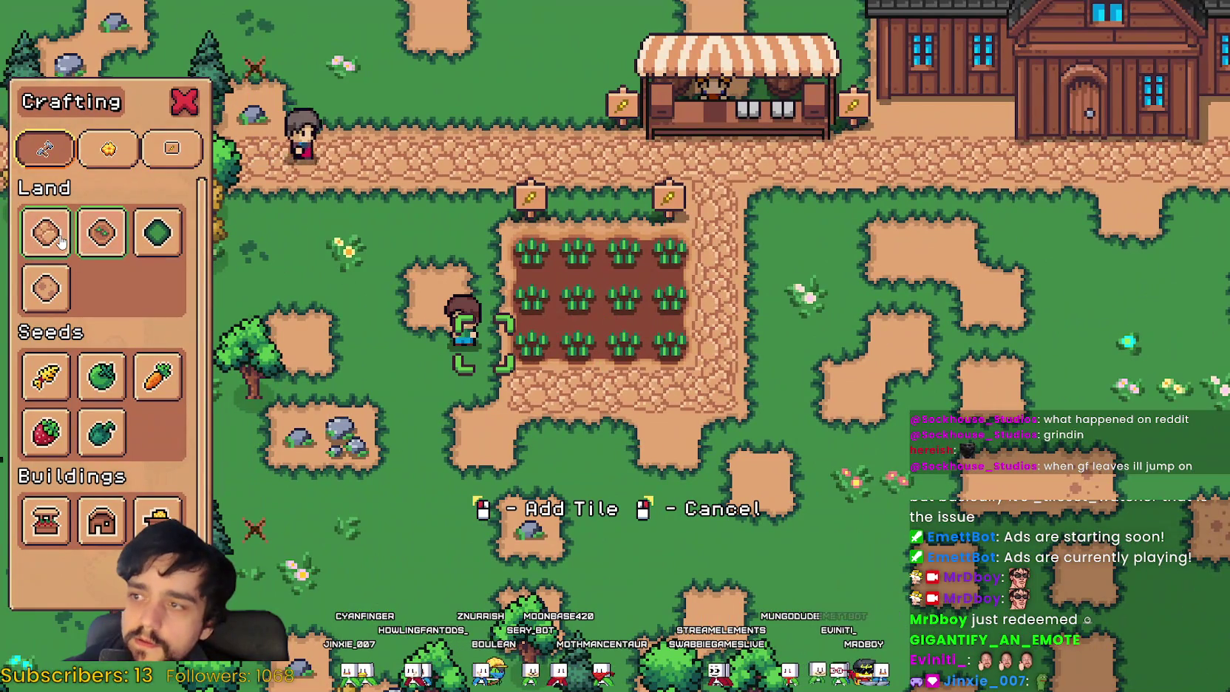
{"action": "key", "text": "w"}
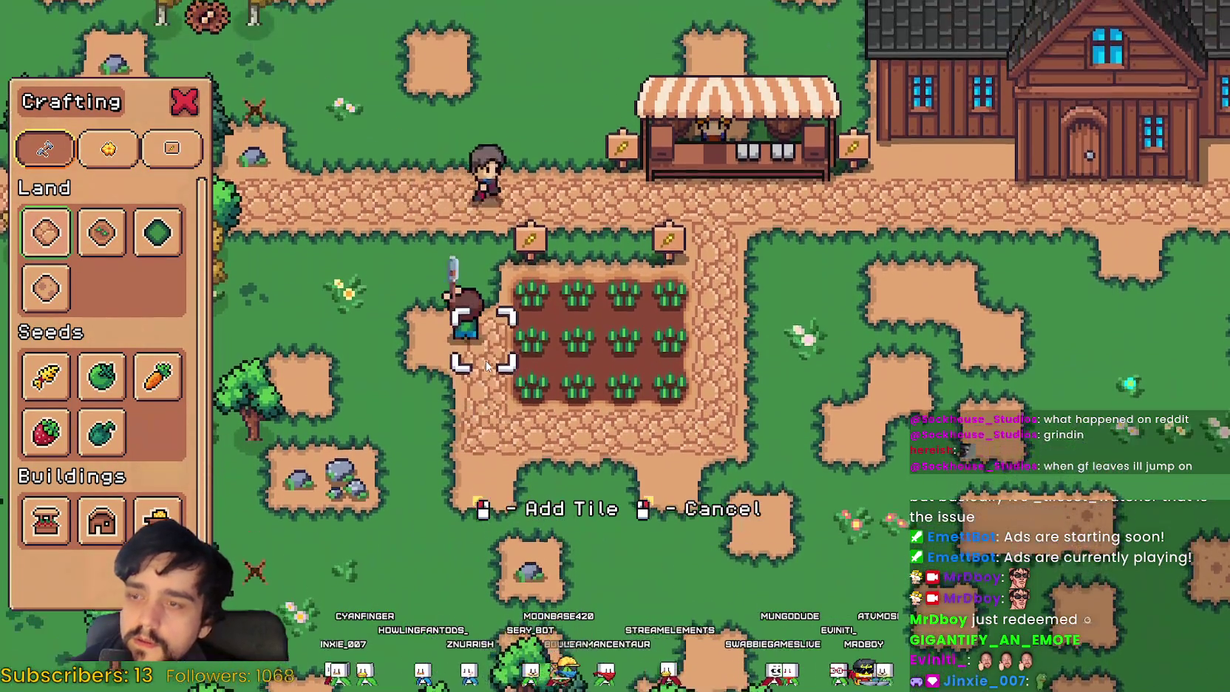
{"action": "key", "text": "s"}
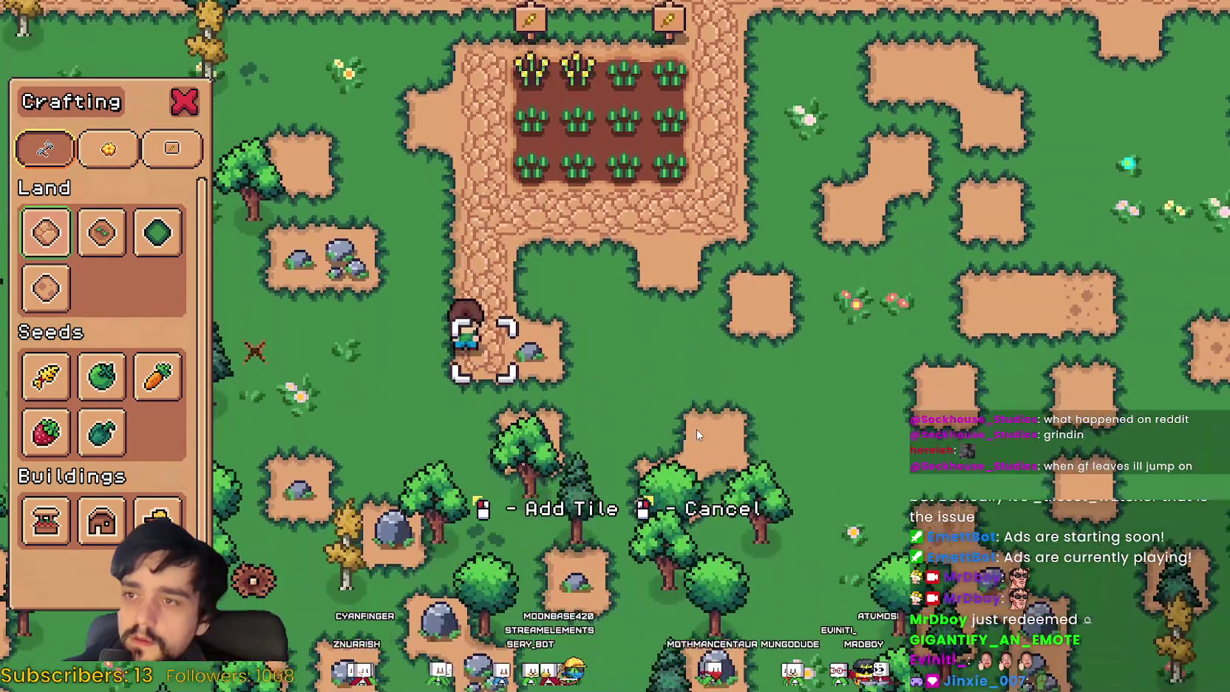
{"action": "key", "text": "d"}
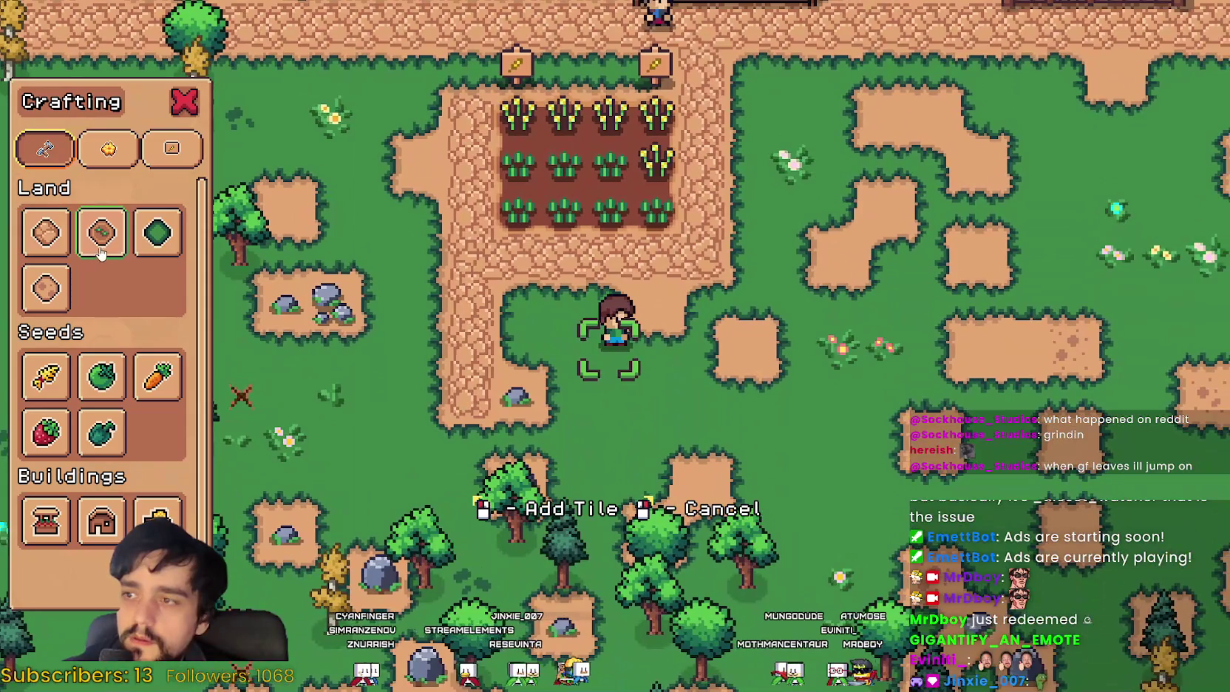
{"action": "key", "text": "a"}
Step: Till a row of soil tiles below the field and clear the nearby rock
{"action": "left_click", "coordinate": [733, 392]}
{"action": "key", "text": "a"}
{"action": "left_click", "coordinate": [732, 399]}
{"action": "key", "text": "d"}
{"action": "left_click", "coordinate": [732, 400]}
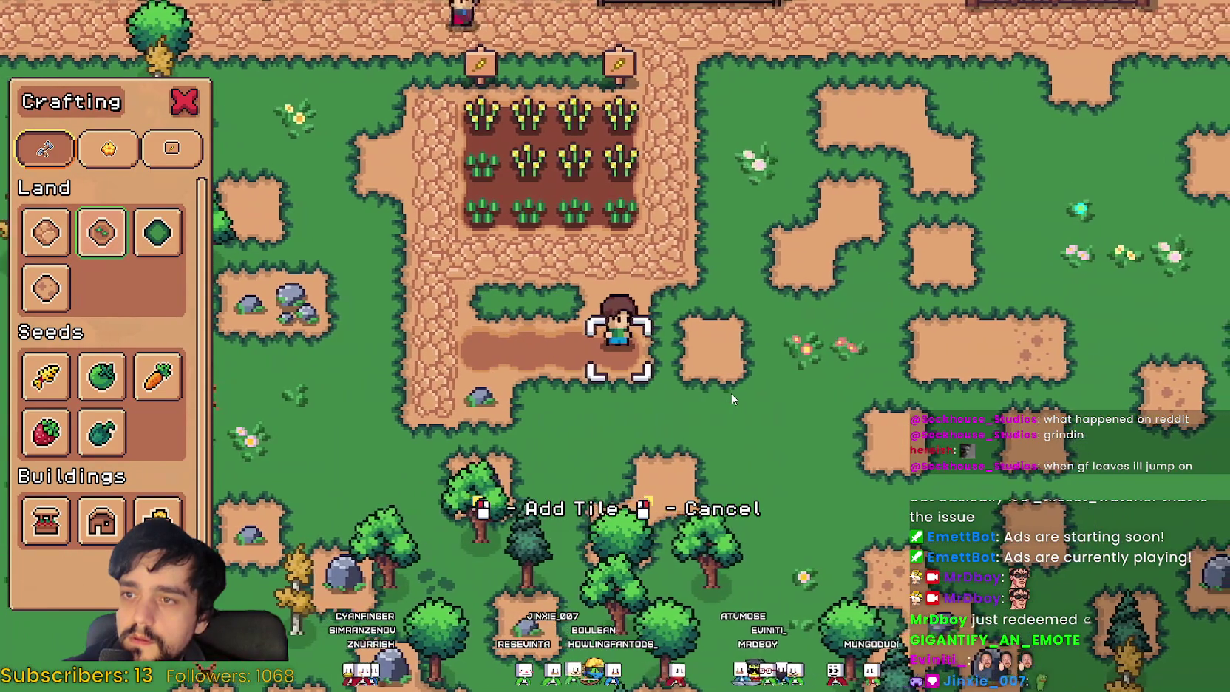
{"action": "key", "text": "s"}
{"action": "left_click", "coordinate": [732, 400]}
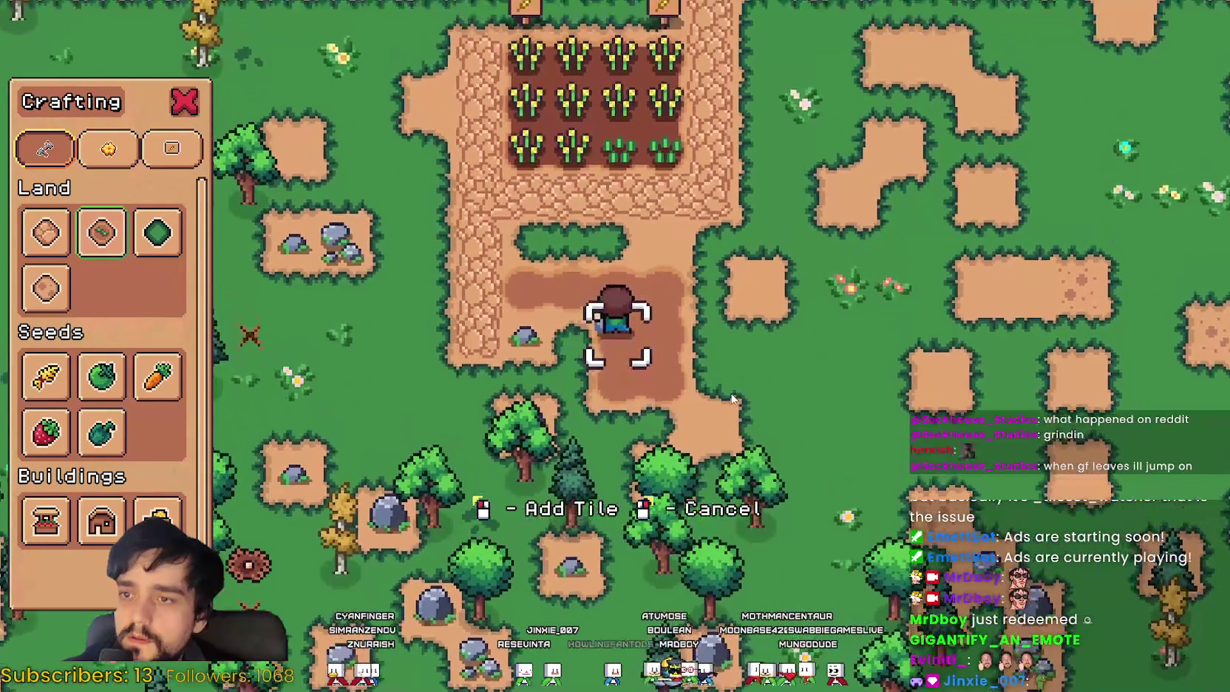
{"action": "key", "text": "a"}
{"action": "left_click", "coordinate": [732, 399]}
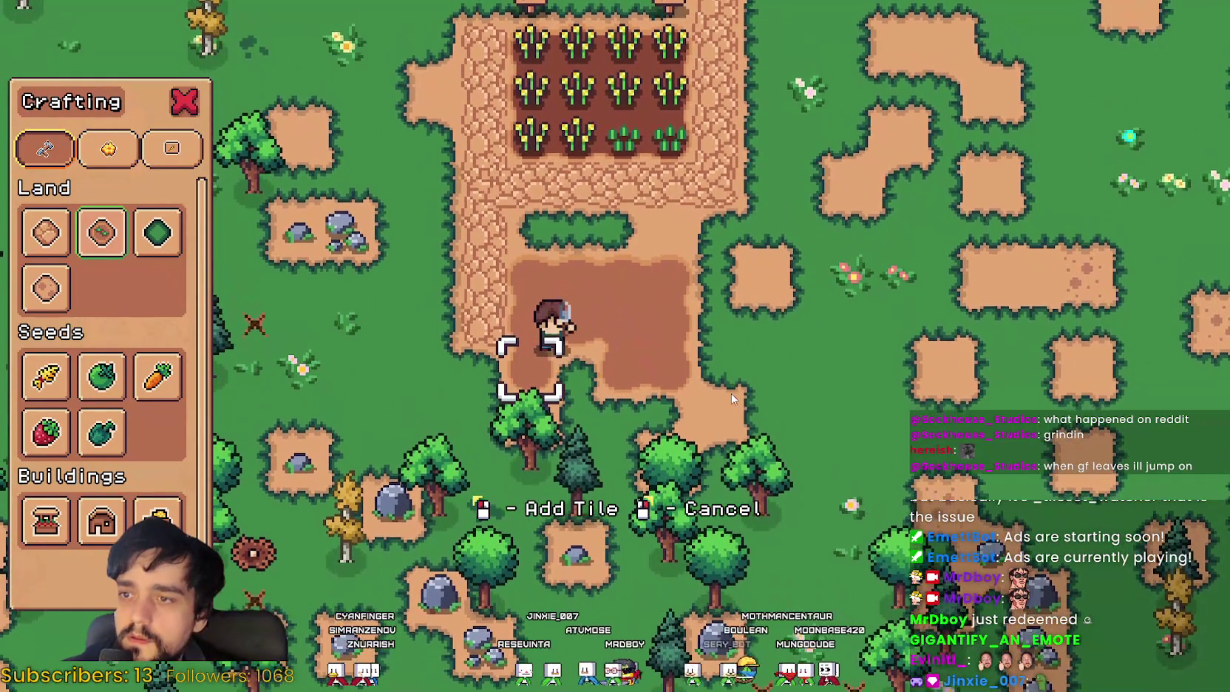
Step: Walk around the edges of the new plot up to the grass strip
{"action": "key", "text": "d"}
{"action": "key", "text": "w"}
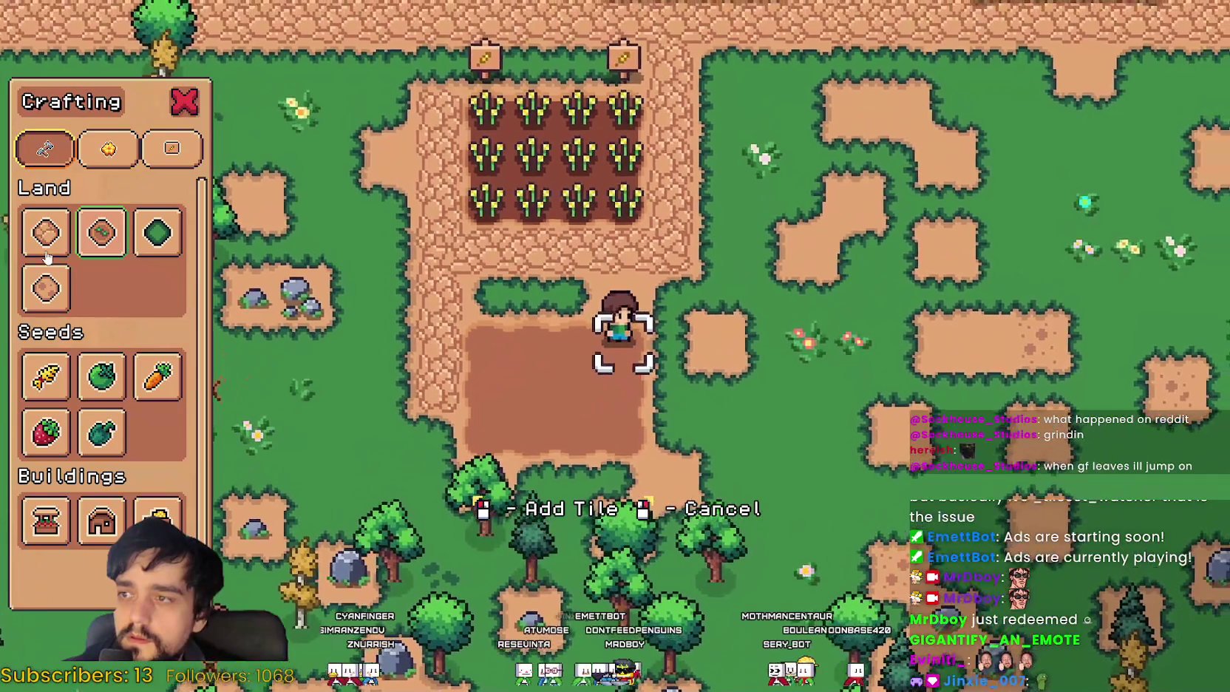
{"action": "key", "text": "d"}
{"action": "key", "text": "s"}
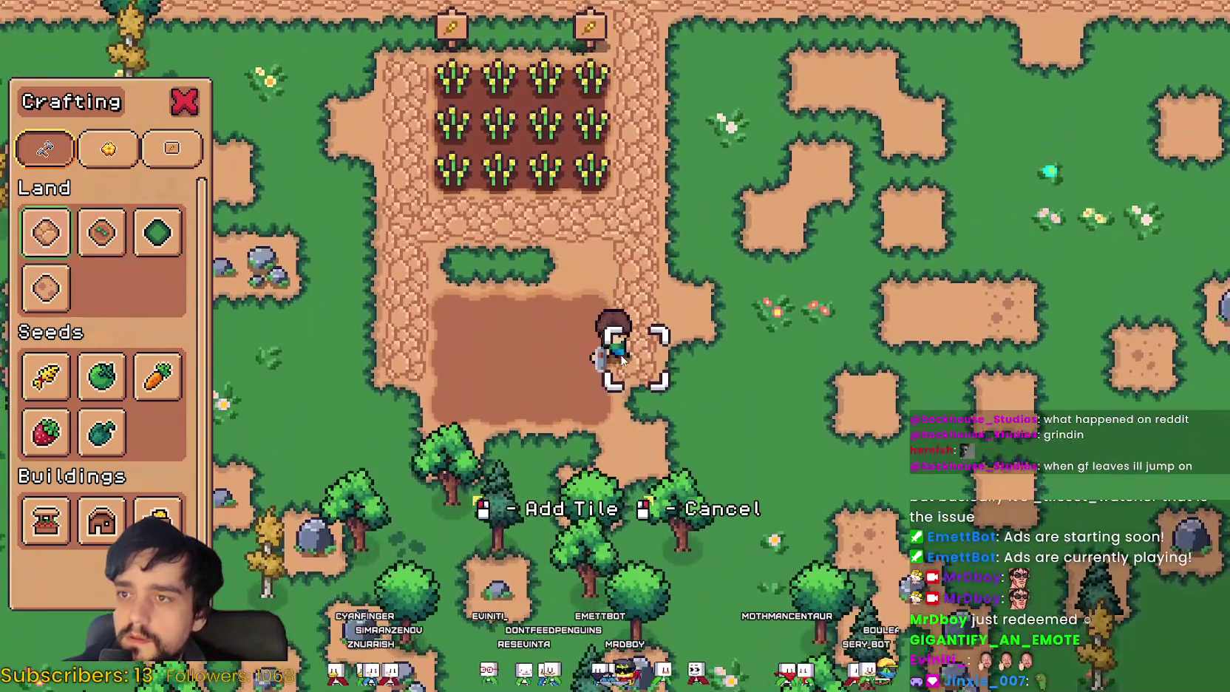
{"action": "key", "text": "s"}
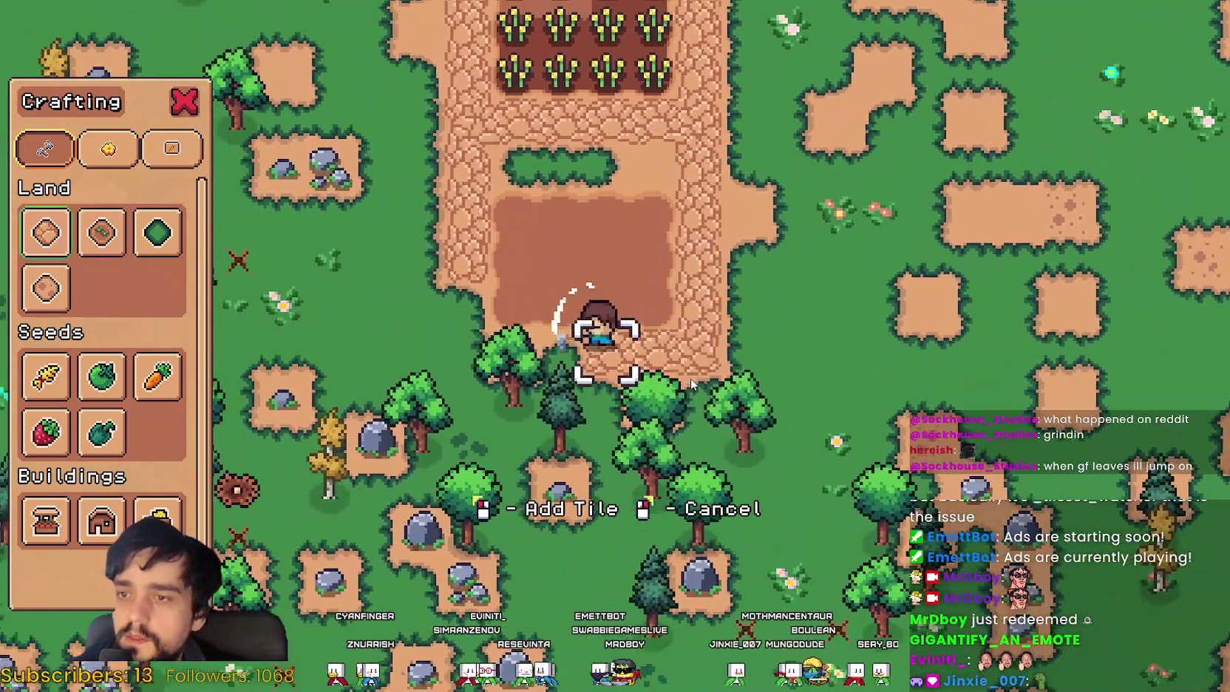
{"action": "key", "text": "a"}
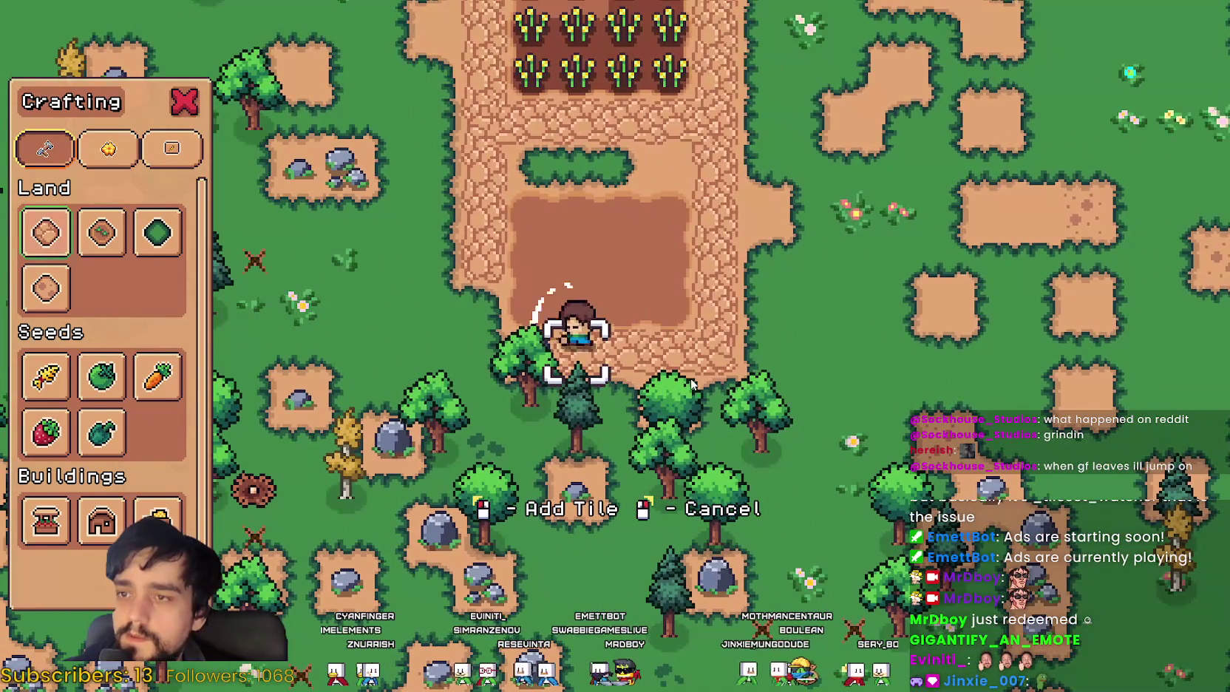
{"action": "key", "text": "w"}
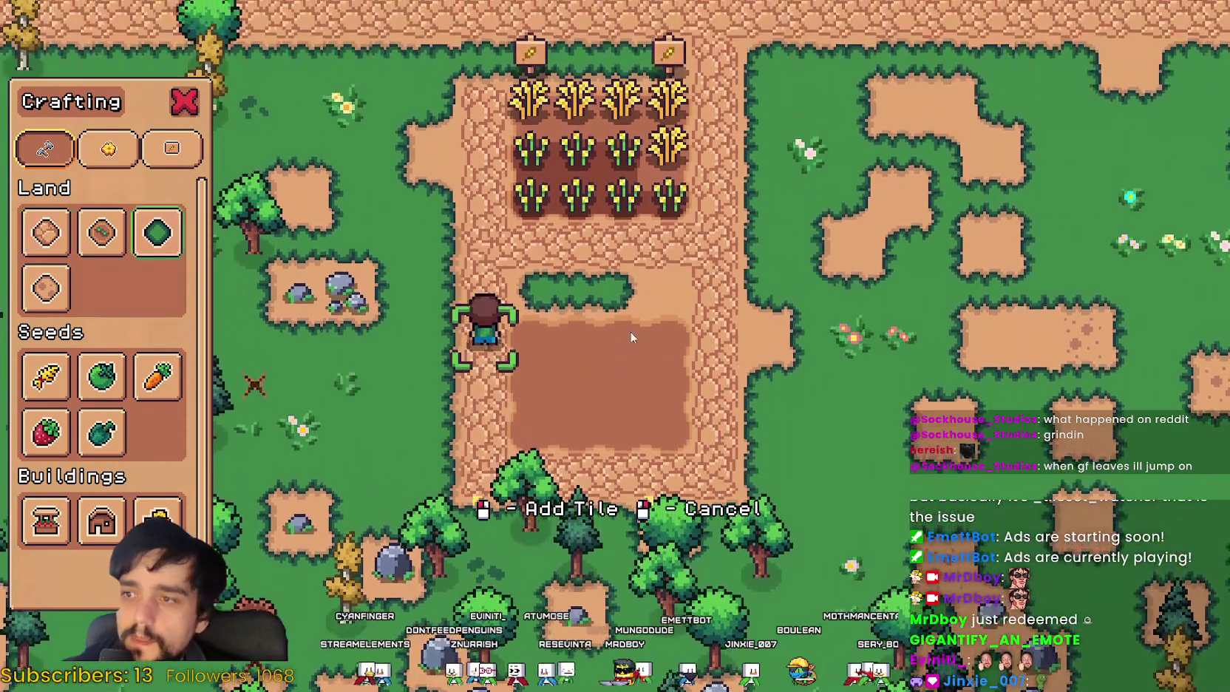
{"action": "key", "text": "w"}
Step: Step along the grass strip, then walk up past the wheat field toward the market
{"action": "key", "text": "d"}
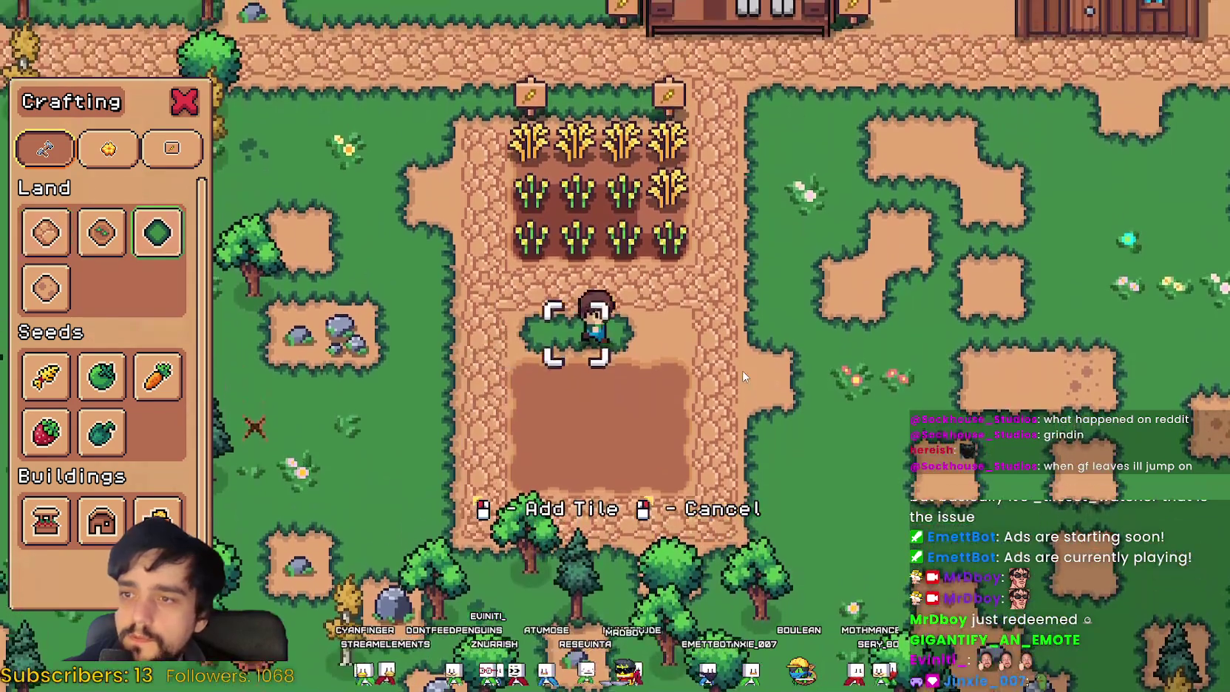
{"action": "key", "text": "a"}
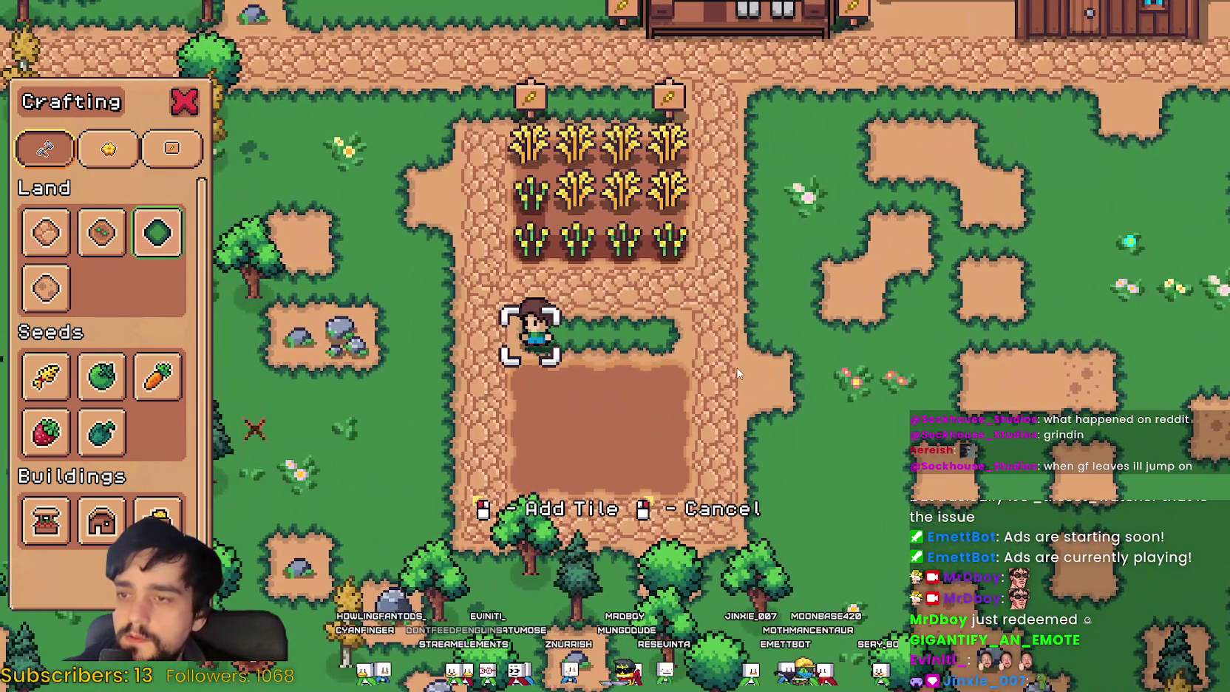
{"action": "key", "text": "s"}
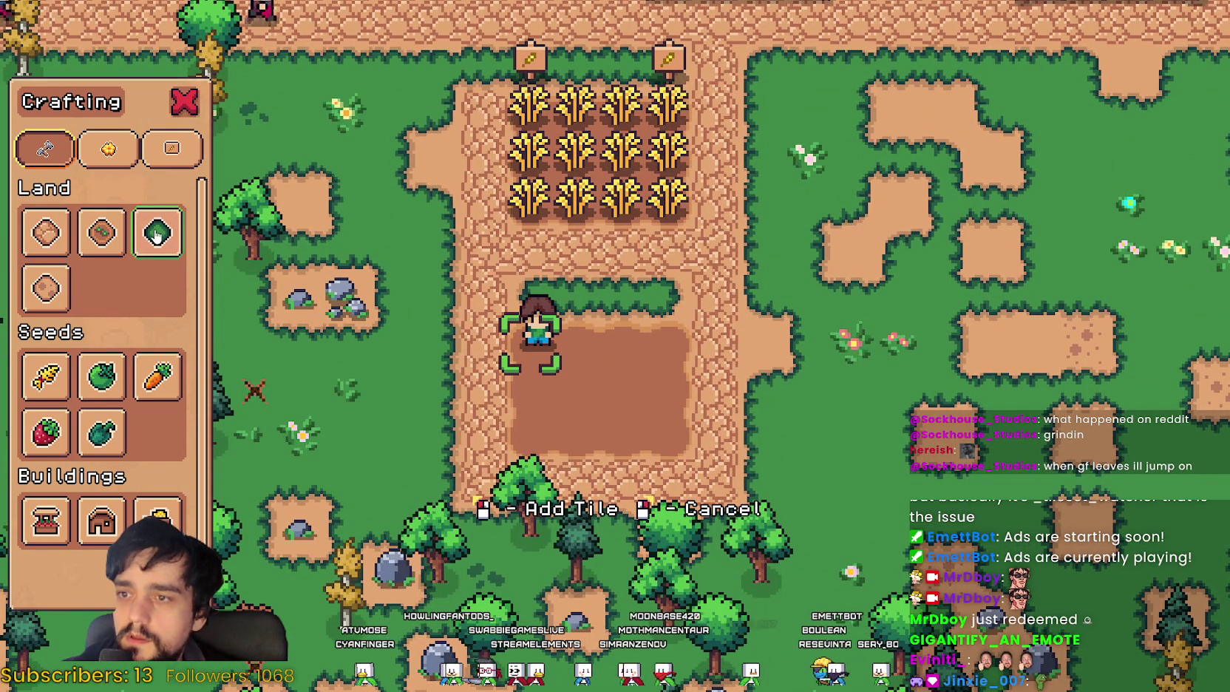
{"action": "key", "text": "d"}
{"action": "key", "text": "w"}
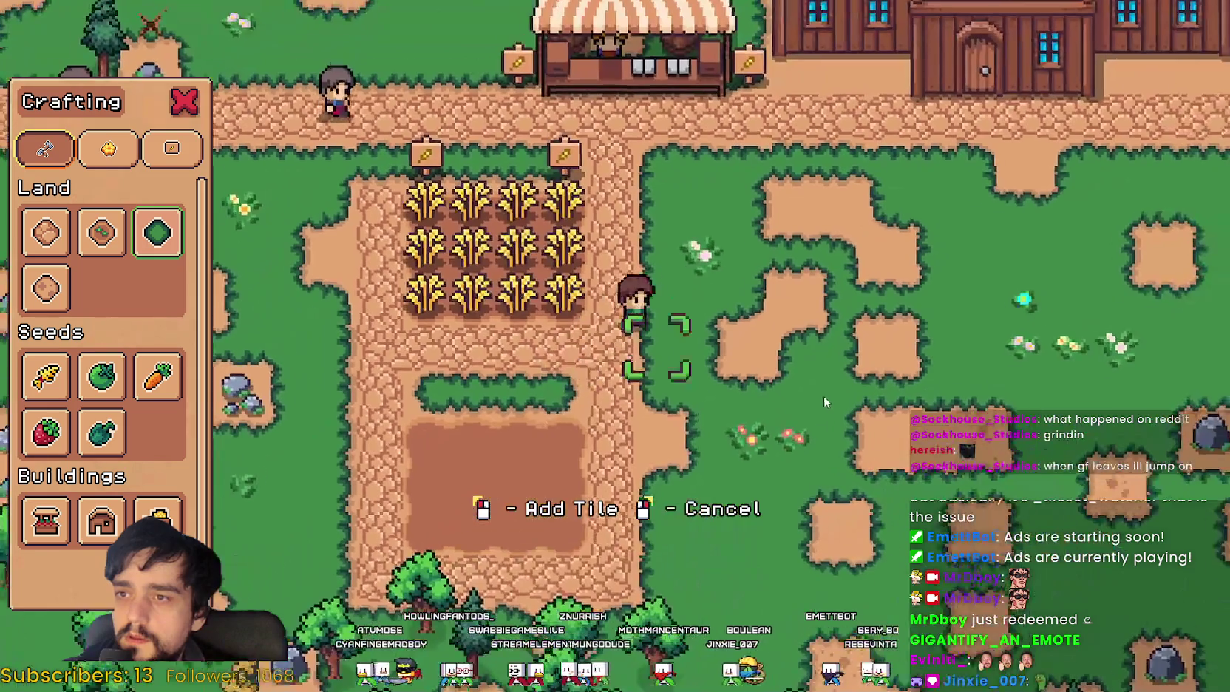
{"action": "key", "text": "w"}
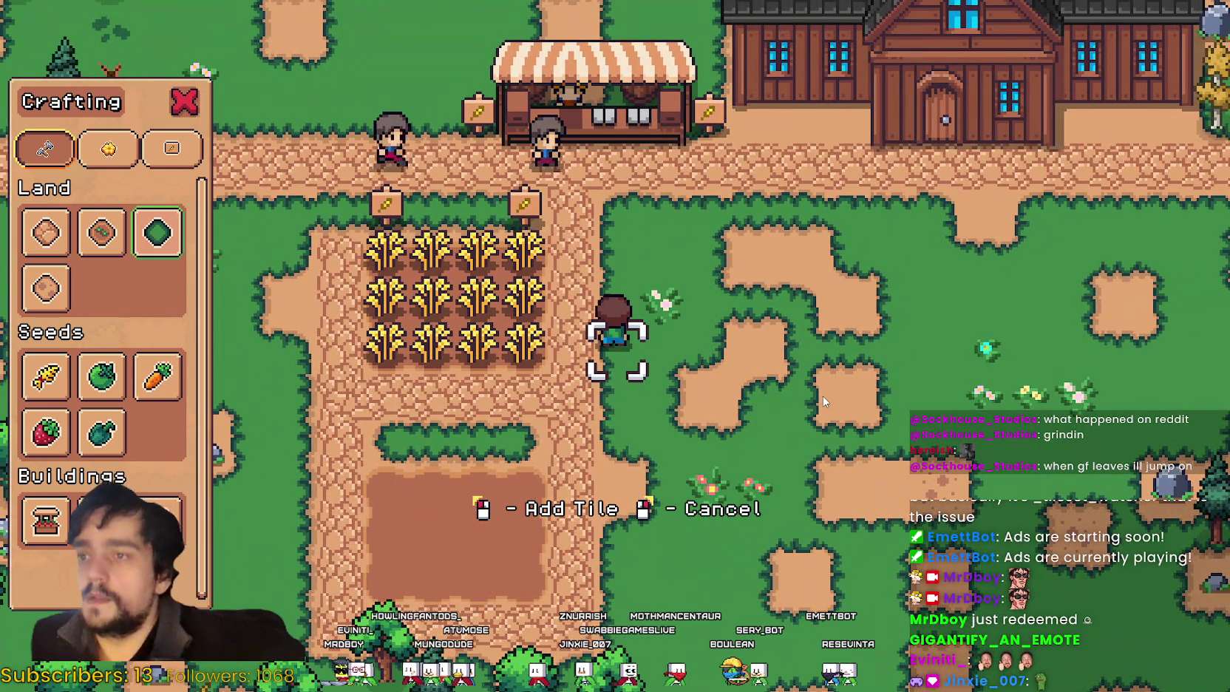
Step: Sell crops at the market stall, raising silver coins from 5 to 5010
{"action": "key", "text": "Escape"}
{"action": "key", "text": "w"}
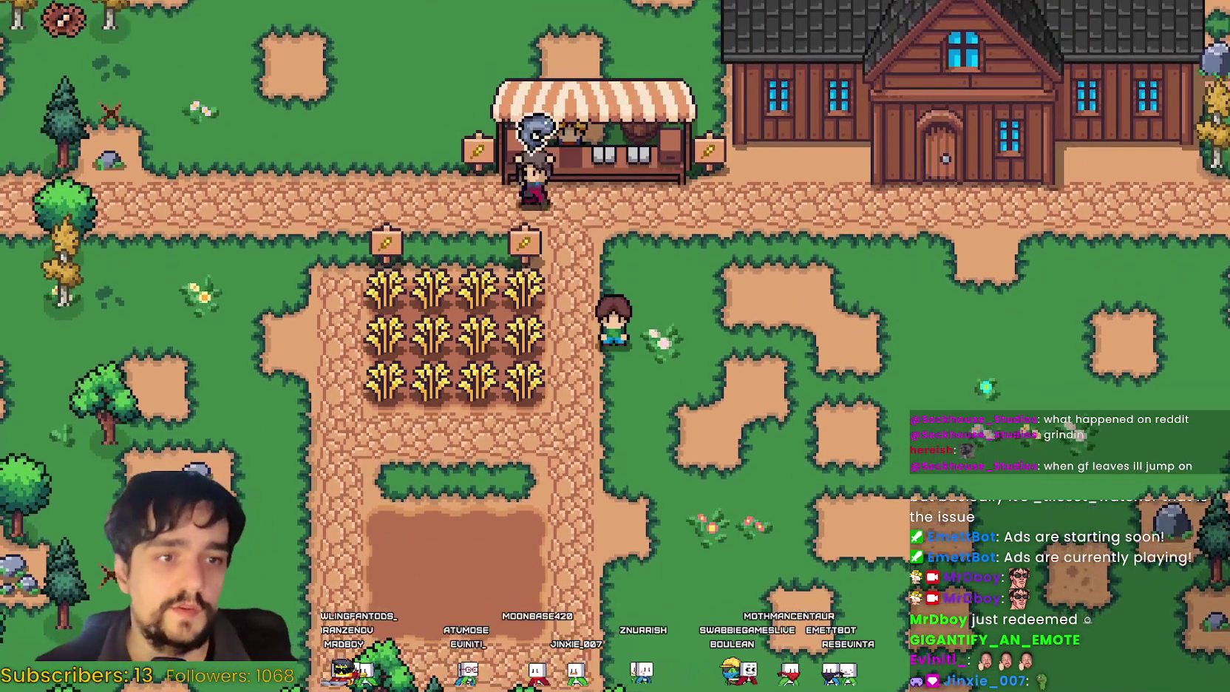
{"action": "key", "text": "e"}
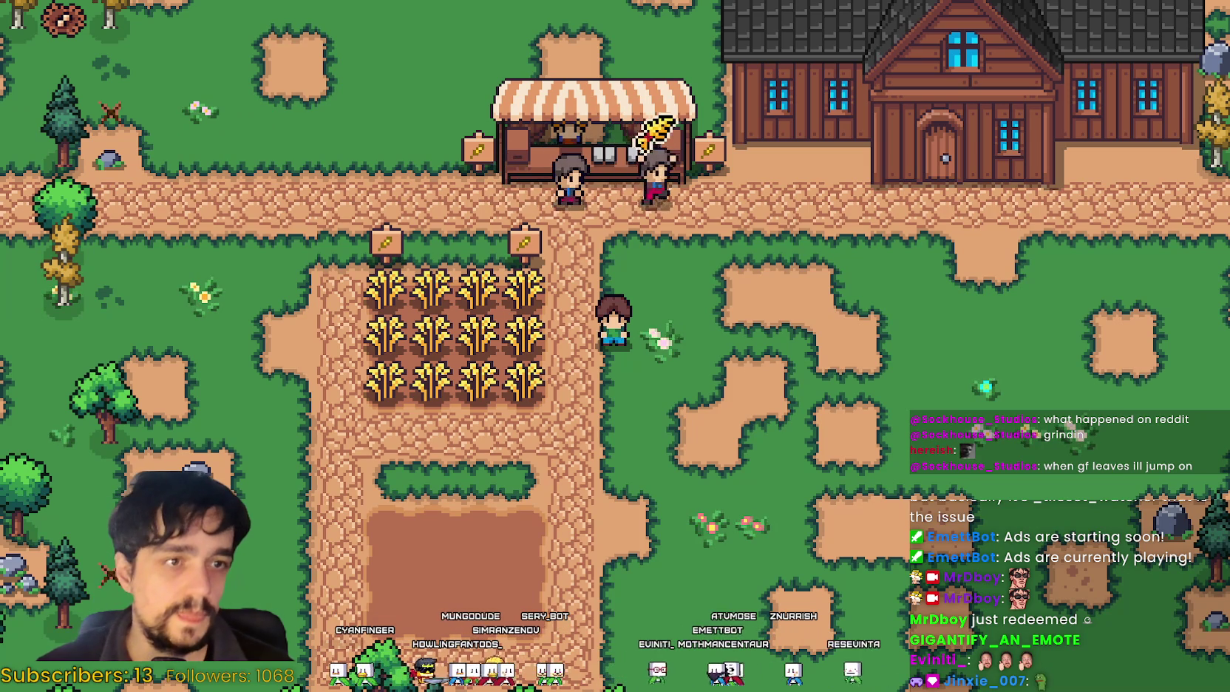
{"action": "left_click", "coordinate": [1038, 315]}
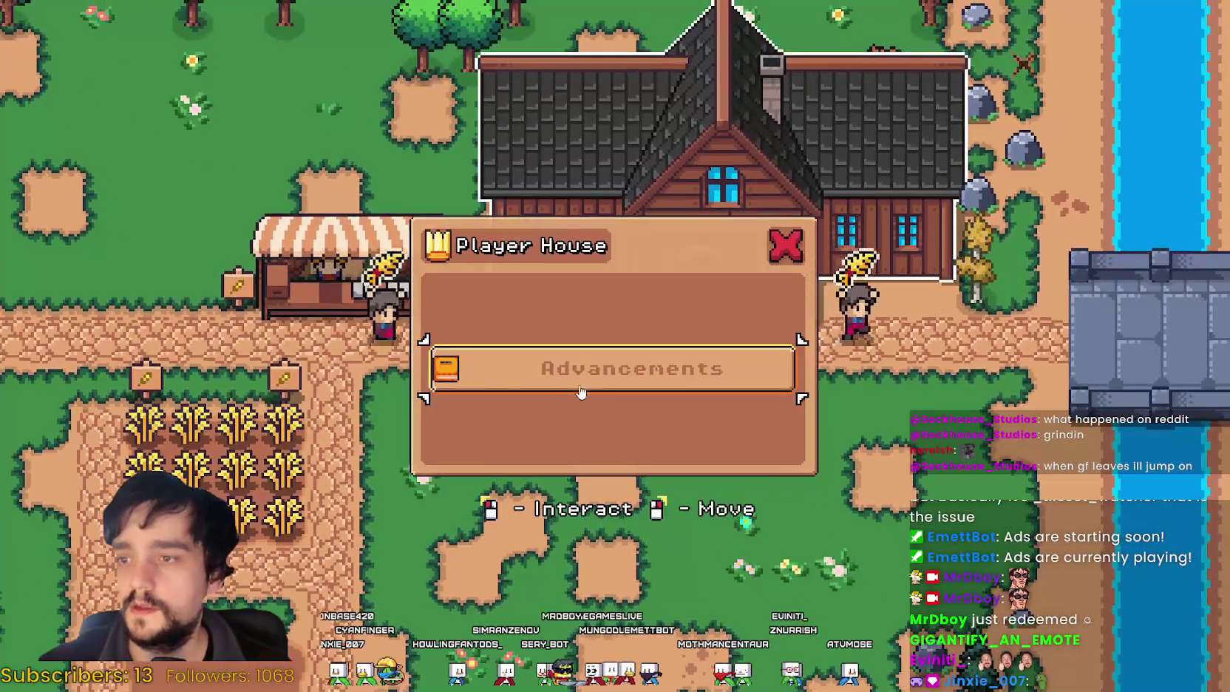
{"action": "left_click", "coordinate": [578, 381]}
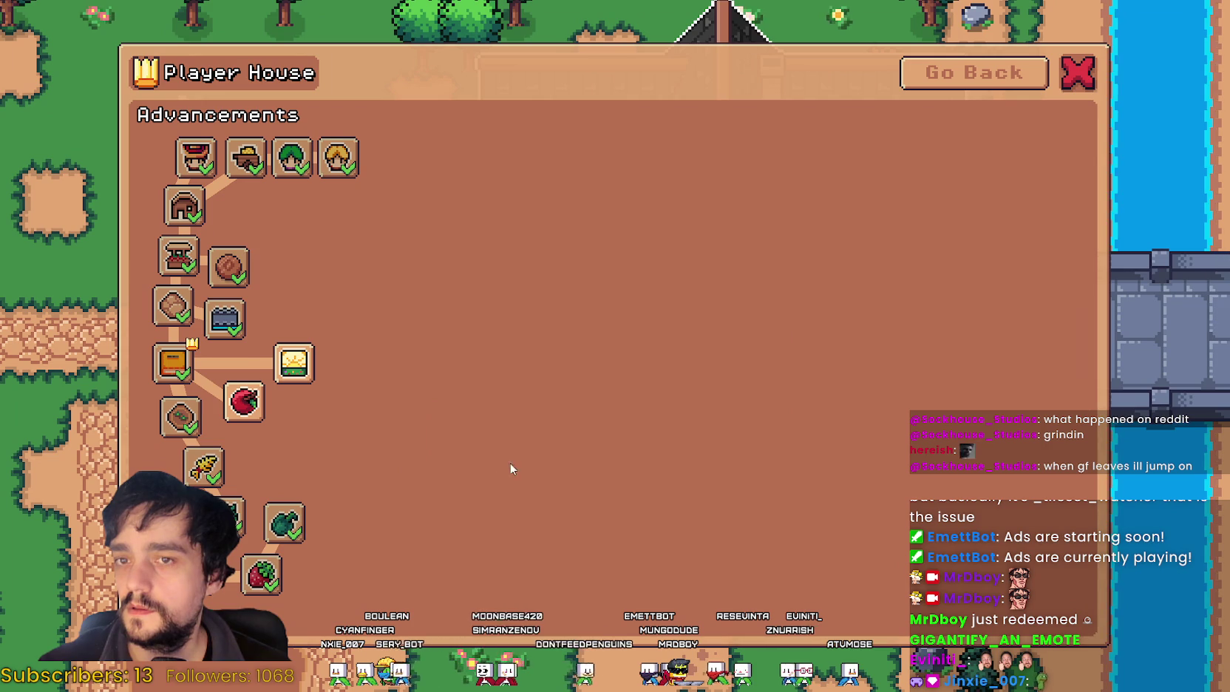
{"action": "key", "text": "Escape"}
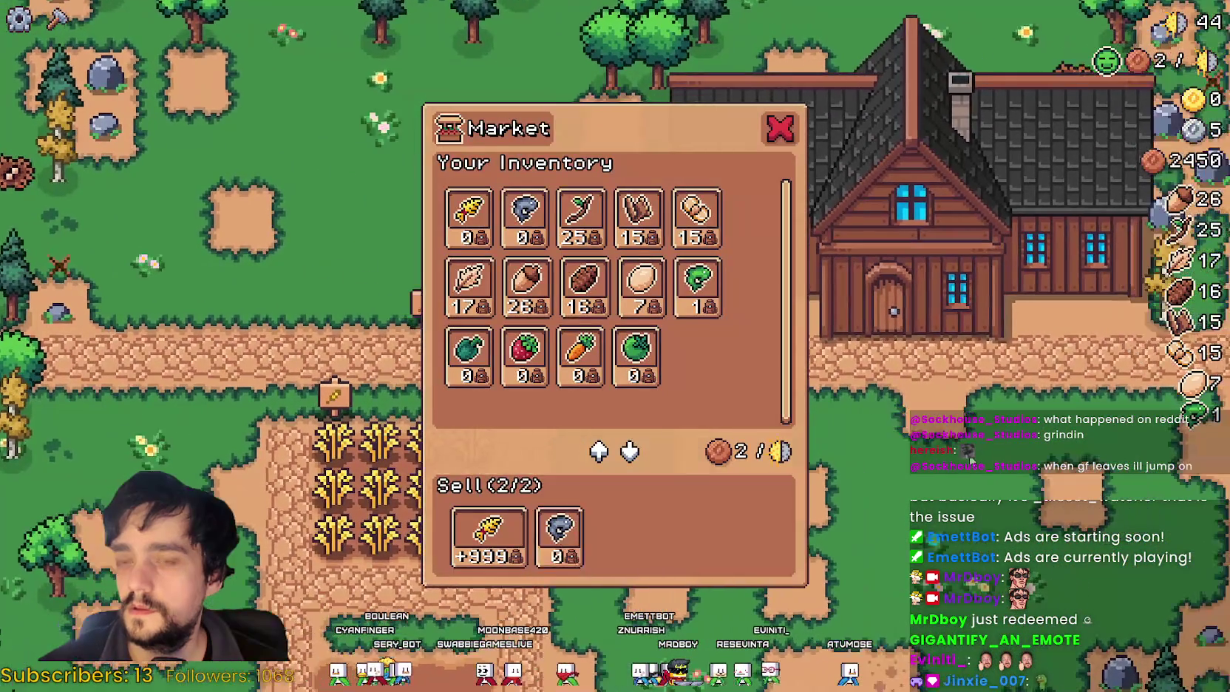
{"action": "key", "text": "Escape"}
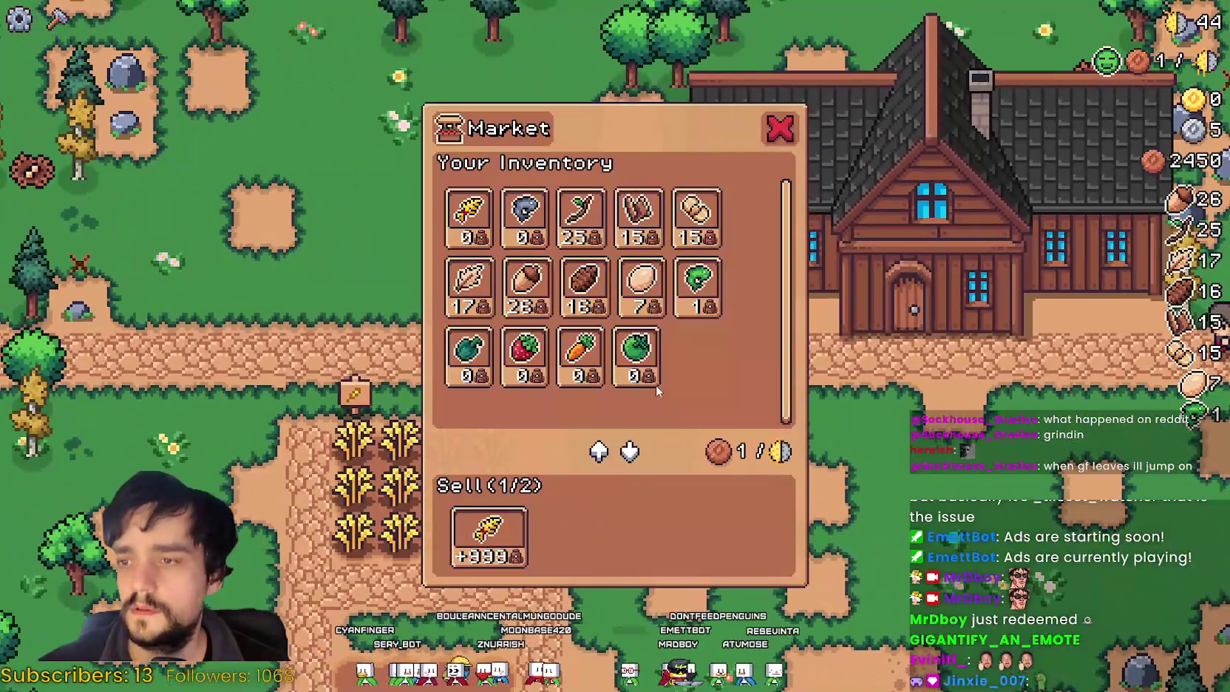
Step: Review the house advancements tree again, then walk right along the path
{"action": "key", "text": "Escape"}
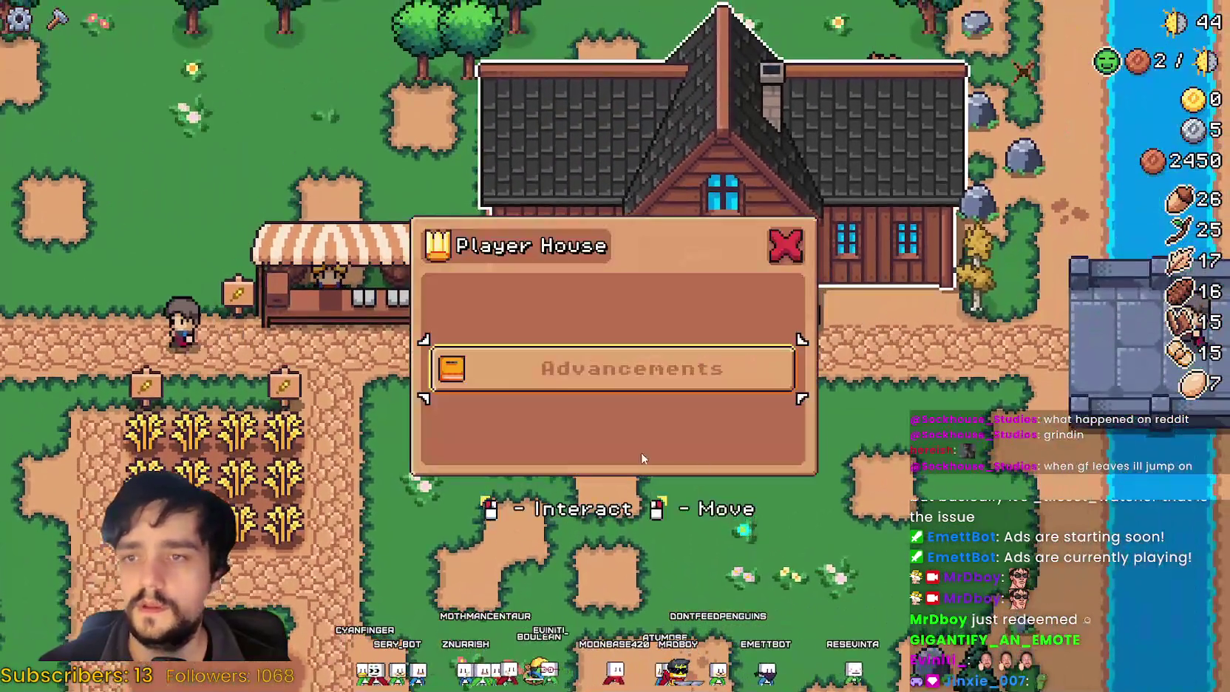
{"action": "left_click", "coordinate": [634, 392]}
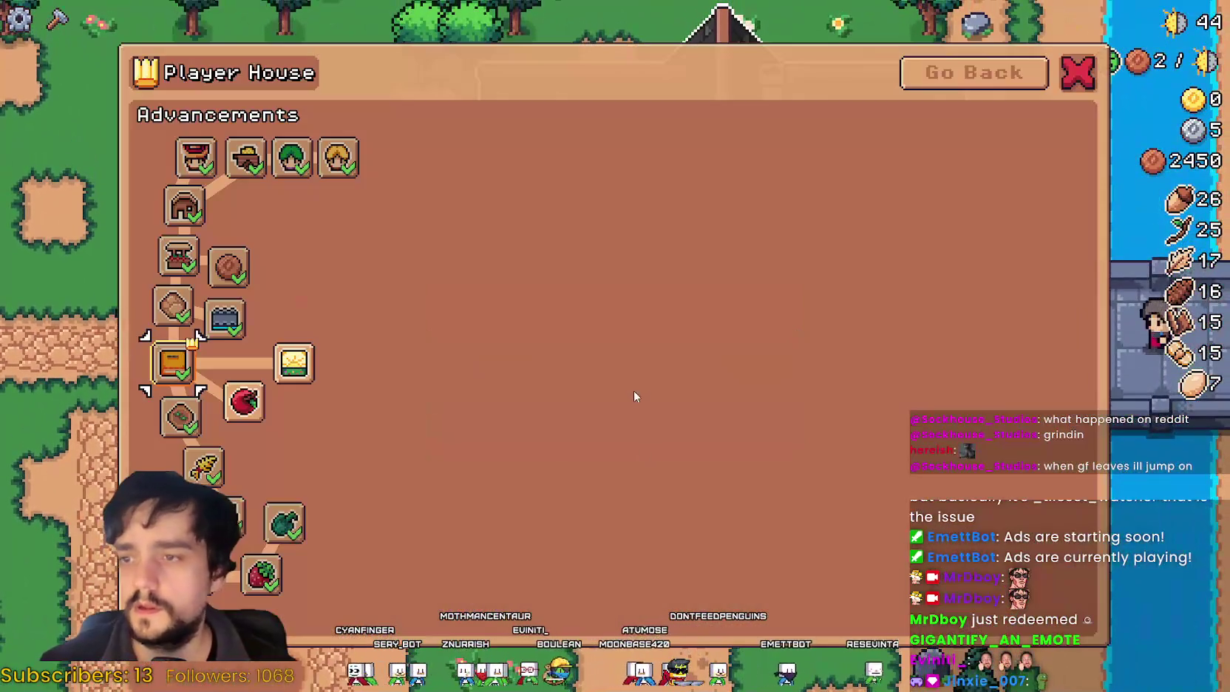
{"action": "key", "text": "Escape"}
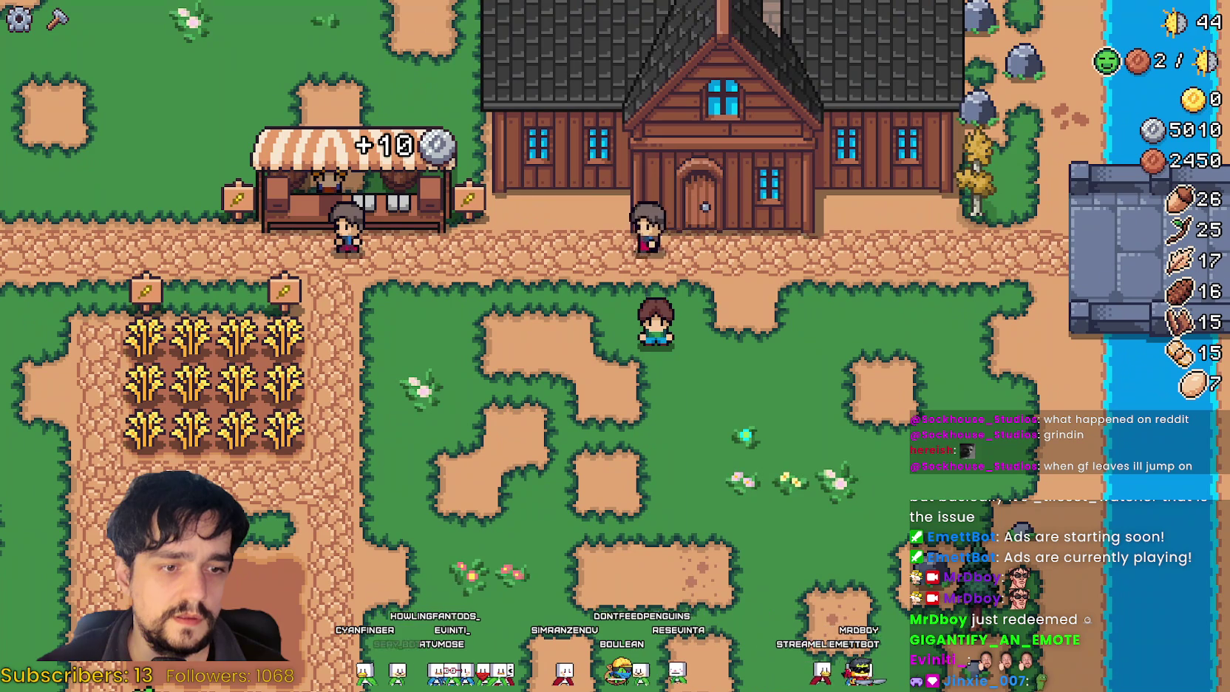
{"action": "key", "text": "w"}
{"action": "key", "text": "a"}
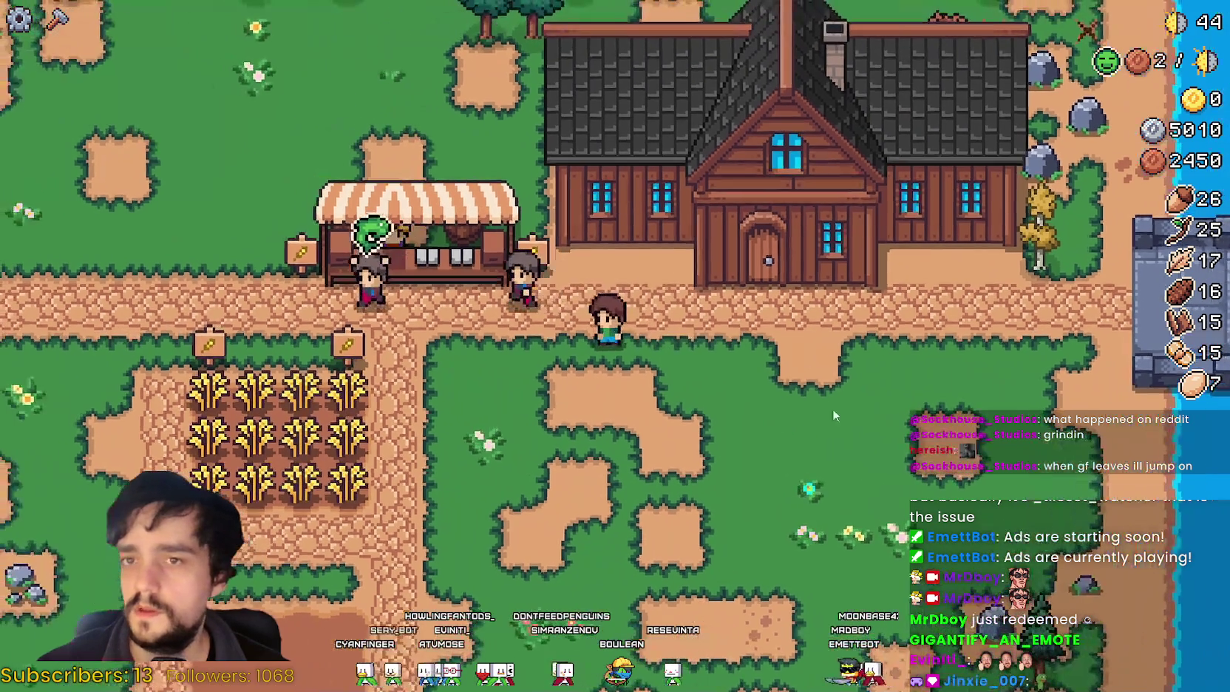
{"action": "key", "text": "d"}
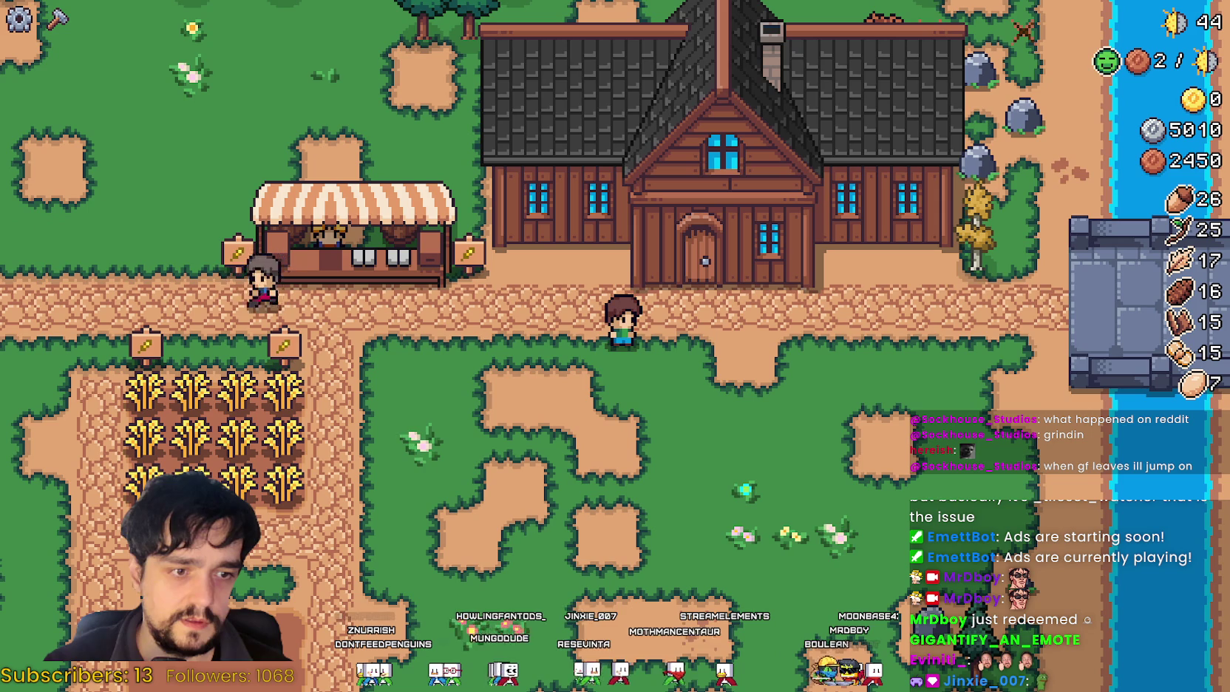
Step: Buy the Island Expansion, Coop, Wheat Hay and next advancement in the house tree
{"action": "key", "text": "d"}
{"action": "key", "text": "e"}
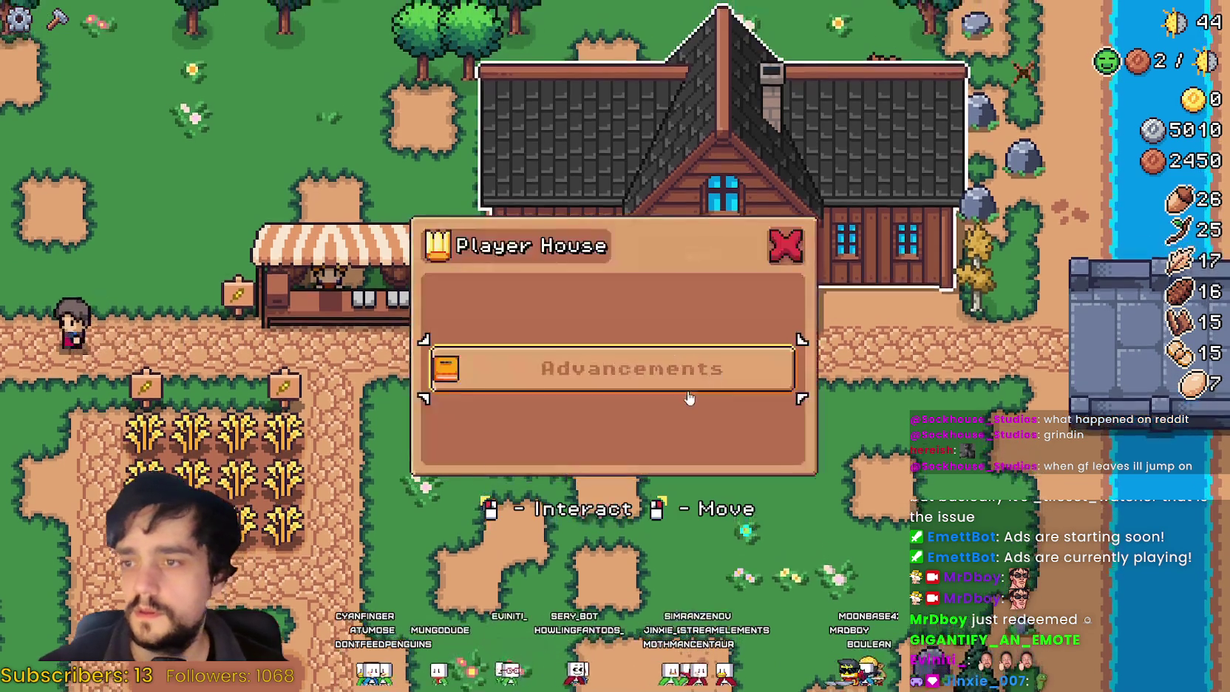
{"action": "key", "text": "e"}
{"action": "left_click", "coordinate": [290, 367]}
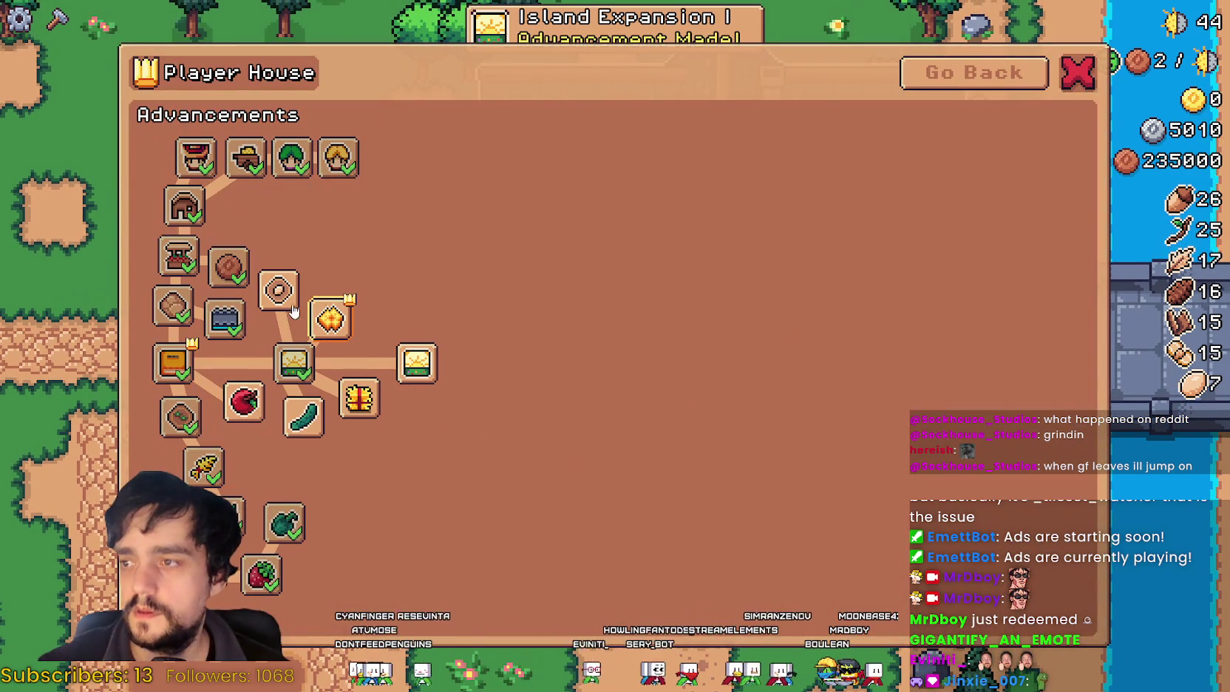
{"action": "left_click", "coordinate": [238, 220]}
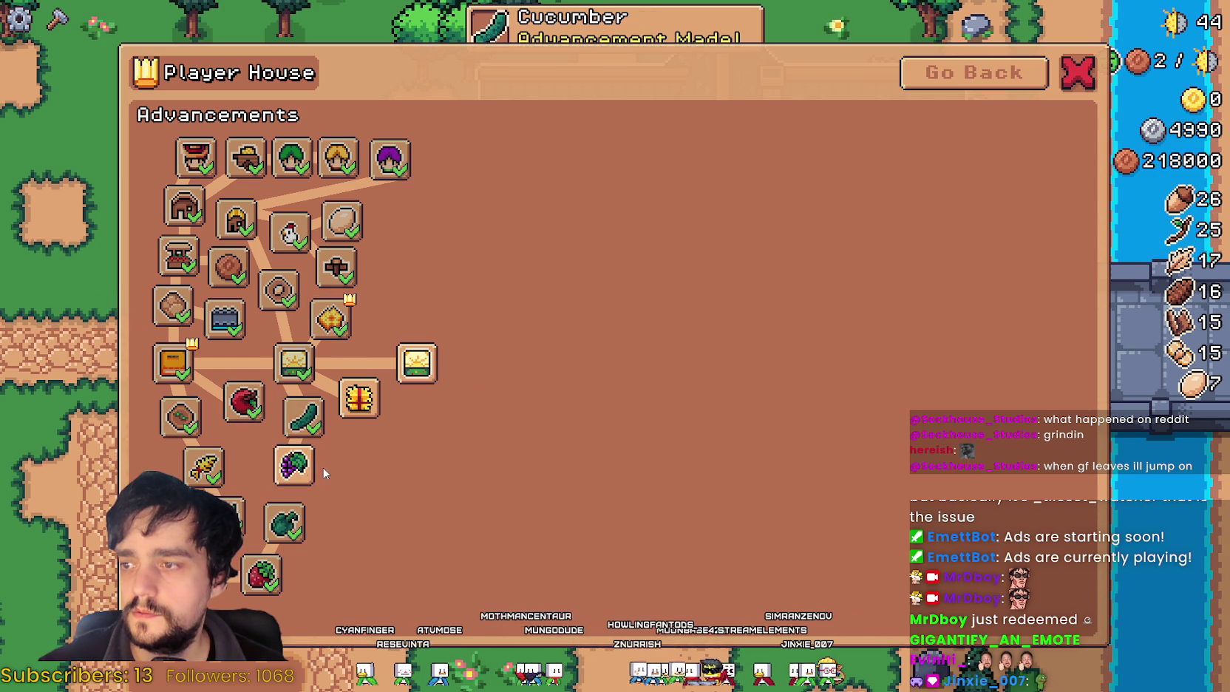
{"action": "left_click", "coordinate": [355, 399]}
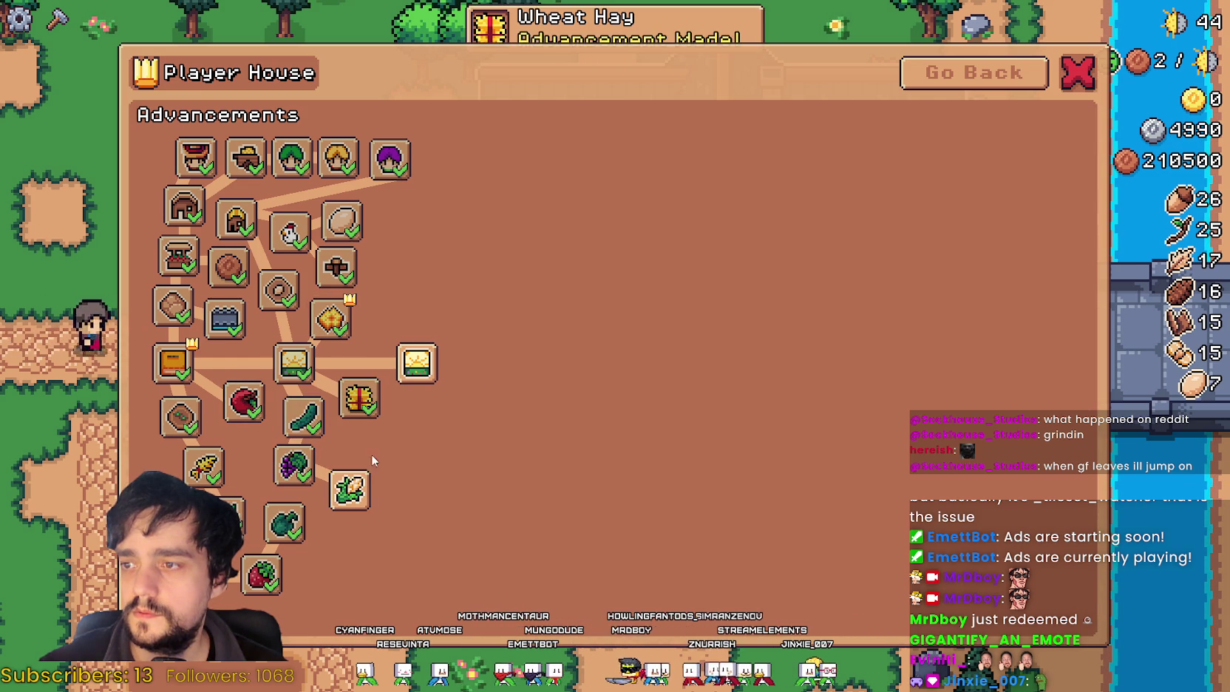
{"action": "left_click", "coordinate": [345, 500]}
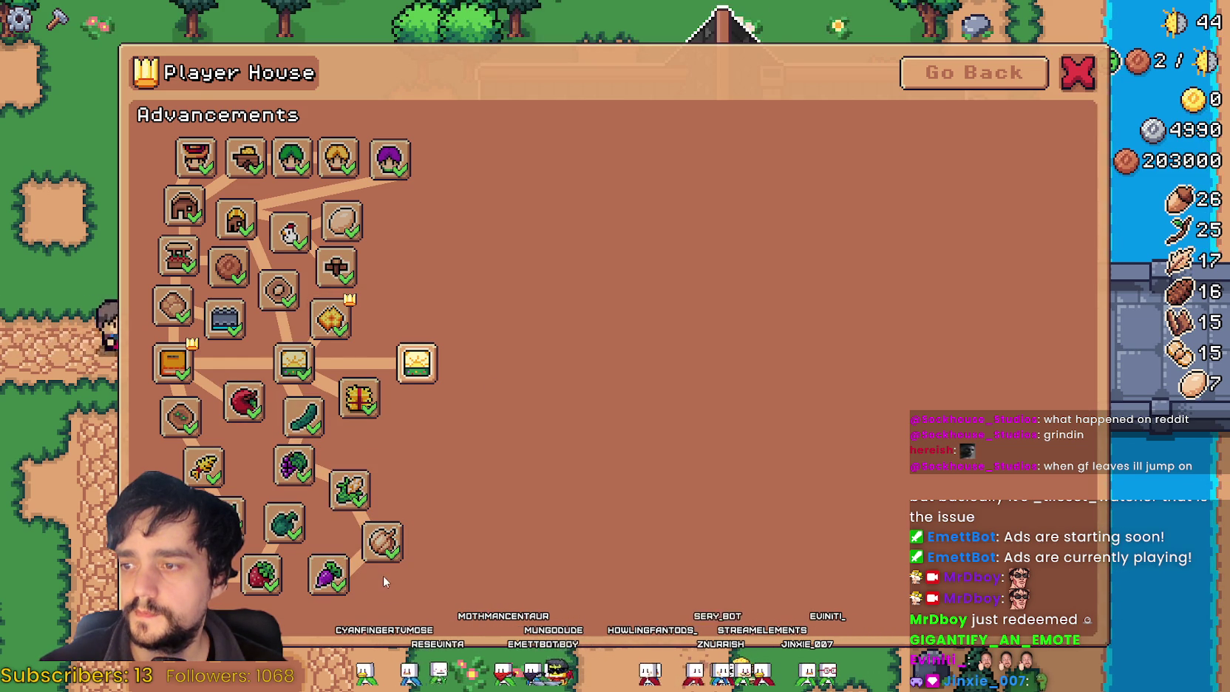
{"action": "key", "text": "Escape"}
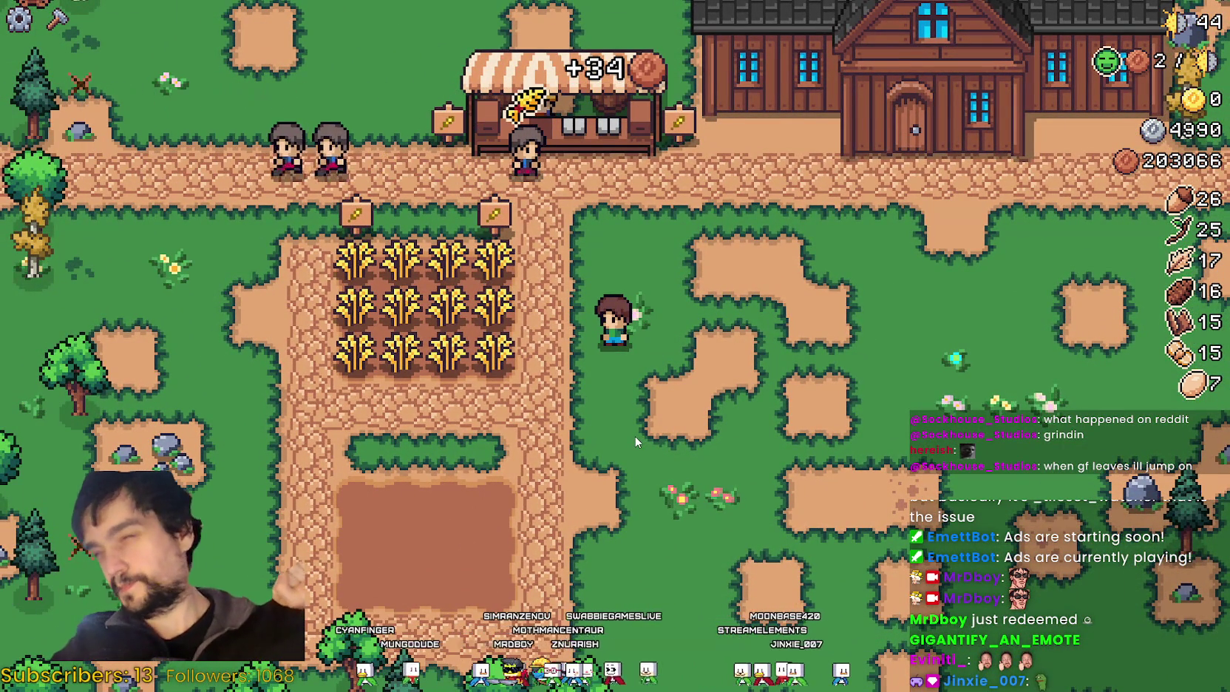
Step: Select Green Tomato seeds and plant the first sprouts in the empty soil plot below the wheat
{"action": "key", "text": "c"}
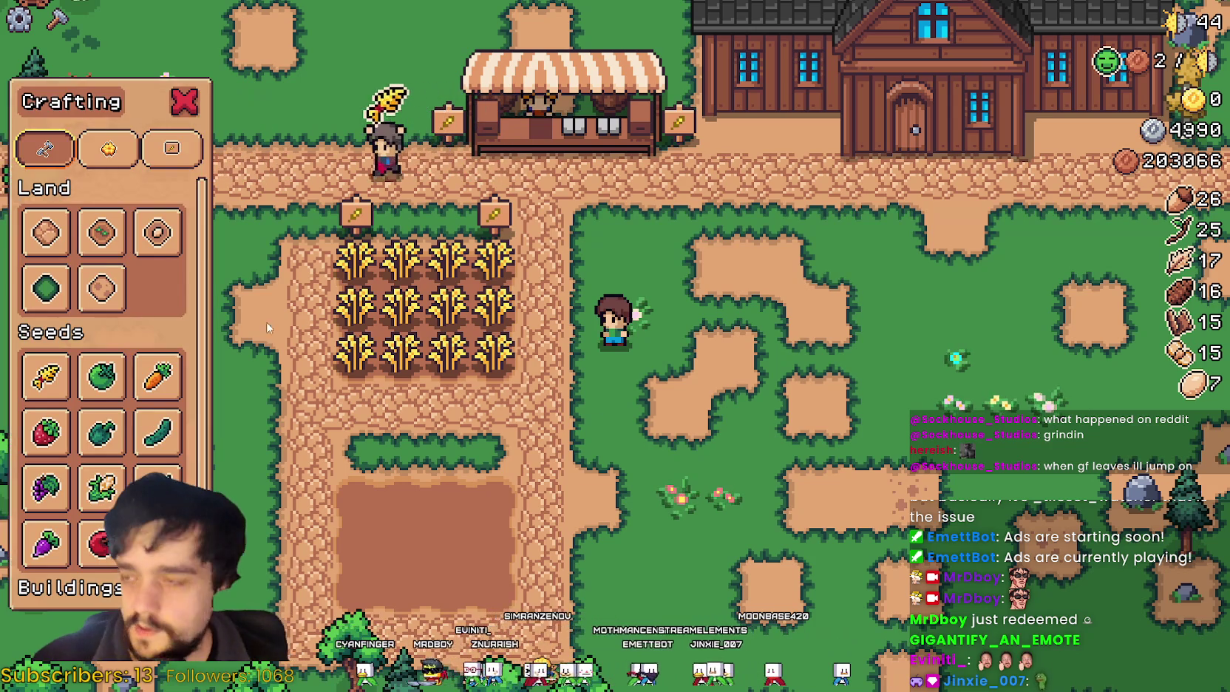
{"action": "left_click", "coordinate": [101, 376]}
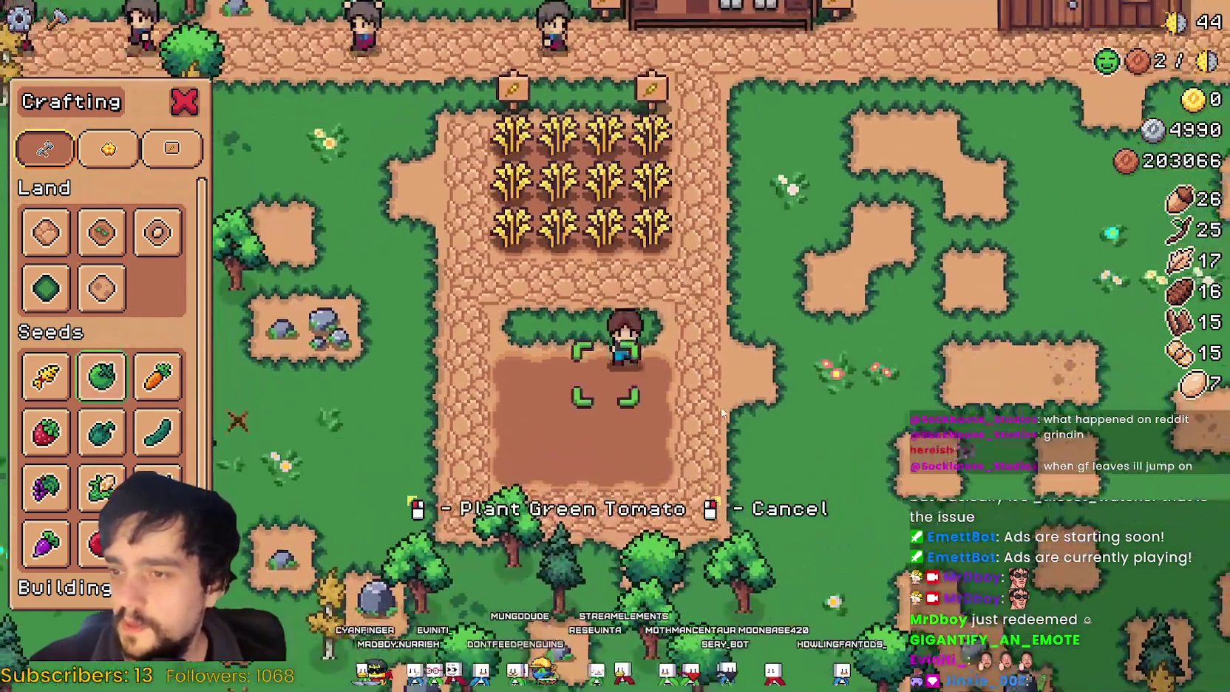
{"action": "left_click", "coordinate": [722, 412]}
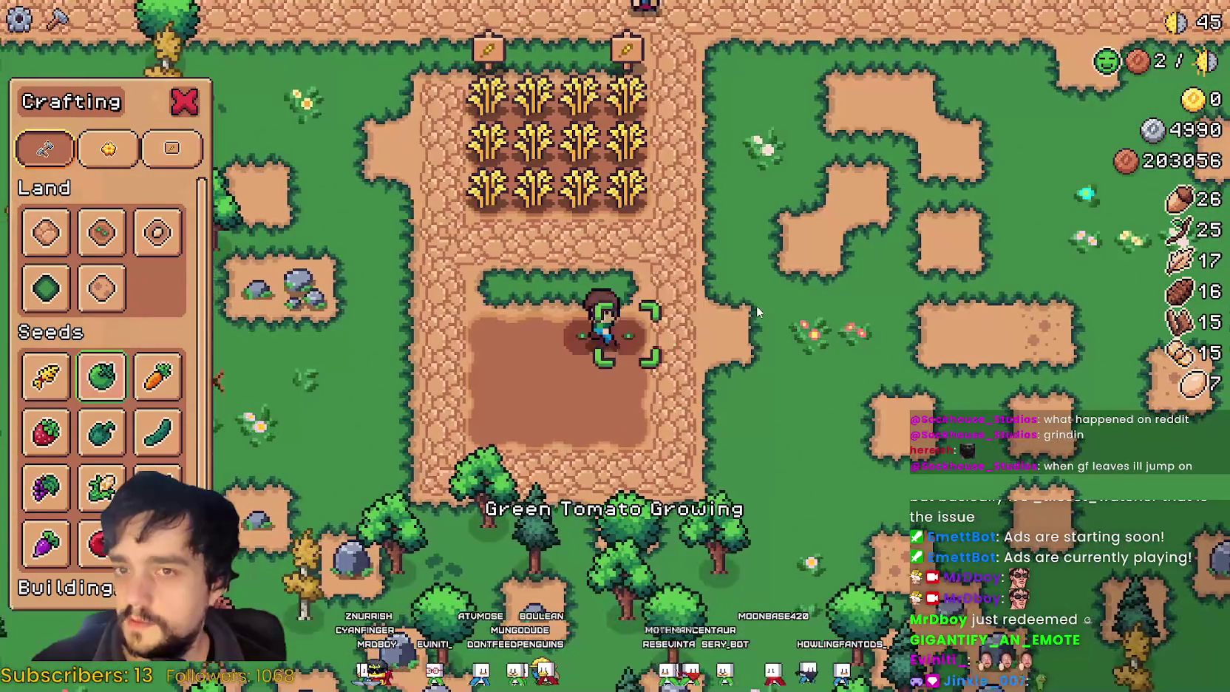
{"action": "key", "text": "a"}
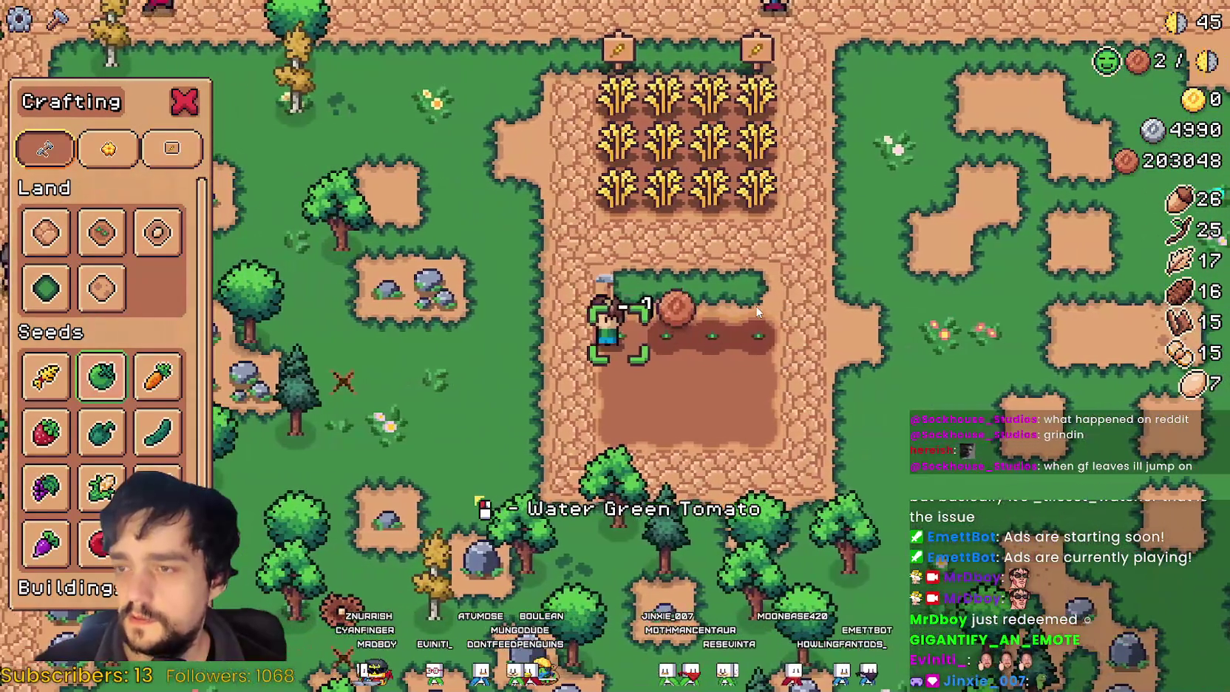
{"action": "left_click", "coordinate": [736, 341]}
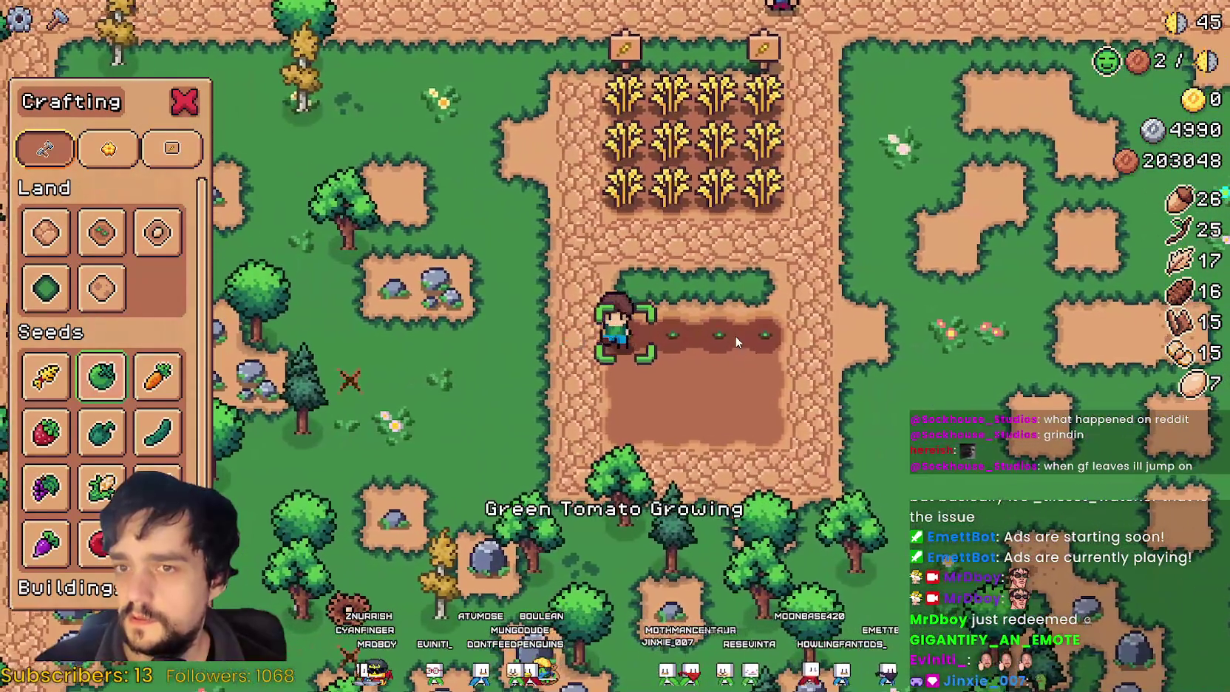
{"action": "left_click", "coordinate": [737, 341]}
{"action": "key", "text": "s"}
{"action": "left_click", "coordinate": [737, 341]}
{"action": "key", "text": "d"}
{"action": "left_click", "coordinate": [737, 341]}
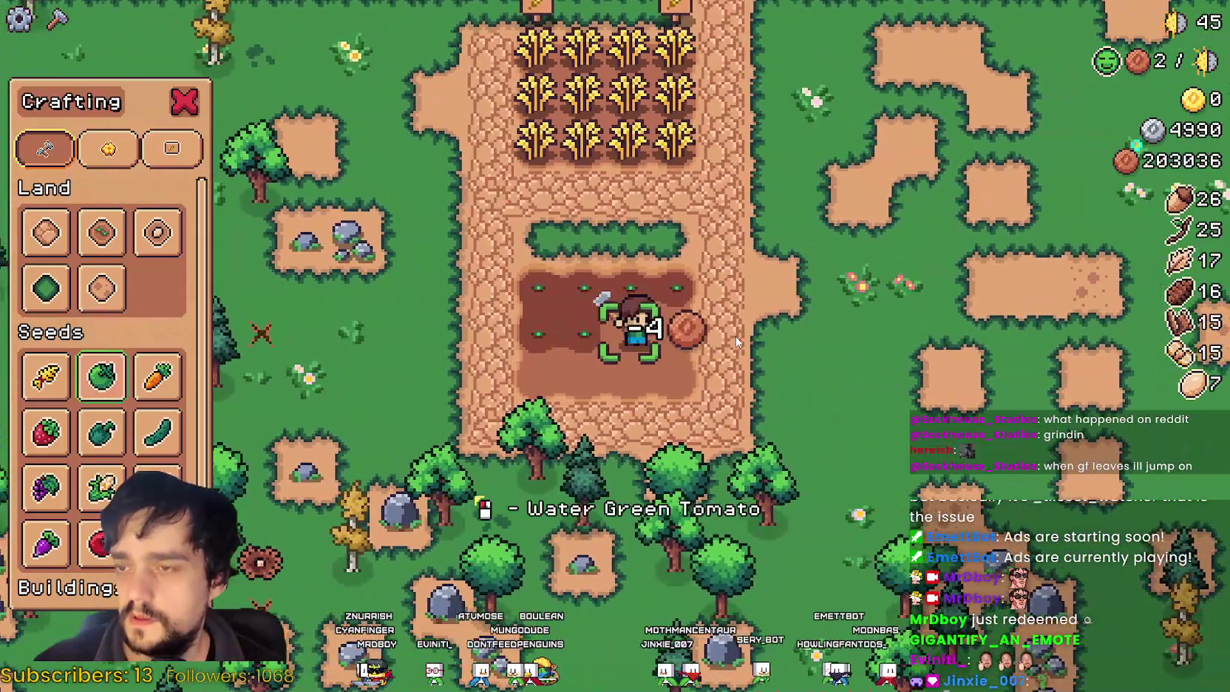
Step: Plant and water Green Tomato sprouts across the remaining tiles of the plot
{"action": "left_click", "coordinate": [736, 341]}
{"action": "key", "text": "d"}
{"action": "left_click", "coordinate": [736, 341]}
{"action": "left_click", "coordinate": [737, 342]}
{"action": "key", "text": "a"}
{"action": "left_click", "coordinate": [737, 342]}
{"action": "left_click", "coordinate": [736, 342]}
{"action": "key", "text": "a"}
{"action": "left_click", "coordinate": [736, 341]}
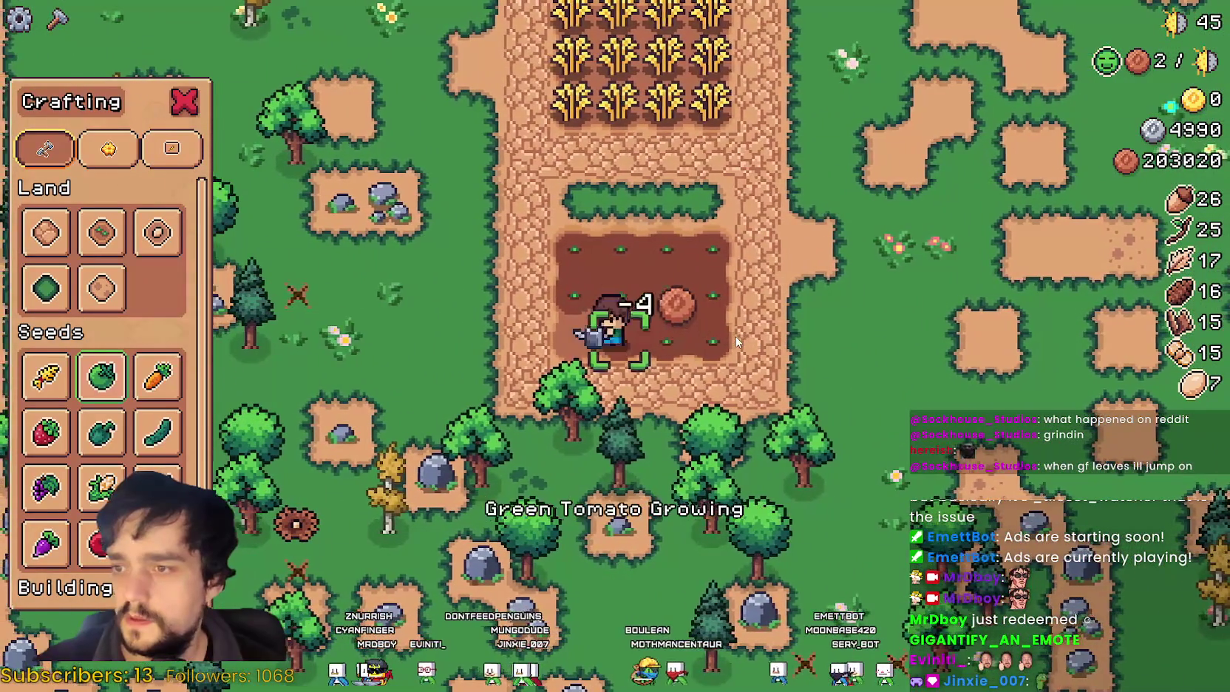
{"action": "key", "text": "a"}
{"action": "left_click", "coordinate": [736, 338]}
{"action": "left_click", "coordinate": [108, 150]}
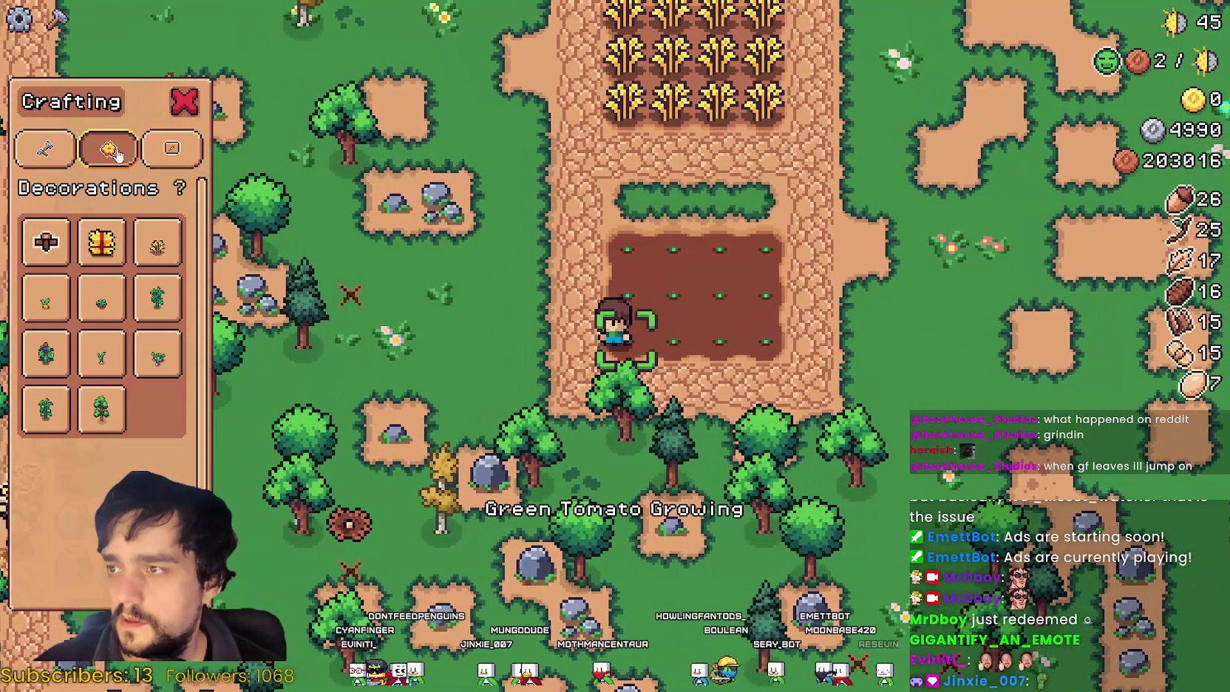
Step: Place green tomato signs flanking the tomato plot
{"action": "left_click", "coordinate": [172, 152]}
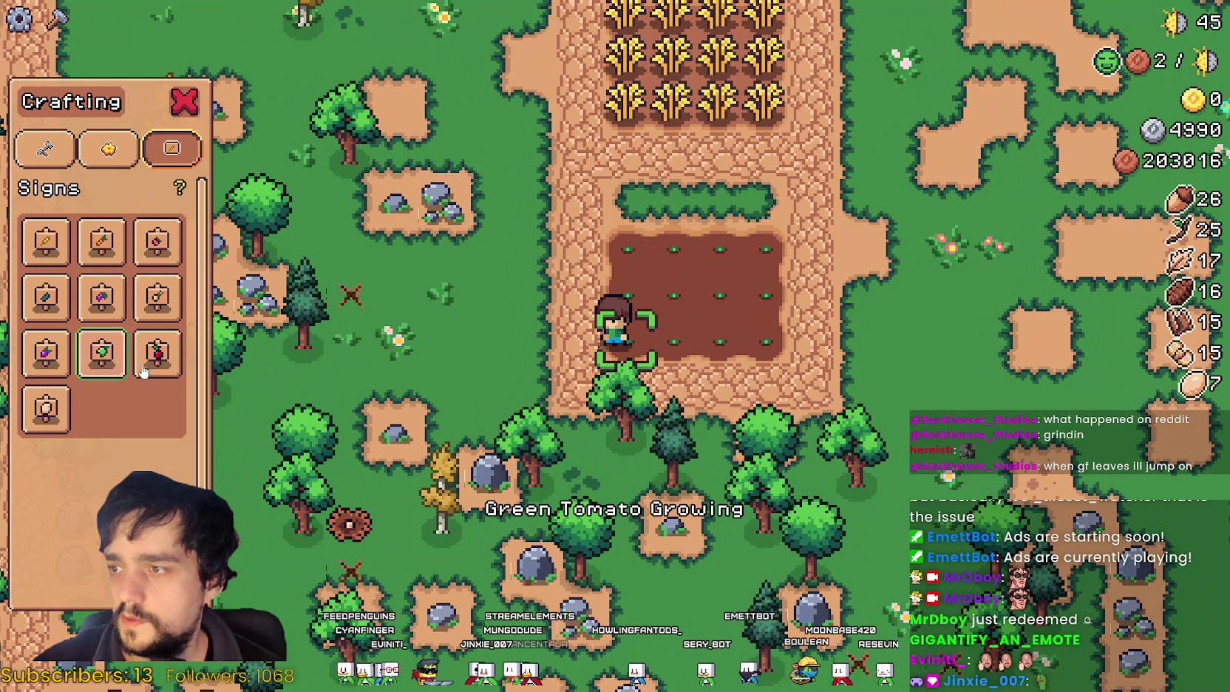
{"action": "key", "text": "w"}
{"action": "left_click", "coordinate": [867, 398]}
{"action": "key", "text": "d"}
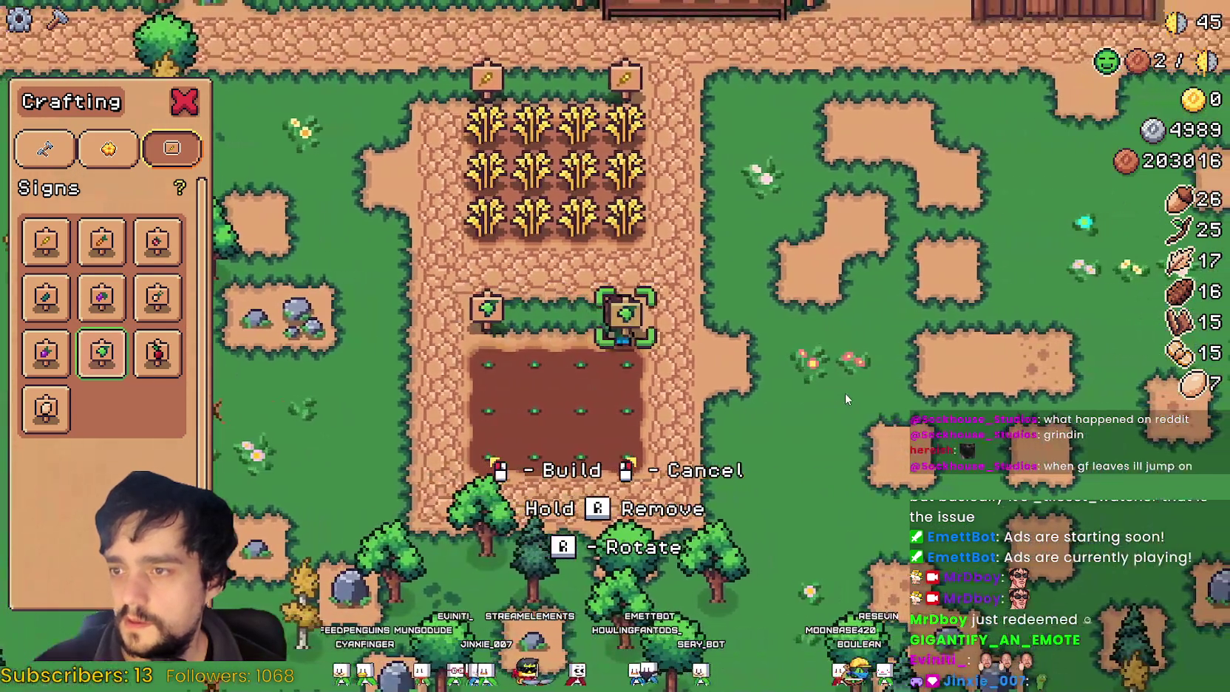
{"action": "left_click", "coordinate": [845, 392]}
{"action": "key", "text": "d"}
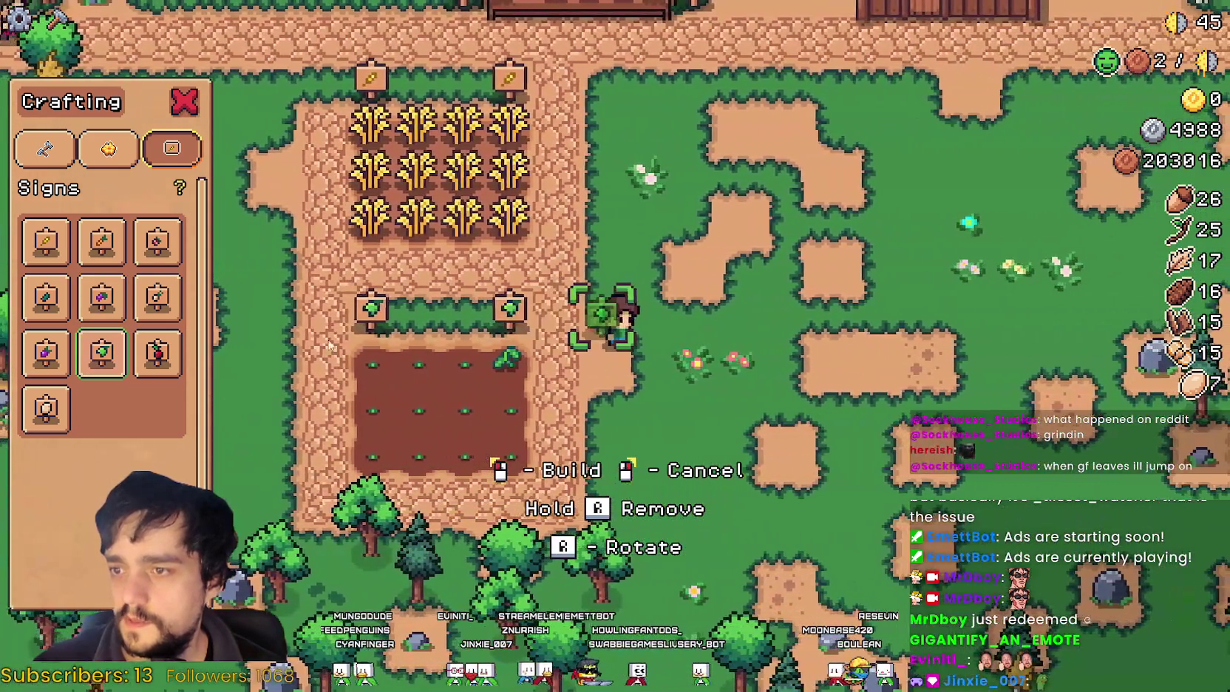
{"action": "key", "text": "a"}
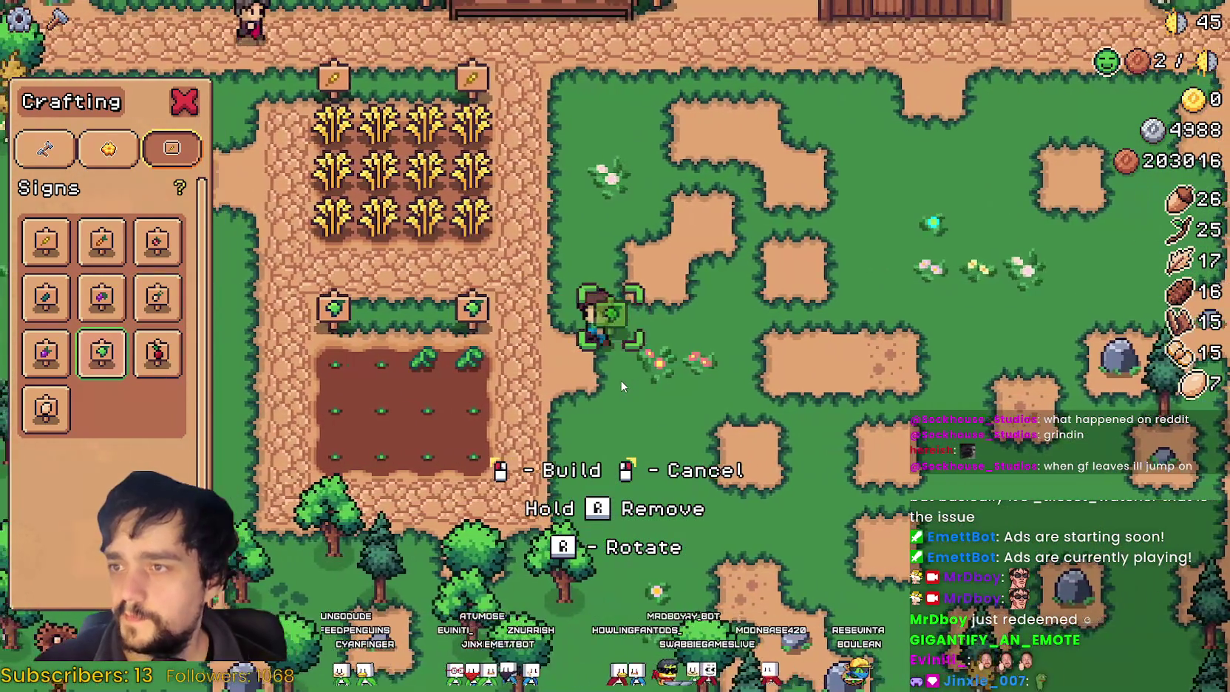
{"action": "right_click", "coordinate": [619, 380]}
Step: Sell wheat and tomatoes at the market stall for 38 coins, reaching 203054
{"action": "key", "text": "w"}
{"action": "key", "text": "a"}
{"action": "key", "text": "e"}
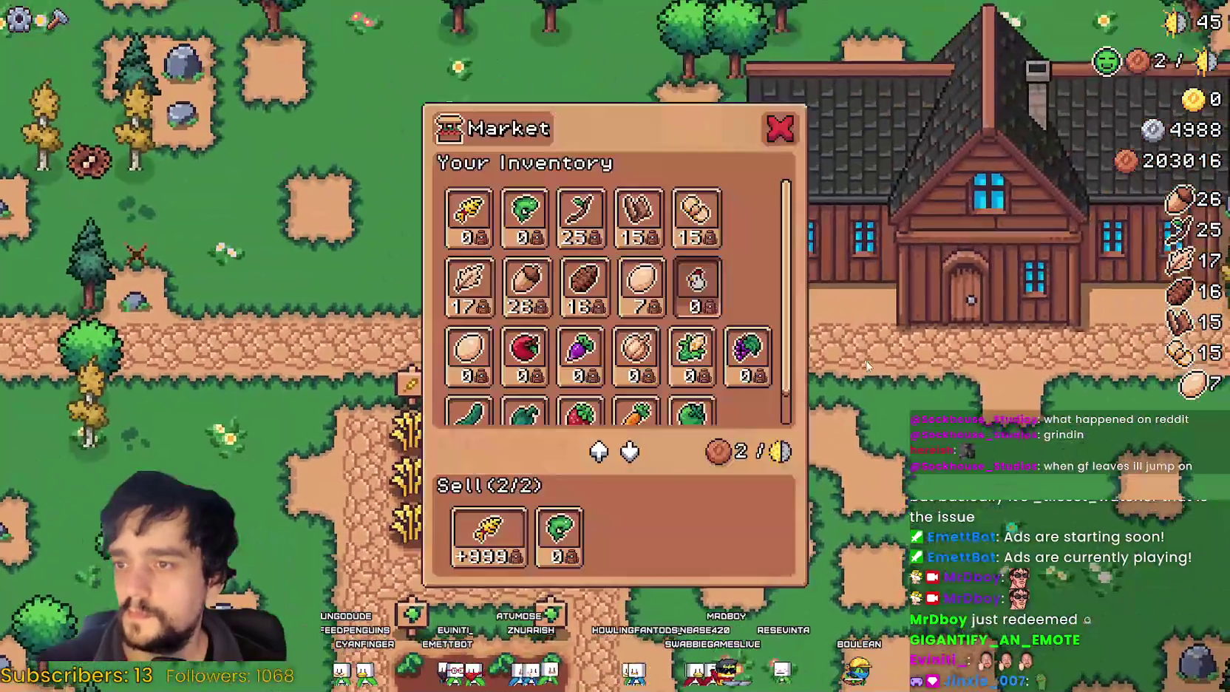
{"action": "key", "text": "e"}
{"action": "key", "text": "a"}
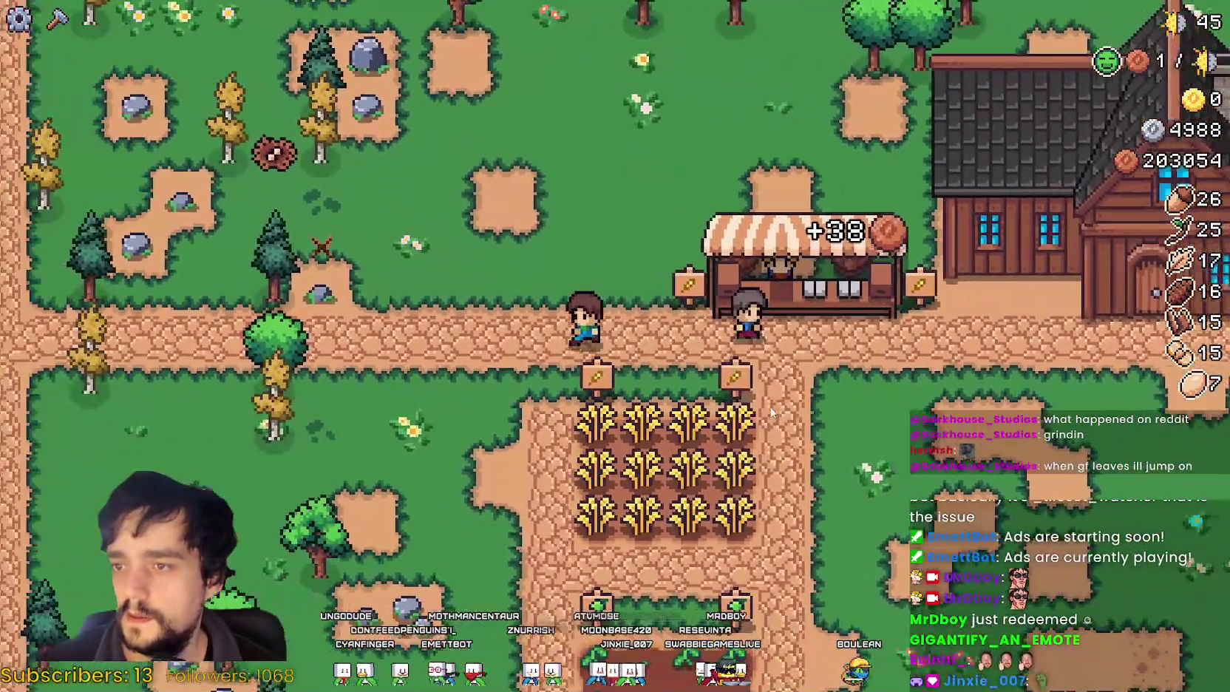
{"action": "key", "text": "d"}
{"action": "key", "text": "s"}
{"action": "left_click", "coordinate": [55, 20]}
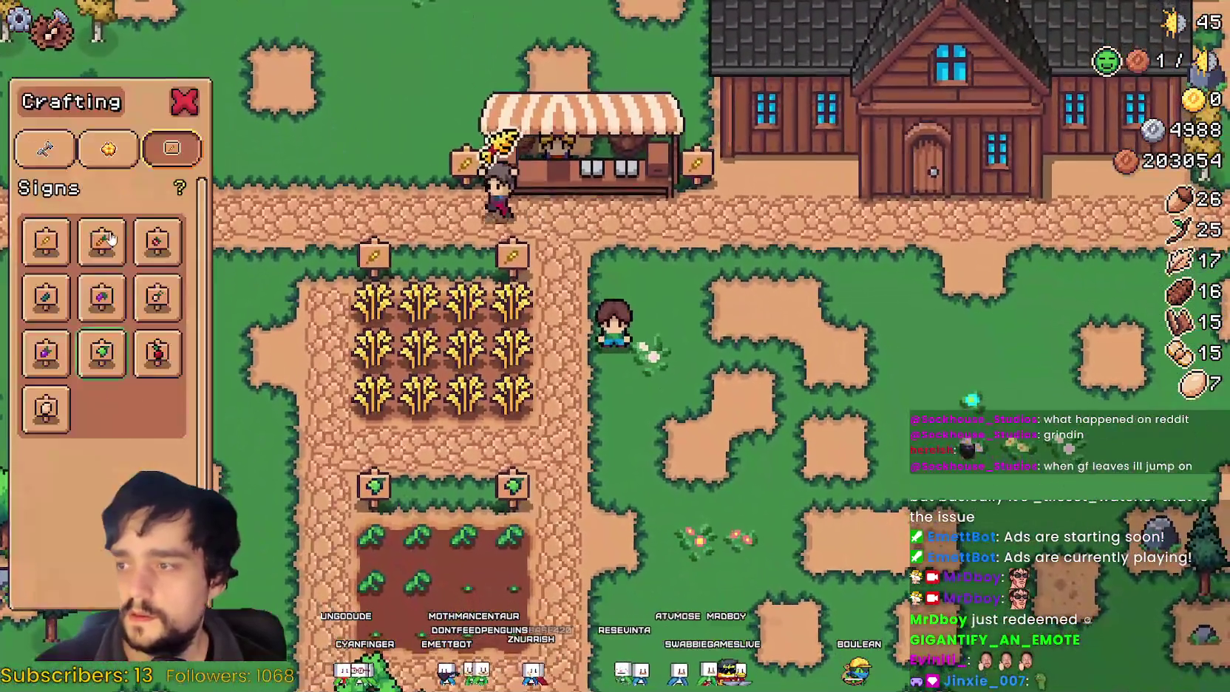
Step: Build a red-roofed wooden house from Crafting Buildings on the grass east of the wheat field
{"action": "key", "text": "a"}
{"action": "left_click", "coordinate": [45, 148]}
{"action": "scroll", "coordinate": [59, 161], "scroll_direction": "down", "scroll_amount": 2}
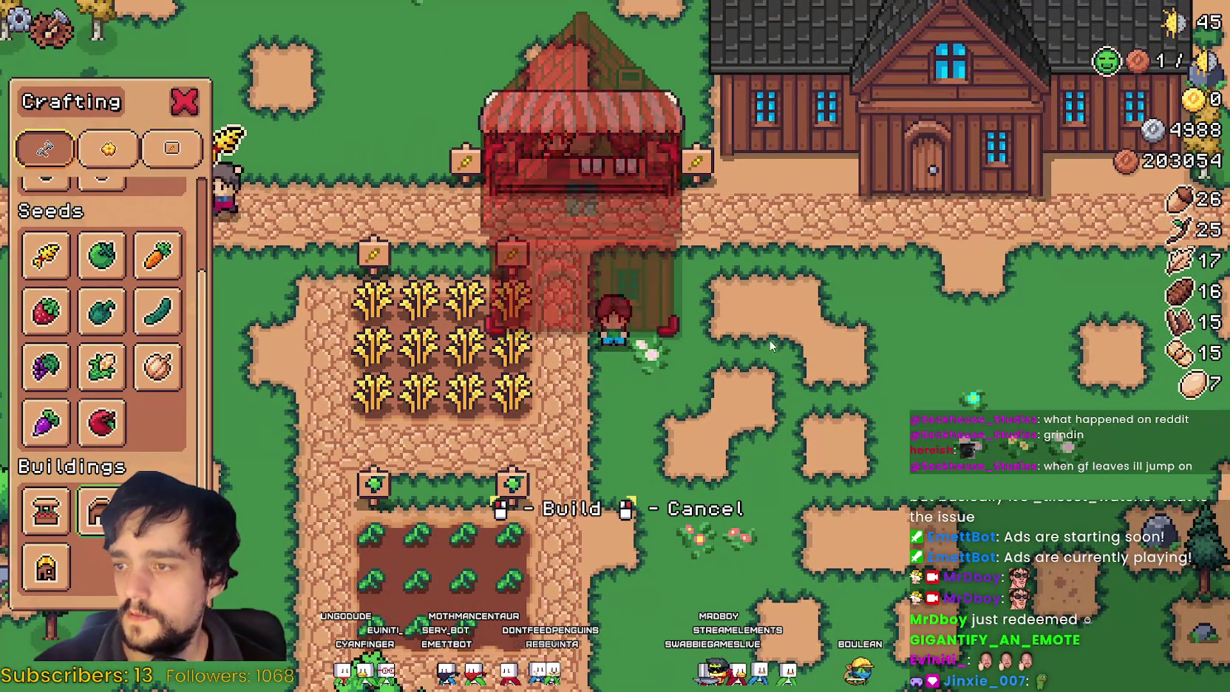
{"action": "key", "text": "s"}
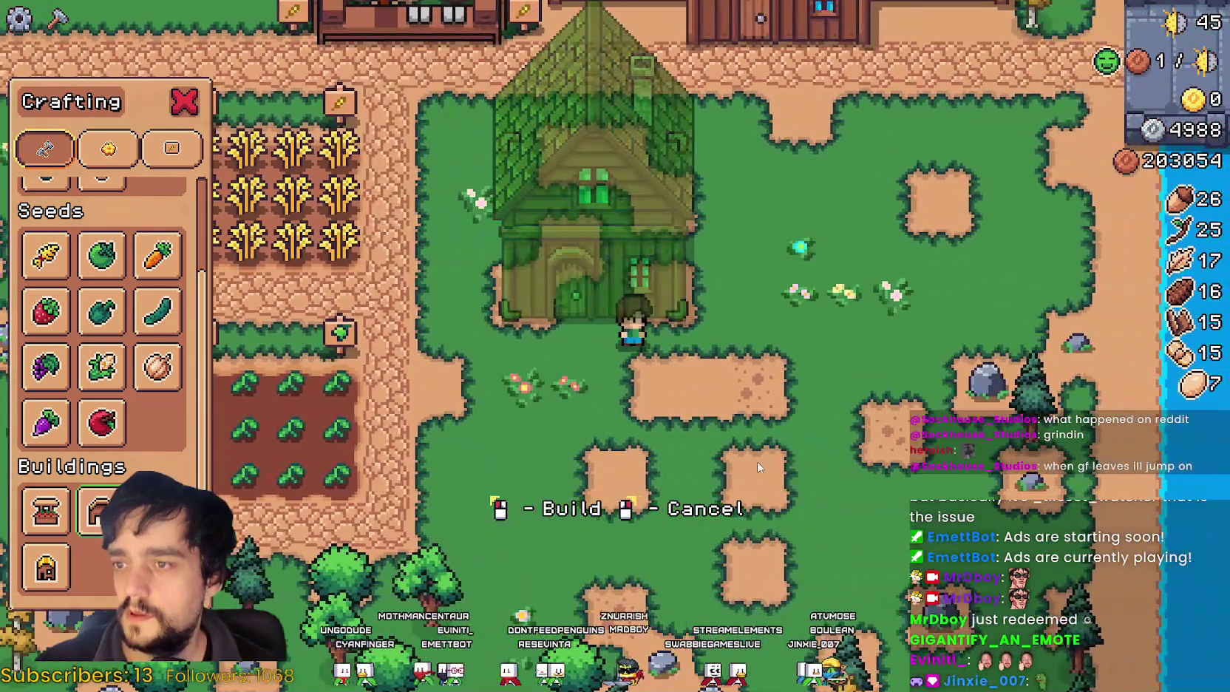
{"action": "key", "text": "d"}
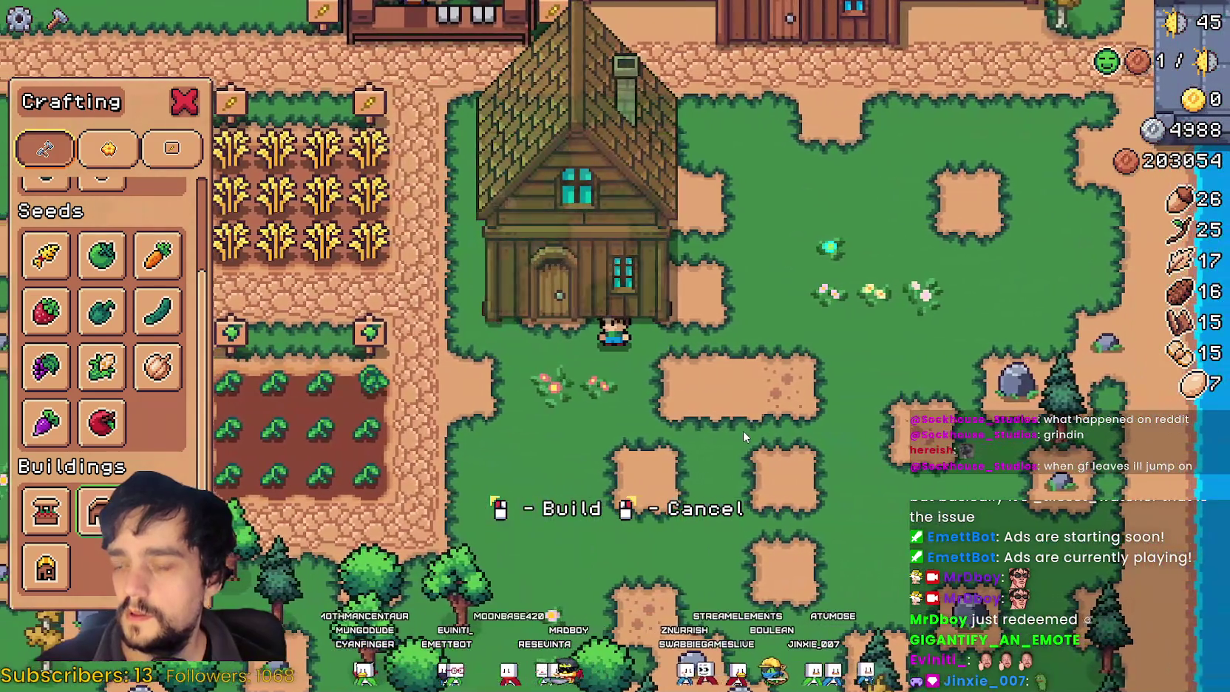
{"action": "key", "text": "w"}
{"action": "key", "text": "a"}
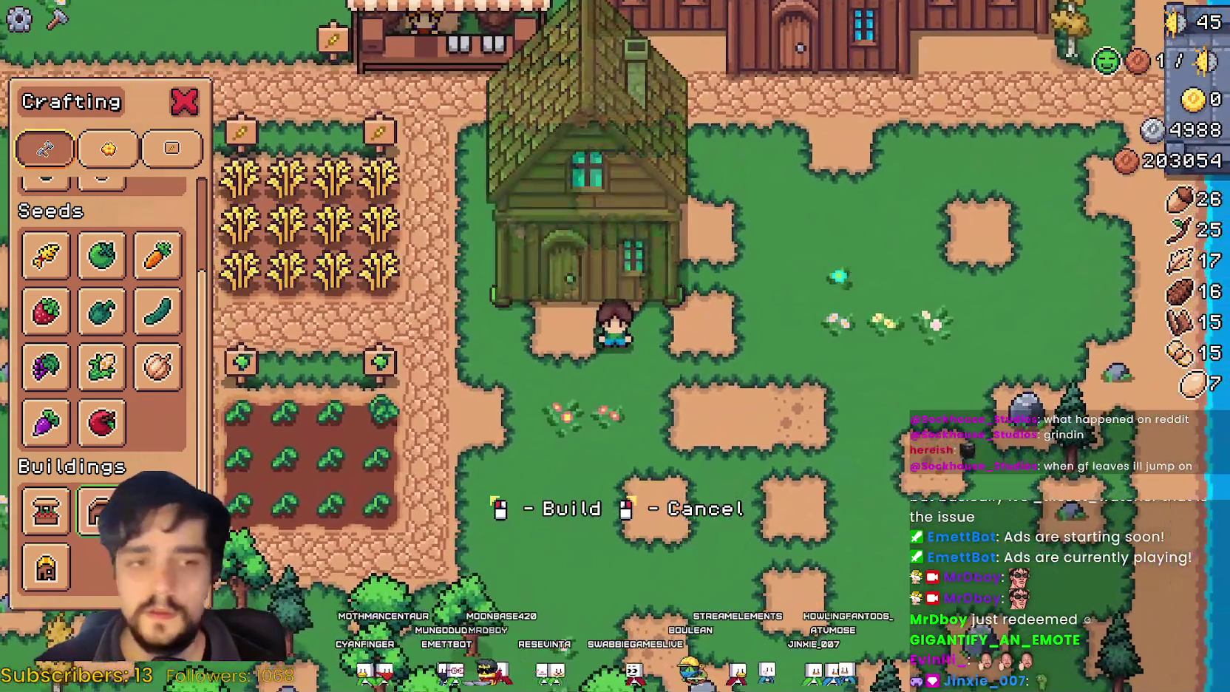
{"action": "left_click", "coordinate": [588, 221]}
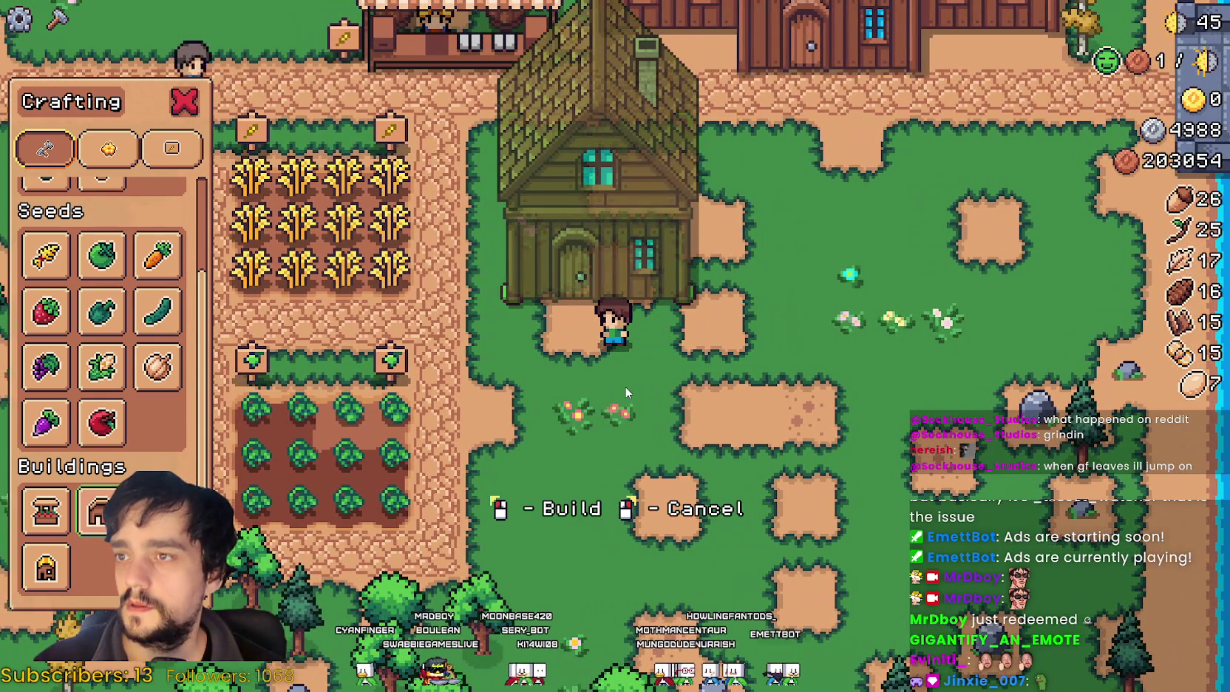
{"action": "key", "text": "d"}
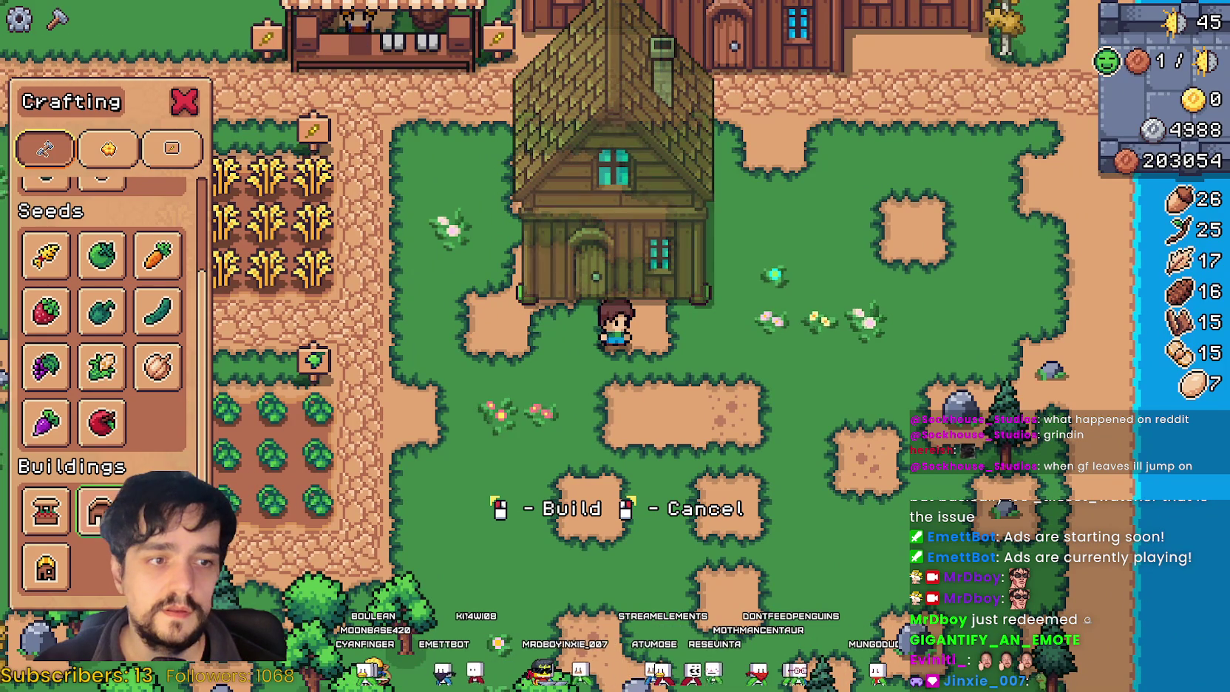
{"action": "key", "text": "Escape"}
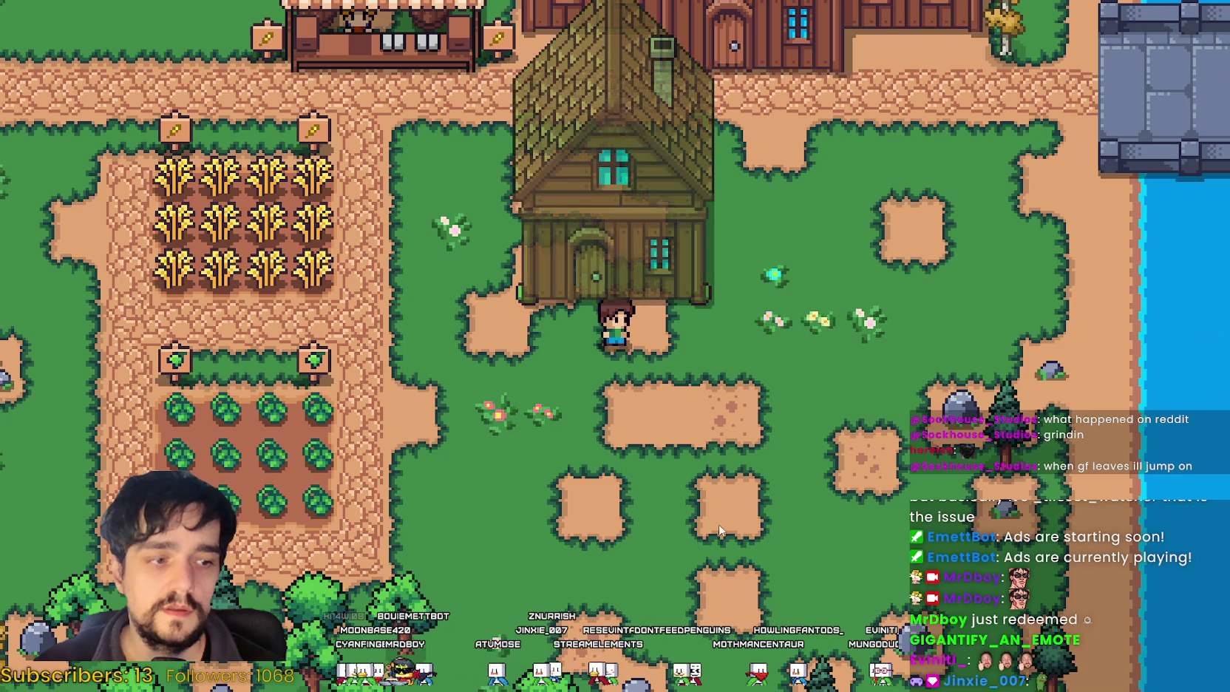
{"action": "key", "text": "w"}
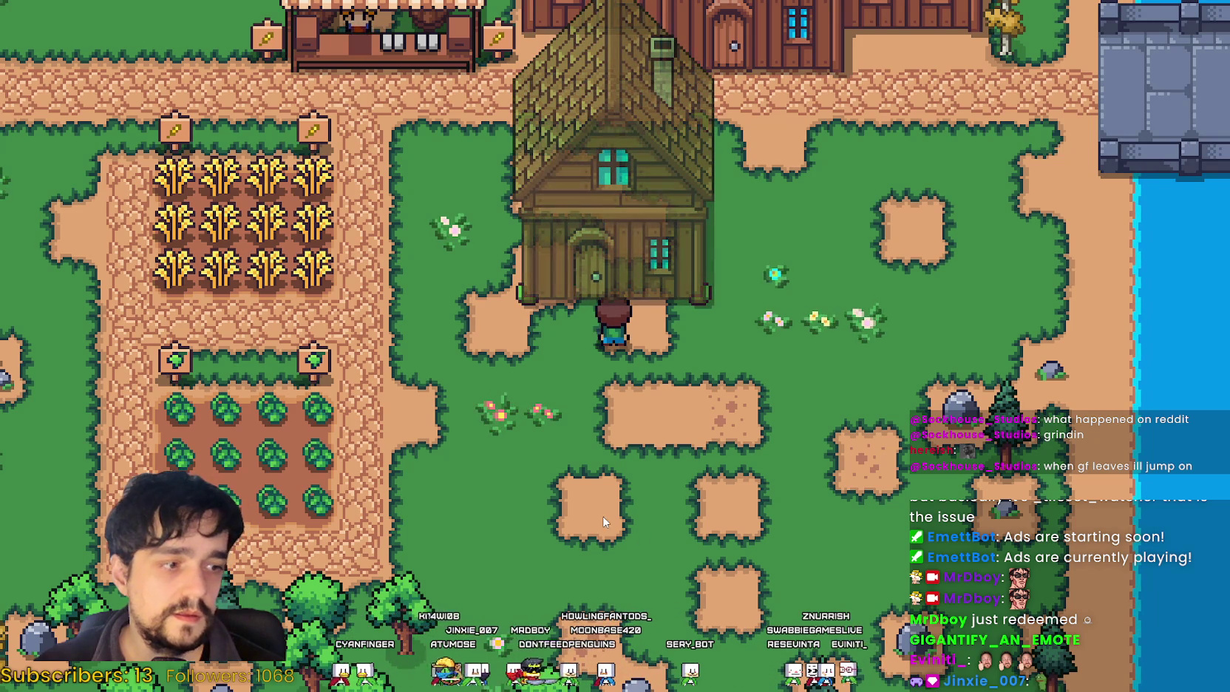
{"action": "left_click", "coordinate": [707, 542]}
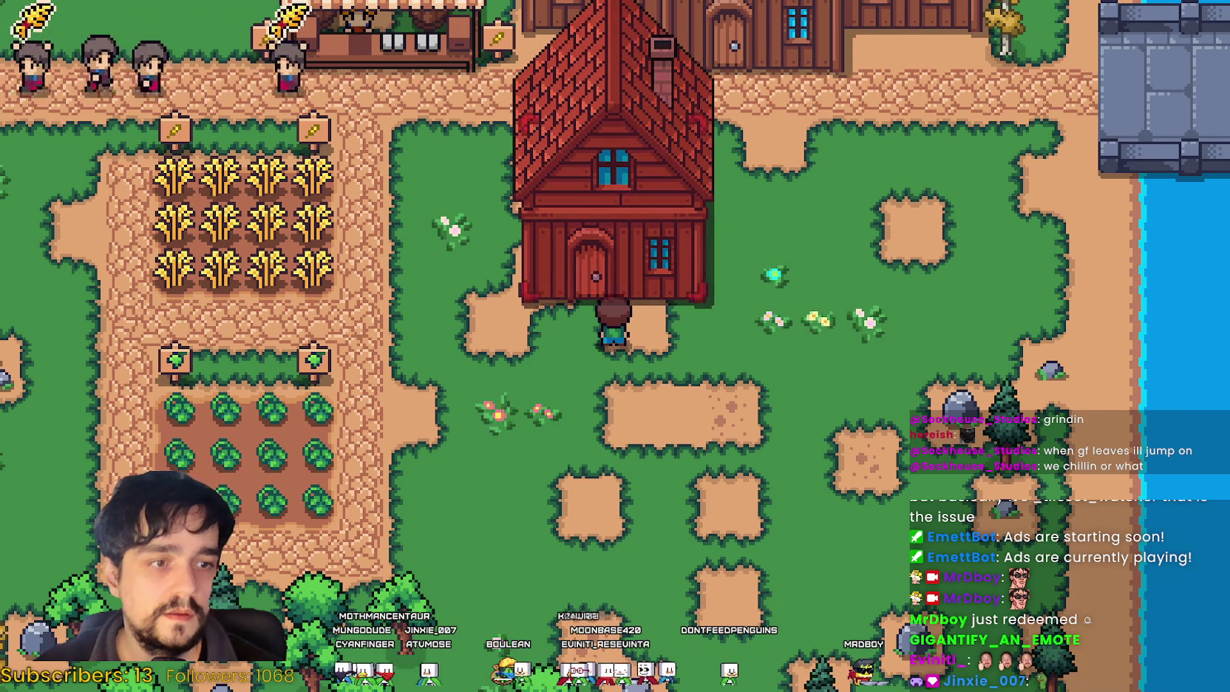
Step: Lay a stone path from the new house's door toward the wheat plot
{"action": "key", "text": "c"}
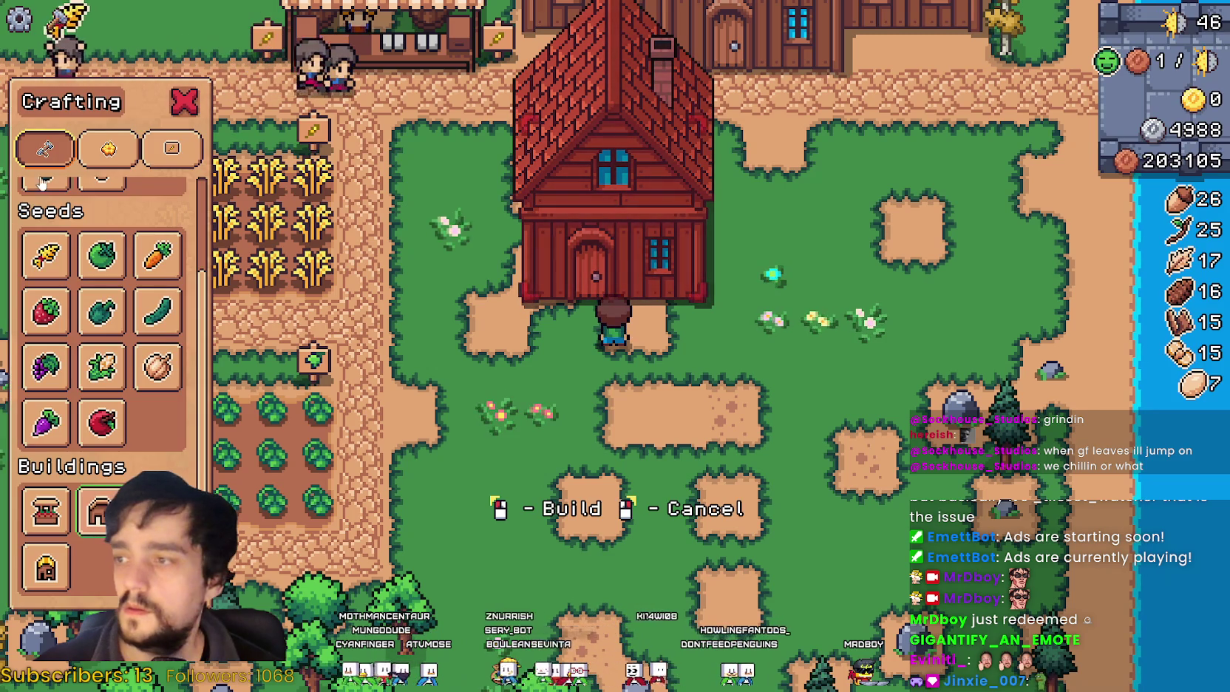
{"action": "scroll", "coordinate": [145, 253], "scroll_direction": "up", "scroll_amount": 2}
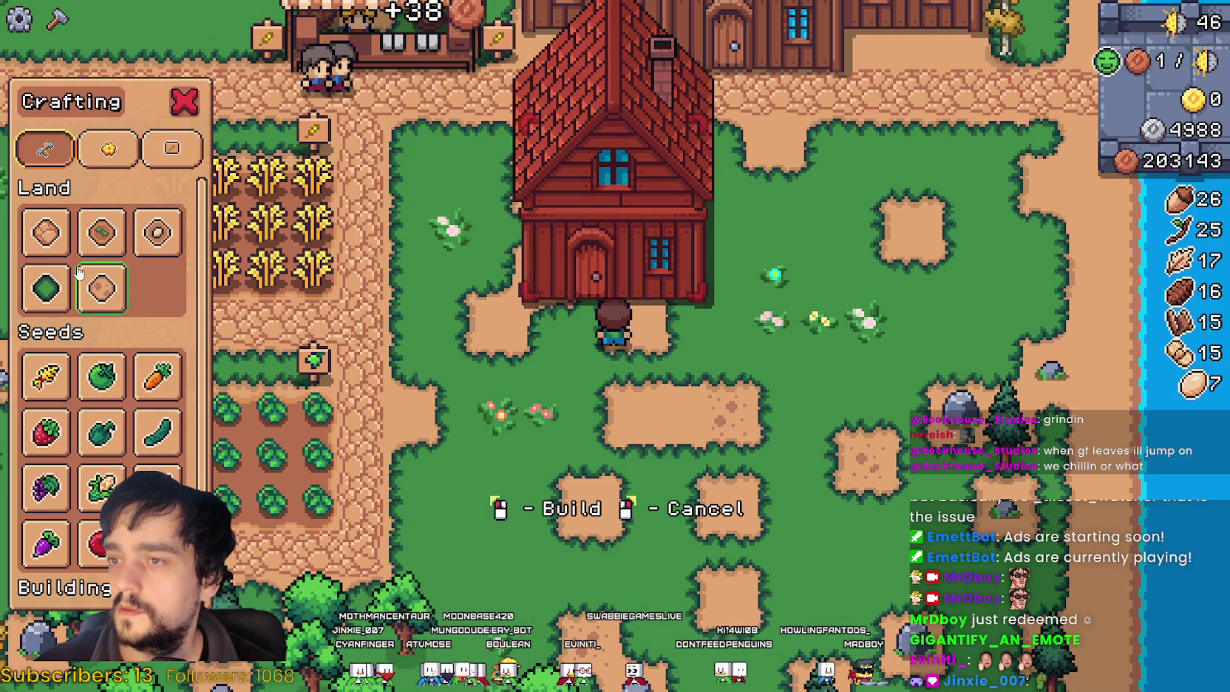
{"action": "left_click", "coordinate": [46, 234]}
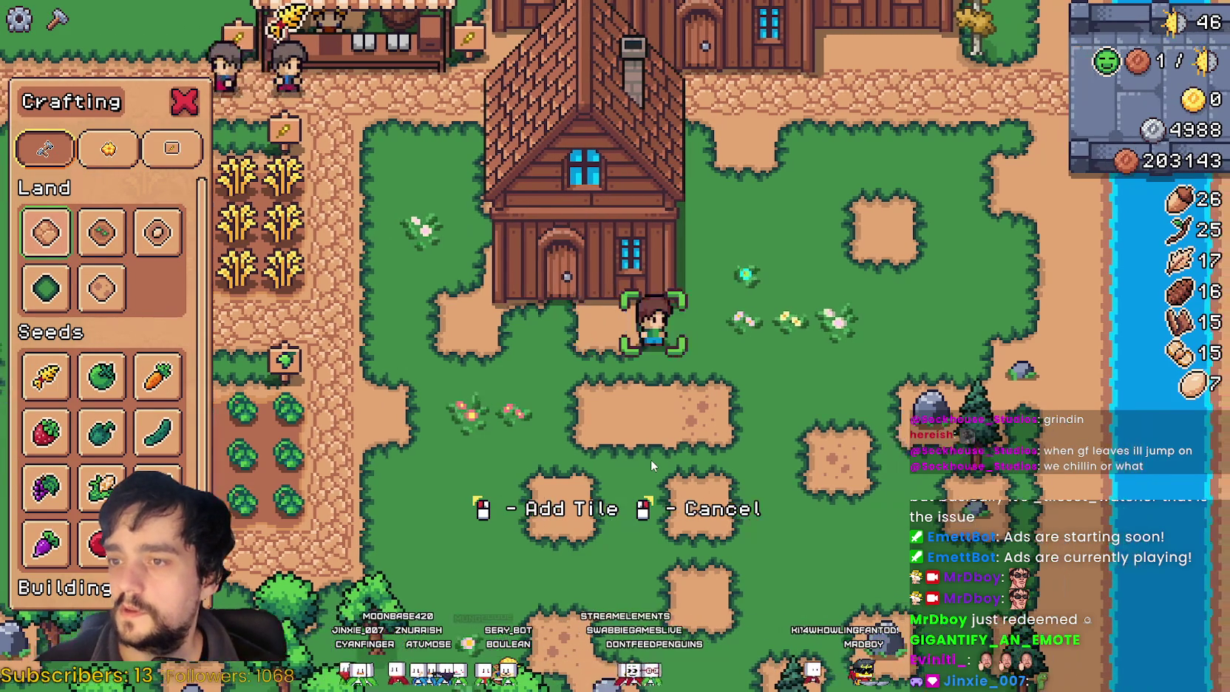
{"action": "key", "text": "a"}
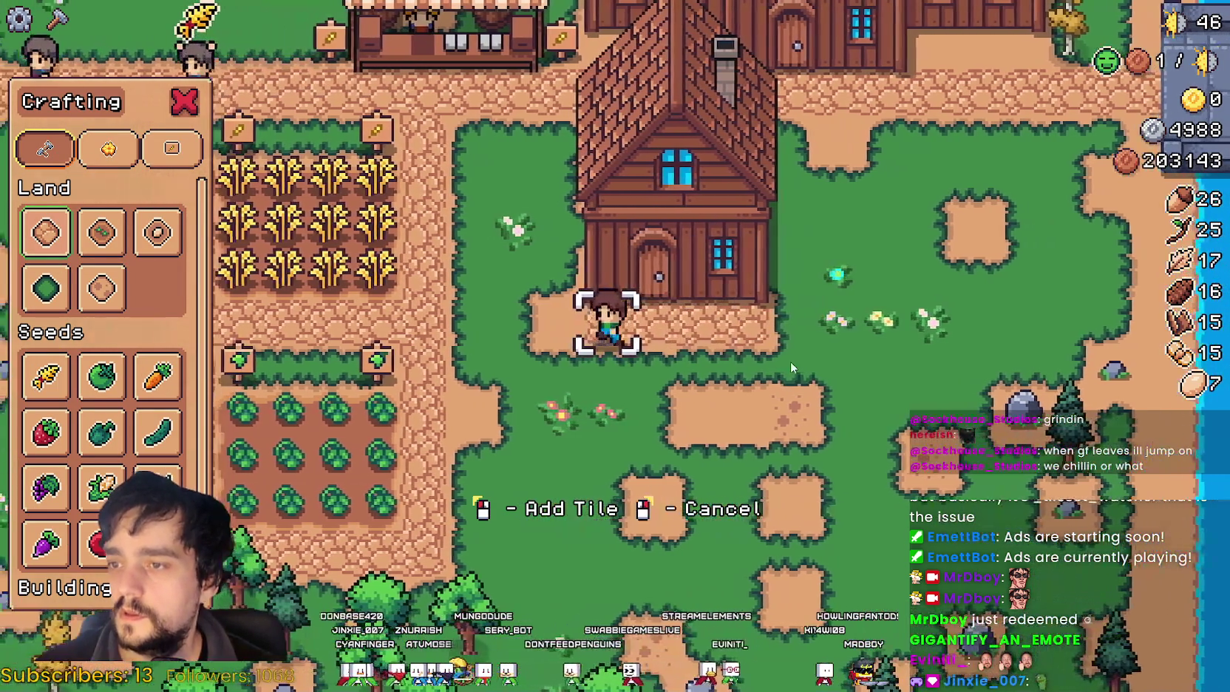
{"action": "key", "text": "a"}
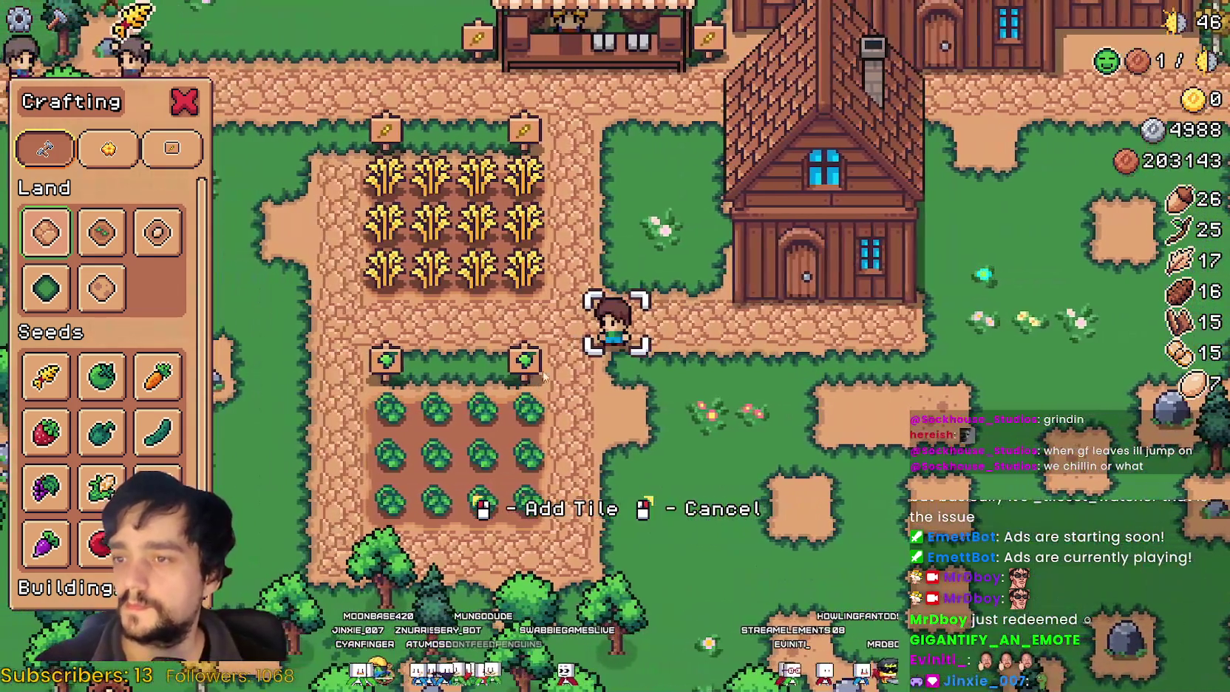
Step: Place a tomato sign beside the new house's door and walk up to the door
{"action": "left_click", "coordinate": [108, 150]}
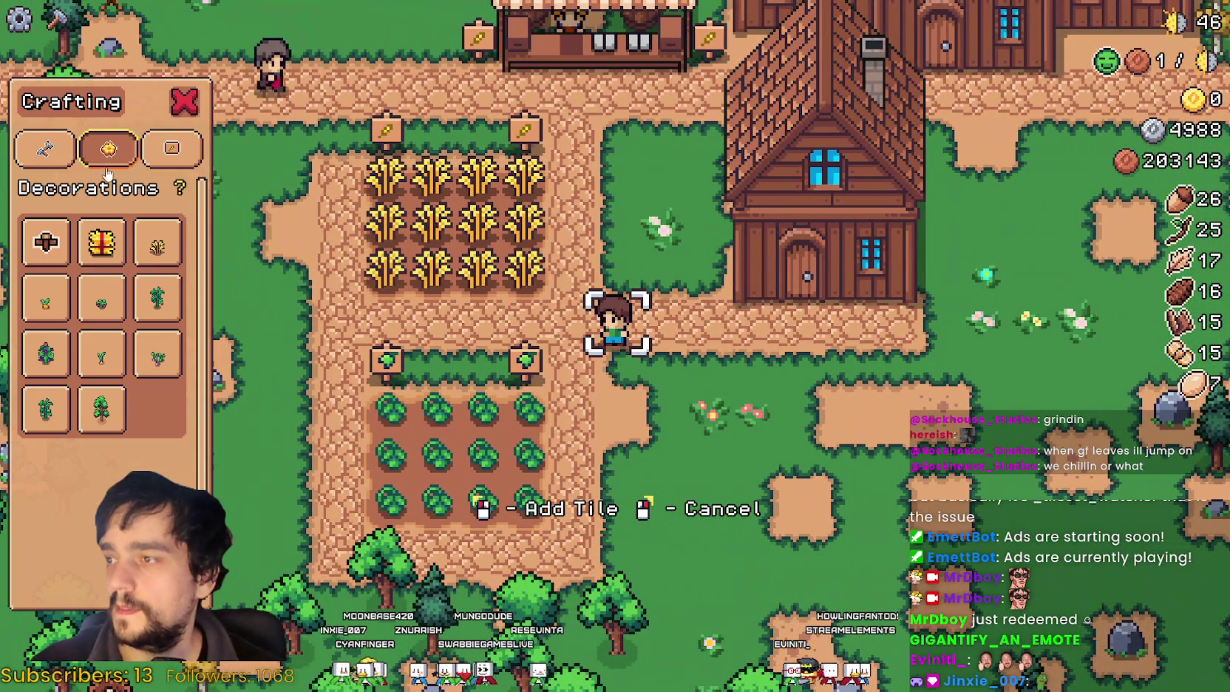
{"action": "left_click", "coordinate": [171, 150]}
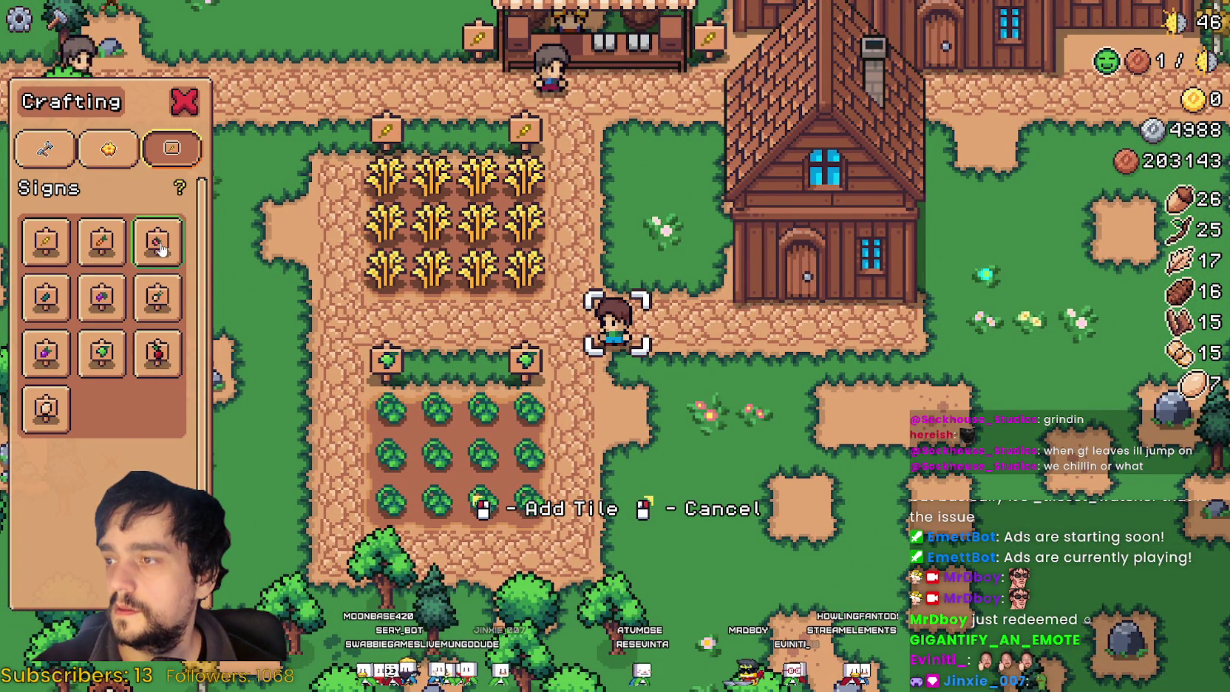
{"action": "left_click", "coordinate": [102, 368]}
{"action": "key", "text": "d"}
{"action": "key", "text": "w"}
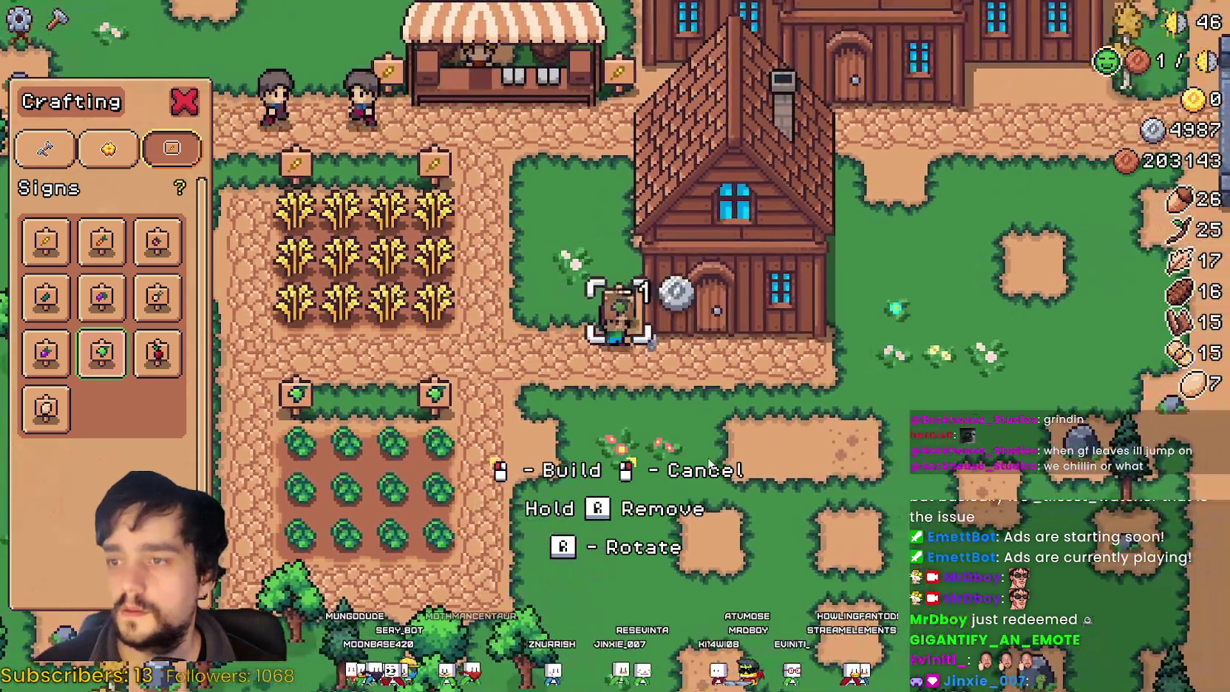
{"action": "left_click", "coordinate": [708, 464]}
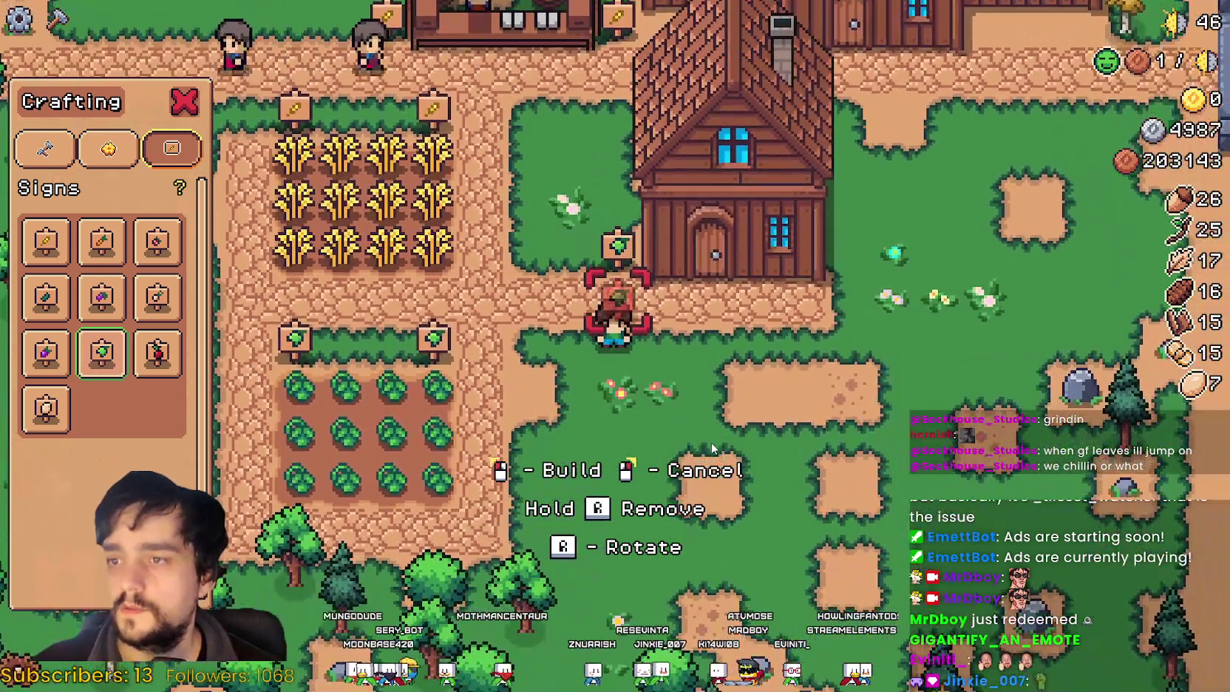
{"action": "right_click", "coordinate": [711, 443]}
{"action": "key", "text": "s"}
{"action": "key", "text": "d"}
{"action": "key", "text": "w"}
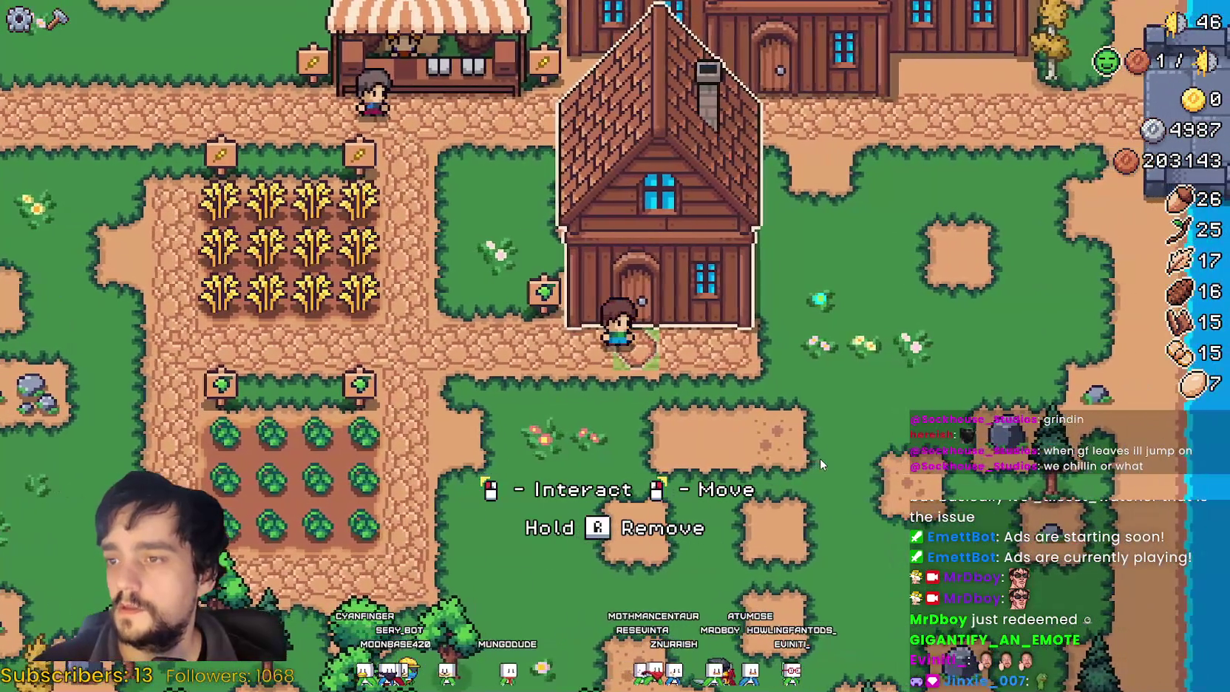
Step: Hire the red-hat worker for the new house
{"action": "left_click", "coordinate": [820, 458]}
{"action": "left_click", "coordinate": [453, 237]}
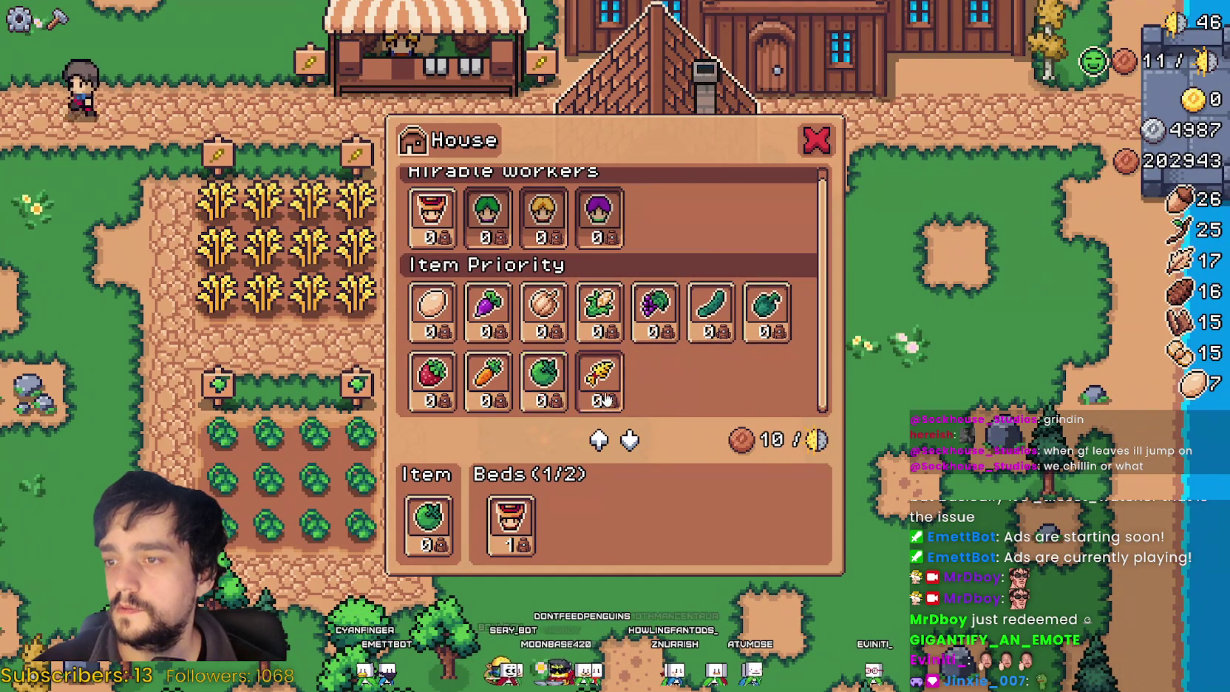
{"action": "key", "text": "s"}
Step: Walk past the wheat field and house to beside the green tomato plot and open Crafting
{"action": "key", "text": "a"}
{"action": "key", "text": "a"}
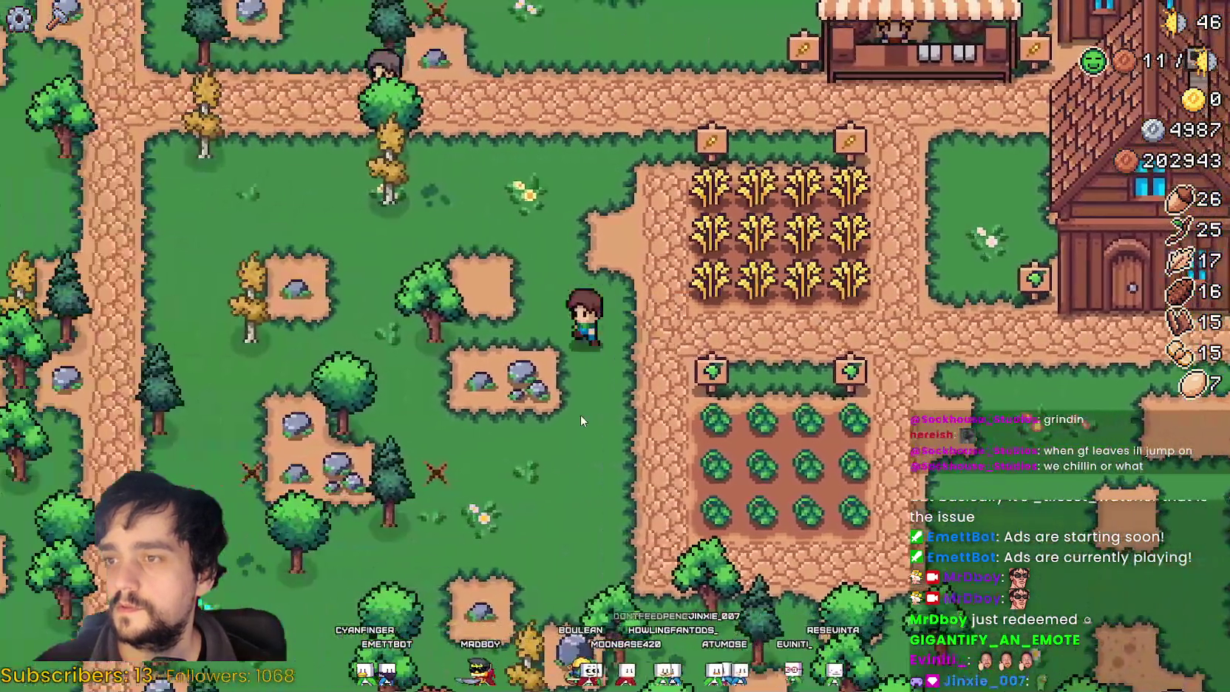
{"action": "key", "text": "d"}
{"action": "key", "text": "w"}
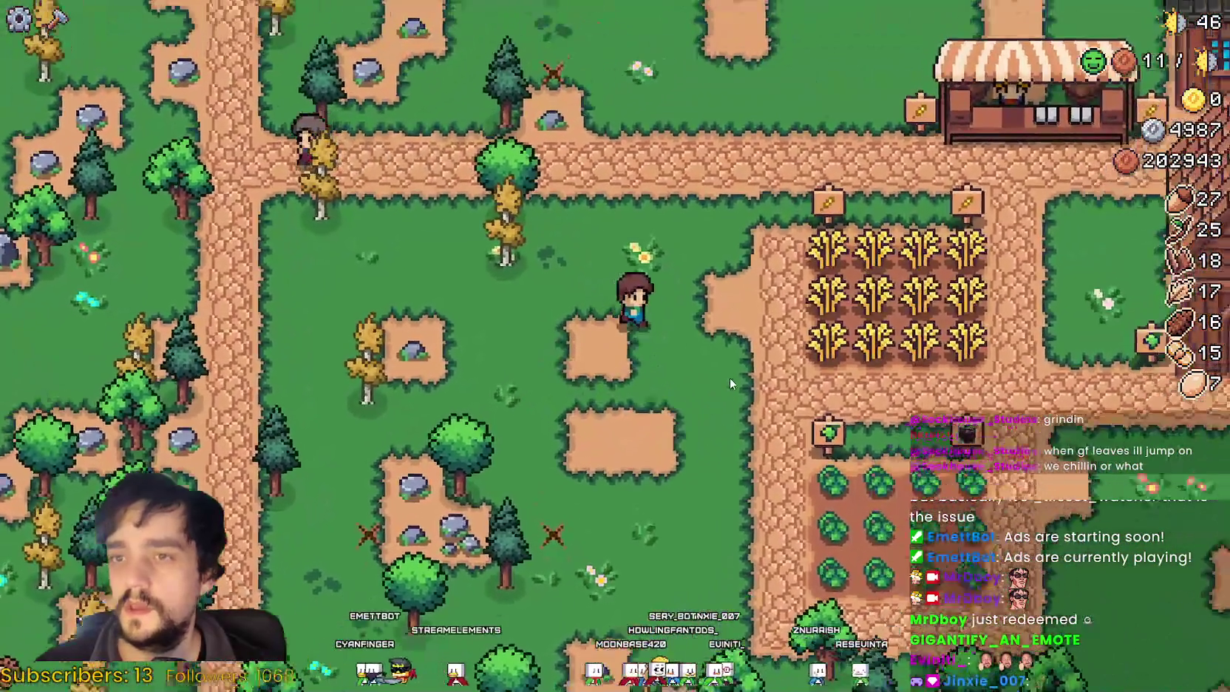
{"action": "key", "text": "d"}
{"action": "key", "text": "s"}
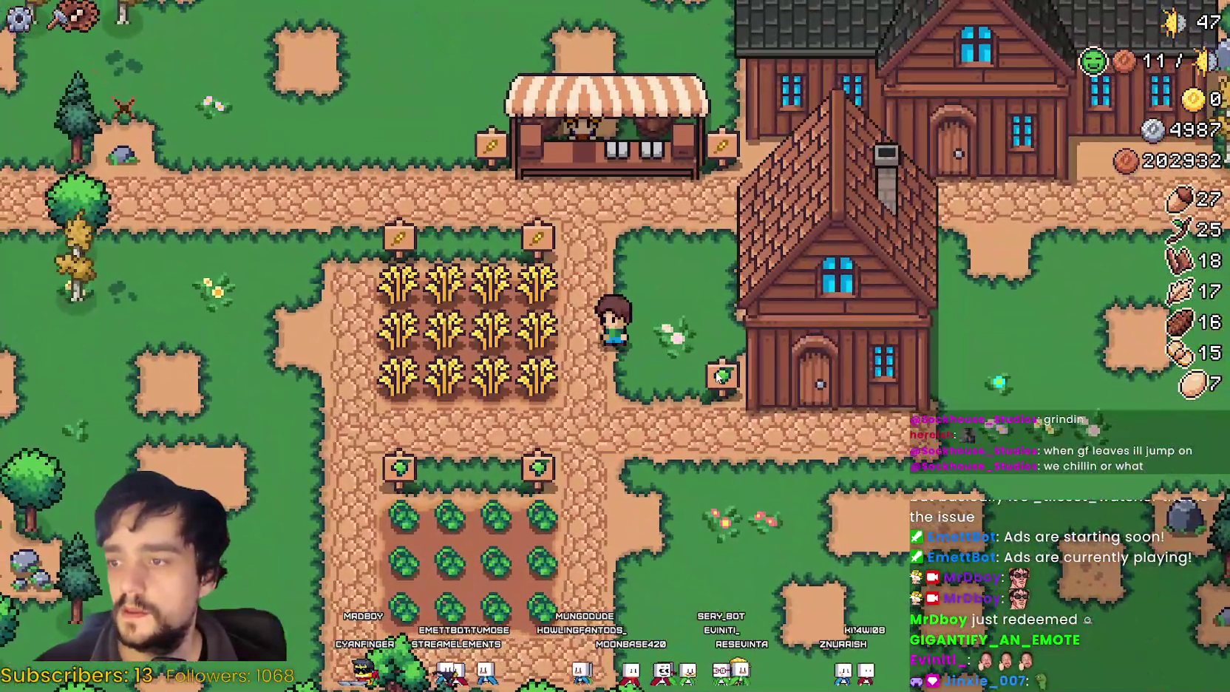
{"action": "key", "text": "s"}
{"action": "key", "text": "d"}
{"action": "key", "text": "d"}
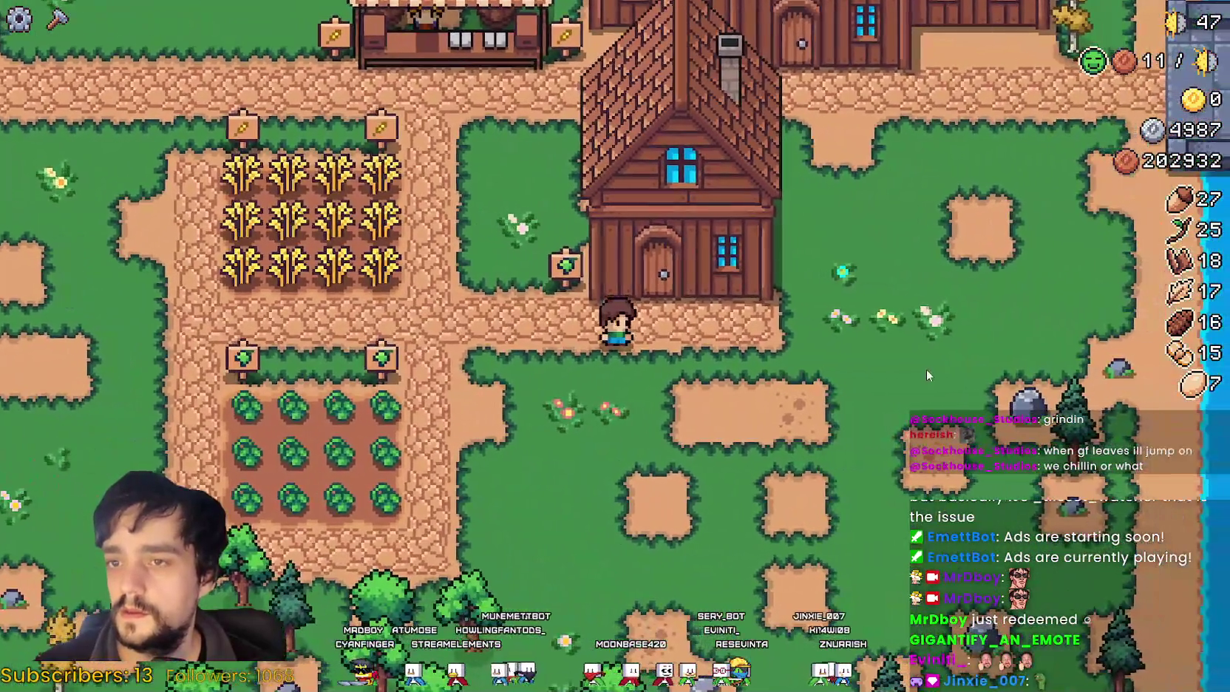
{"action": "key", "text": "a"}
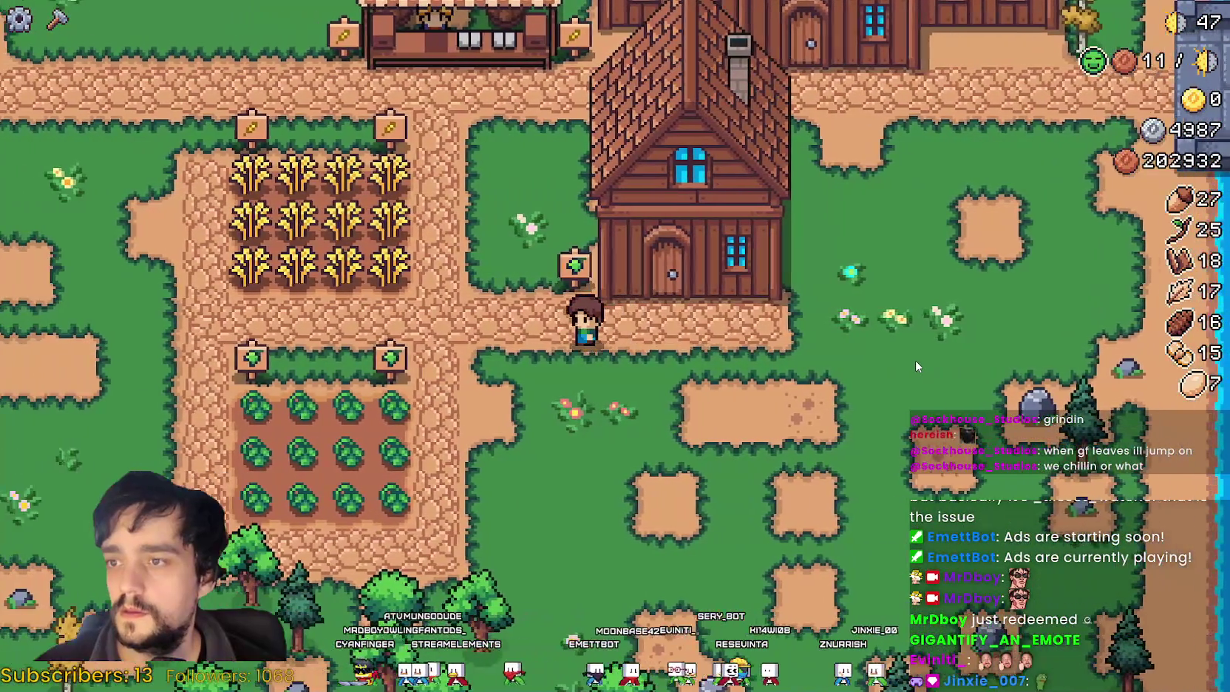
{"action": "key", "text": "s"}
{"action": "key", "text": "s"}
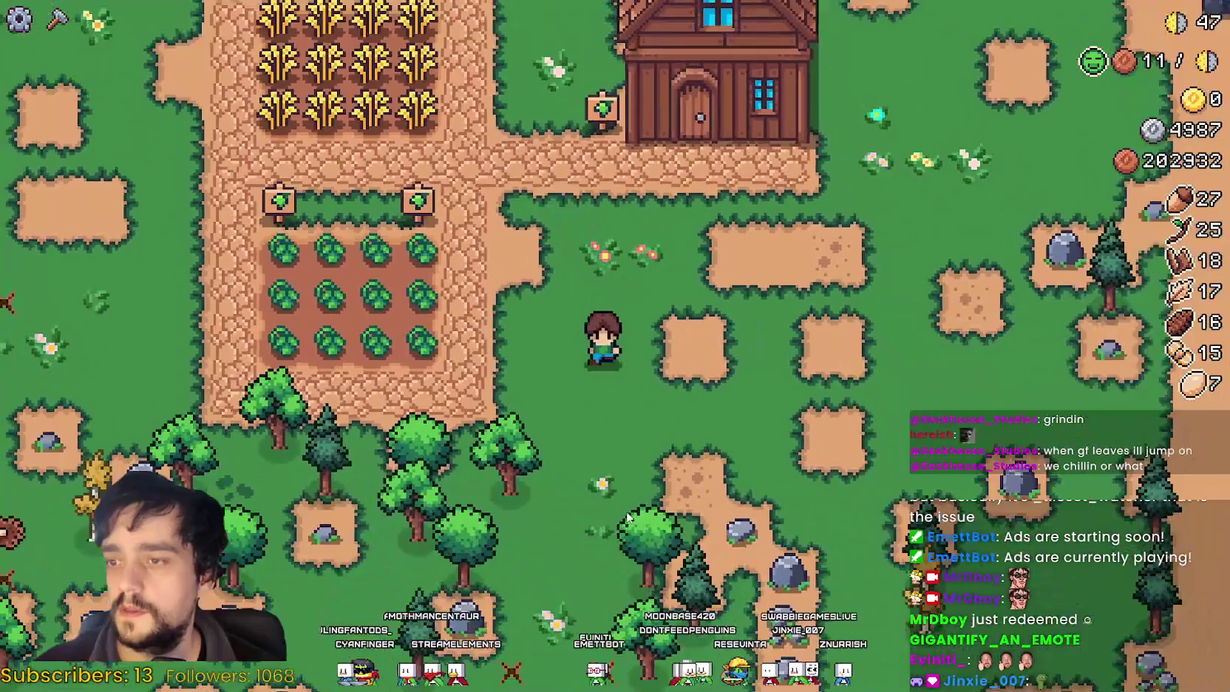
{"action": "key", "text": "a"}
{"action": "key", "text": "w"}
{"action": "key", "text": "d"}
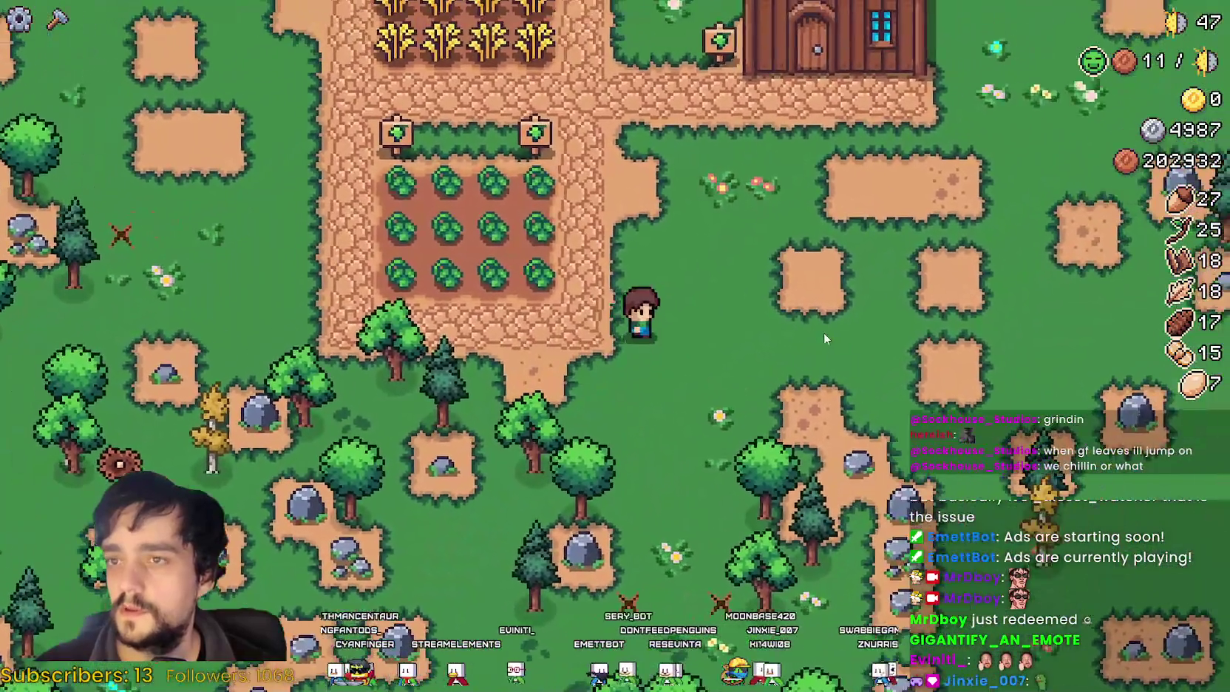
{"action": "key", "text": "c"}
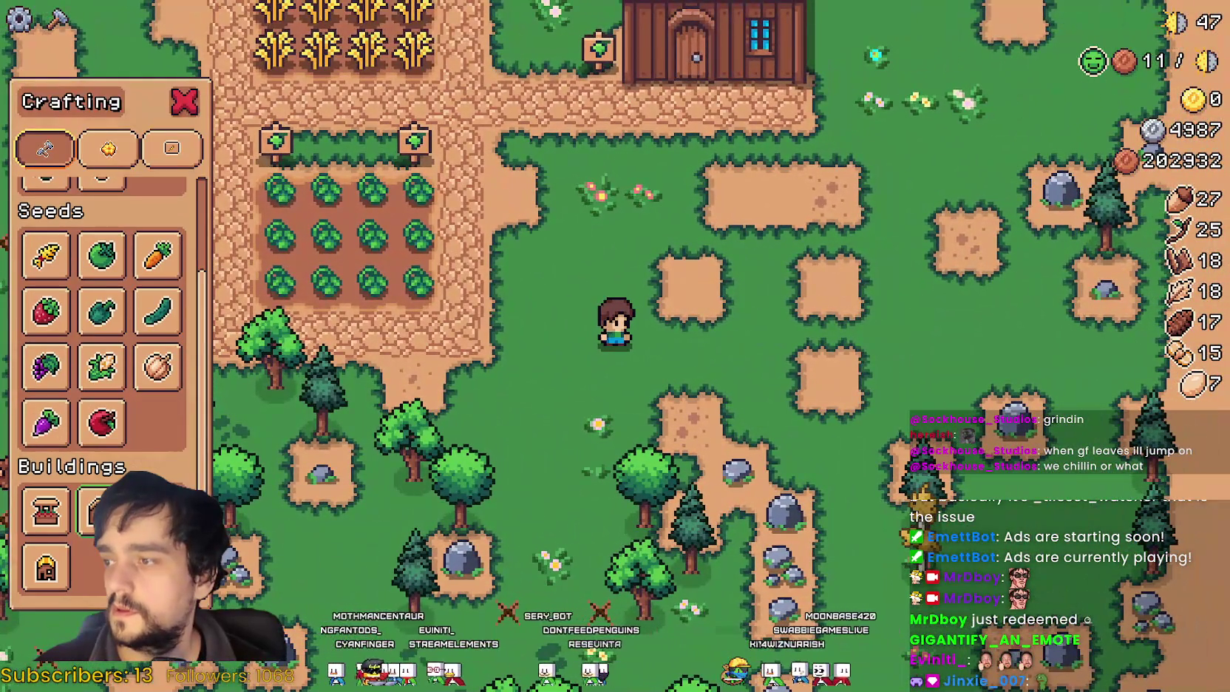
Step: Walk to the house door and check its management panel
{"action": "key", "text": "d"}
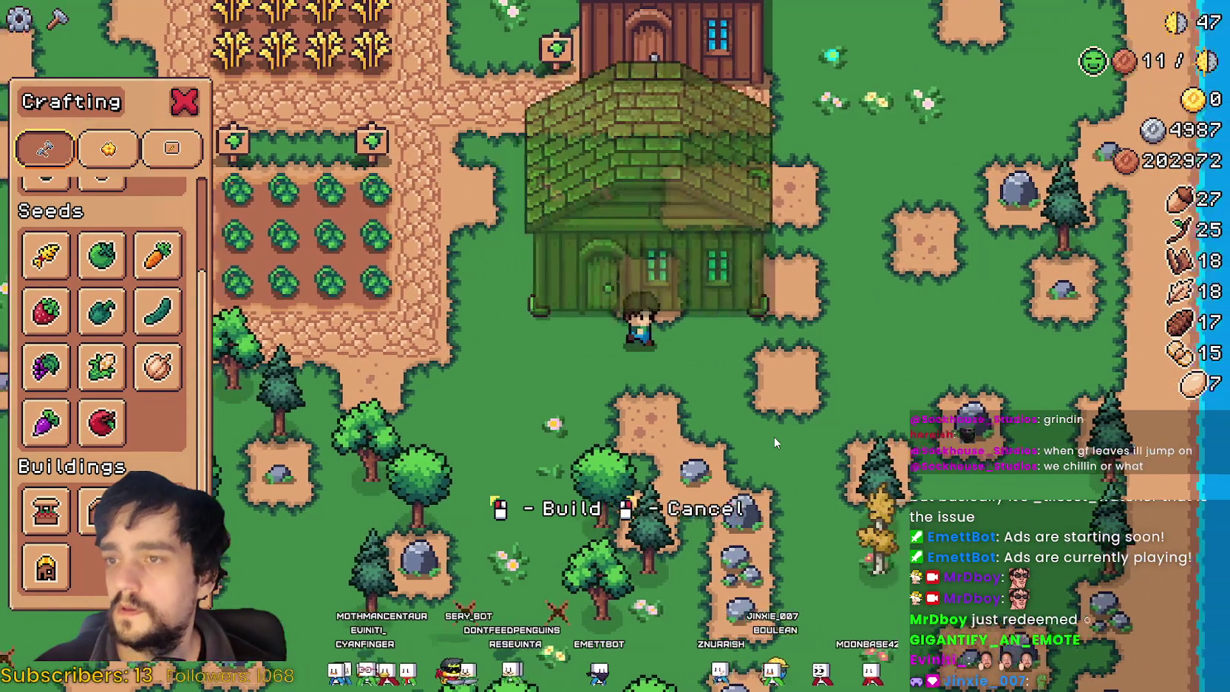
{"action": "key", "text": "w"}
{"action": "key", "text": "c"}
{"action": "key", "text": "w"}
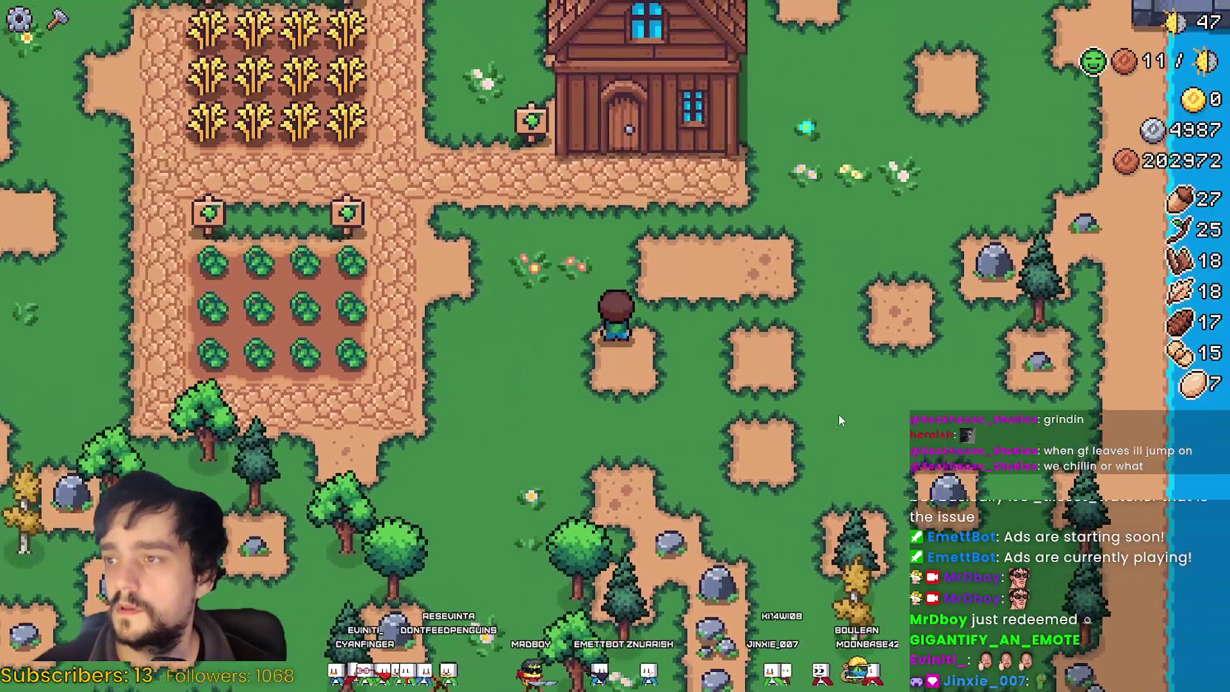
{"action": "key", "text": "a"}
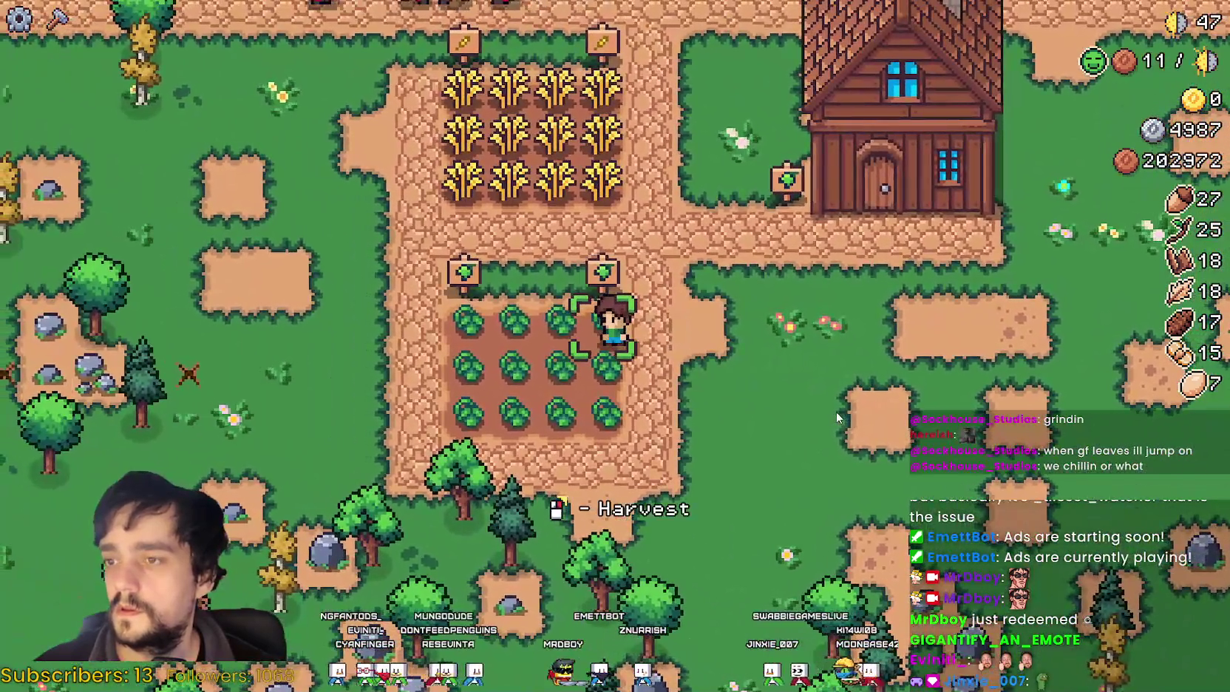
{"action": "key", "text": "d"}
{"action": "key", "text": "w"}
{"action": "key", "text": "e"}
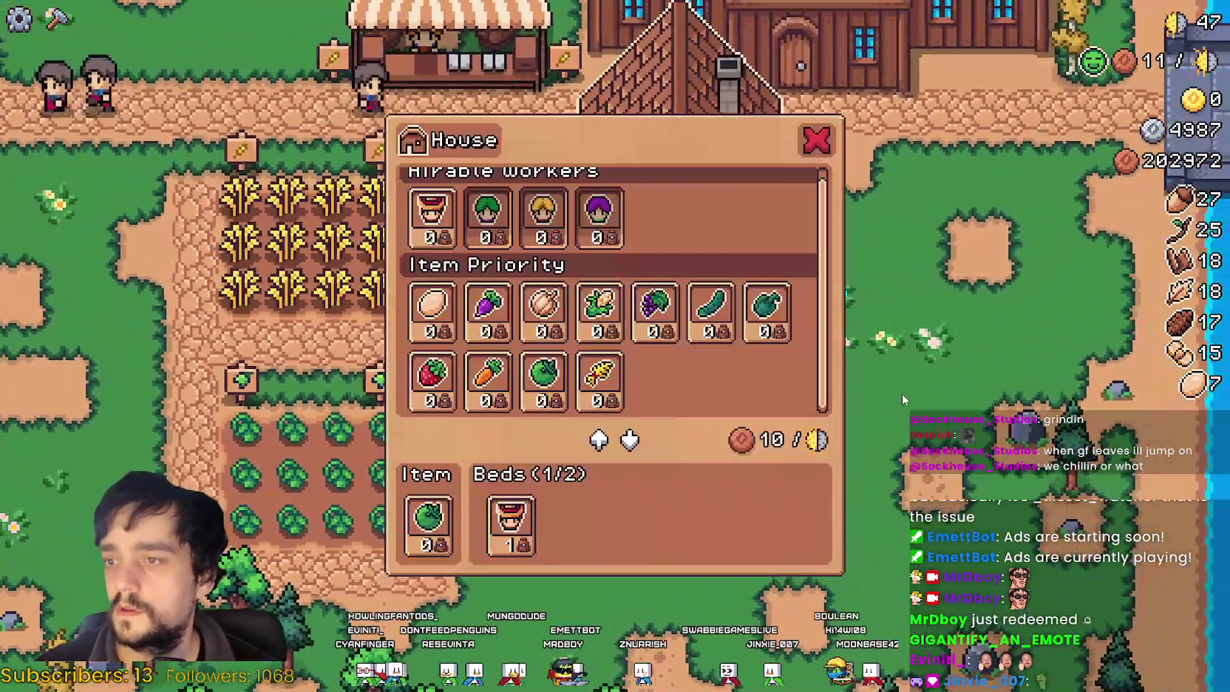
{"action": "key", "text": "Escape"}
Step: Harvest ripe green tomatoes and wheat, bringing the tomato stock to 10
{"action": "key", "text": "a"}
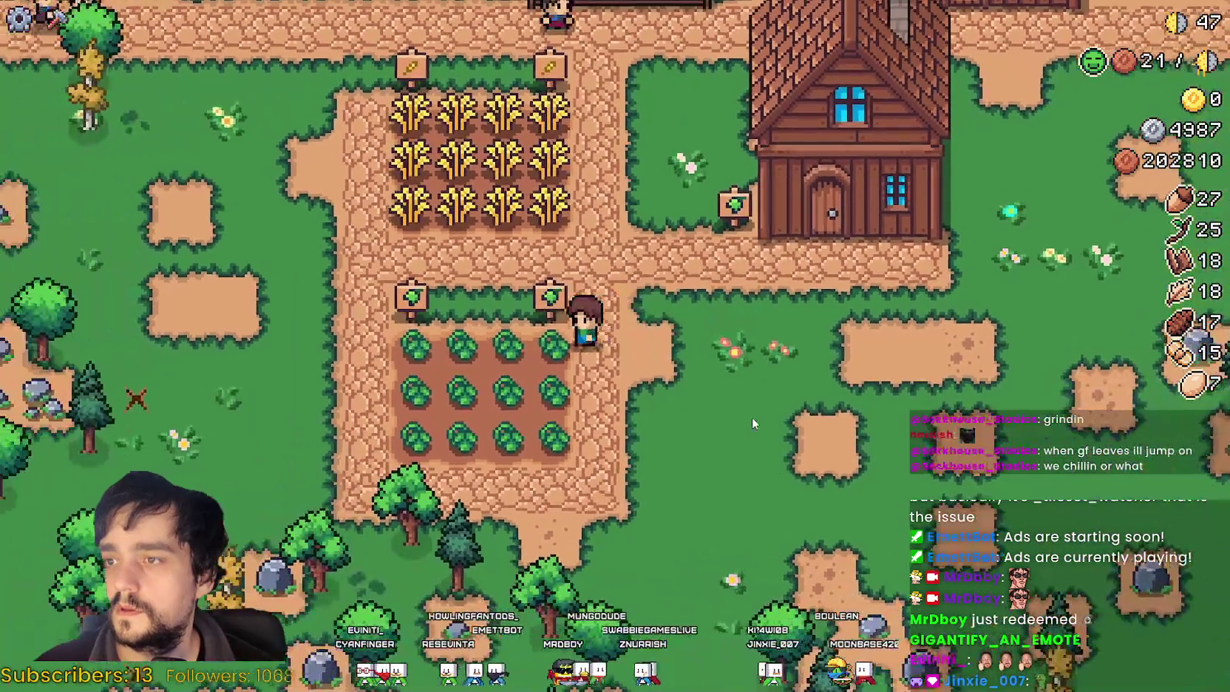
{"action": "left_click", "coordinate": [754, 414]}
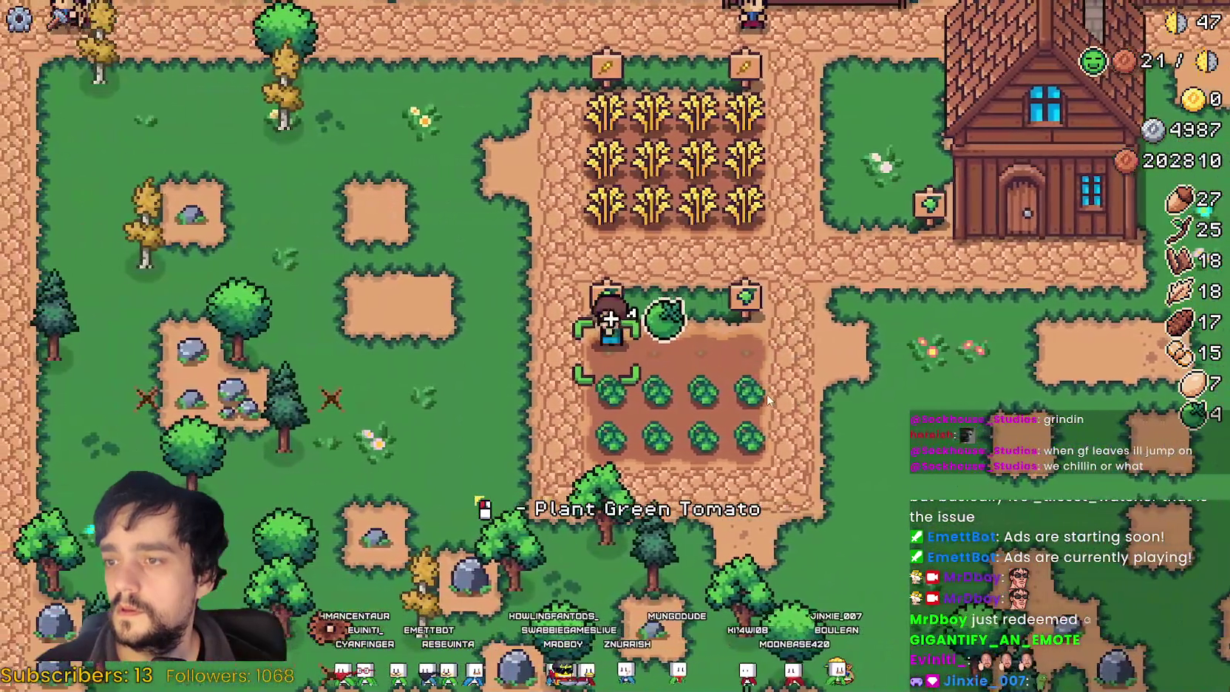
{"action": "key", "text": "s"}
{"action": "left_click", "coordinate": [675, 361]}
{"action": "left_click", "coordinate": [675, 362]}
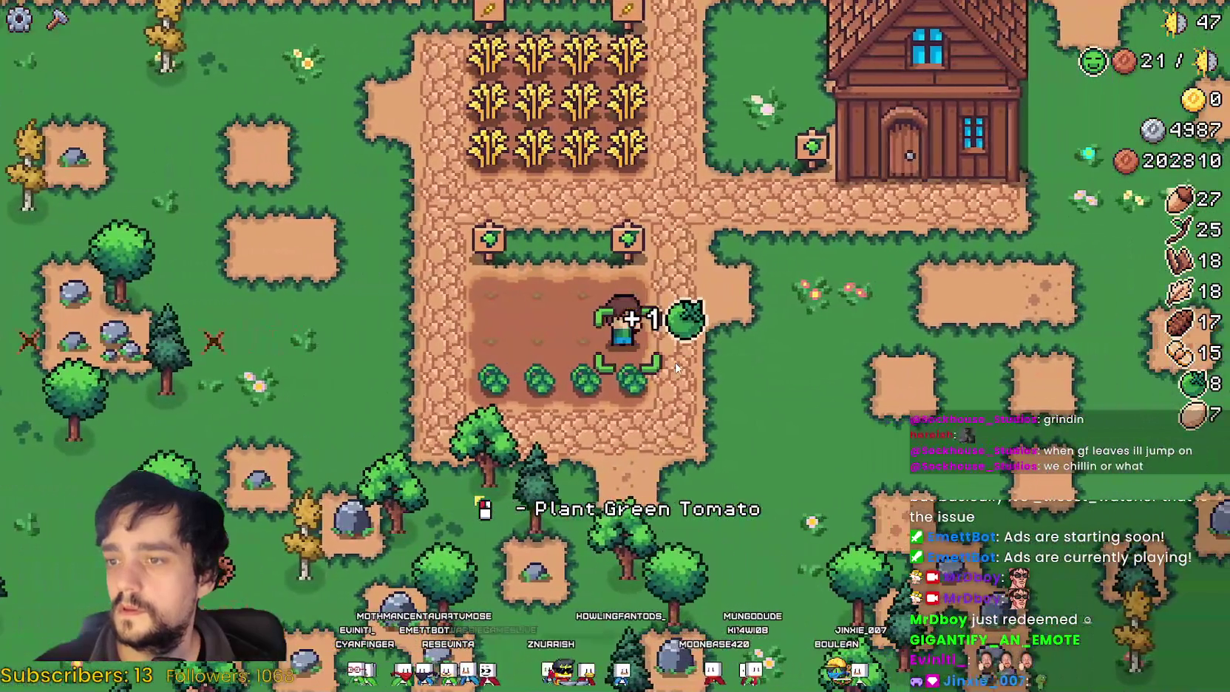
{"action": "left_click", "coordinate": [675, 361]}
{"action": "key", "text": "w"}
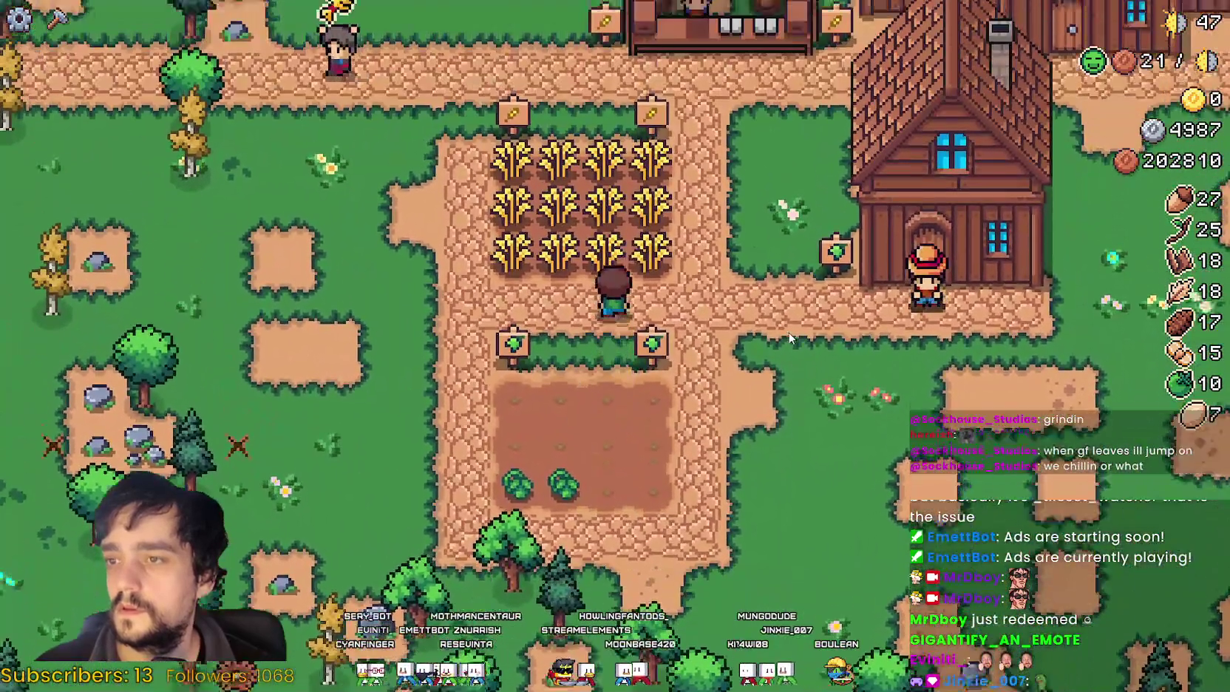
{"action": "left_click", "coordinate": [781, 332]}
{"action": "key", "text": "w"}
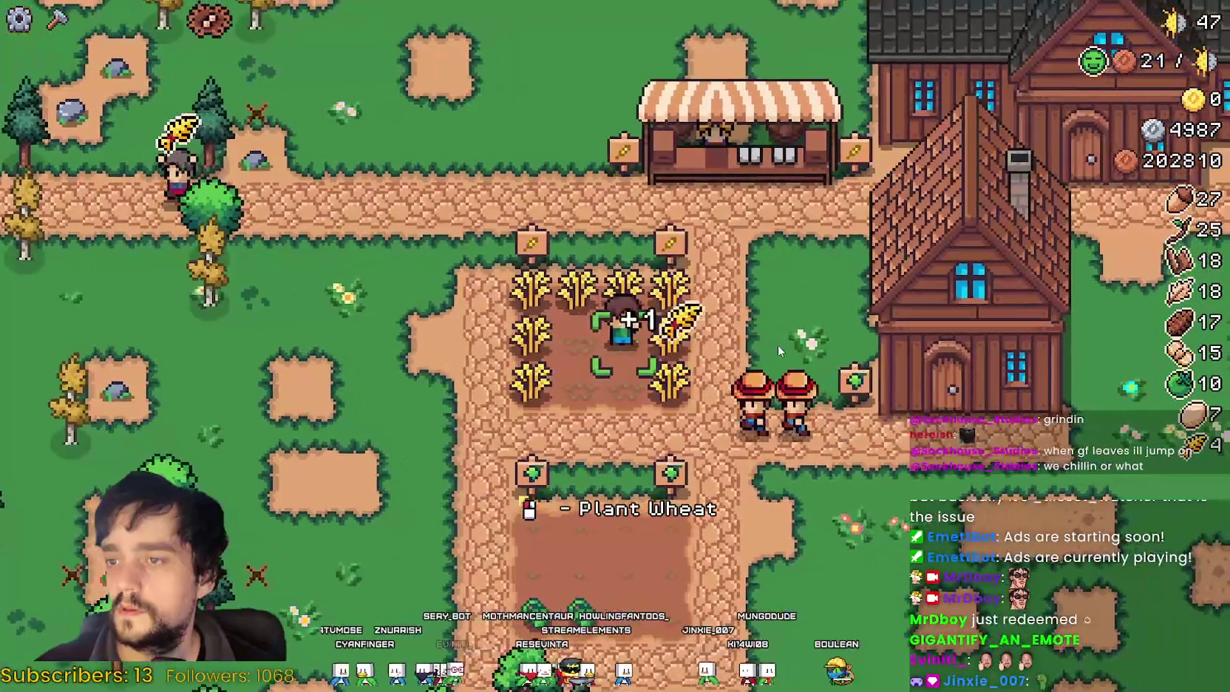
{"action": "left_click", "coordinate": [777, 344]}
Step: Pick a wooden house under Crafting Buildings to preview right of the tomato plot
{"action": "key", "text": "s"}
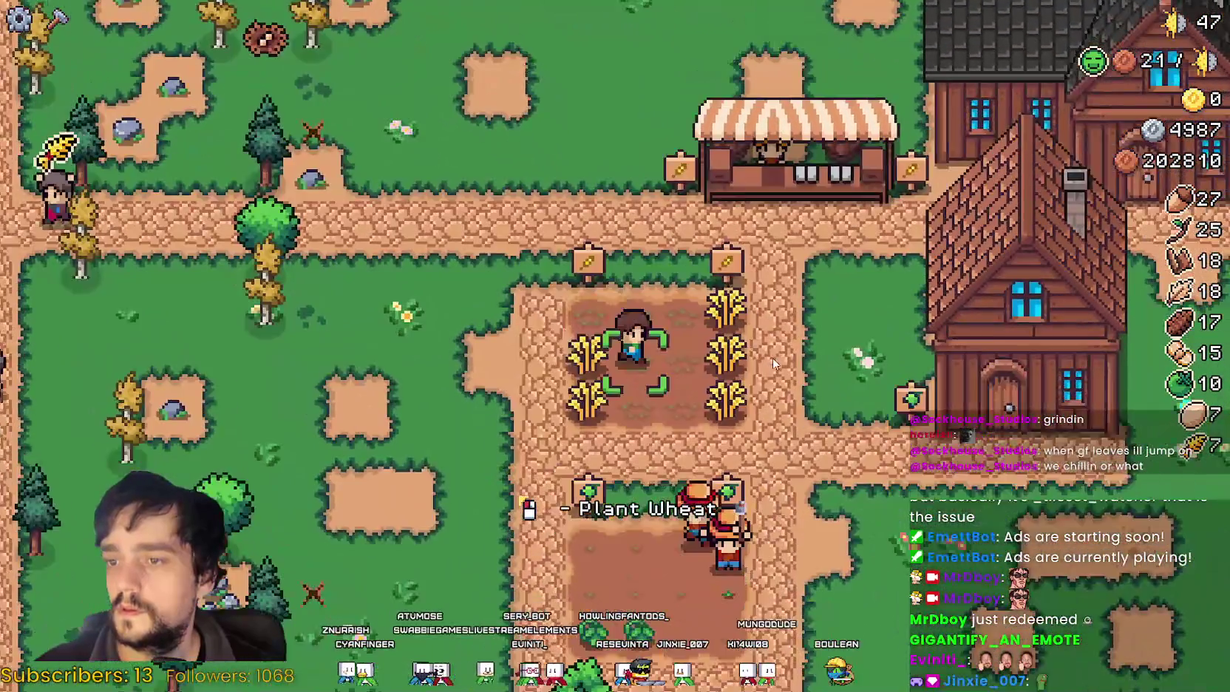
{"action": "key", "text": "c"}
{"action": "key", "text": "d"}
{"action": "left_click", "coordinate": [46, 568]}
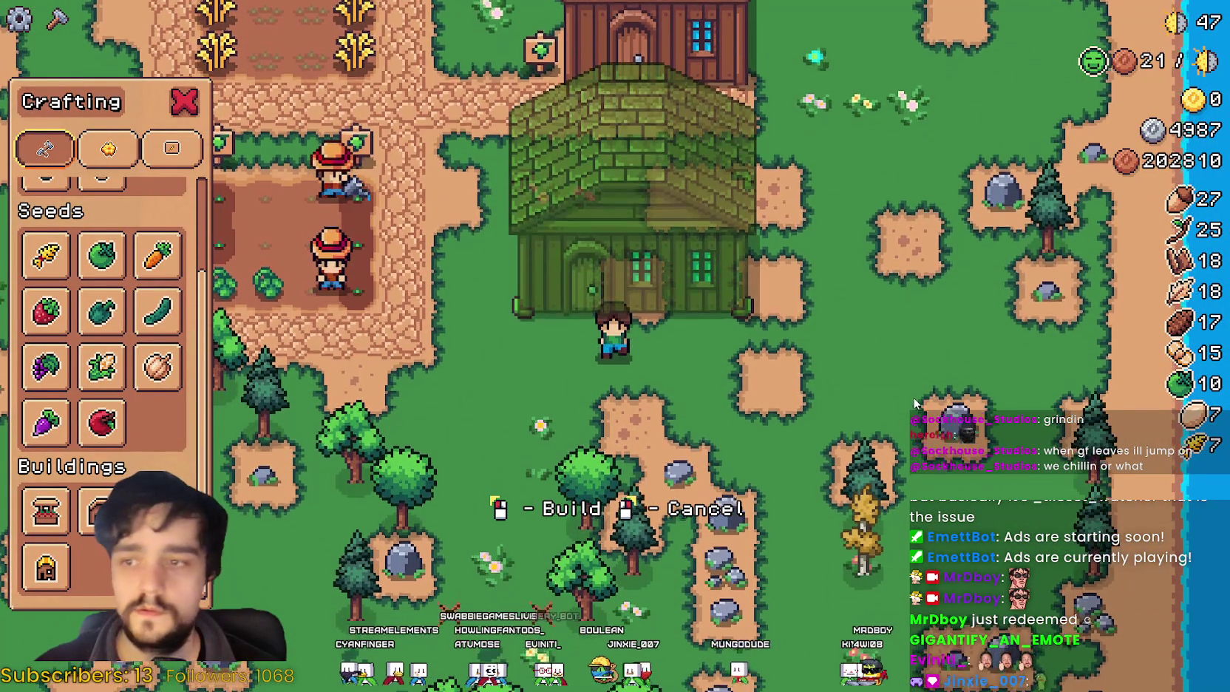
Step: Confirm the wooden house placement right of the tomato plot and close Crafting
{"action": "left_click", "coordinate": [914, 399]}
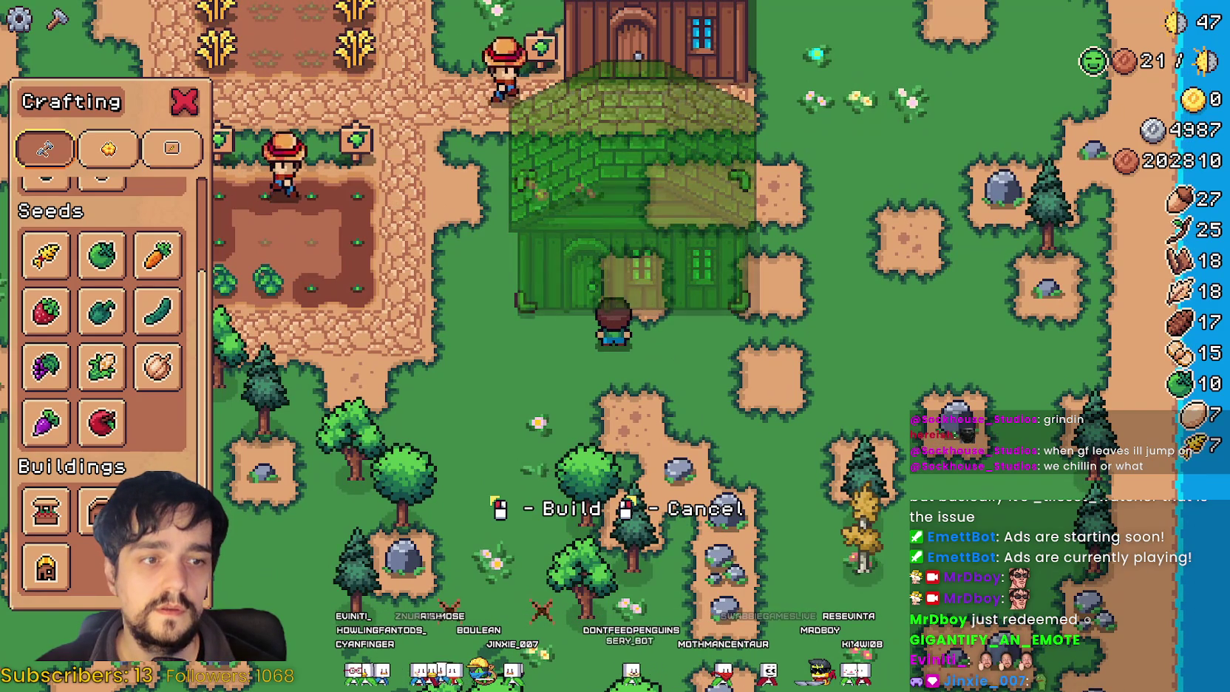
{"action": "key", "text": "Escape"}
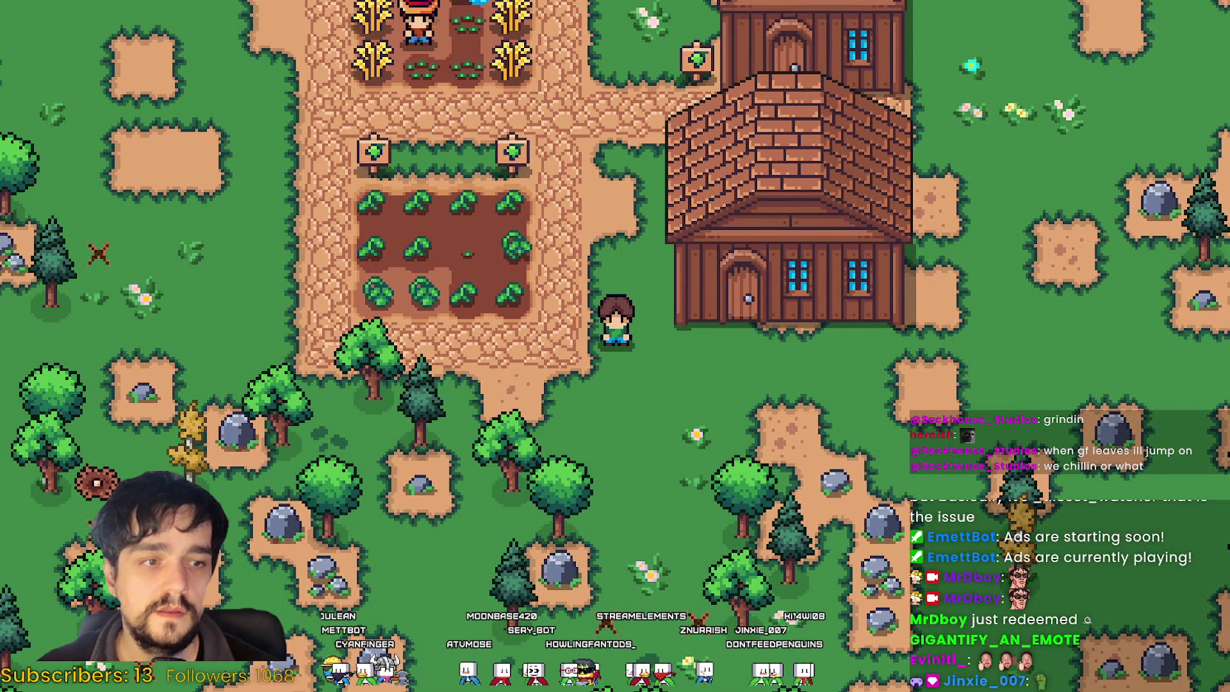
Step: Fill the new building's warehouse stock
{"action": "key", "text": "c"}
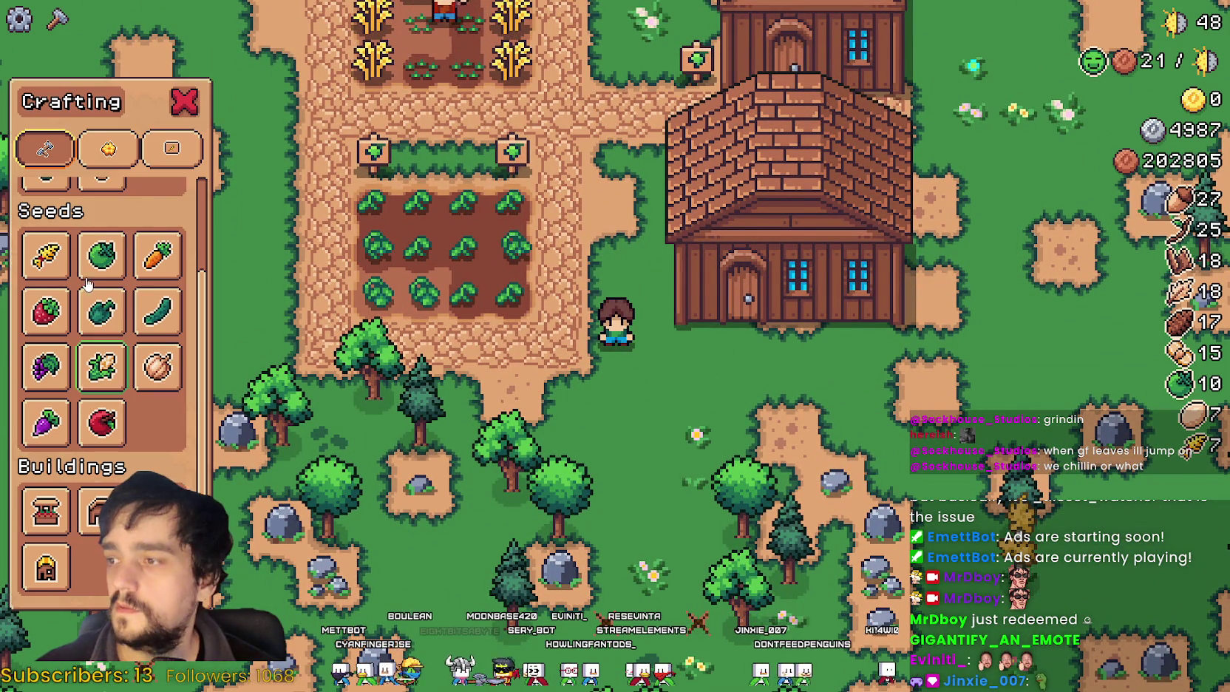
{"action": "scroll", "coordinate": [119, 278], "scroll_direction": "up", "scroll_amount": 2}
{"action": "key", "text": "d"}
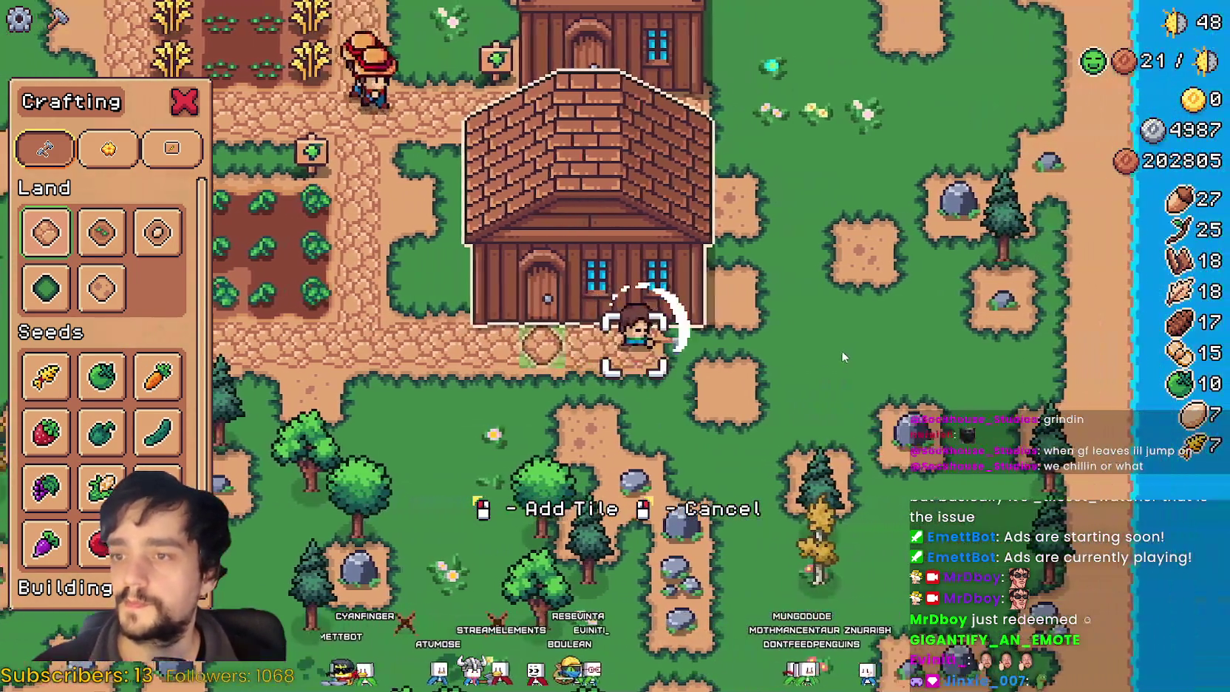
{"action": "key", "text": "Escape"}
{"action": "key", "text": "e"}
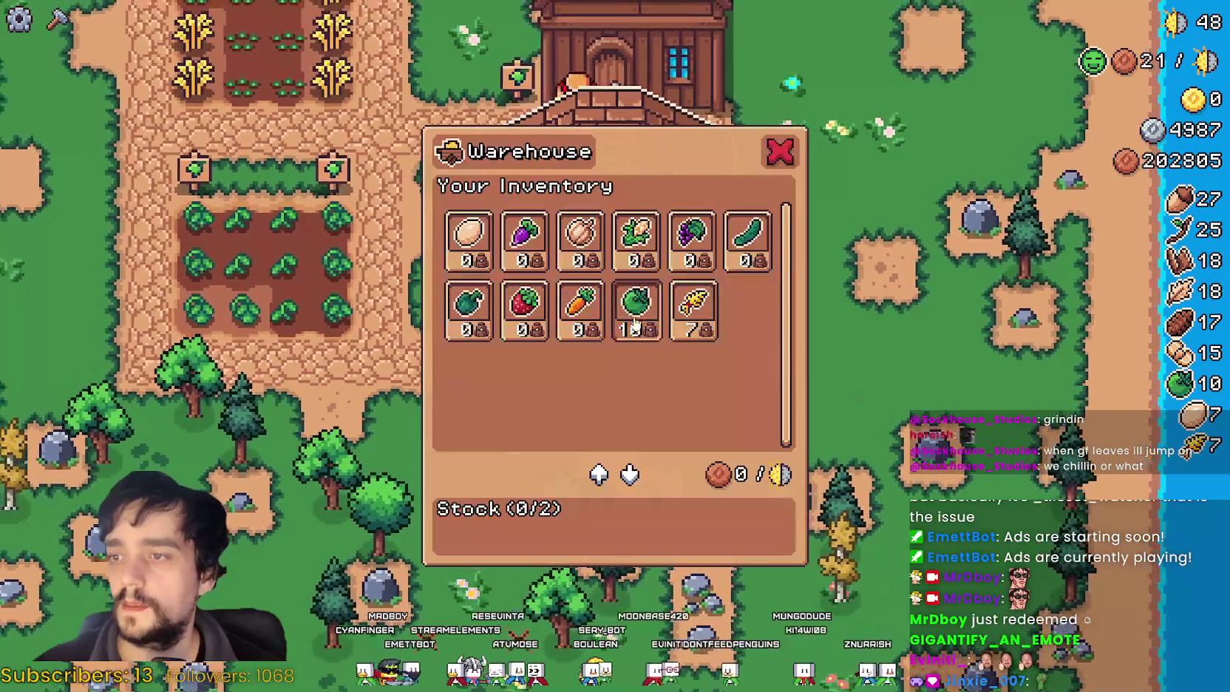
{"action": "key", "text": "a"}
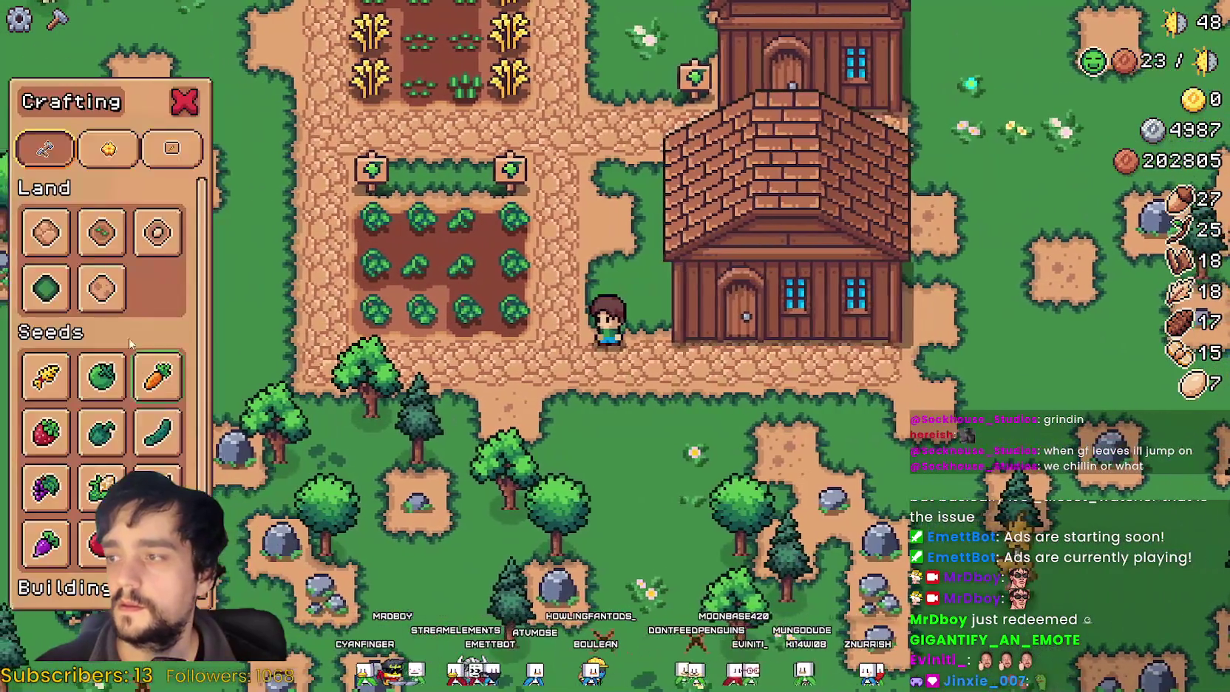
Step: Place a wheat sign and a tomato sign in front of the new building
{"action": "left_click", "coordinate": [108, 149]}
{"action": "left_click", "coordinate": [171, 148]}
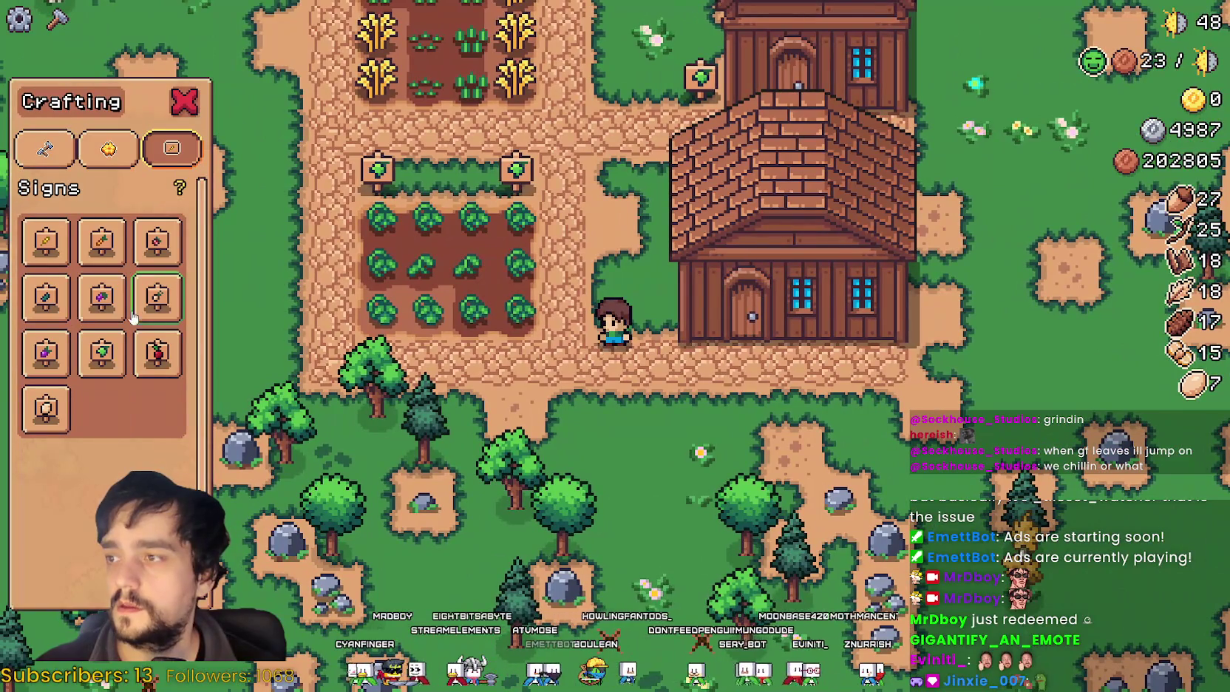
{"action": "left_click", "coordinate": [51, 241]}
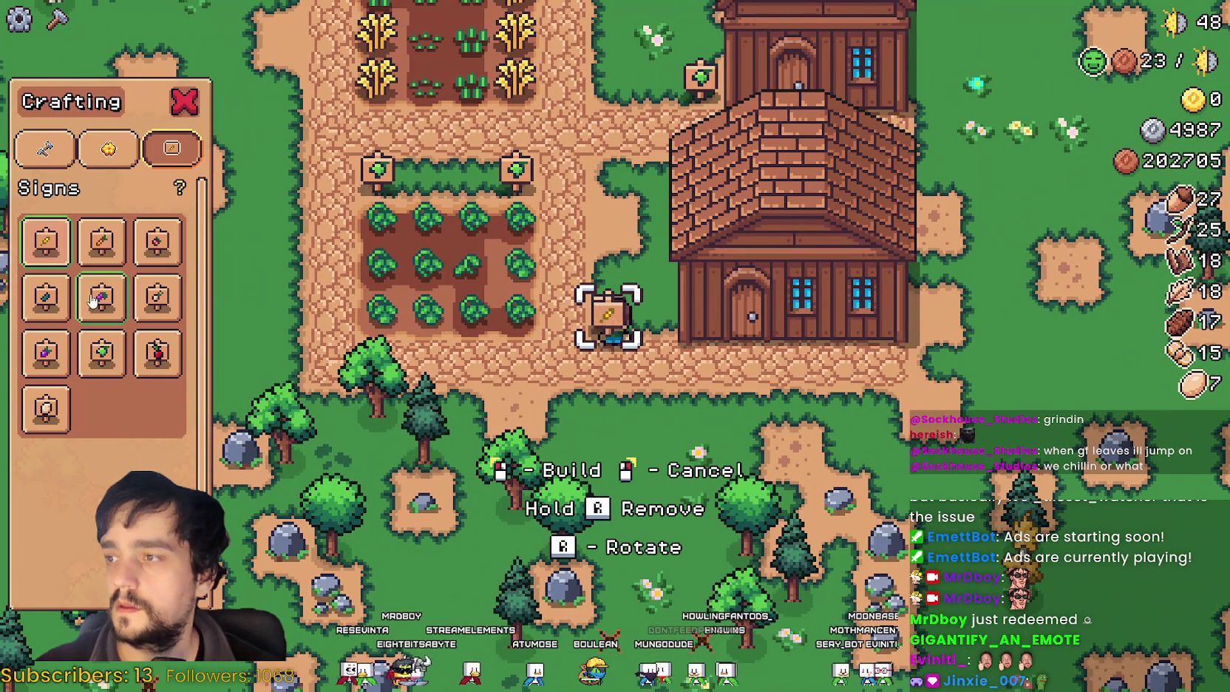
{"action": "left_click", "coordinate": [107, 353]}
{"action": "left_click", "coordinate": [681, 289]}
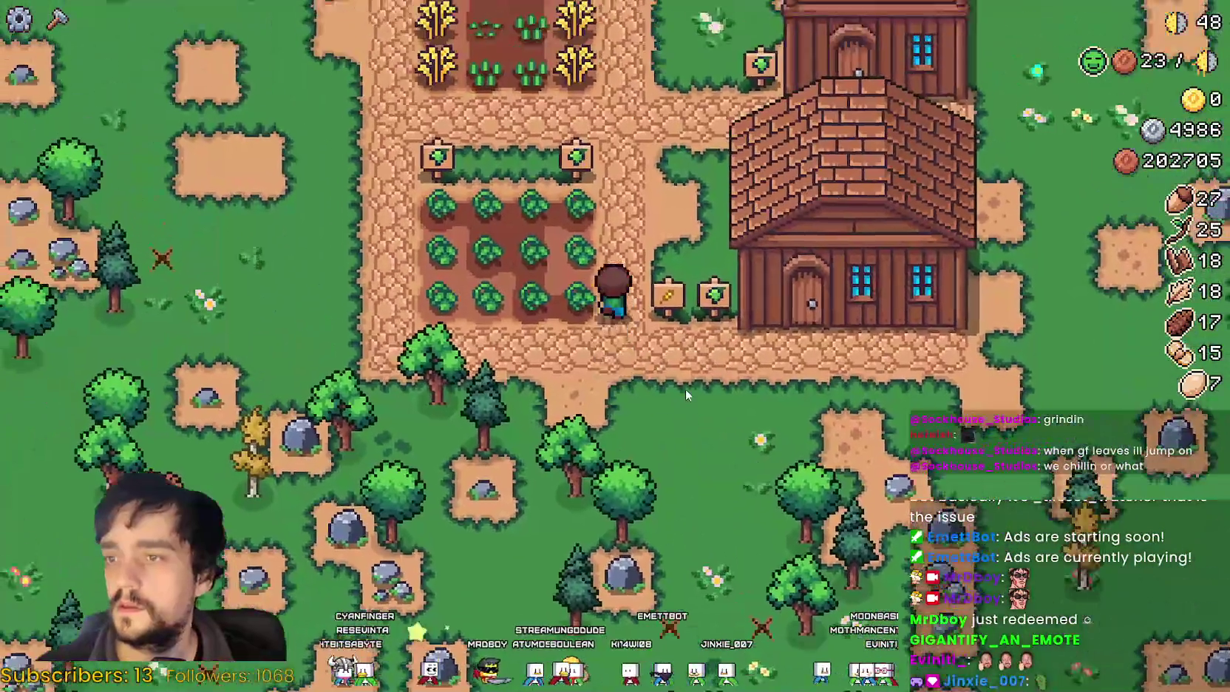
{"action": "key", "text": "w"}
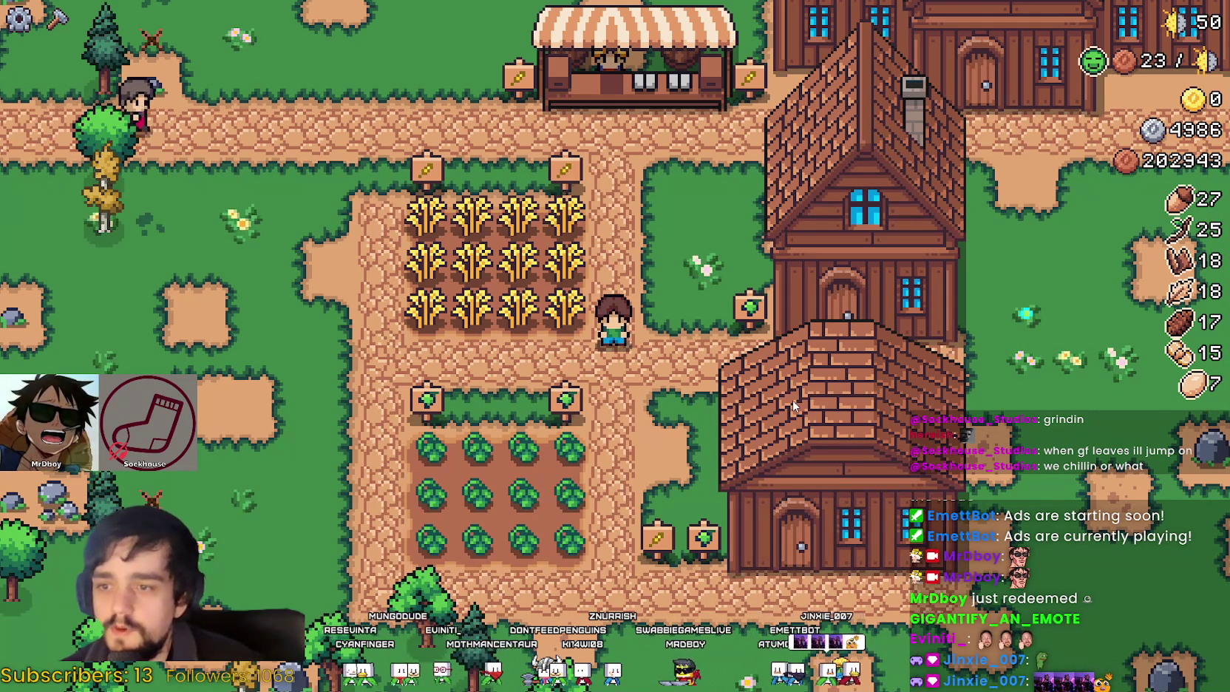
Step: Check the worker panel of the older house
{"action": "key", "text": "s"}
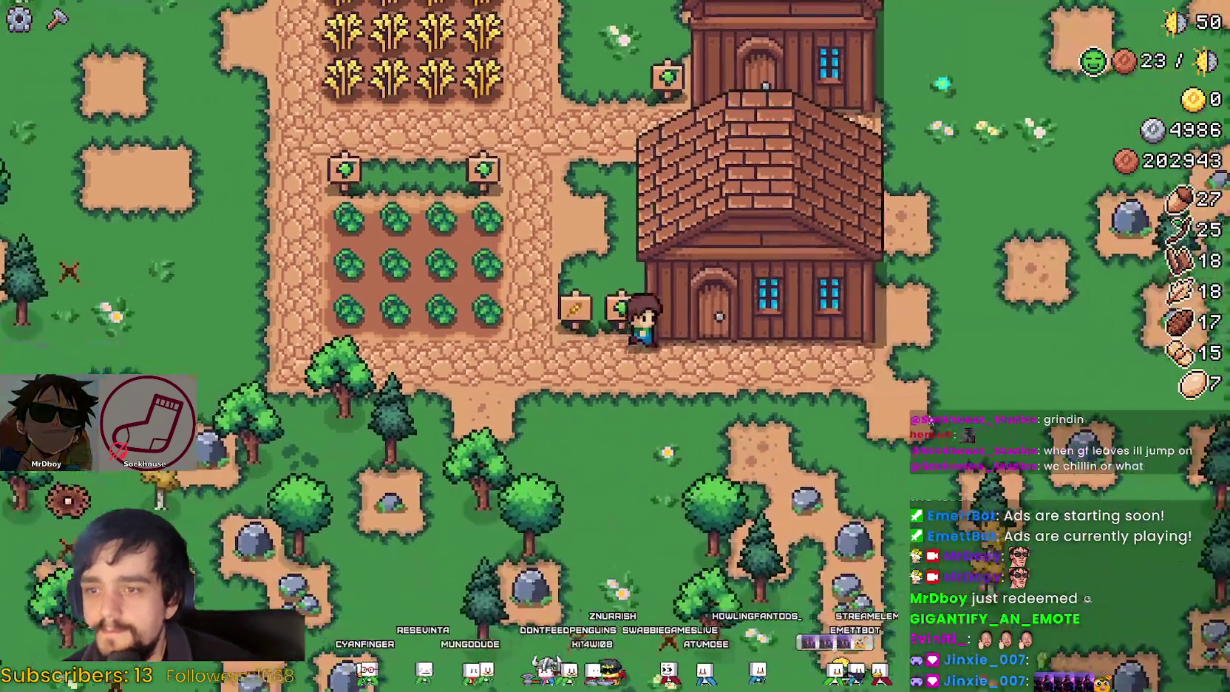
{"action": "key", "text": "w"}
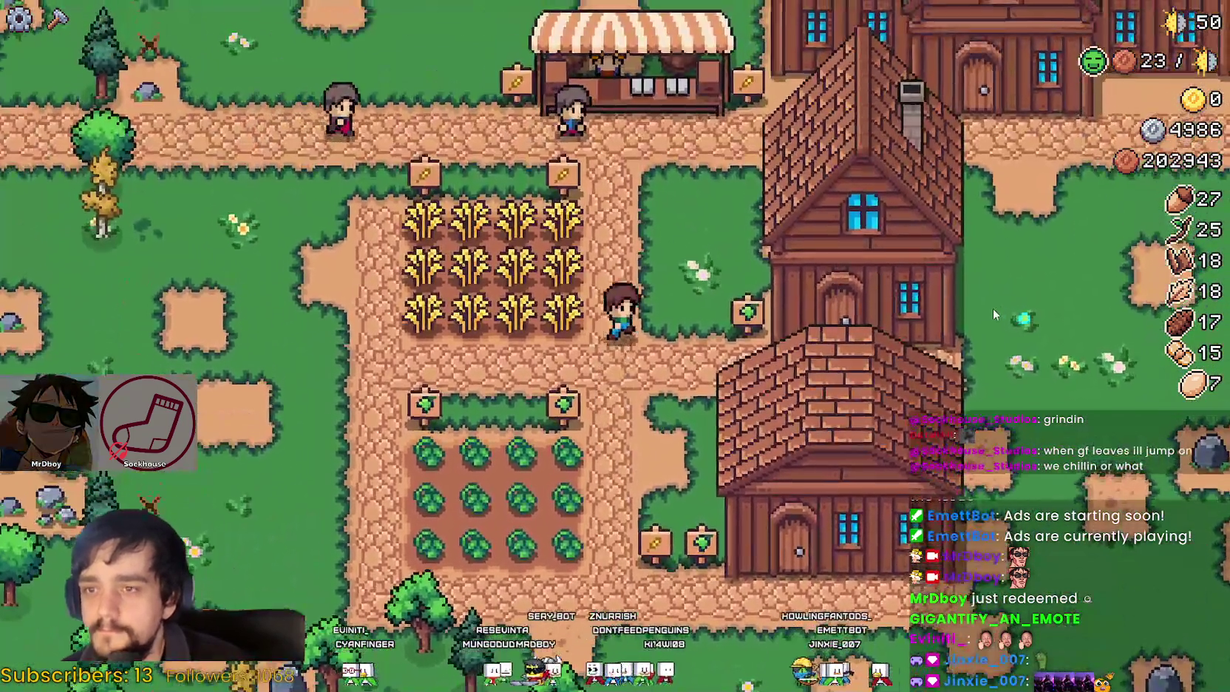
{"action": "key", "text": "d"}
{"action": "key", "text": "e"}
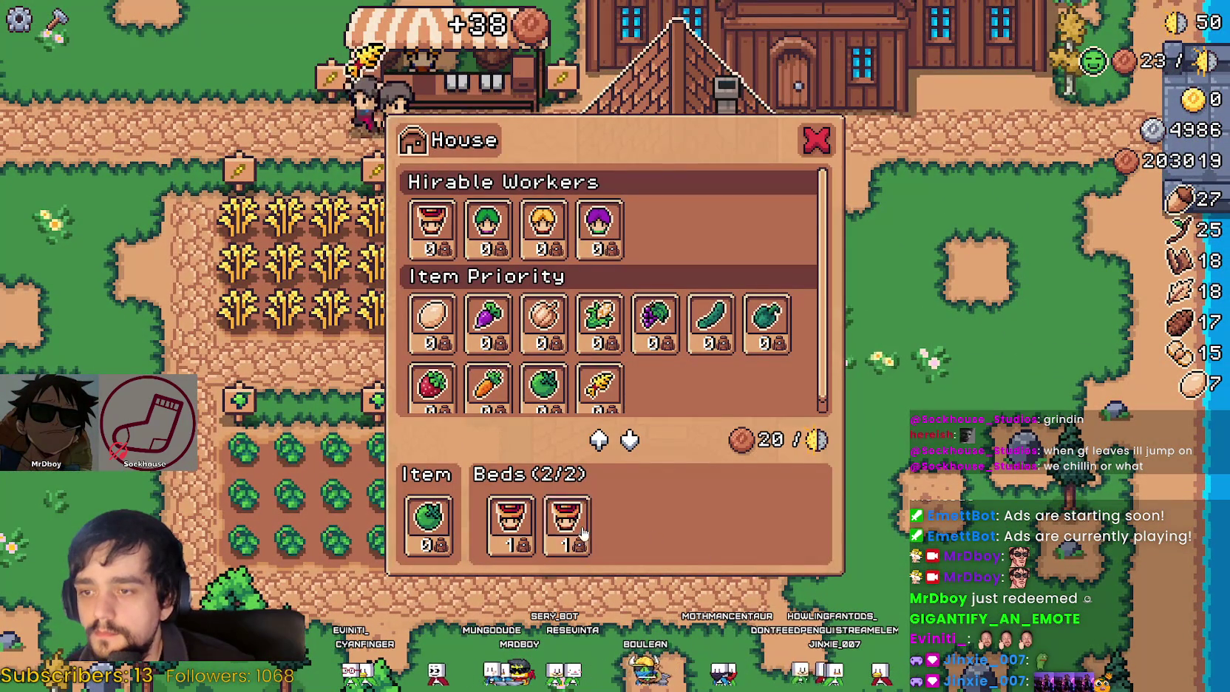
{"action": "key", "text": "Escape"}
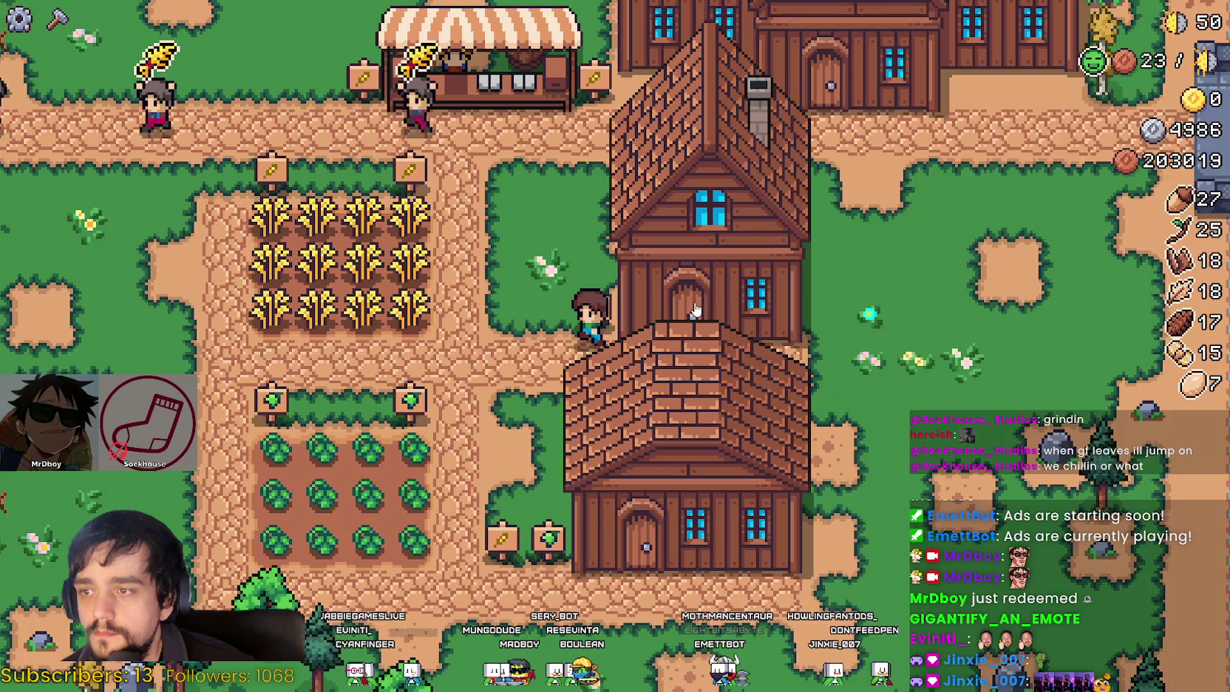
Step: Check the new building's warehouse inventory
{"action": "key", "text": "a"}
{"action": "key", "text": "s"}
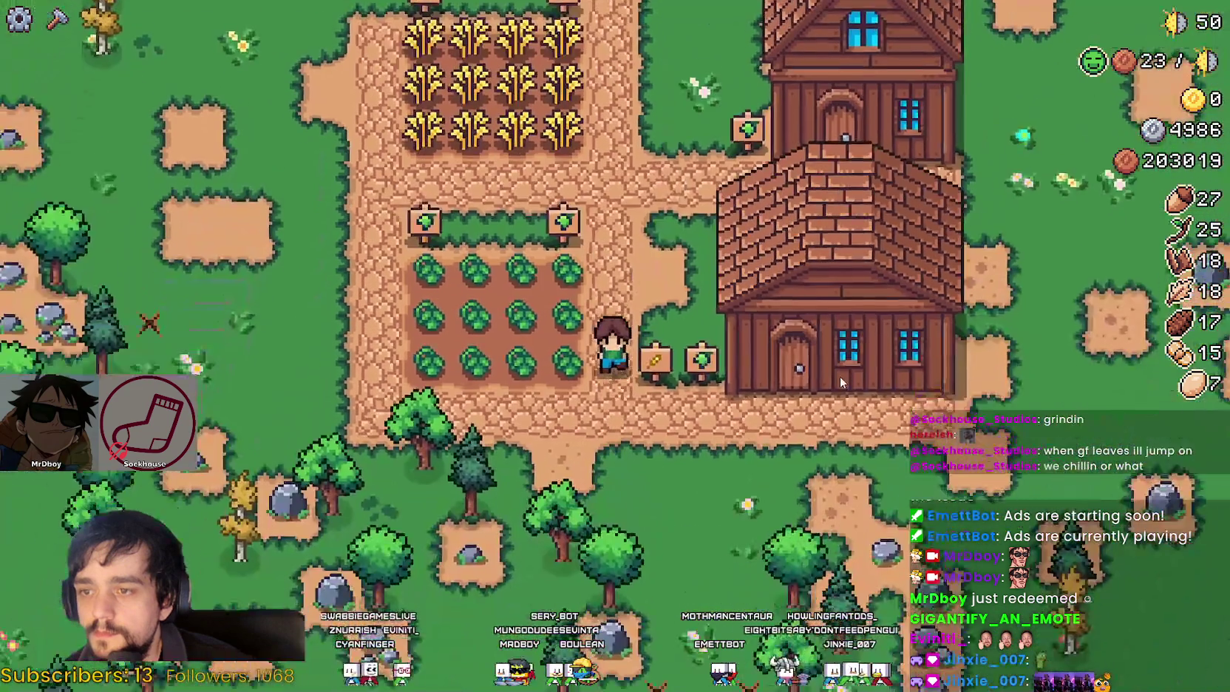
{"action": "key", "text": "d"}
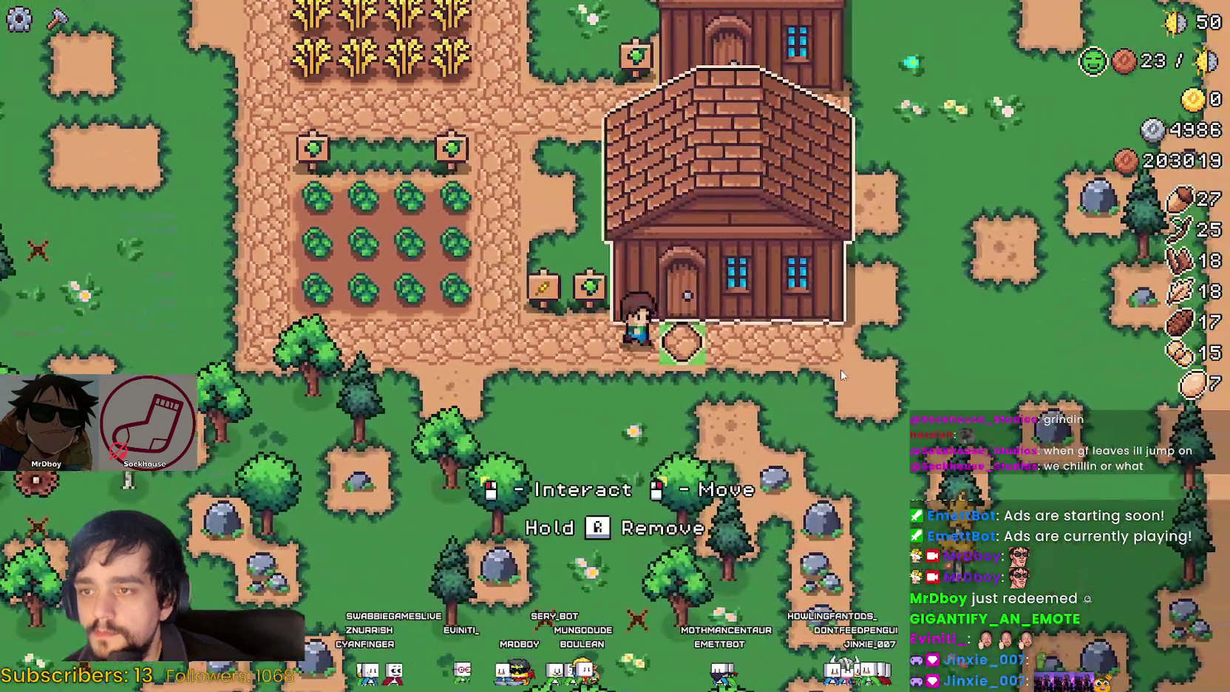
{"action": "key", "text": "e"}
{"action": "key", "text": "Escape"}
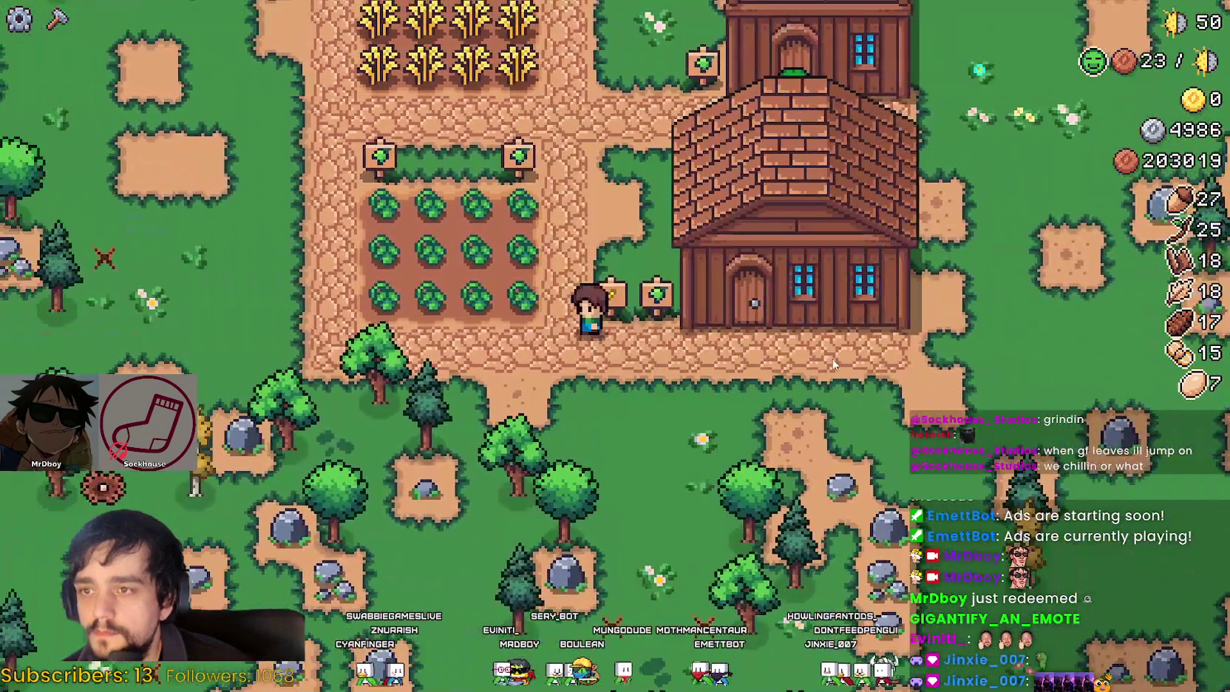
Step: Walk the farmer to the crop fields with the Crafting Signs list open
{"action": "key", "text": "w"}
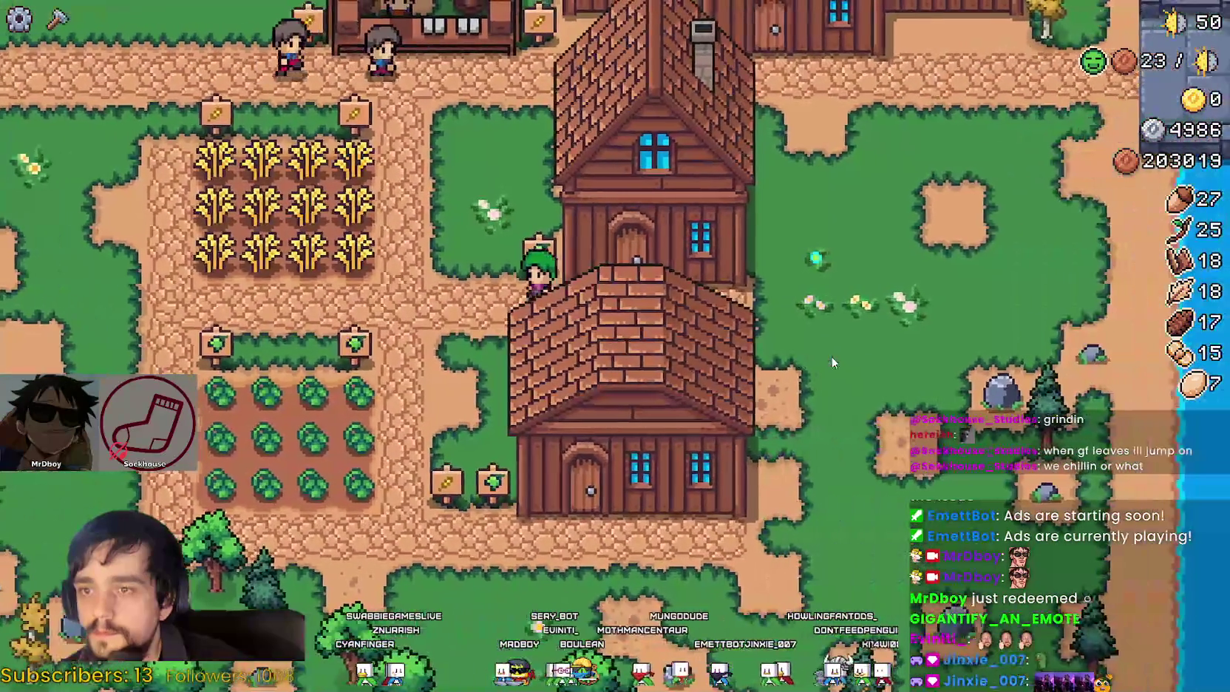
{"action": "key", "text": "a"}
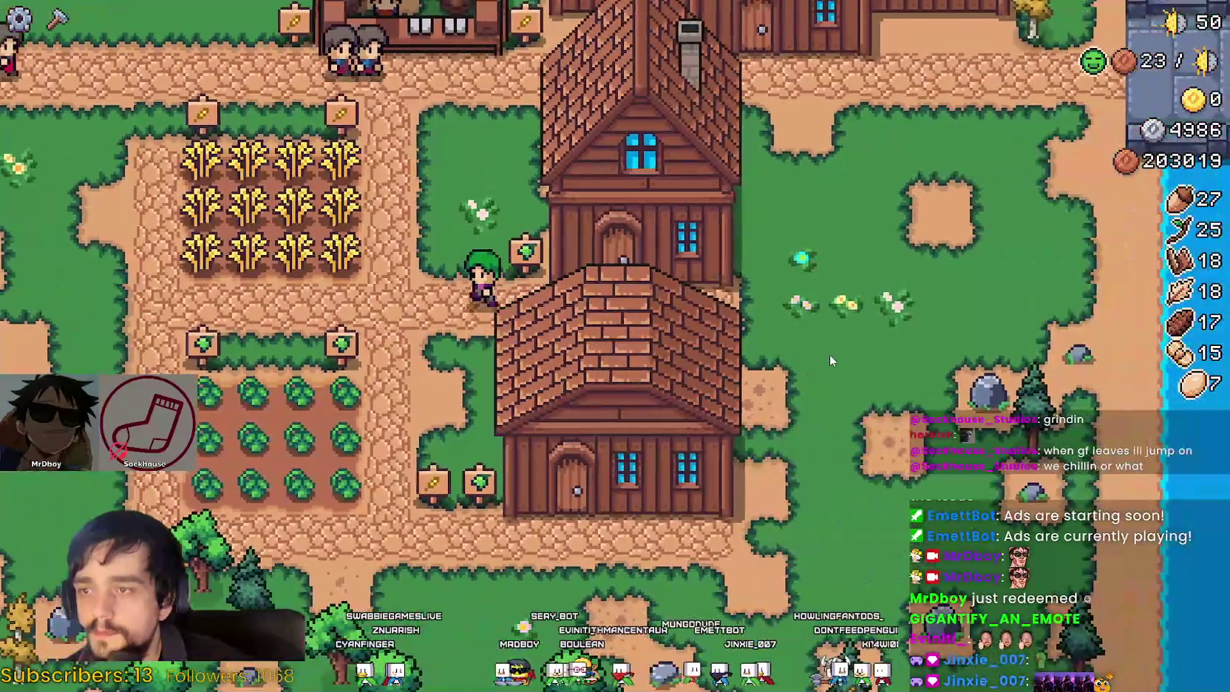
{"action": "key", "text": "s"}
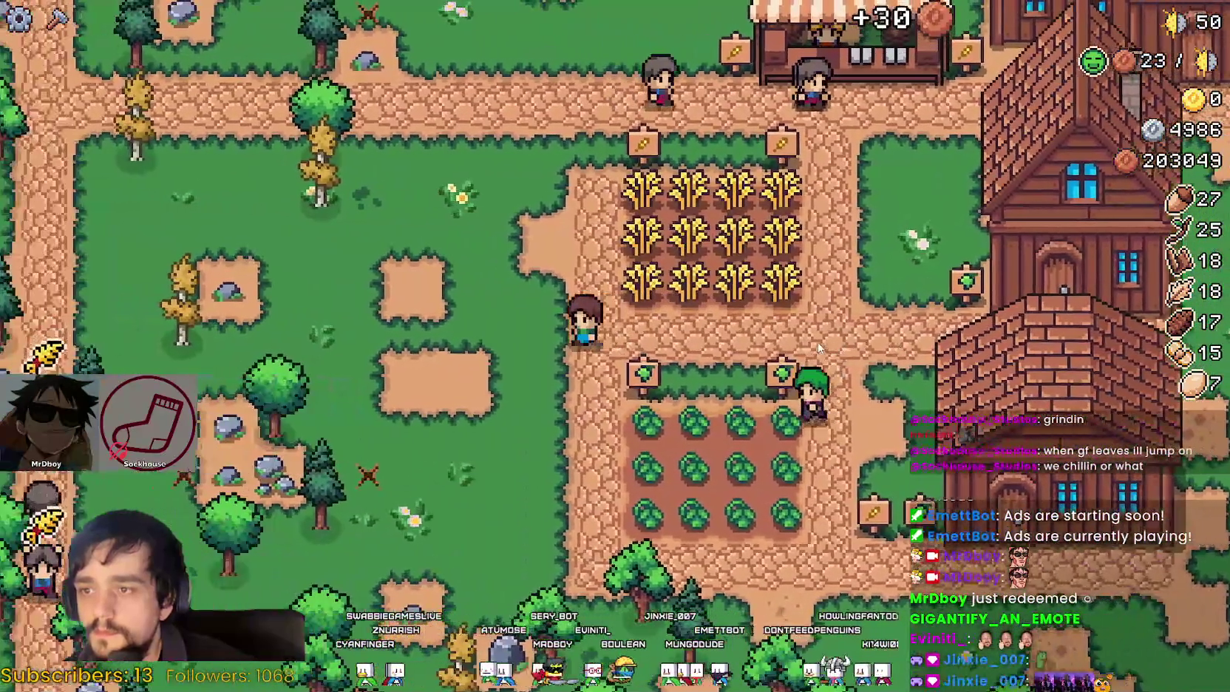
{"action": "key", "text": "c"}
{"action": "key", "text": "a"}
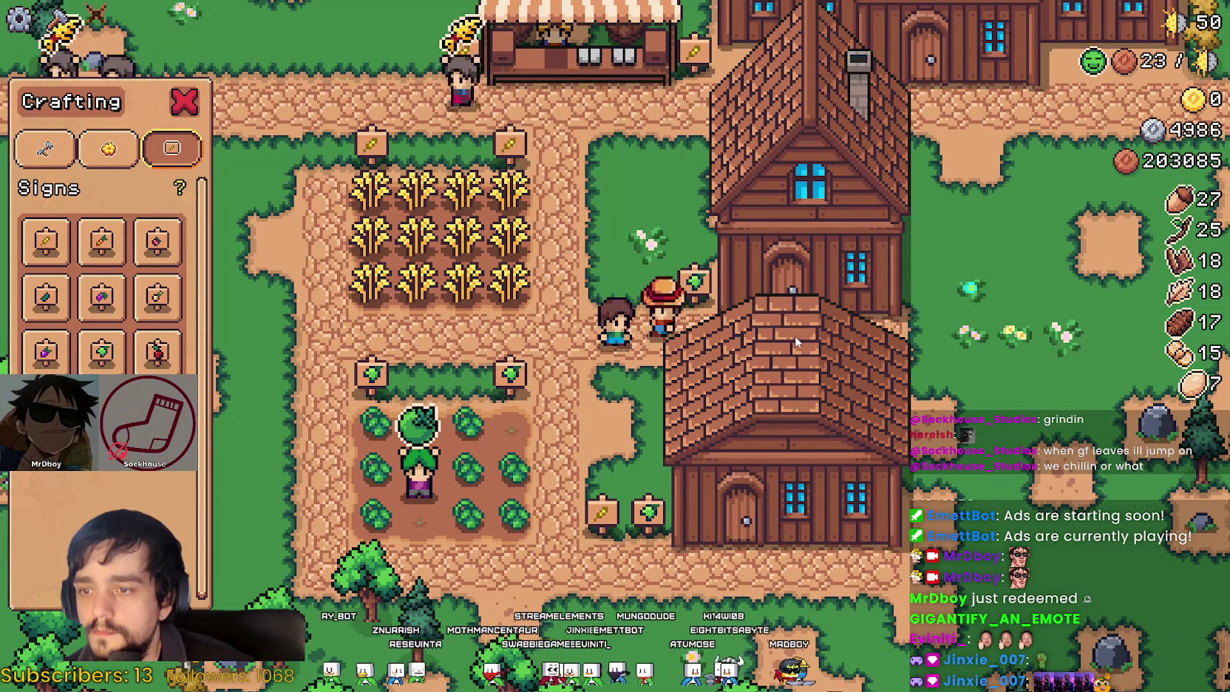
Step: Build a wooden House west of the wheat field, leaving 202692 coins
{"action": "key", "text": "a"}
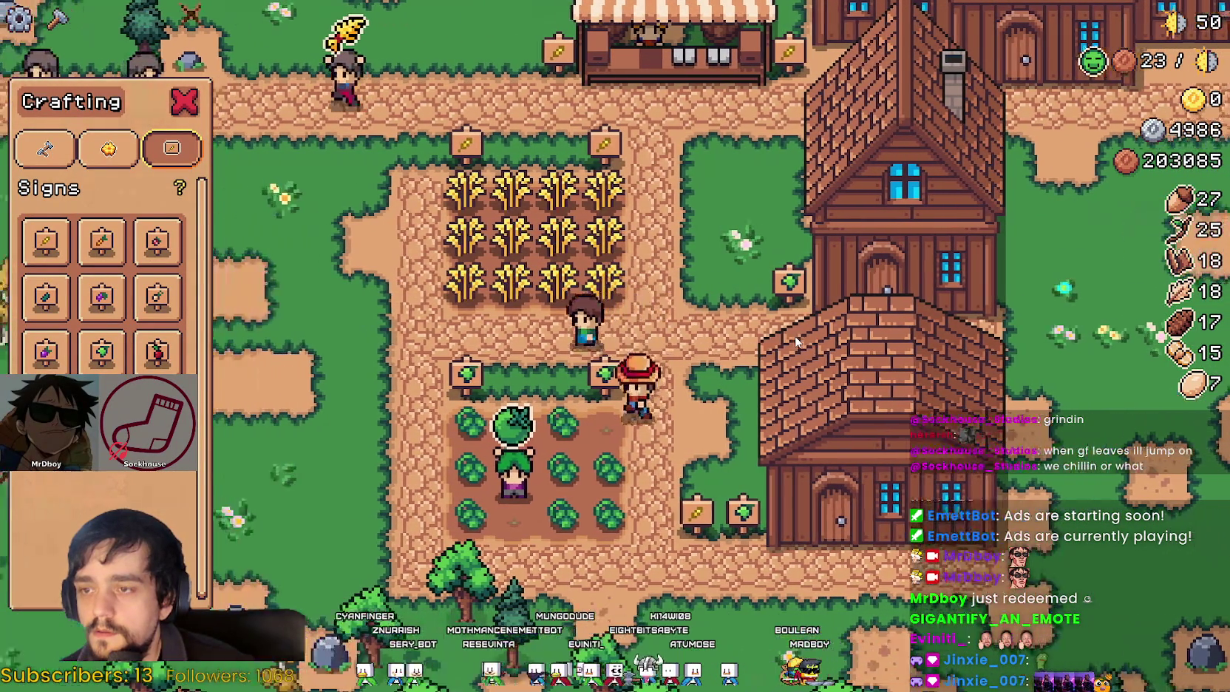
{"action": "key", "text": "d"}
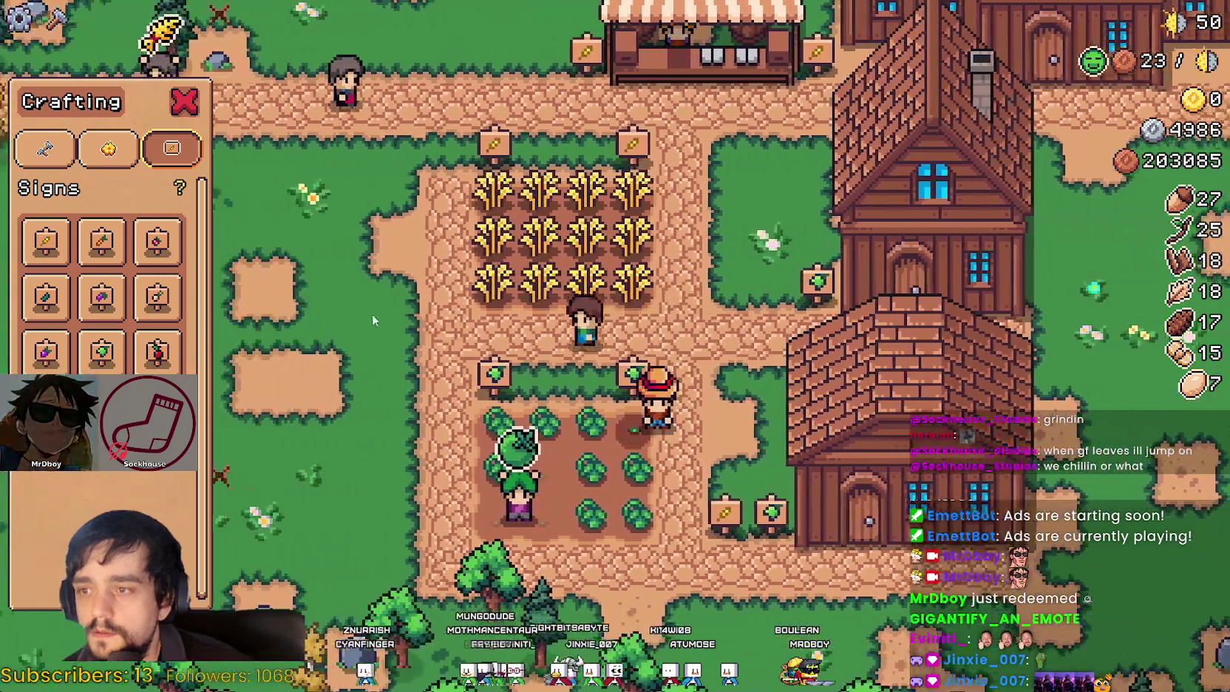
{"action": "left_click", "coordinate": [108, 148]}
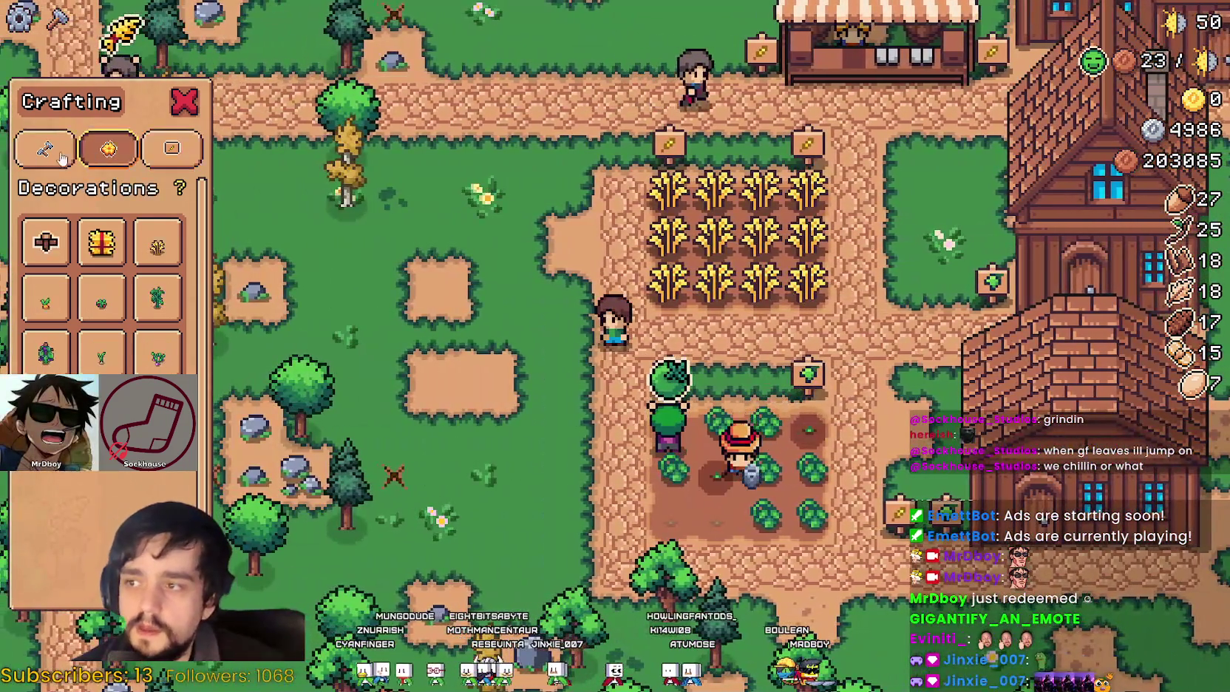
{"action": "left_click", "coordinate": [45, 149]}
{"action": "scroll", "coordinate": [104, 281], "scroll_direction": "down", "scroll_amount": 2}
{"action": "left_click", "coordinate": [103, 518]}
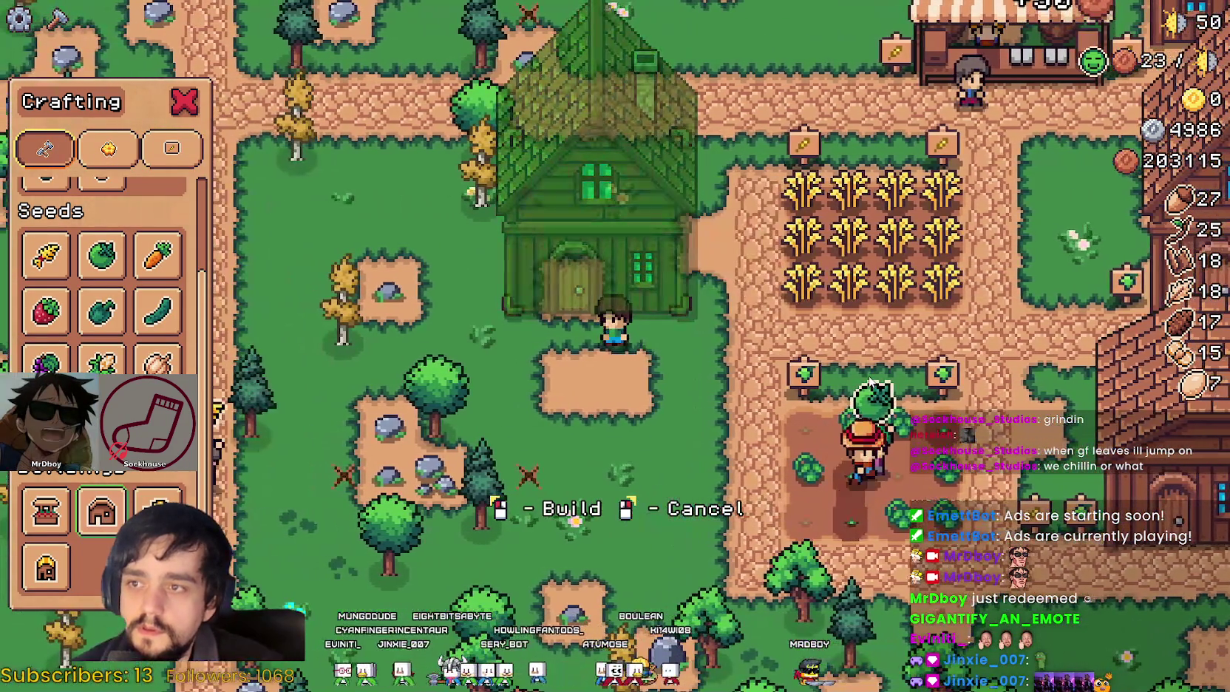
{"action": "left_click", "coordinate": [869, 379]}
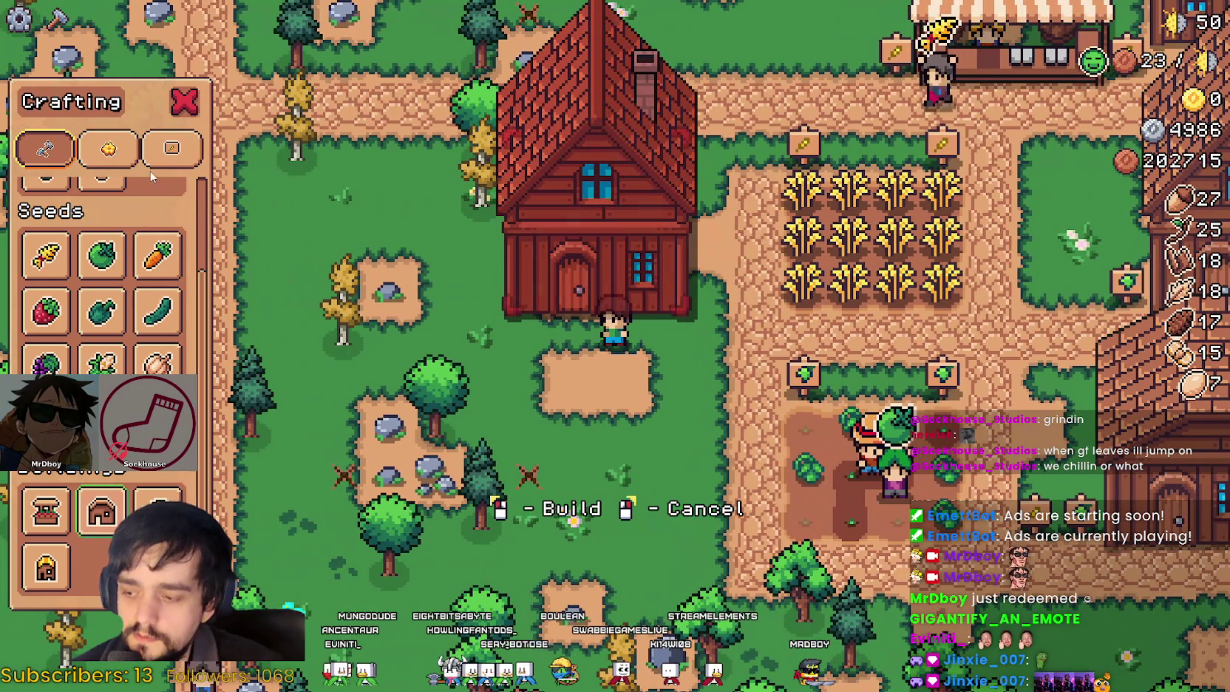
Step: Select a Land tile from the Crafting list, ready to lay down
{"action": "scroll", "coordinate": [103, 281], "scroll_direction": "up", "scroll_amount": 2}
{"action": "left_click", "coordinate": [45, 232]}
{"action": "key", "text": "d"}
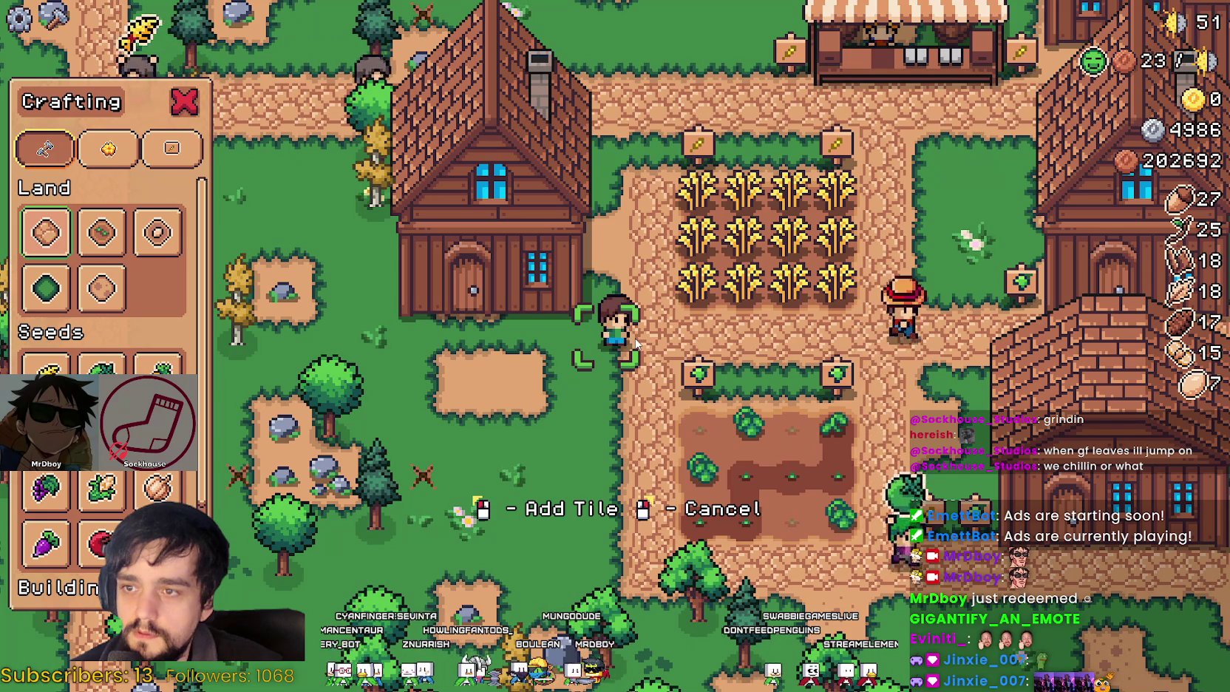
Step: Lay a path tile in front of the new house and select the sign items
{"action": "key", "text": "a"}
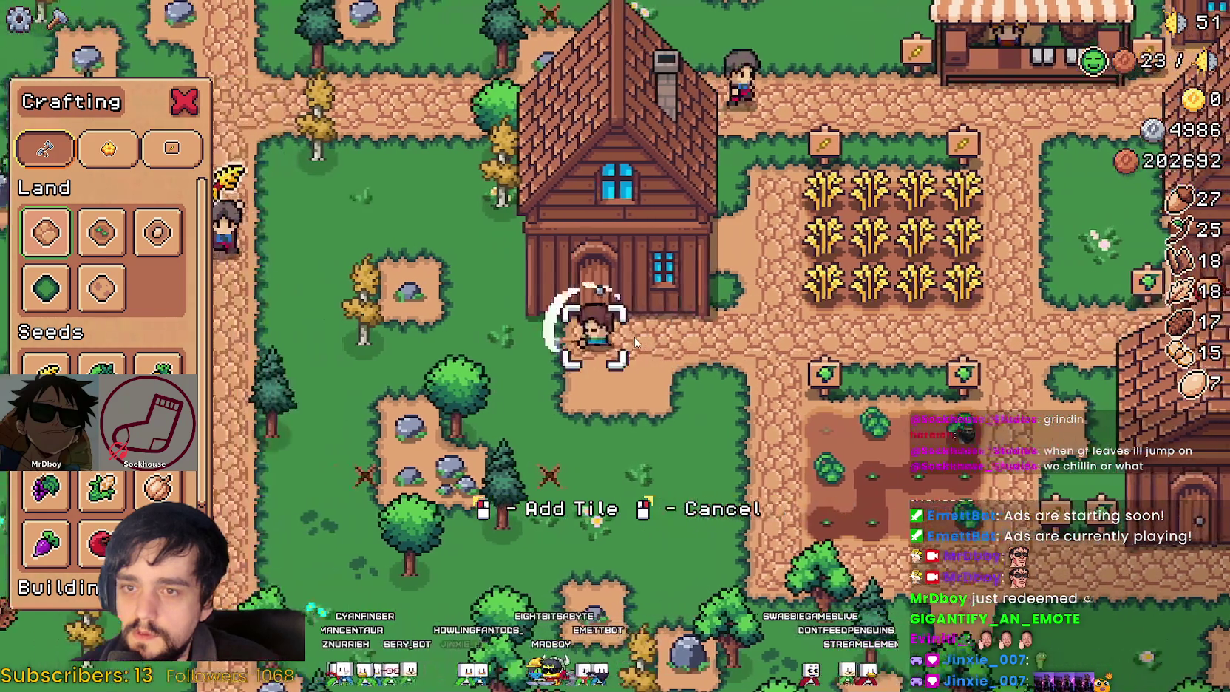
{"action": "key", "text": "d"}
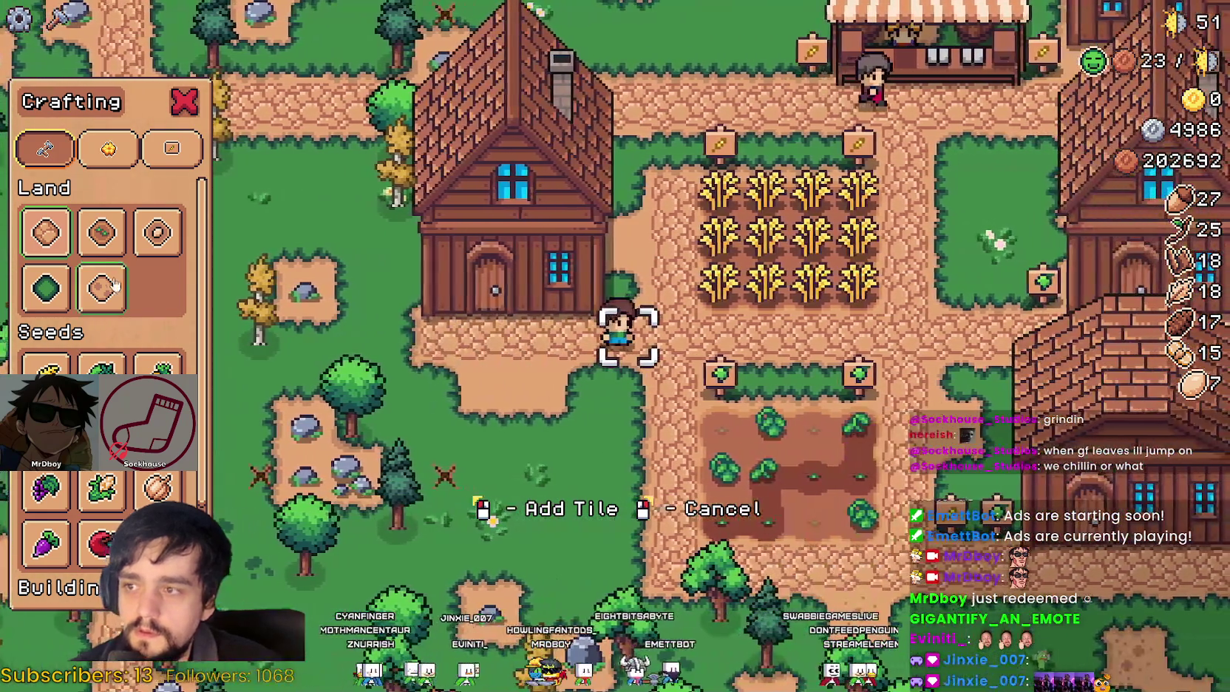
{"action": "left_click", "coordinate": [170, 149]}
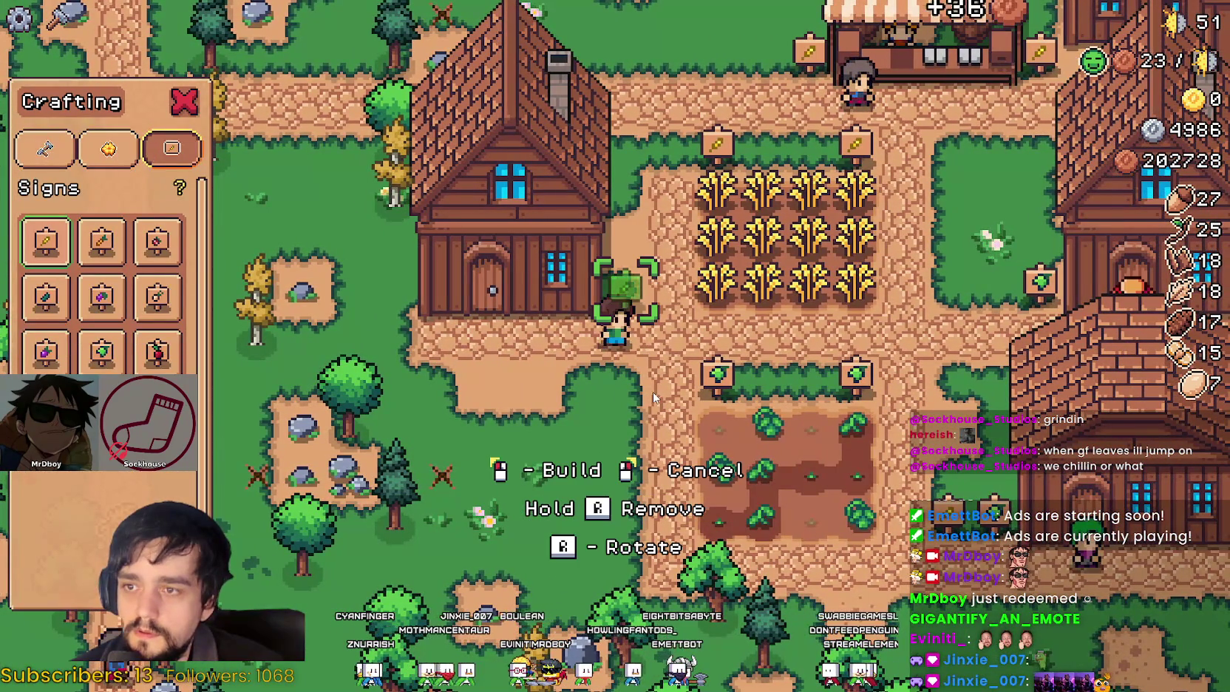
Step: Hire two workers into the new house so its beds read 2/2
{"action": "left_click", "coordinate": [652, 397]}
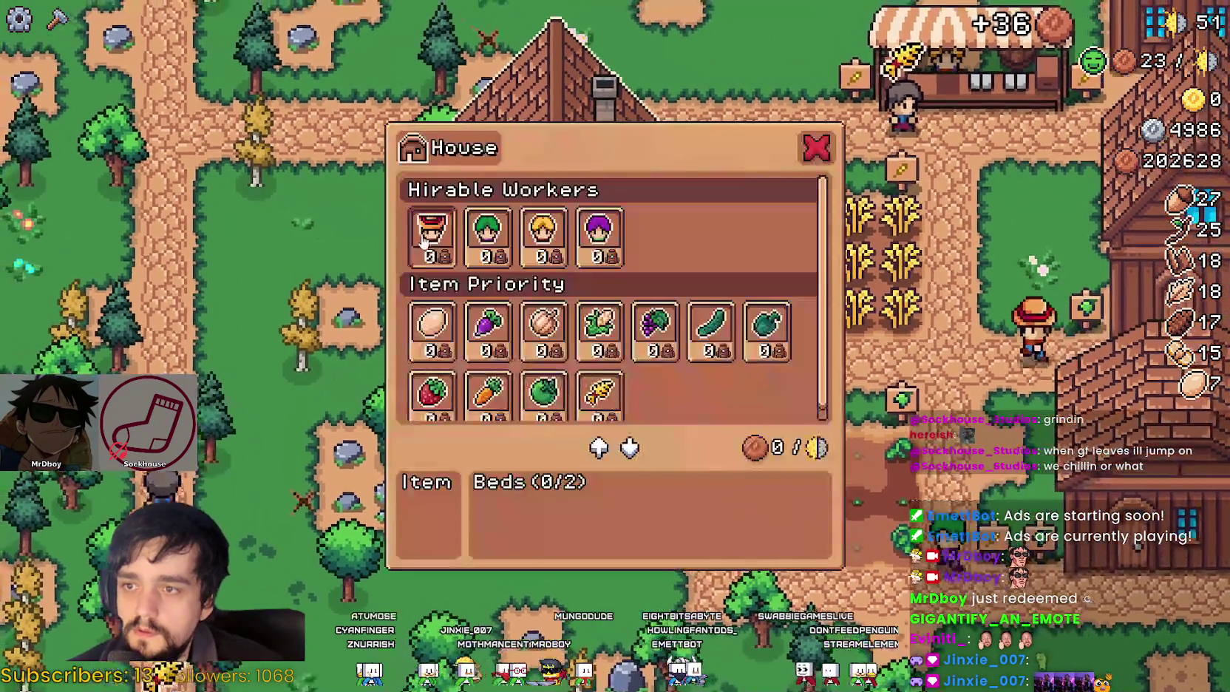
{"action": "left_click", "coordinate": [432, 229]}
{"action": "left_click", "coordinate": [473, 235]}
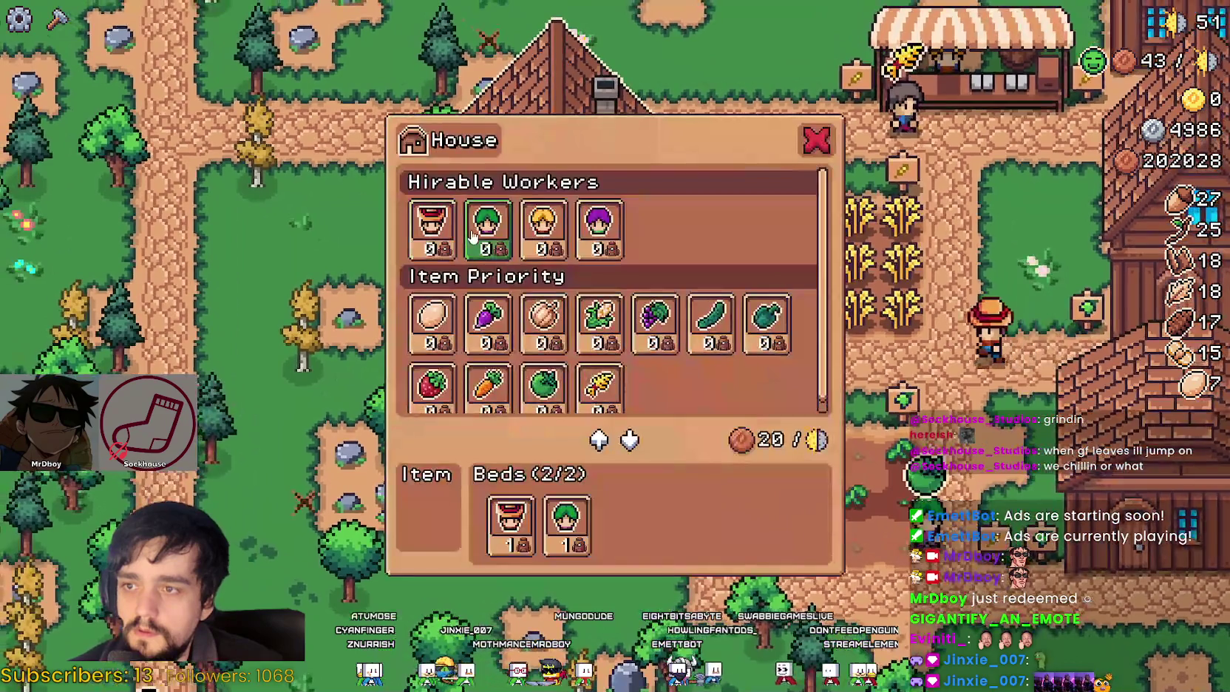
{"action": "key", "text": "Escape"}
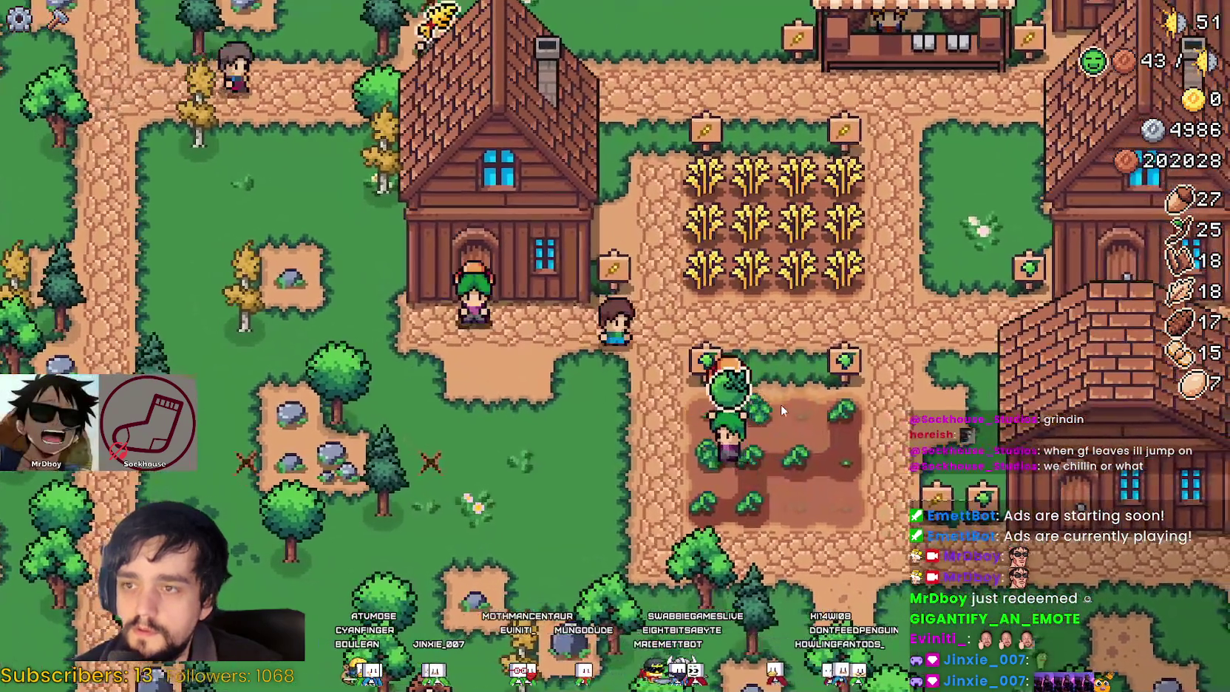
{"action": "key", "text": "w"}
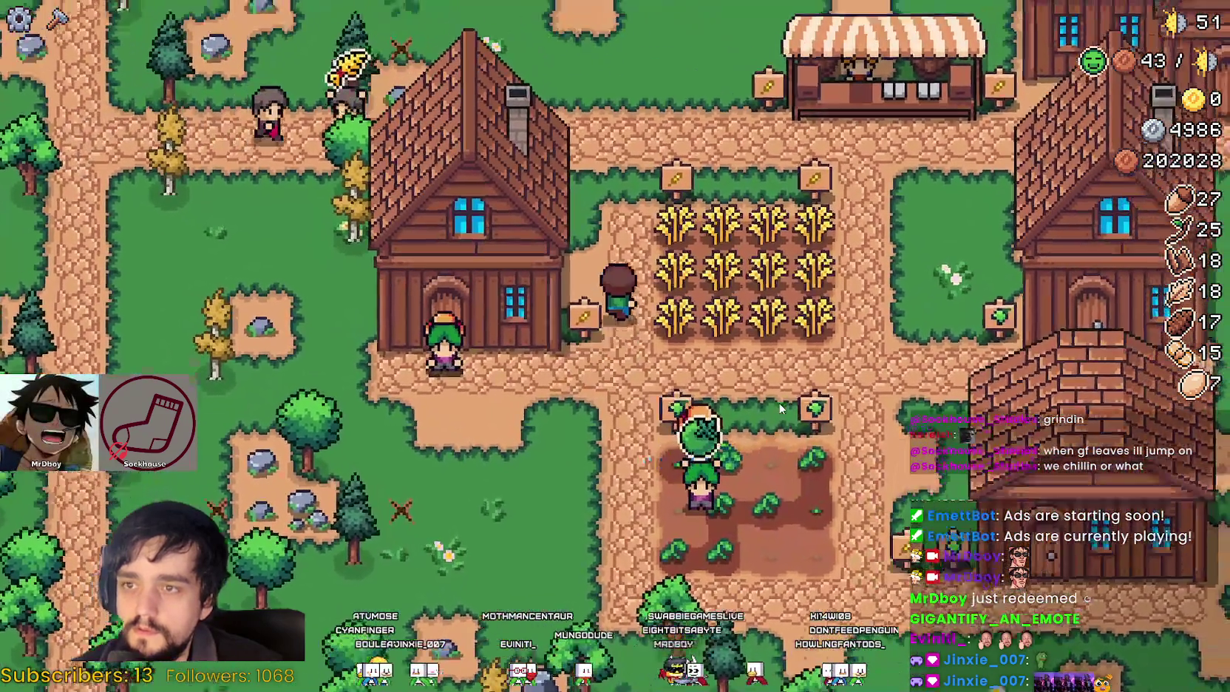
{"action": "key", "text": "c"}
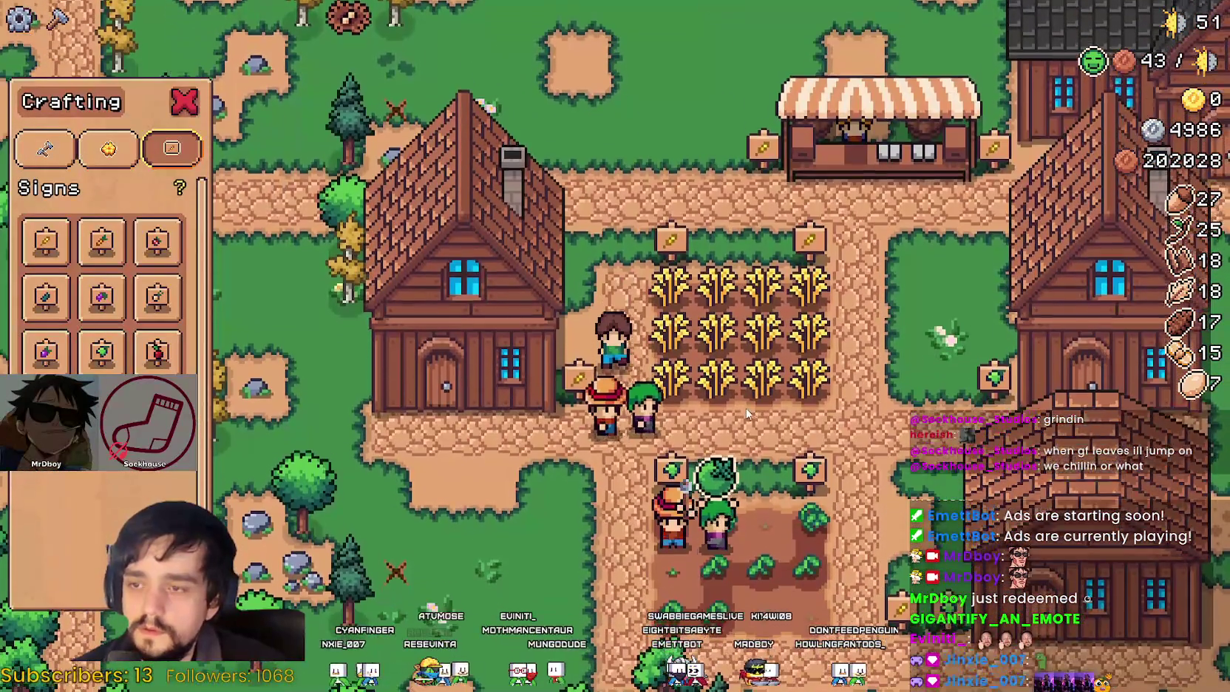
Step: Place a sign from the Signs tab beside the market stall
{"action": "key", "text": "c"}
{"action": "key", "text": "w"}
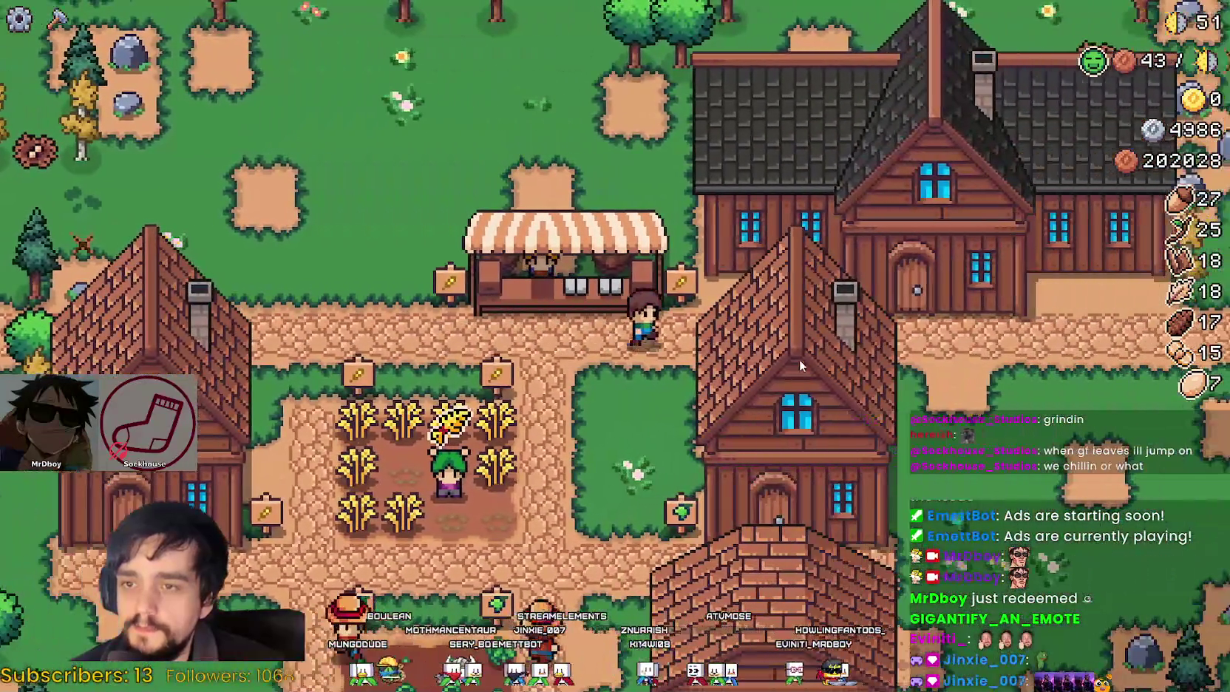
{"action": "key", "text": "c"}
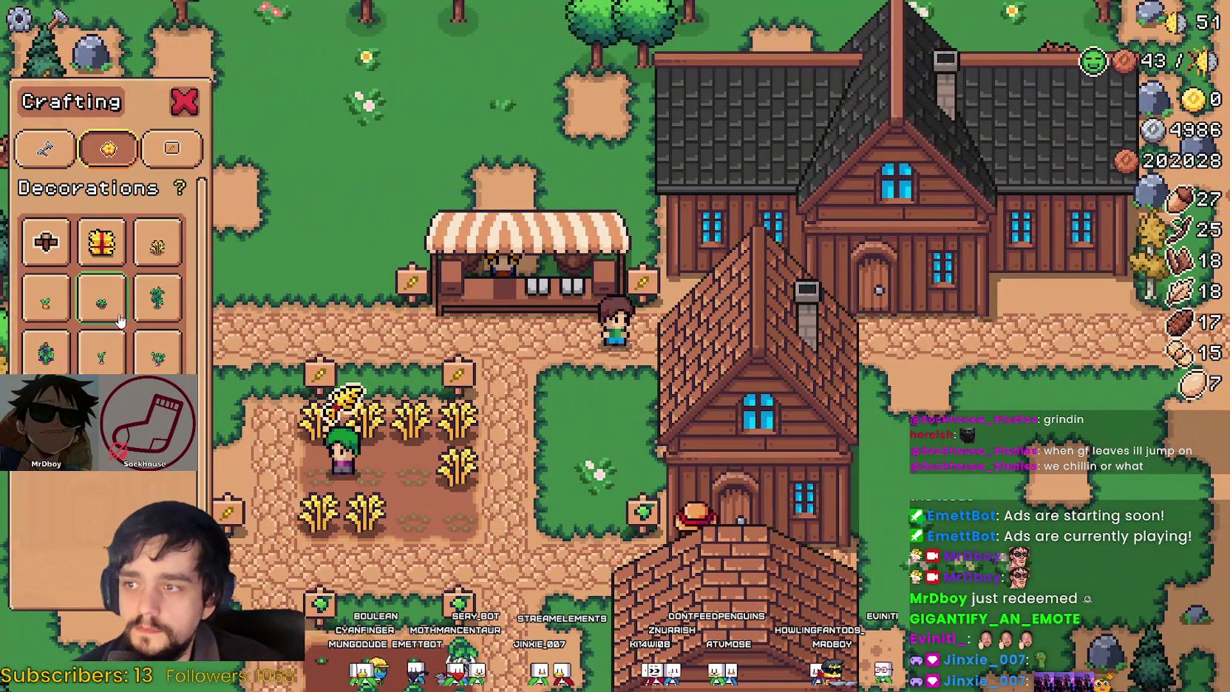
{"action": "left_click", "coordinate": [177, 151]}
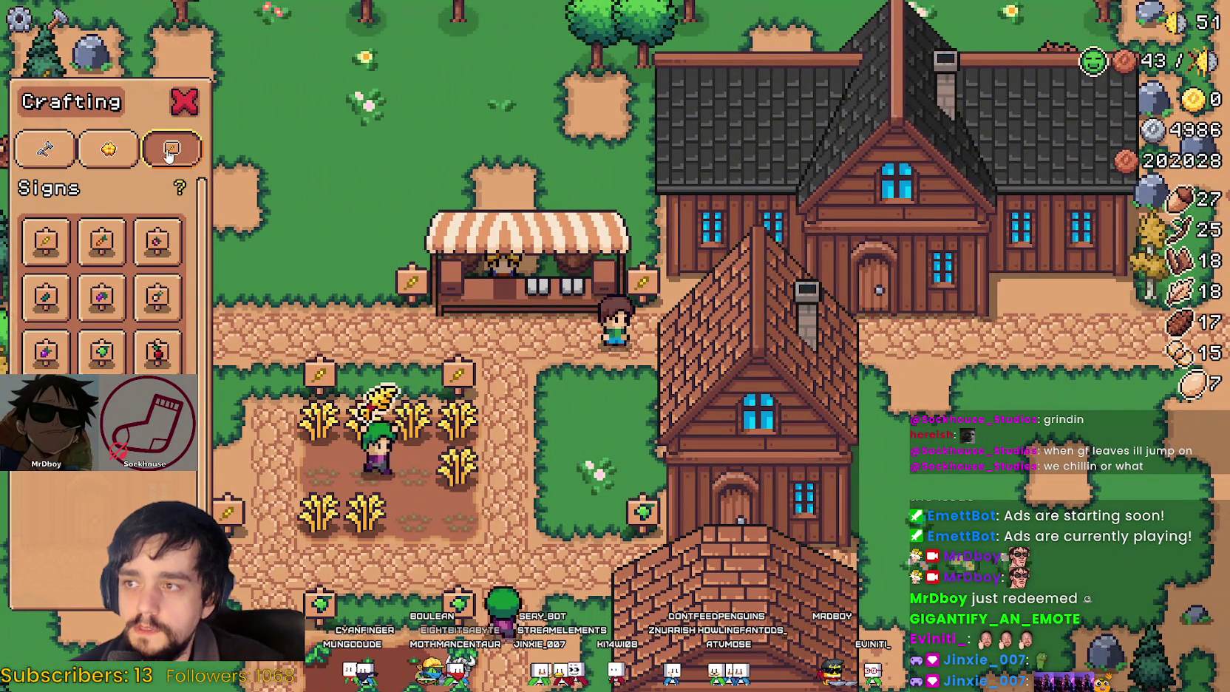
{"action": "left_click", "coordinate": [103, 355]}
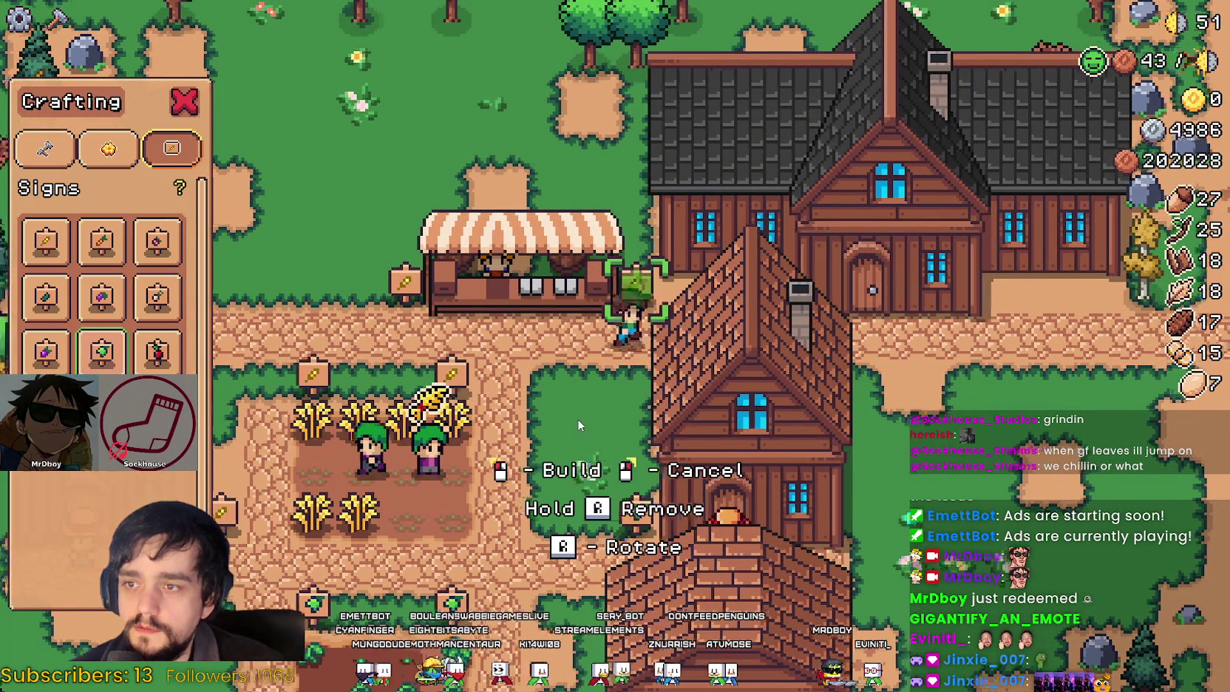
{"action": "key", "text": "a"}
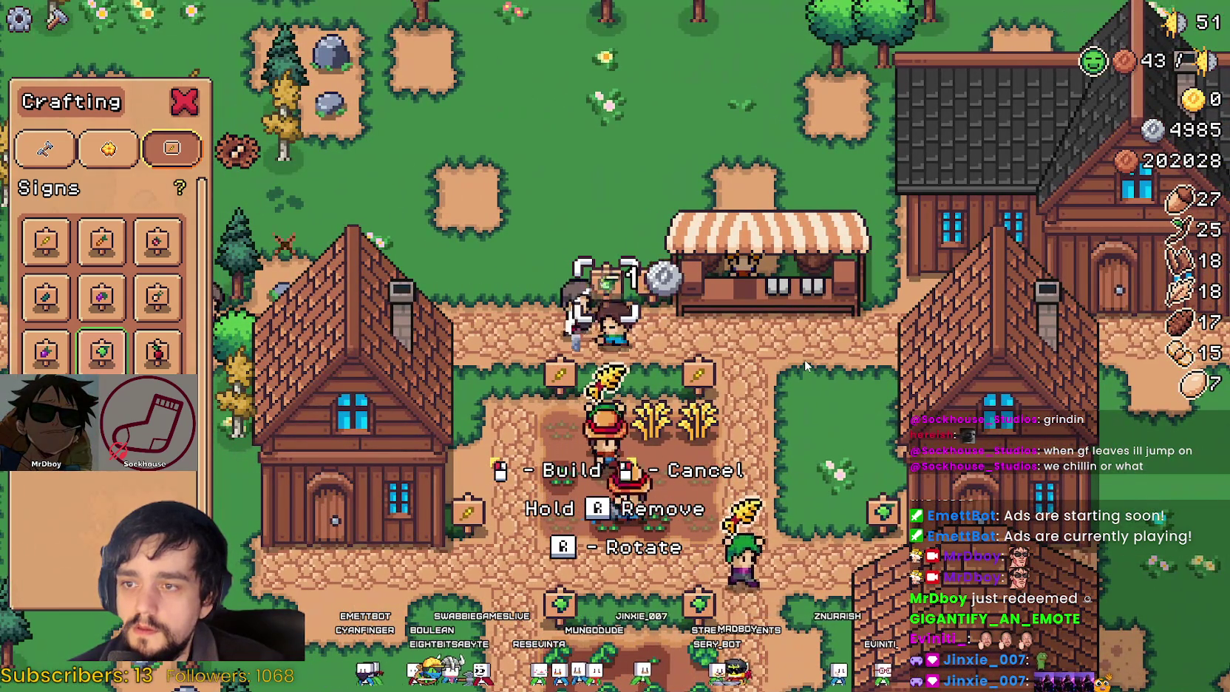
{"action": "key", "text": "a"}
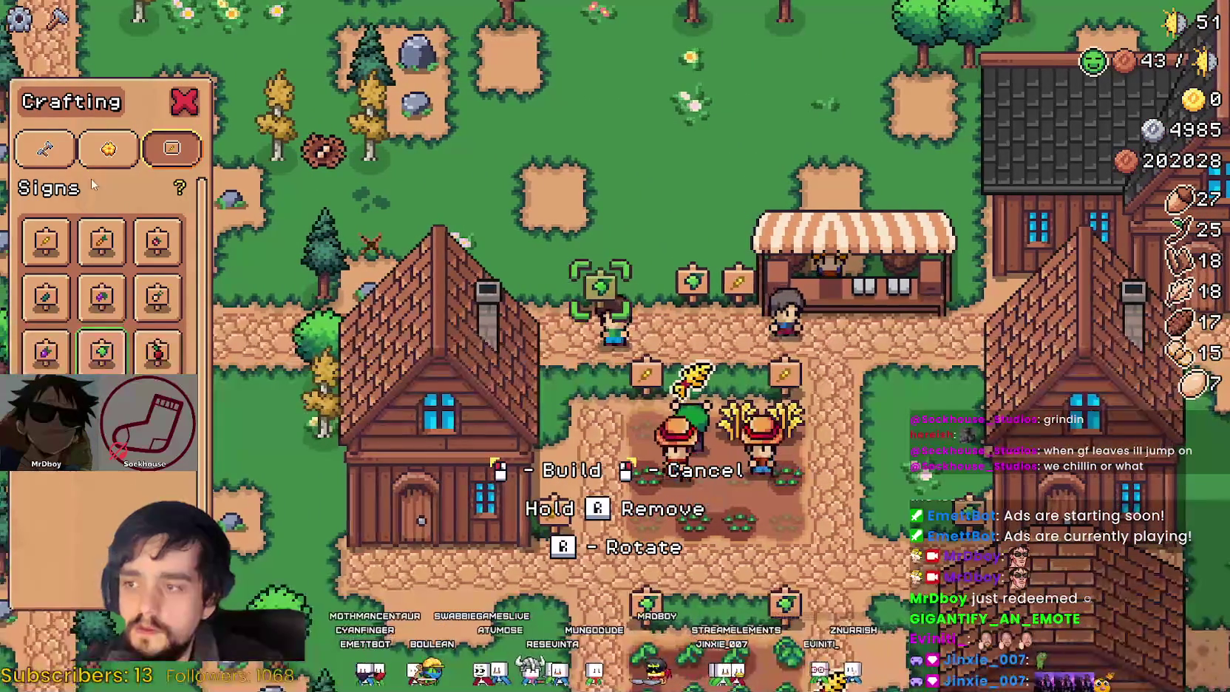
Step: Select the House building and move north of the road to place it
{"action": "left_click", "coordinate": [108, 148]}
{"action": "left_click", "coordinate": [44, 148]}
{"action": "left_click", "coordinate": [101, 510]}
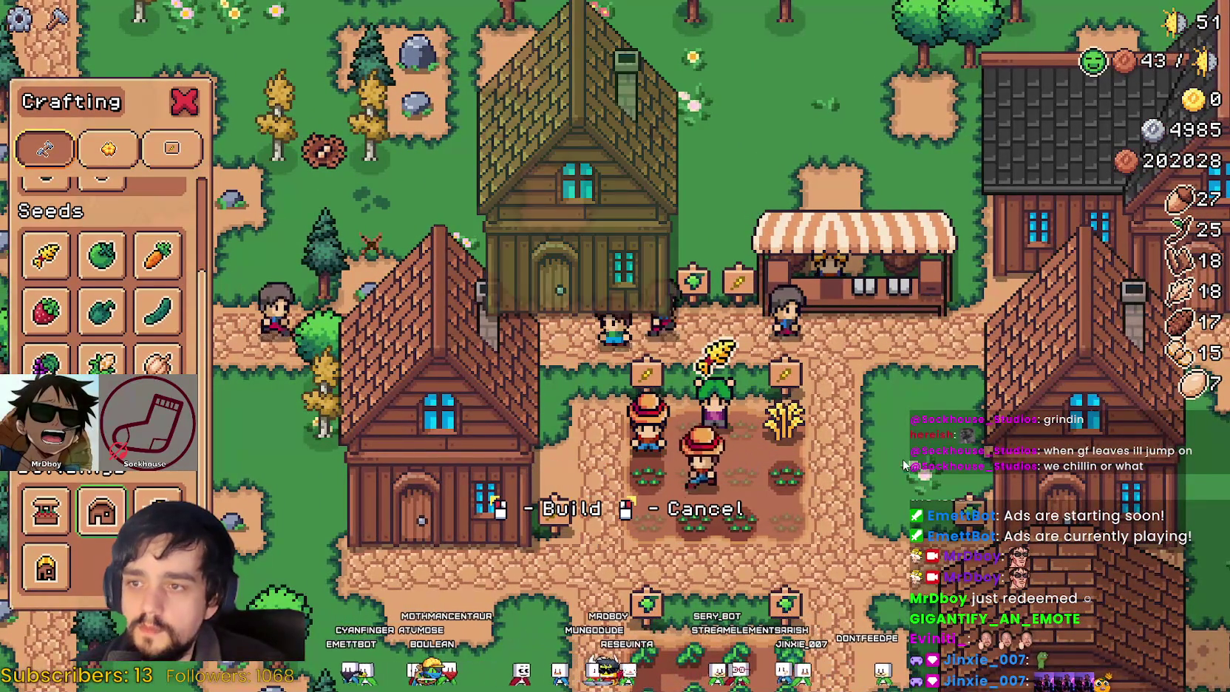
{"action": "key", "text": "a"}
{"action": "key", "text": "w"}
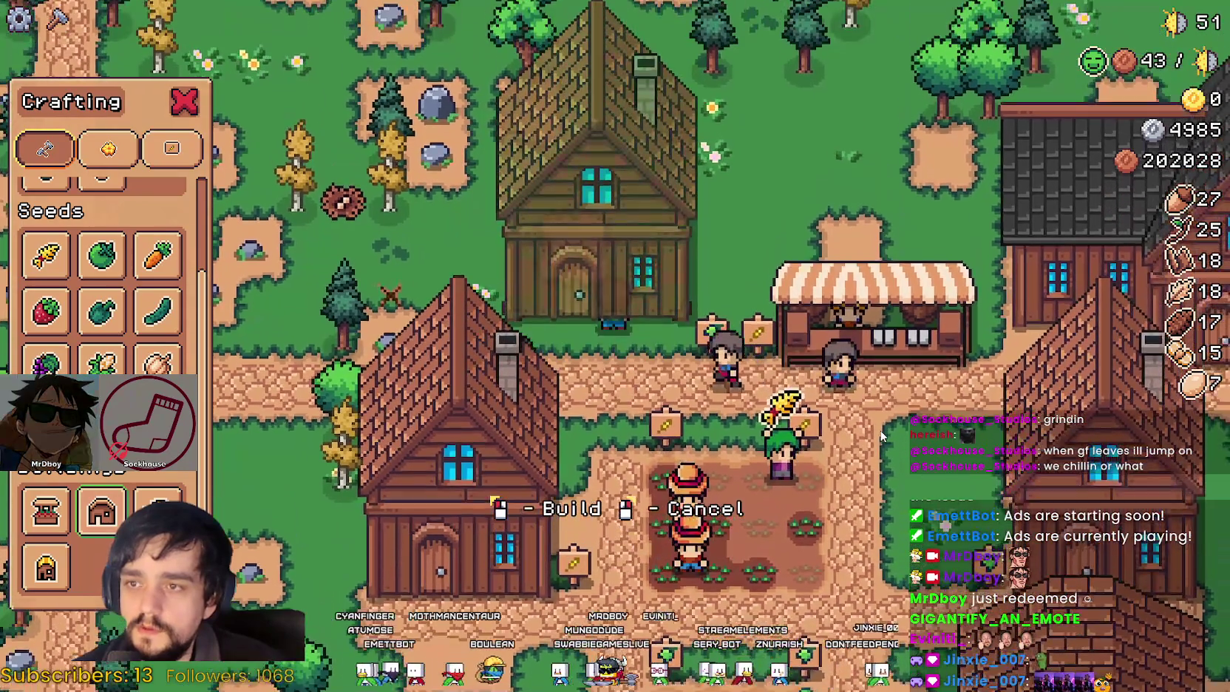
{"action": "scroll", "coordinate": [879, 429], "scroll_direction": "down", "scroll_amount": 1}
Step: Set the house north of the road, then hide the game's interface
{"action": "scroll", "coordinate": [876, 422], "scroll_direction": "down", "scroll_amount": 1}
{"action": "scroll", "coordinate": [871, 414], "scroll_direction": "up", "scroll_amount": 1}
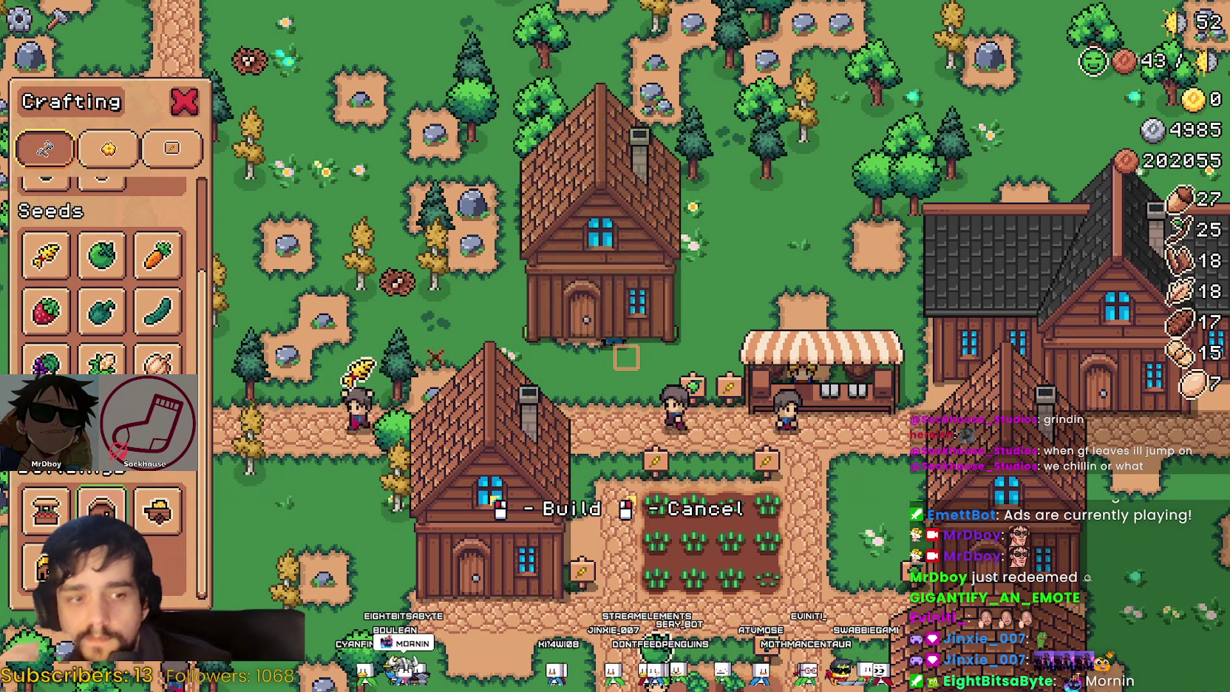
{"action": "scroll", "coordinate": [626, 358], "scroll_direction": "up", "scroll_amount": 1}
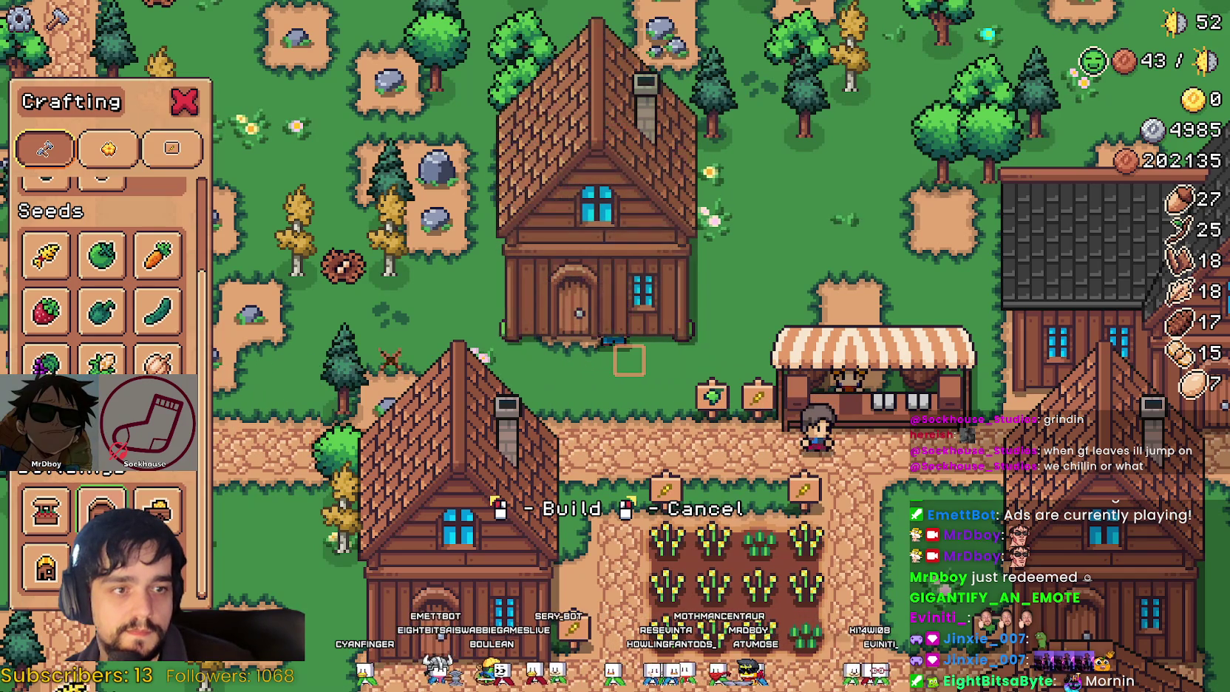
{"action": "key", "text": "Escape"}
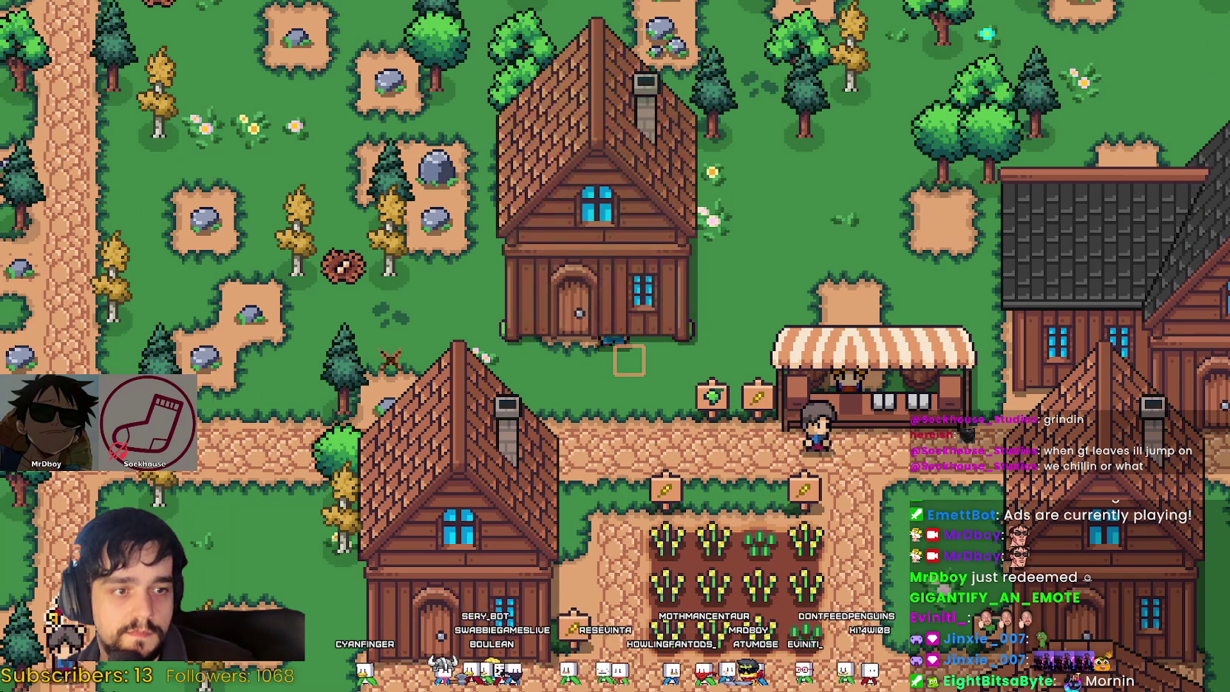